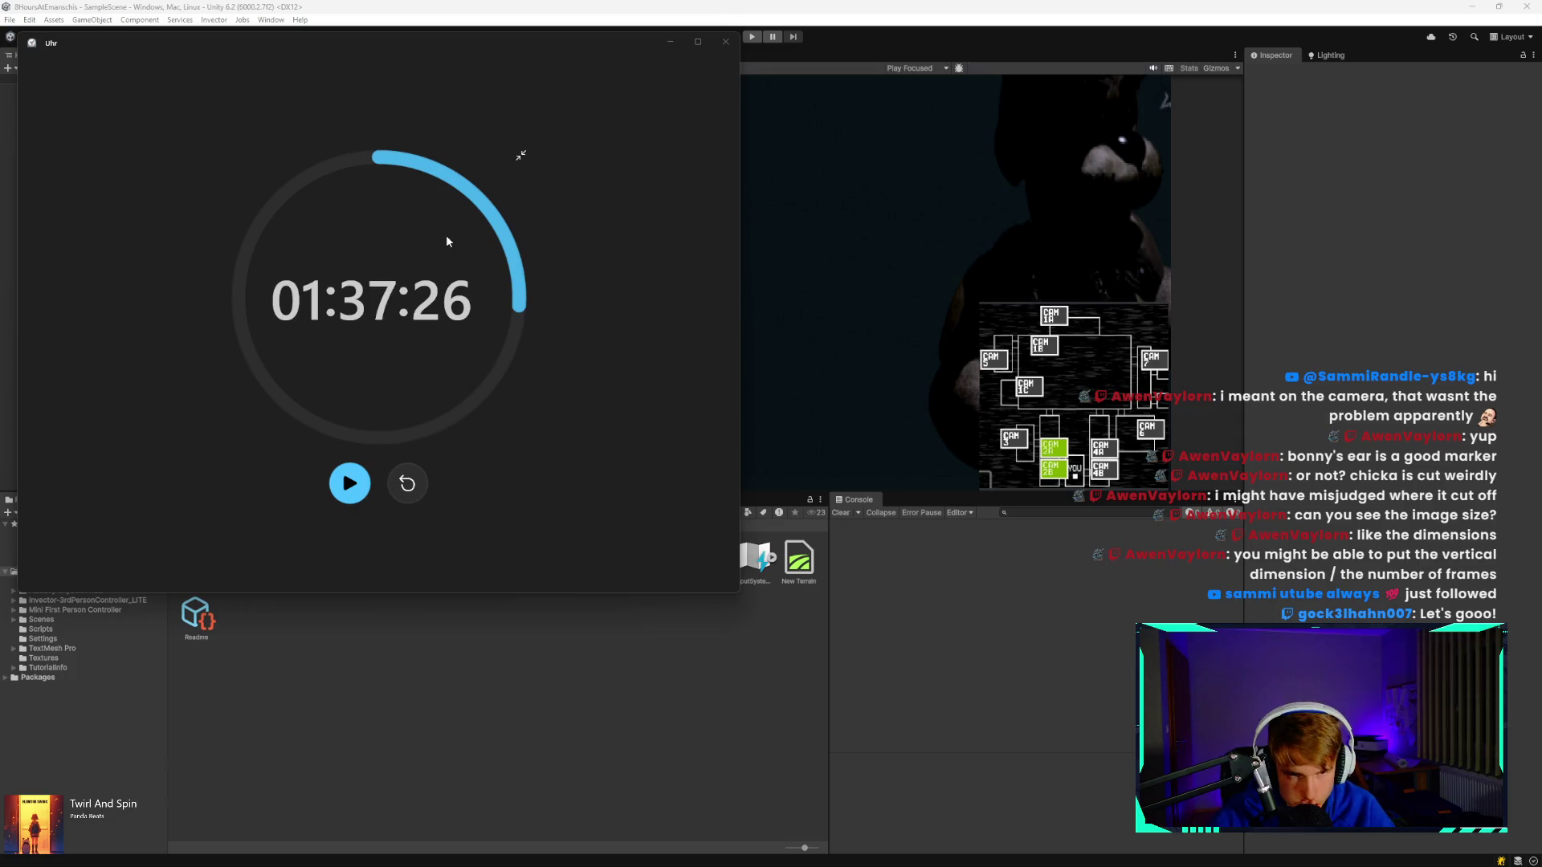
# Start the Clock countdown timer so it runs down to a 19:20 end time
pyautogui.click(349, 483)
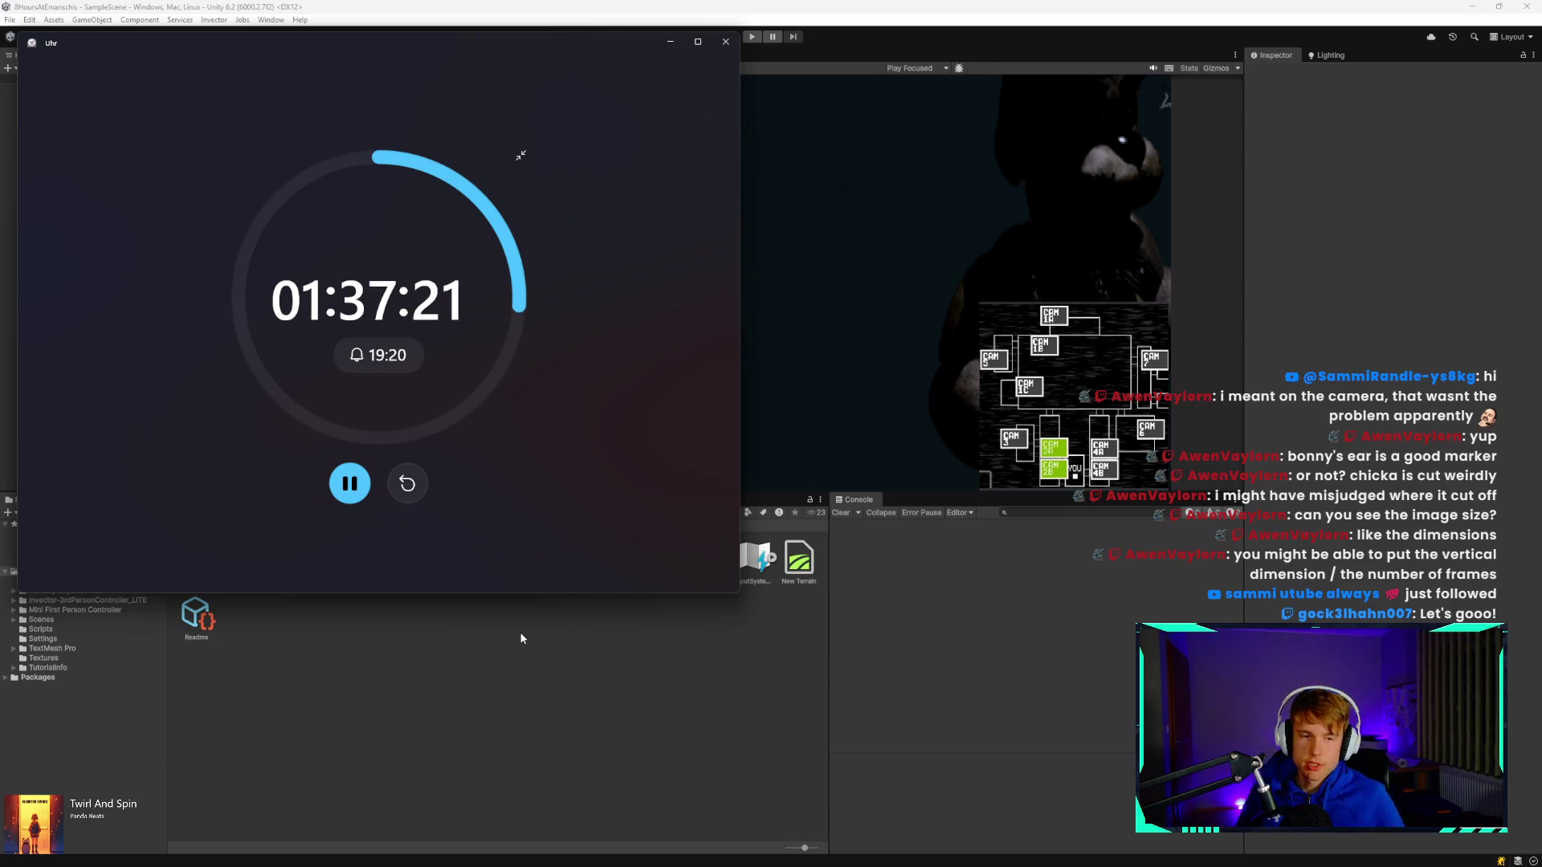
# Bring the Copilot chat forward, scroll to the end of the reply, and type 'This'
pyautogui.moveTo(523, 863)
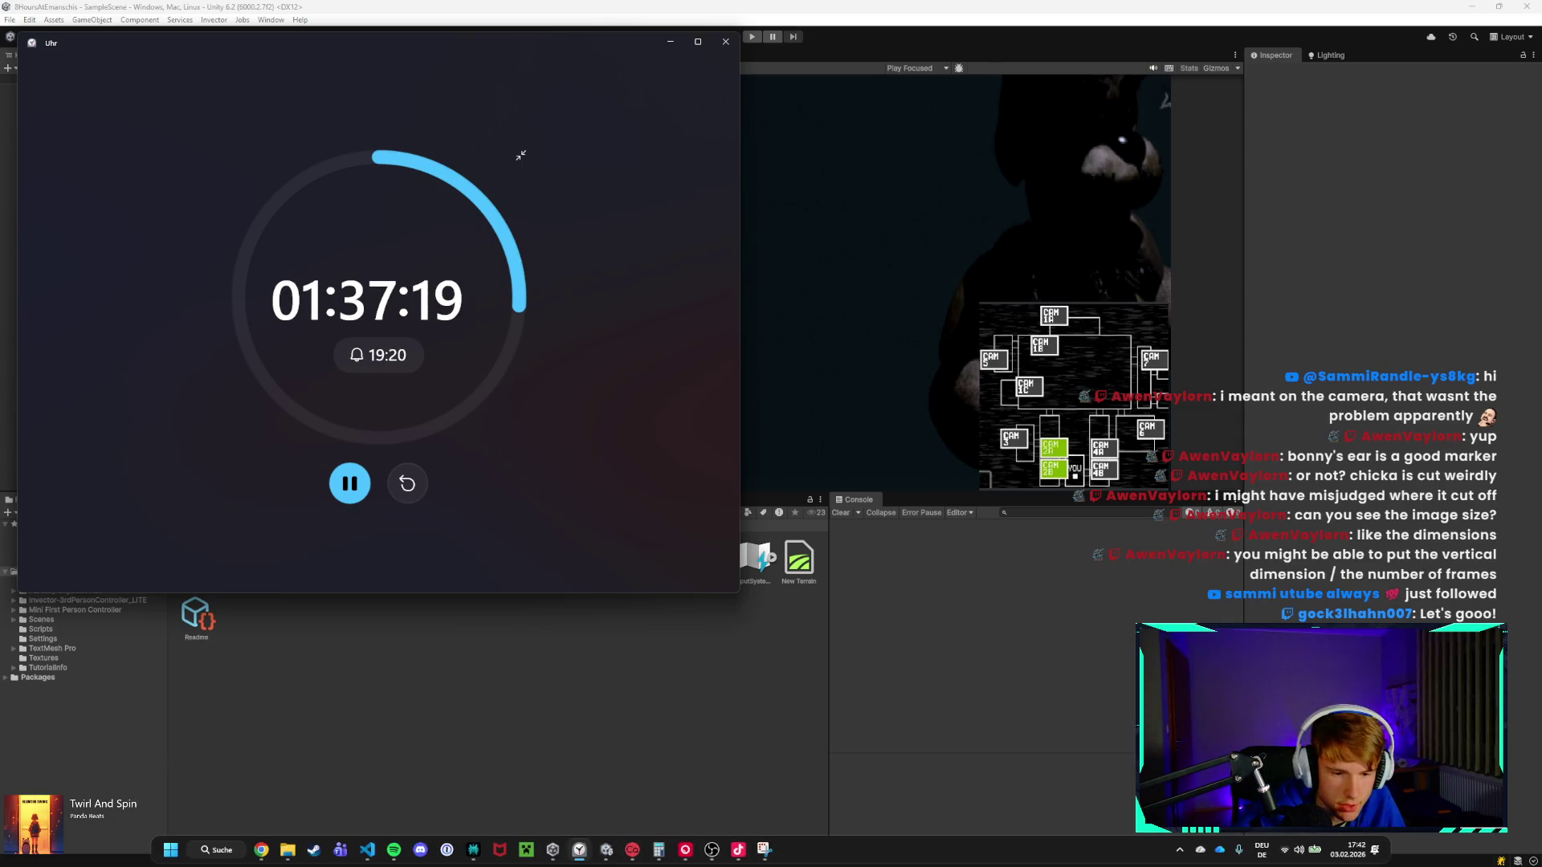
pyautogui.moveTo(262, 852)
pyautogui.click(325, 794)
pyautogui.scroll(-15, 548, 603)
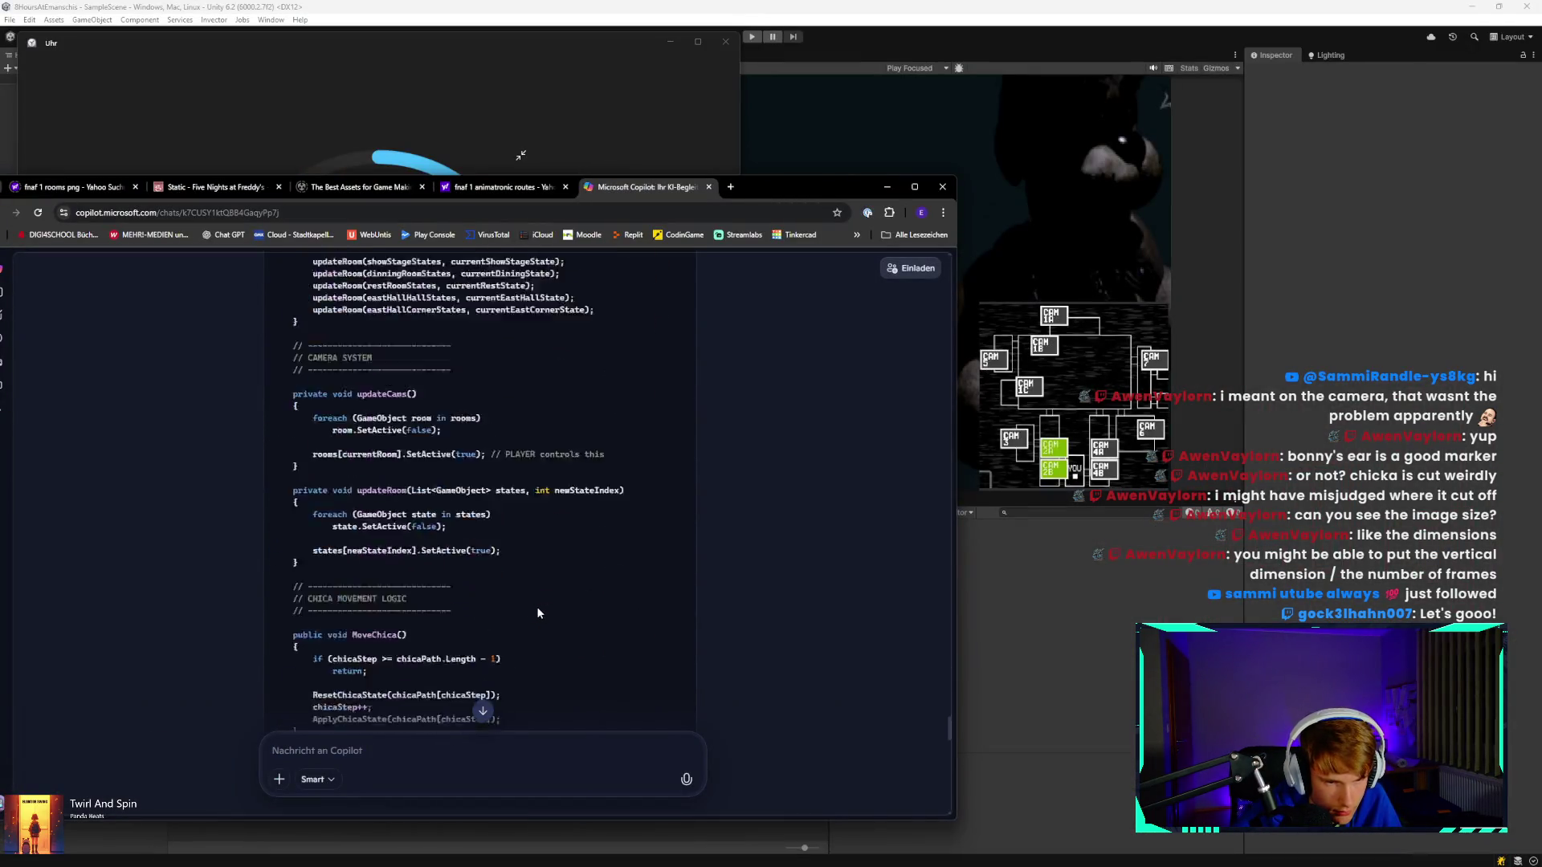
pyautogui.scroll(-20, 533, 610)
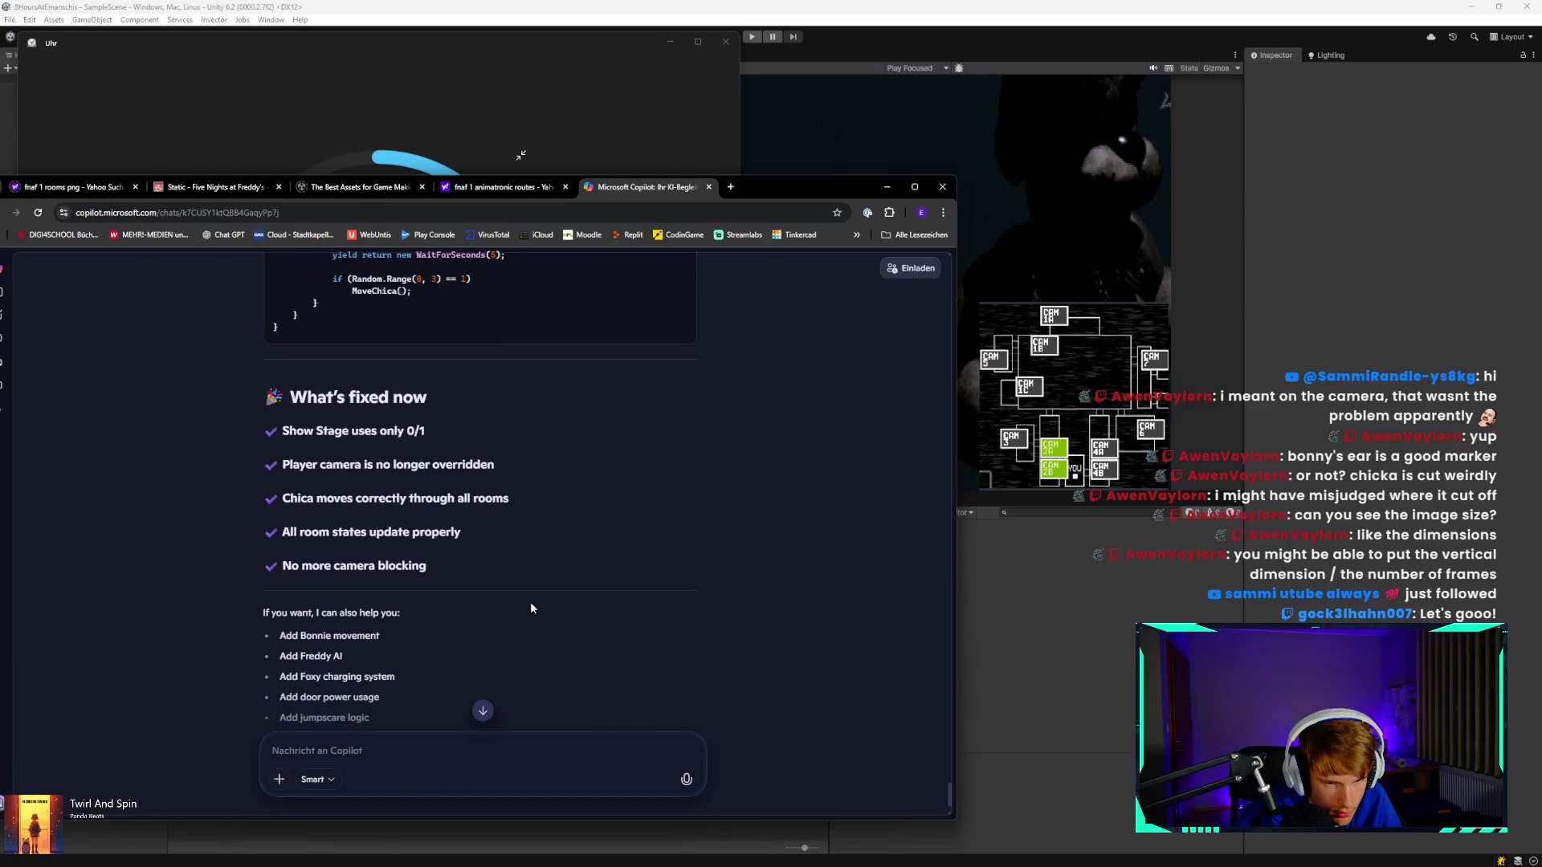
pyautogui.scroll(-1, 522, 610)
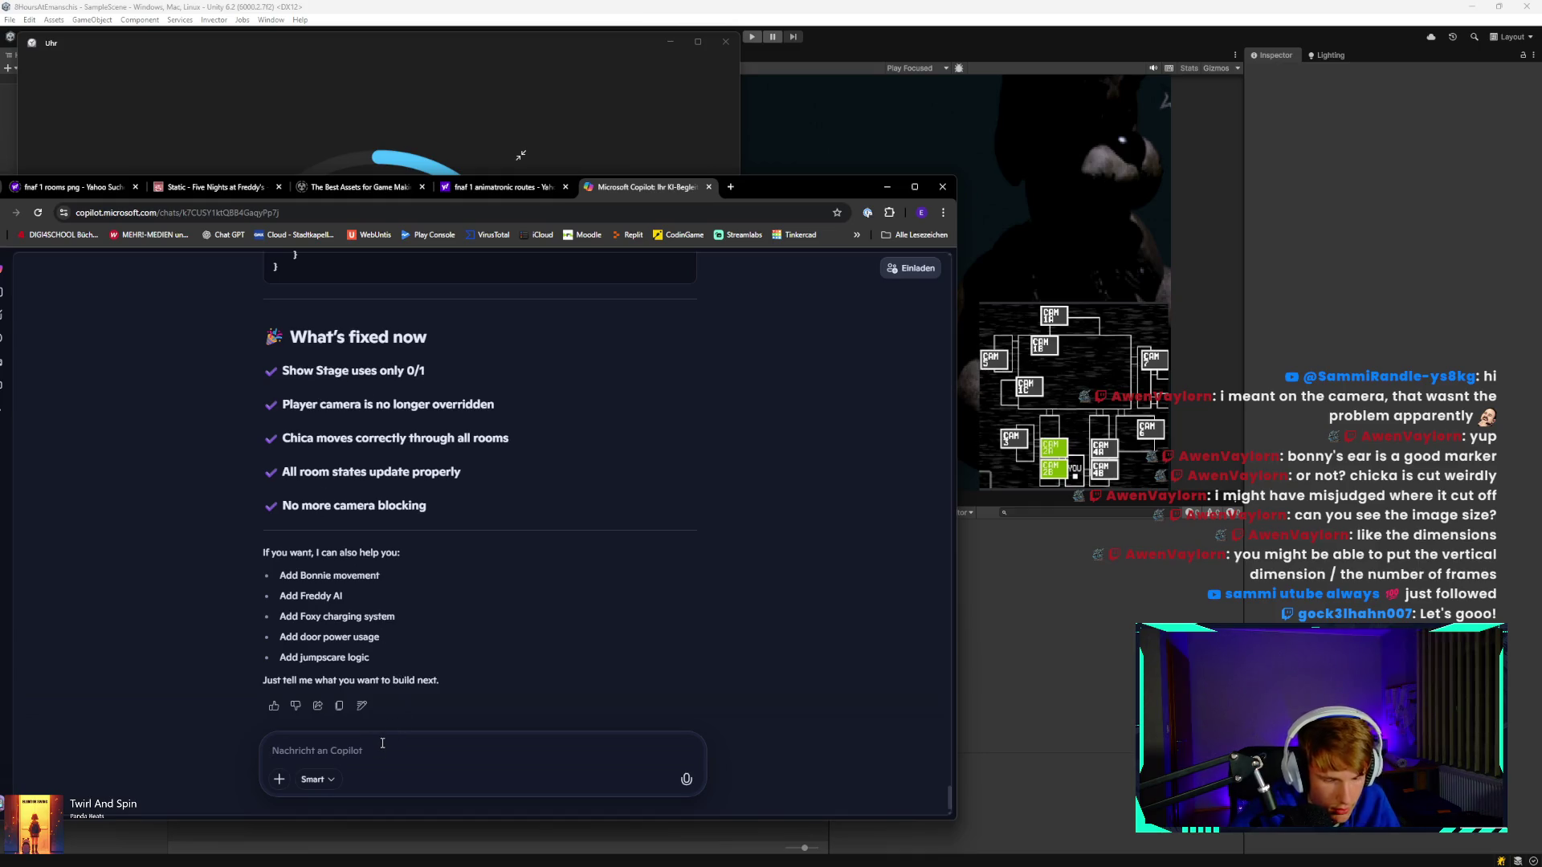
pyautogui.write('This')
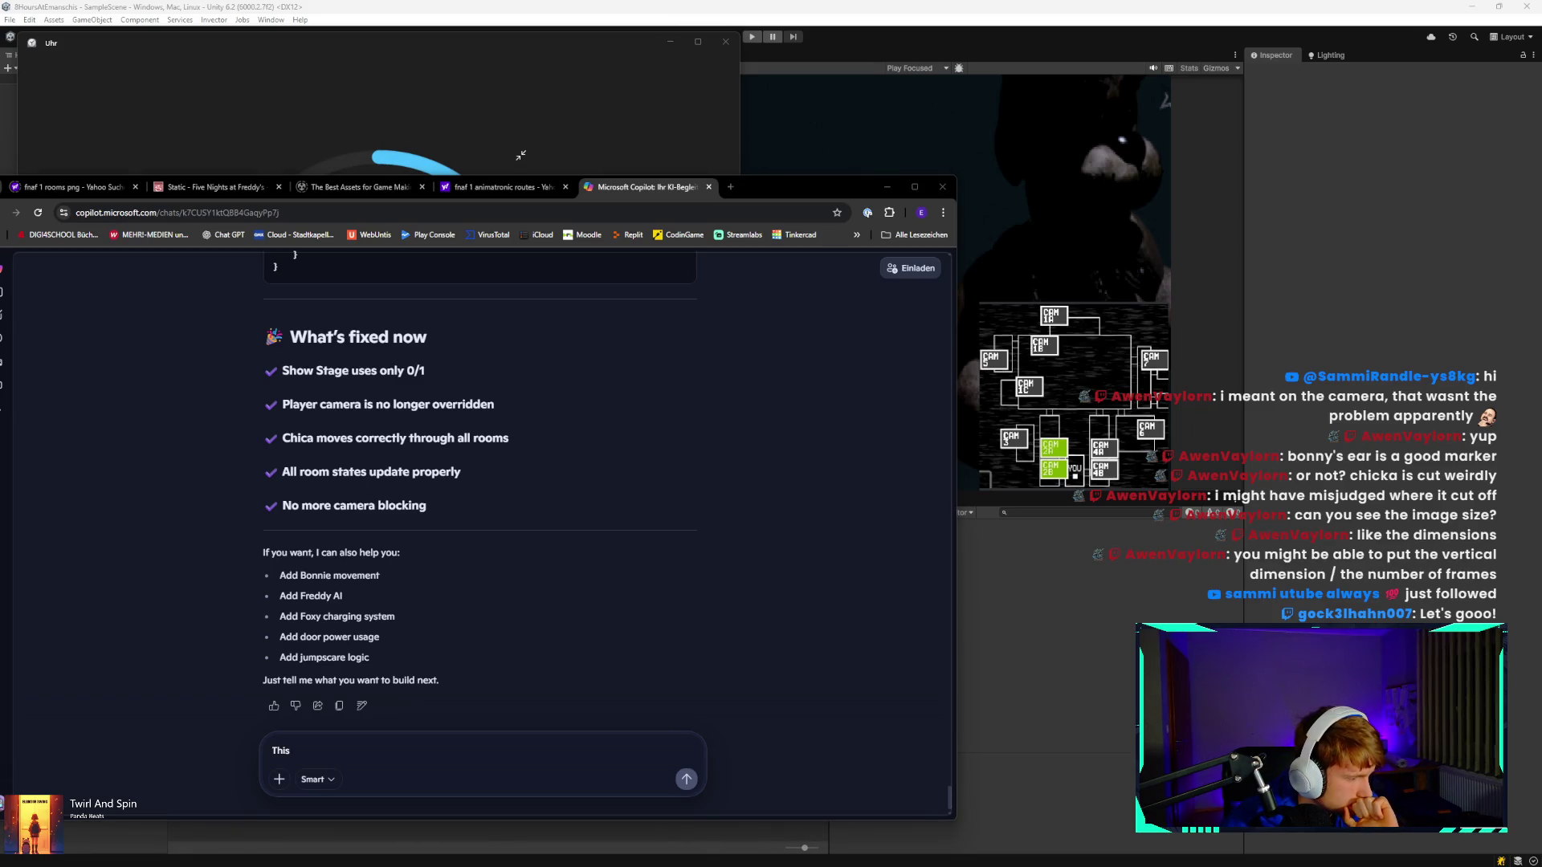
# Return to the Copilot message box and continue the draft with 'doesn't wprk'
pyautogui.press('super')
pyautogui.press('super')
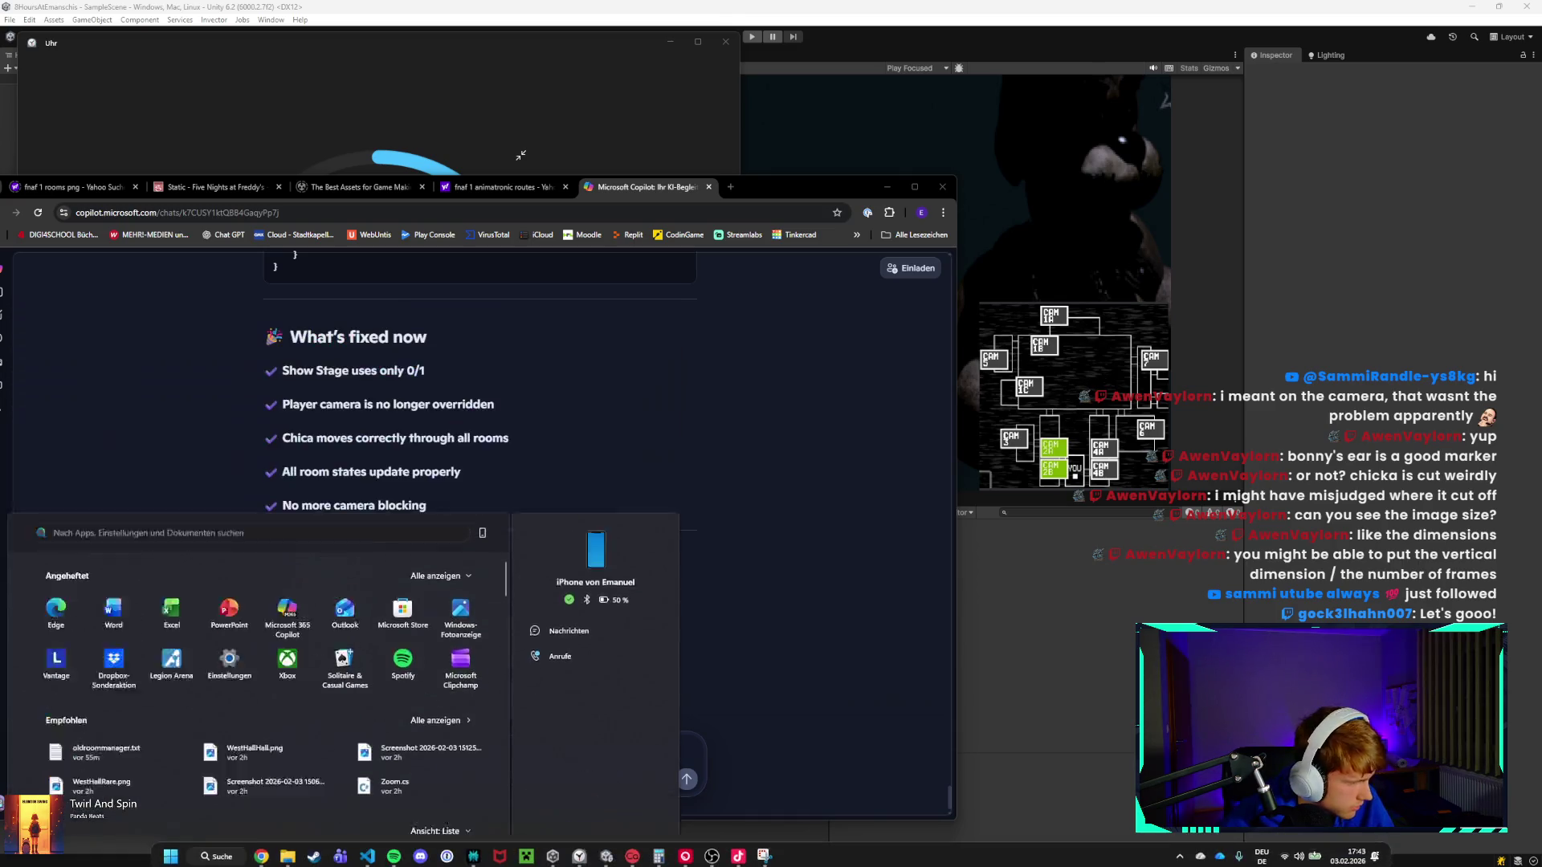
pyautogui.moveTo(458, 851)
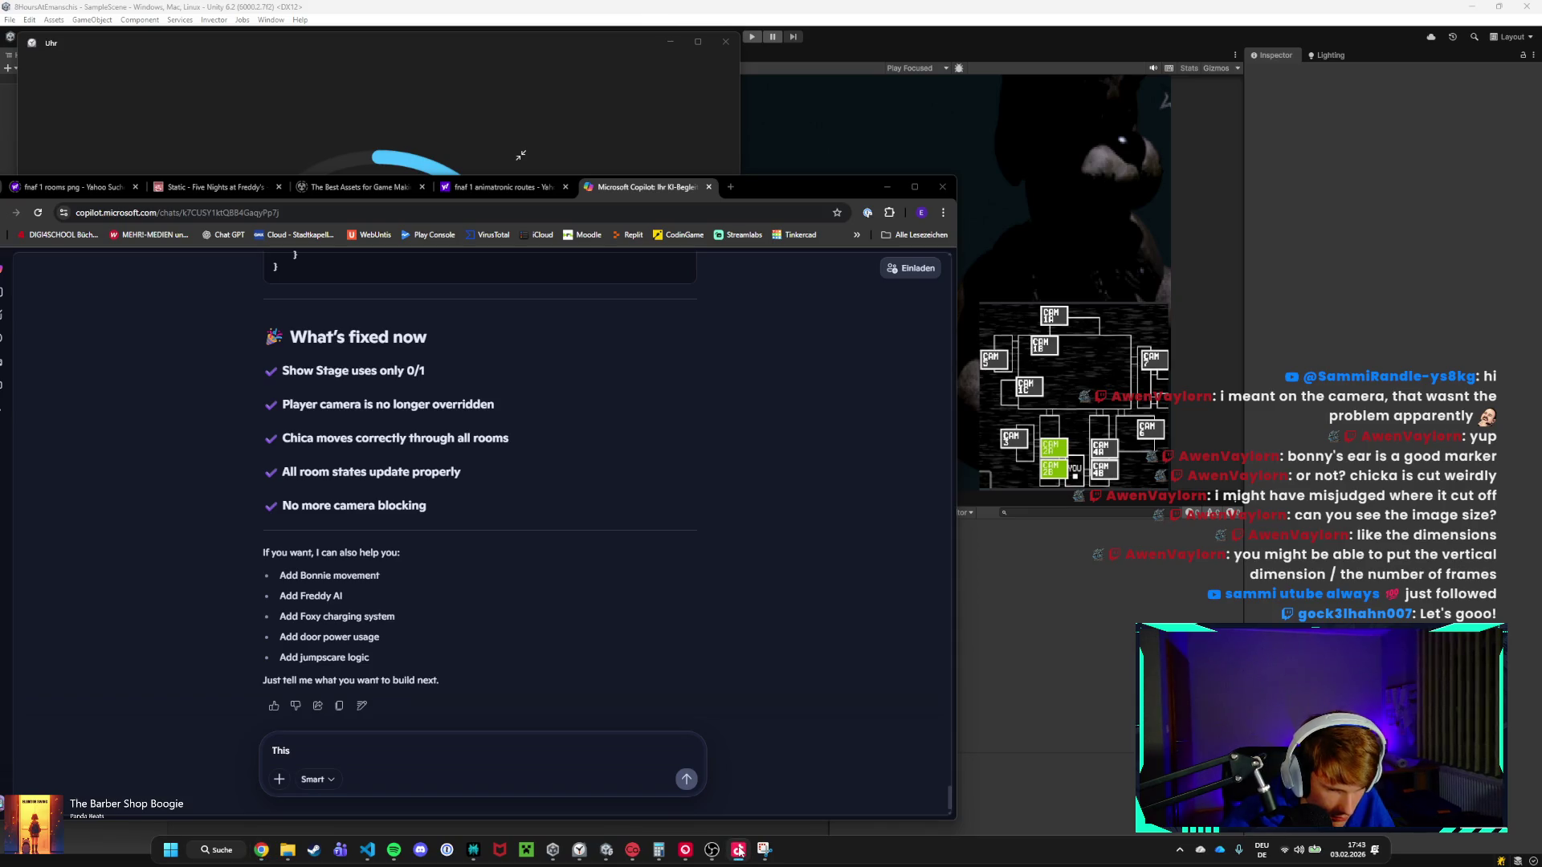
pyautogui.scroll(2, 474, 663)
pyautogui.scroll(-2, 349, 732)
pyautogui.click(353, 745)
pyautogui.write('doesn')
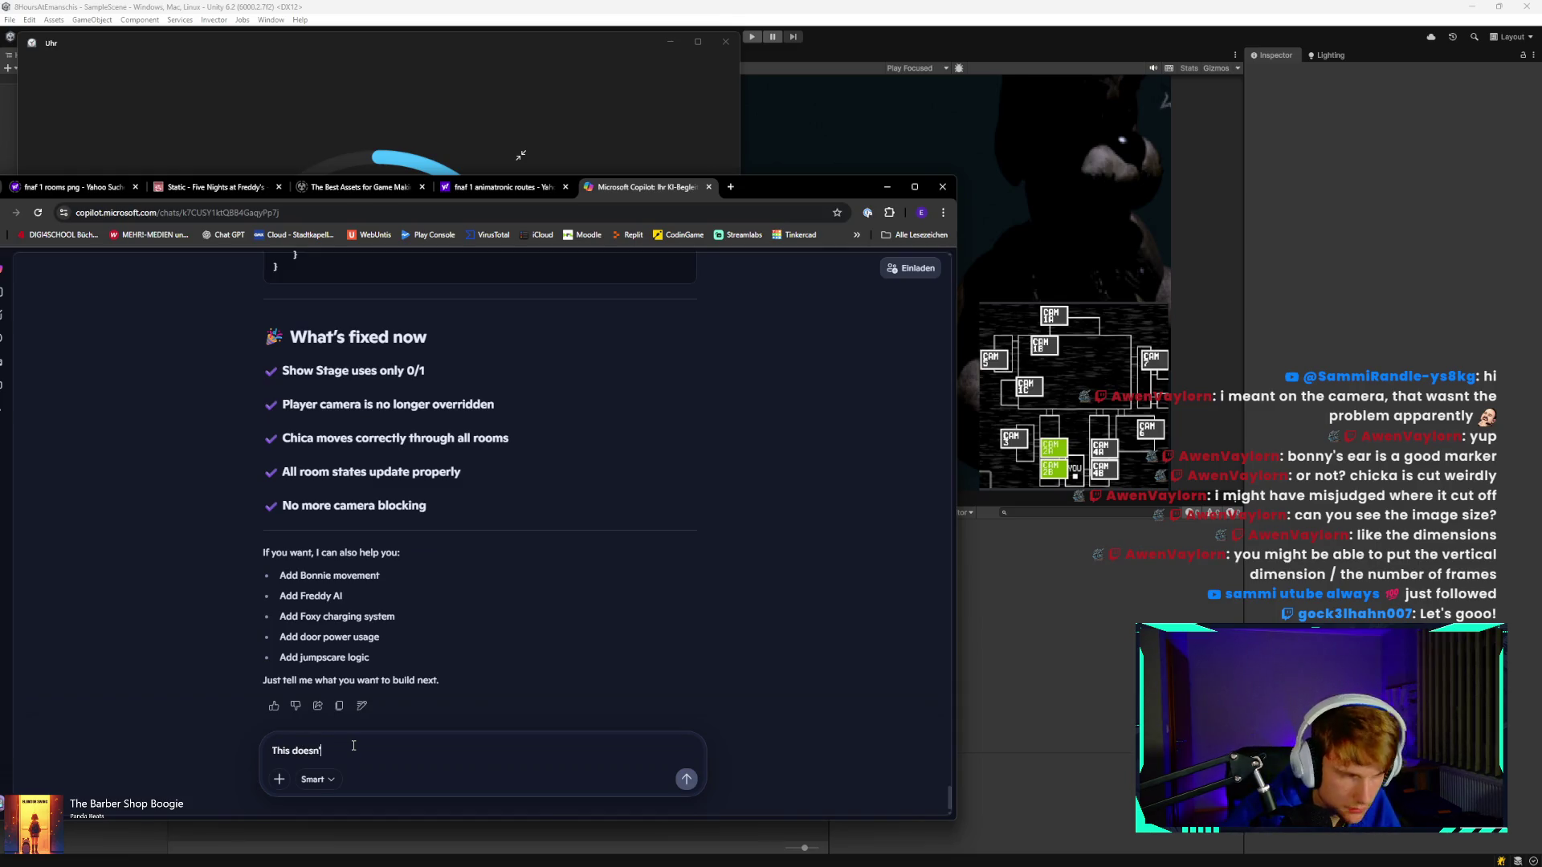
pyautogui.write("'t wprk")
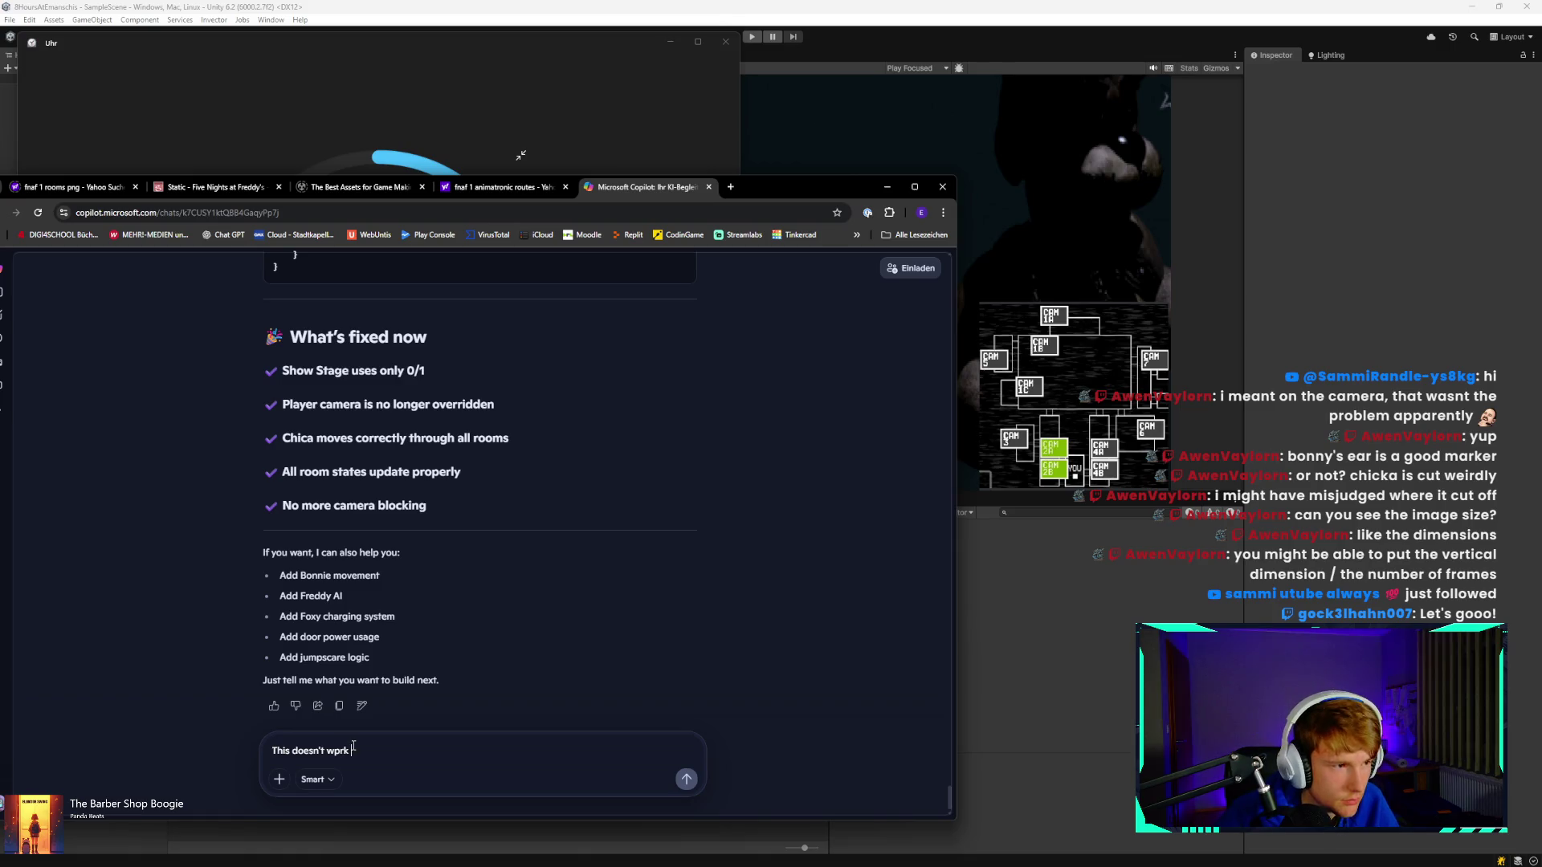
# Send a message: camera buttons don't work, only show stage camera active, please fix
pyautogui.press('BackSpace')
pyautogui.write('ork all')
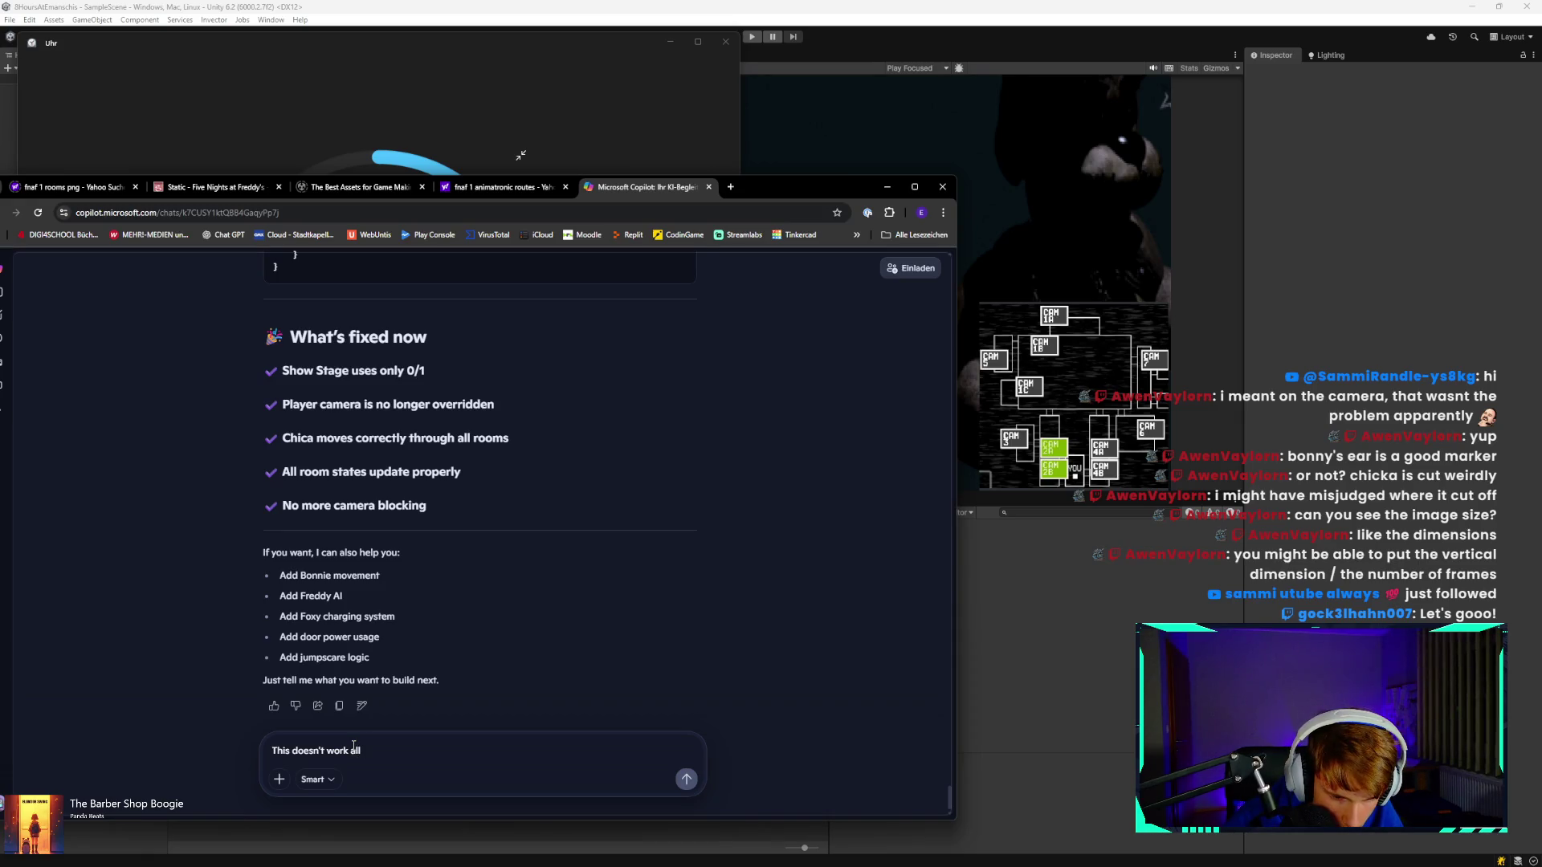
pyautogui.write(', al')
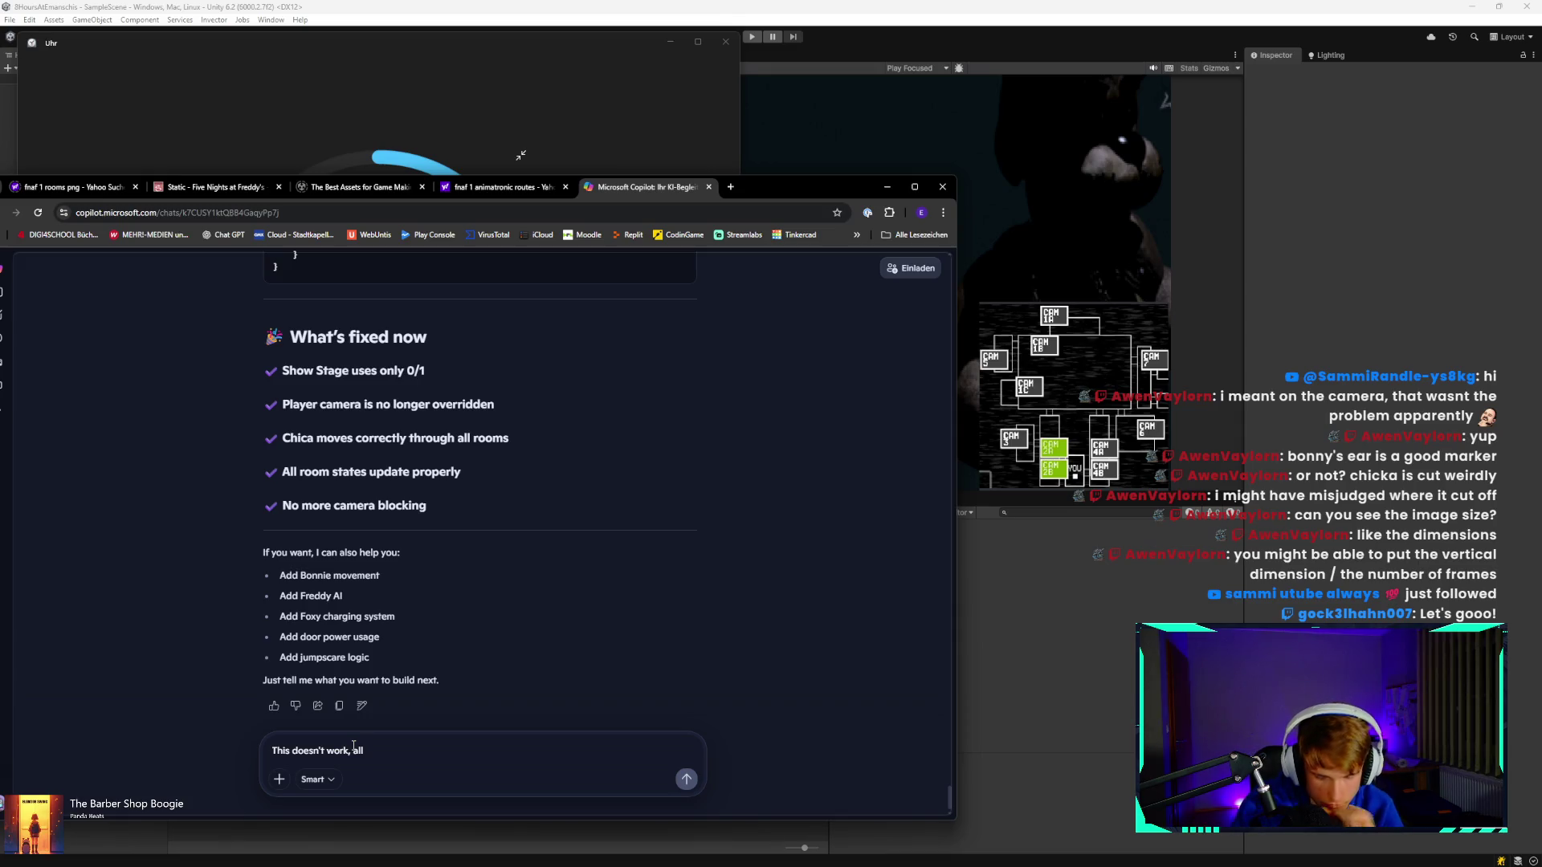
pyautogui.write('cam')
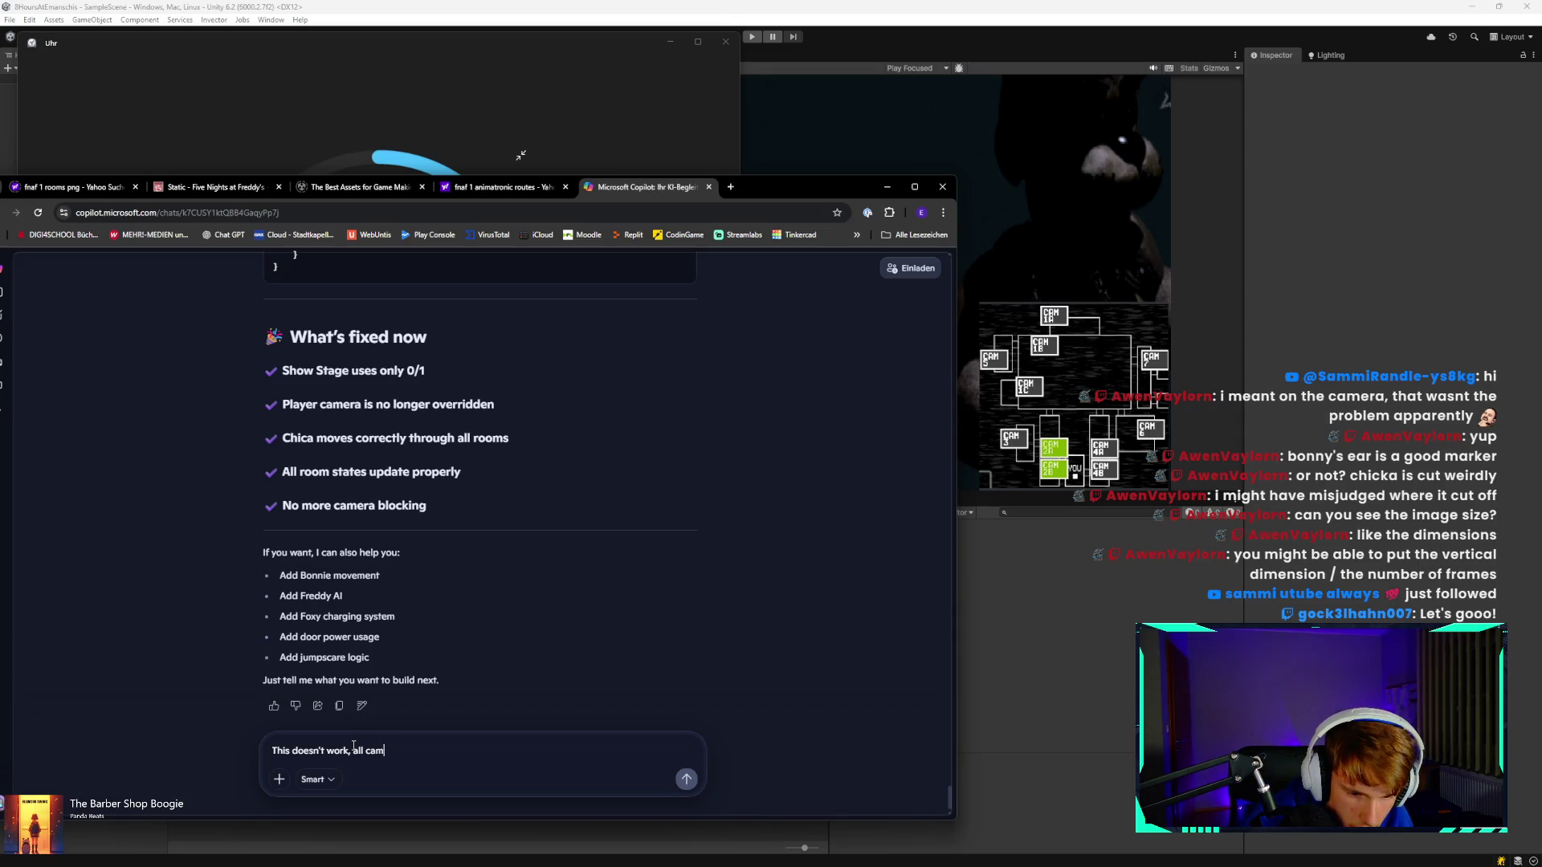
pyautogui.write('erabuu')
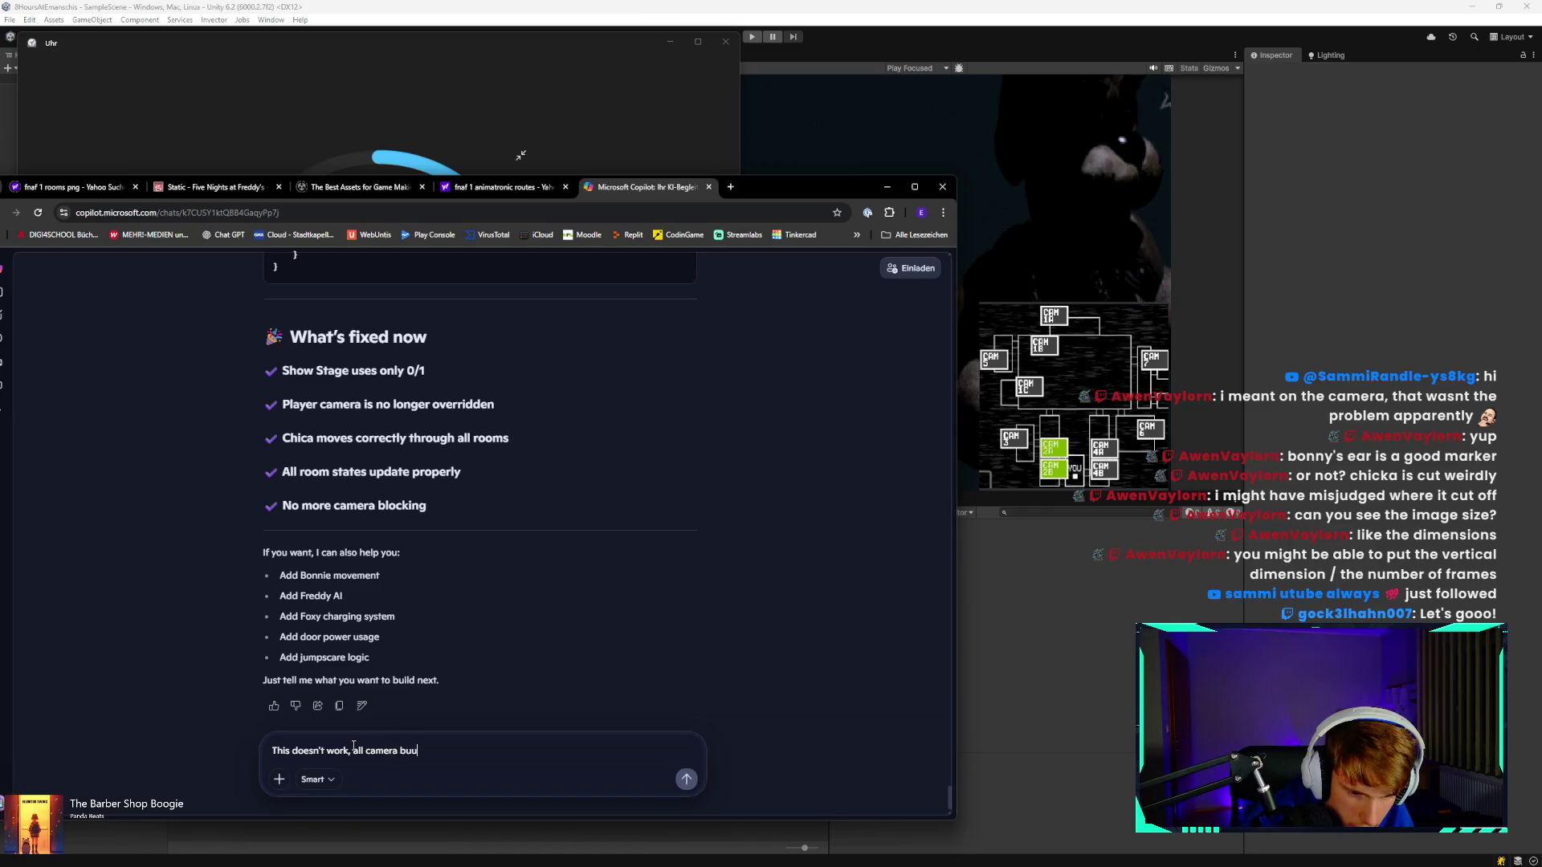
pyautogui.write('ttons dont')
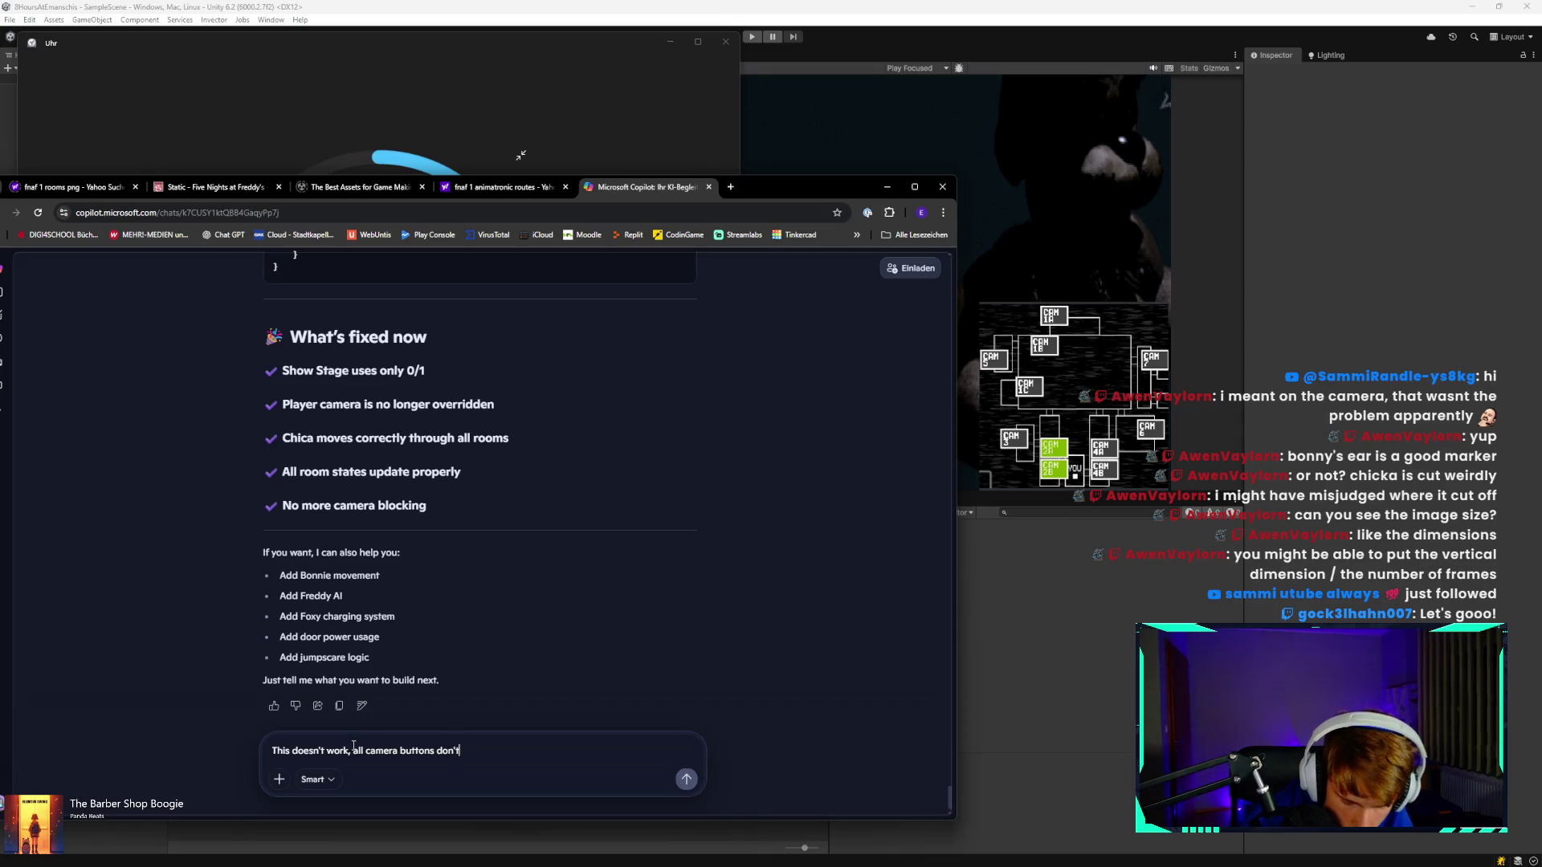
pyautogui.write("'t work")
pyautogui.write(' an')
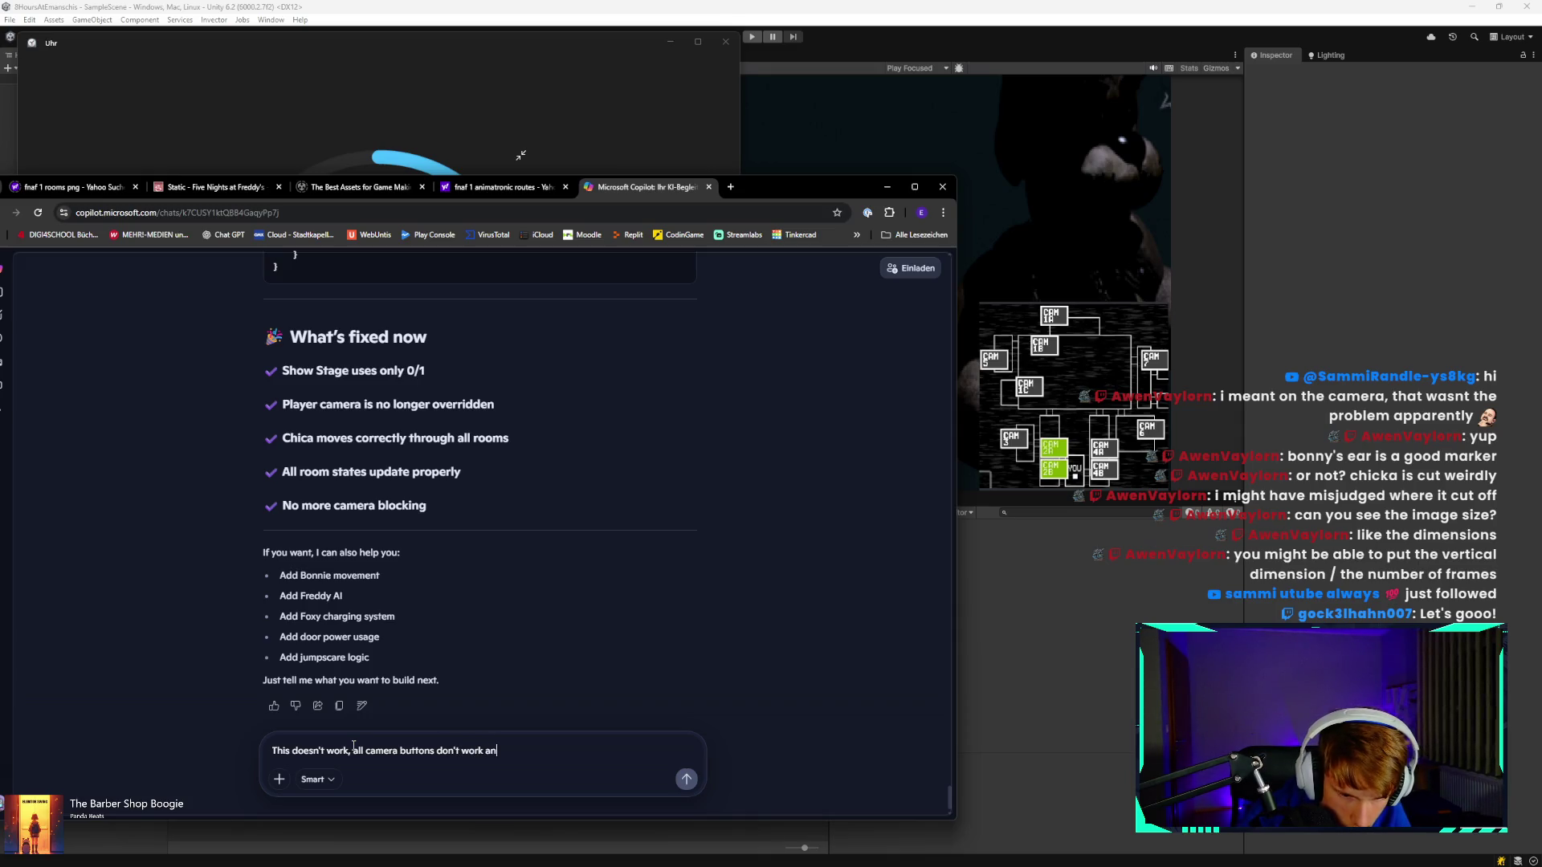
pyautogui.write('ymore the ')
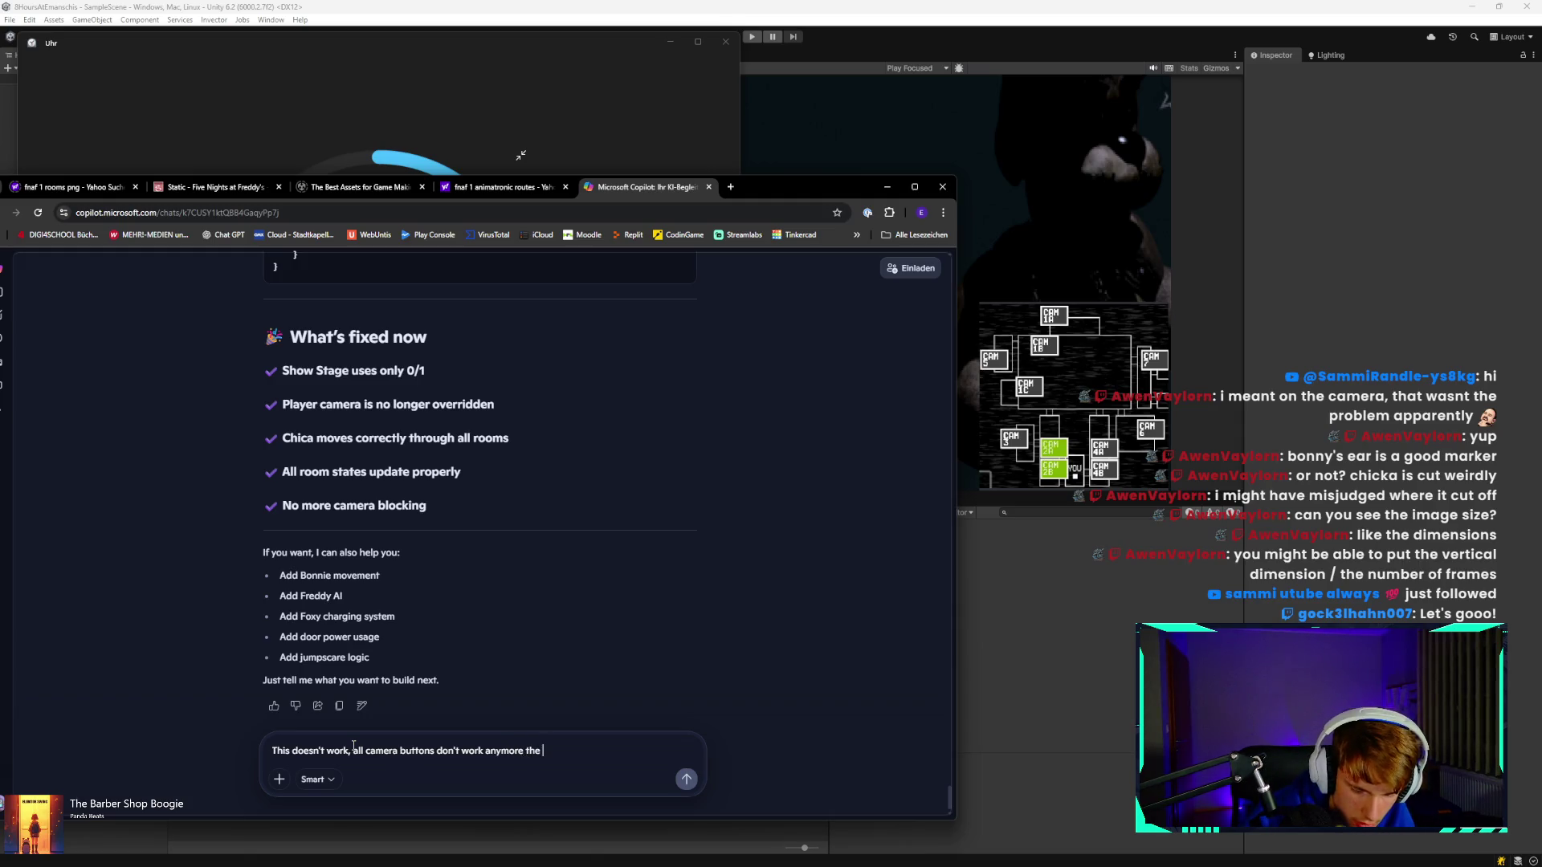
pyautogui.write('onlyact')
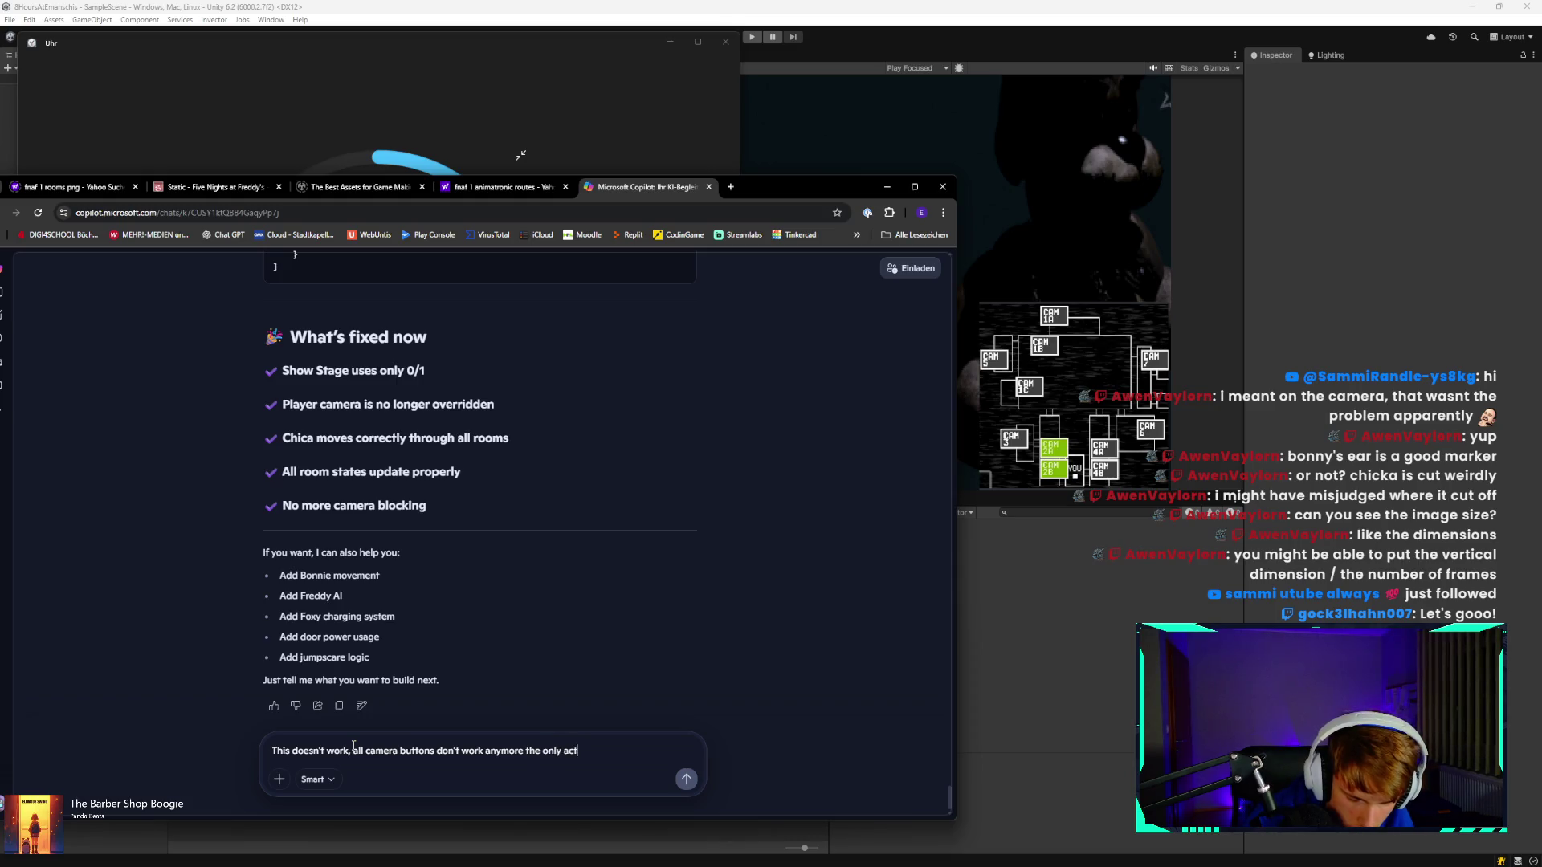
pyautogui.write('e camera is the')
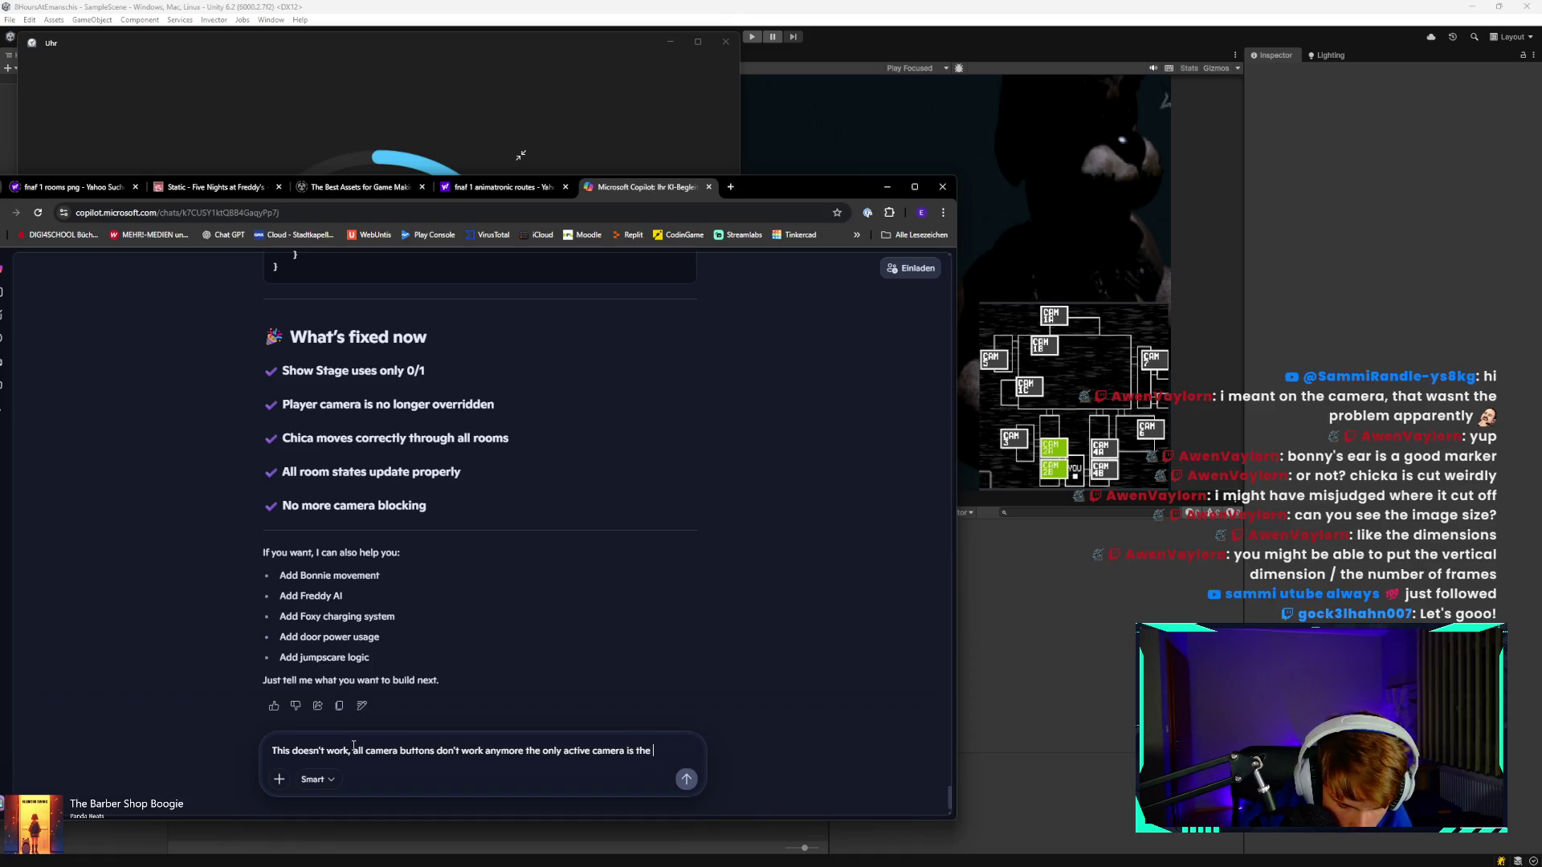
pyautogui.write('show stage ')
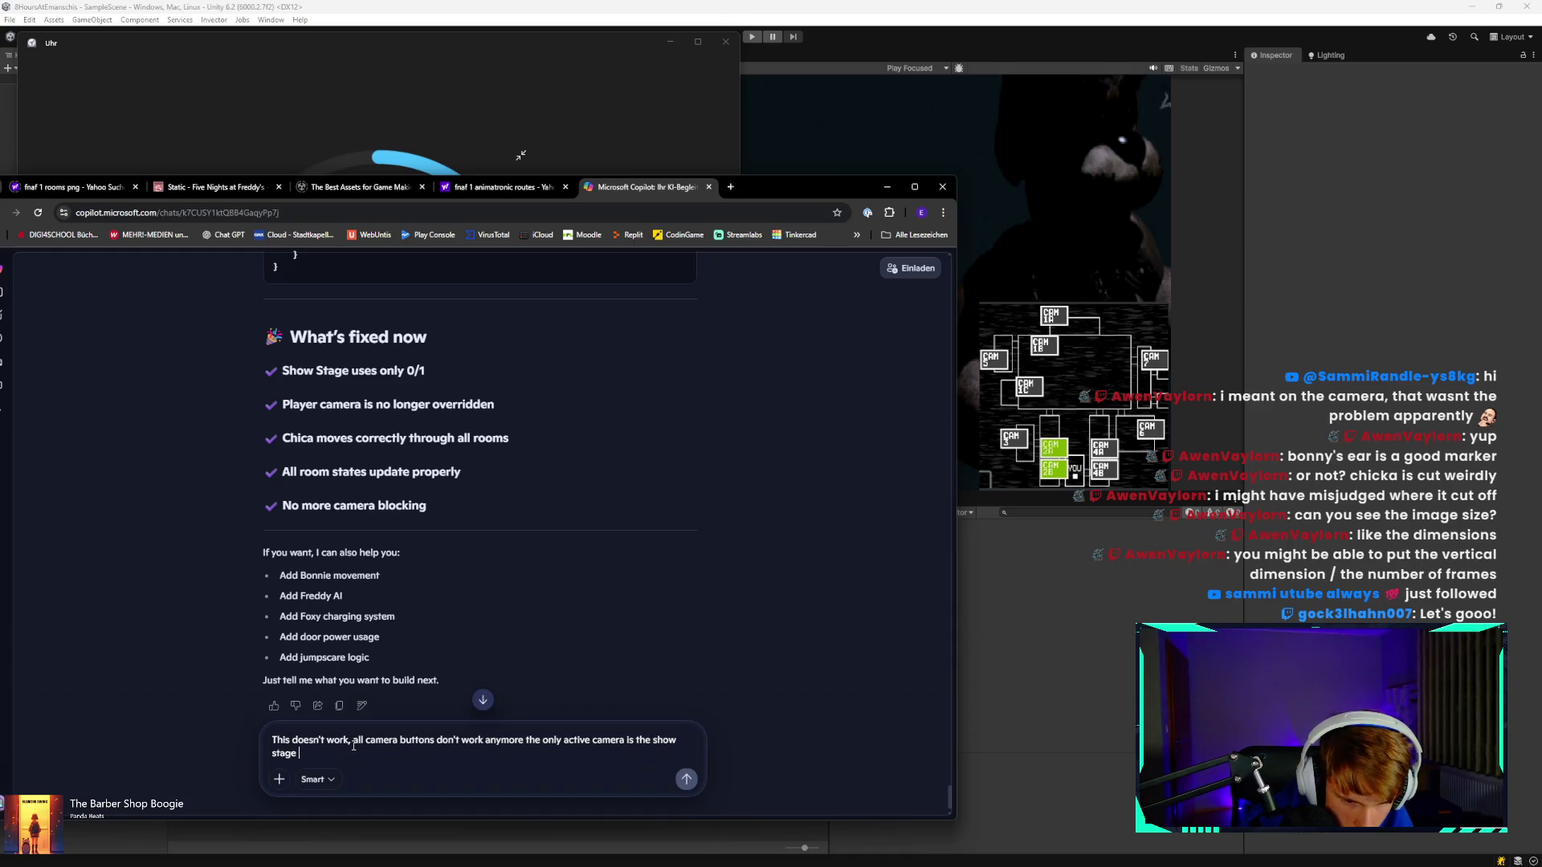
pyautogui.write('camera')
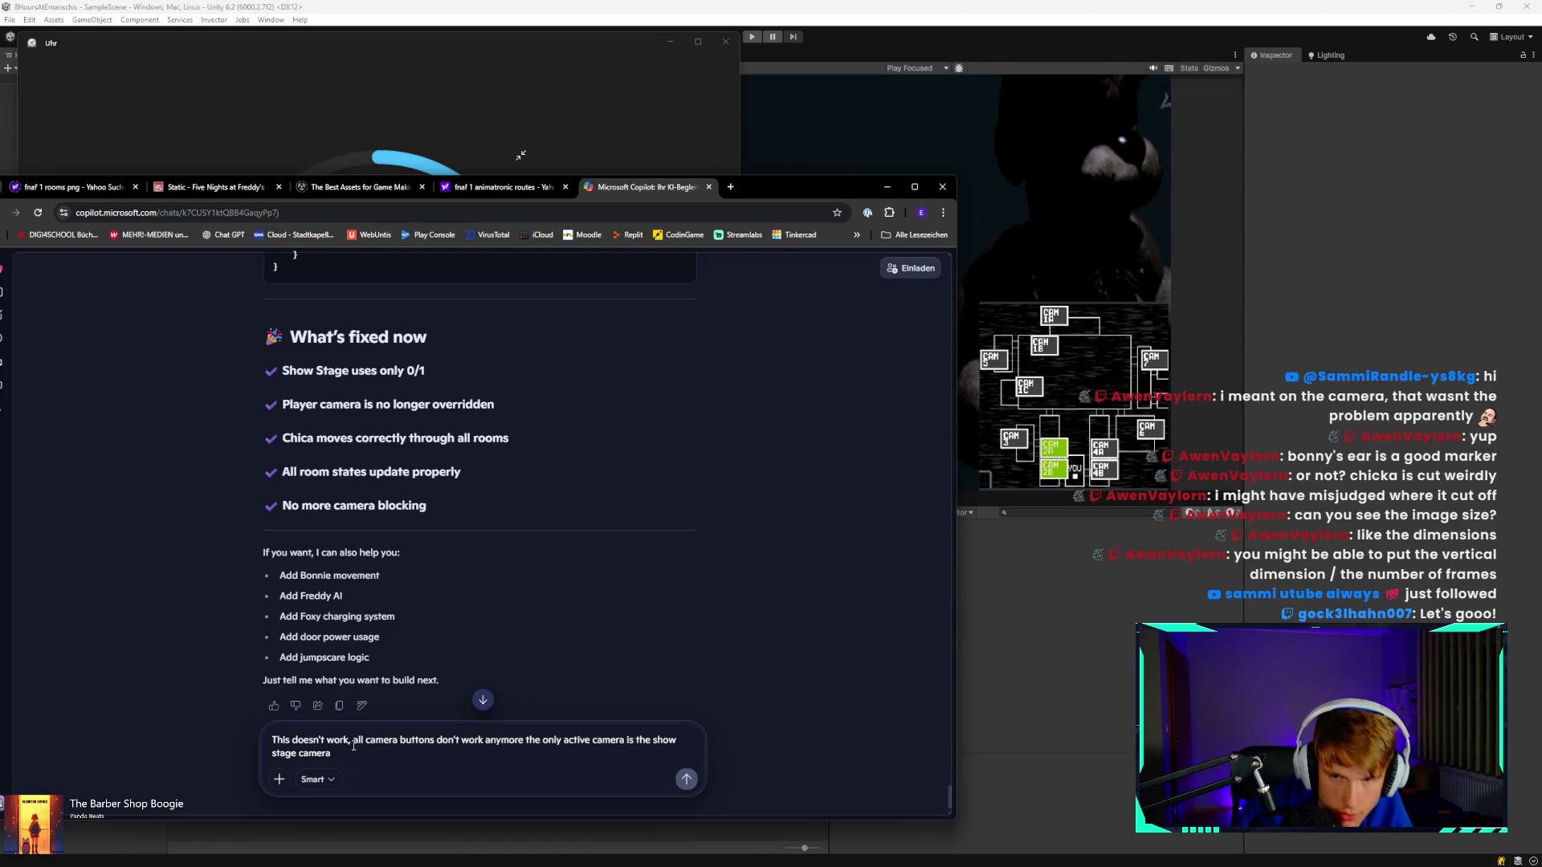
pyautogui.write('and I')
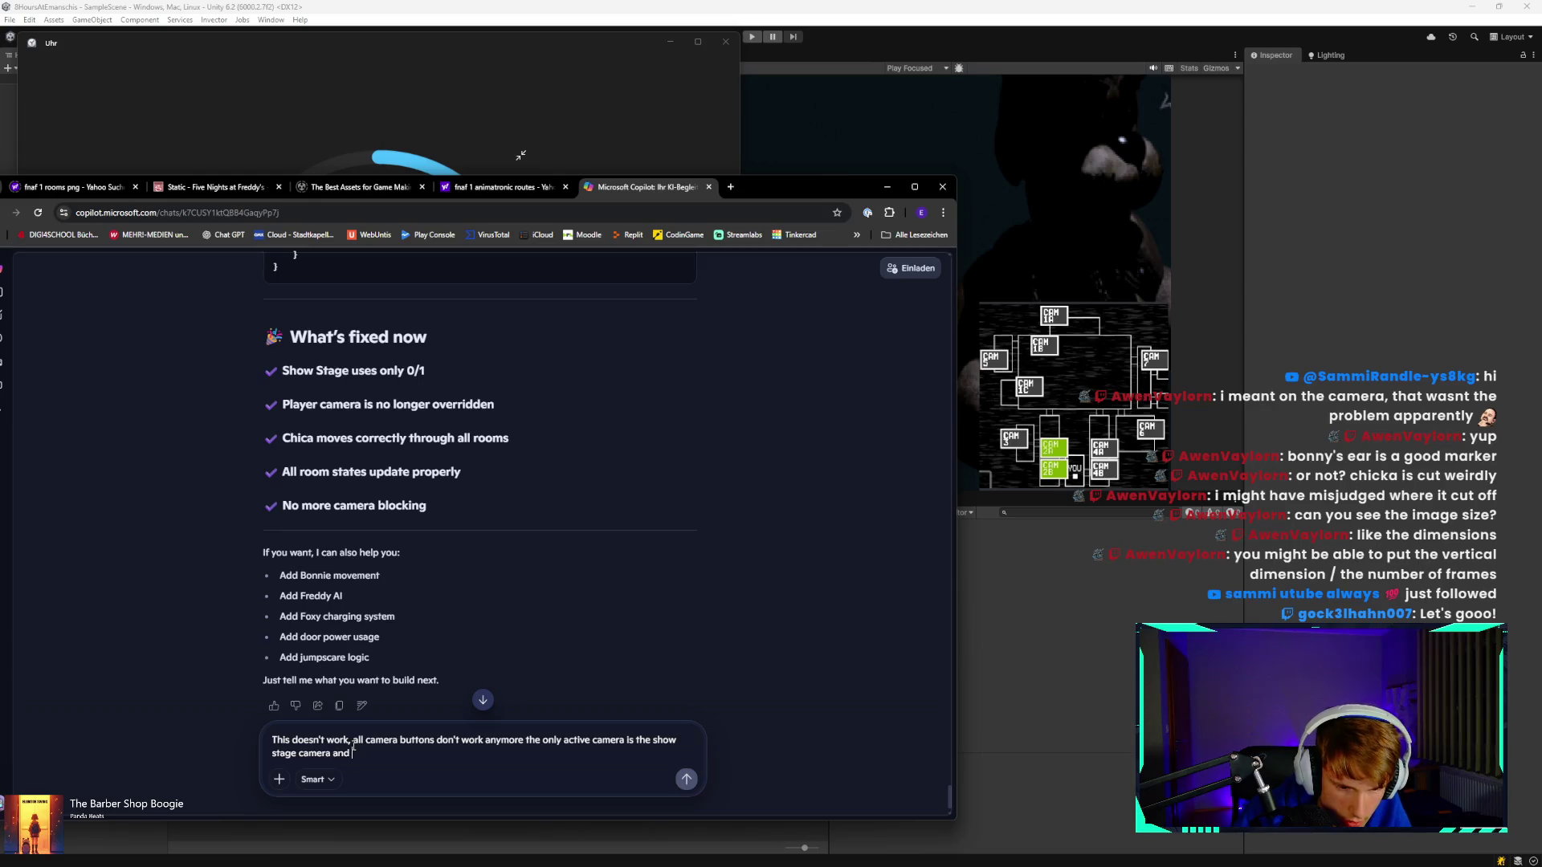
pyautogui.write(' can')
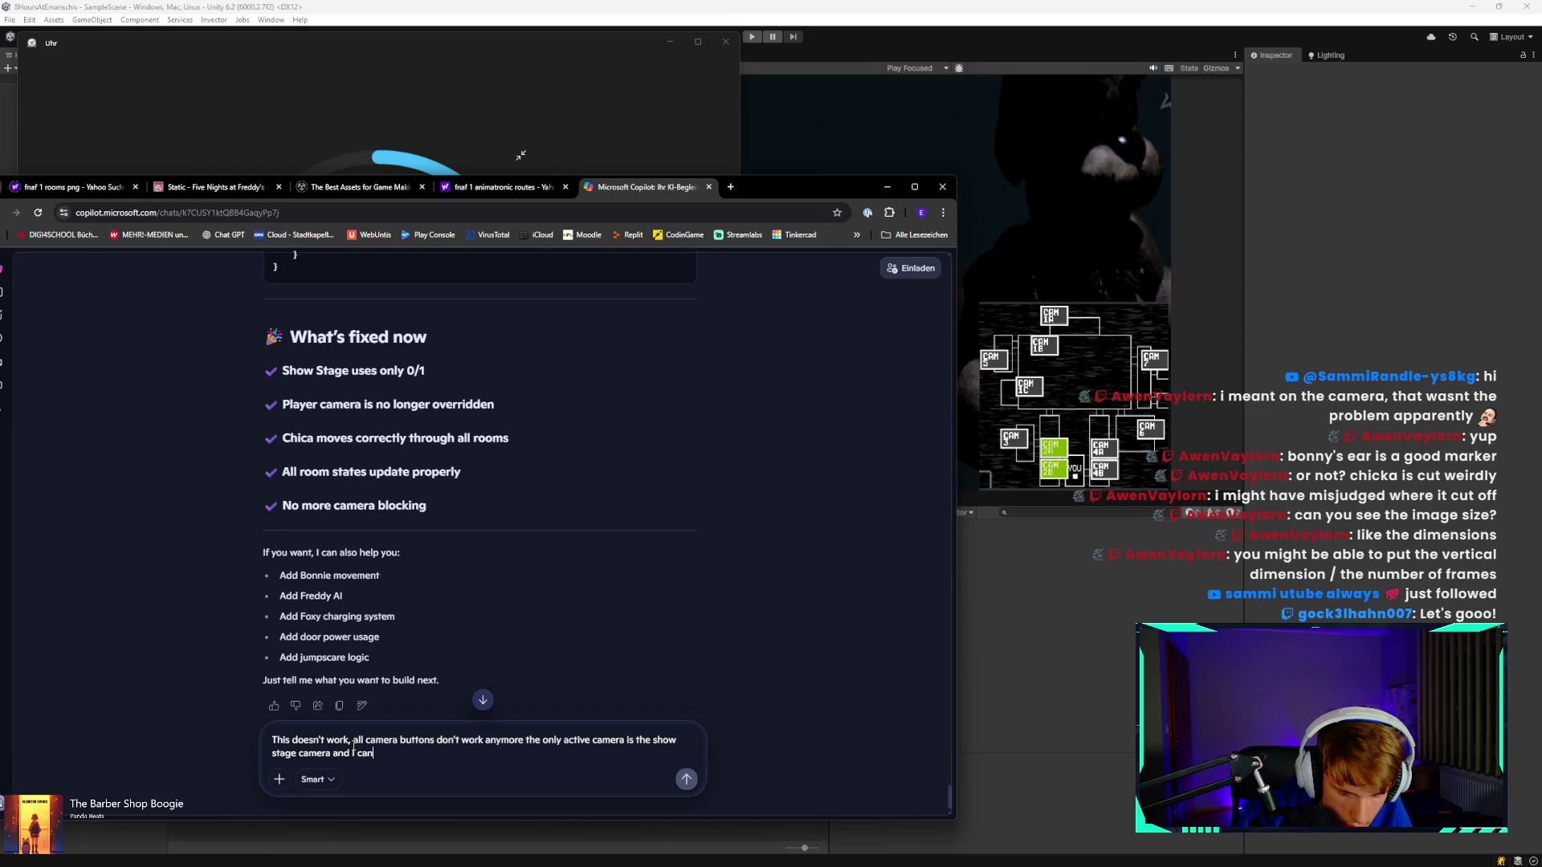
pyautogui.write('t press ')
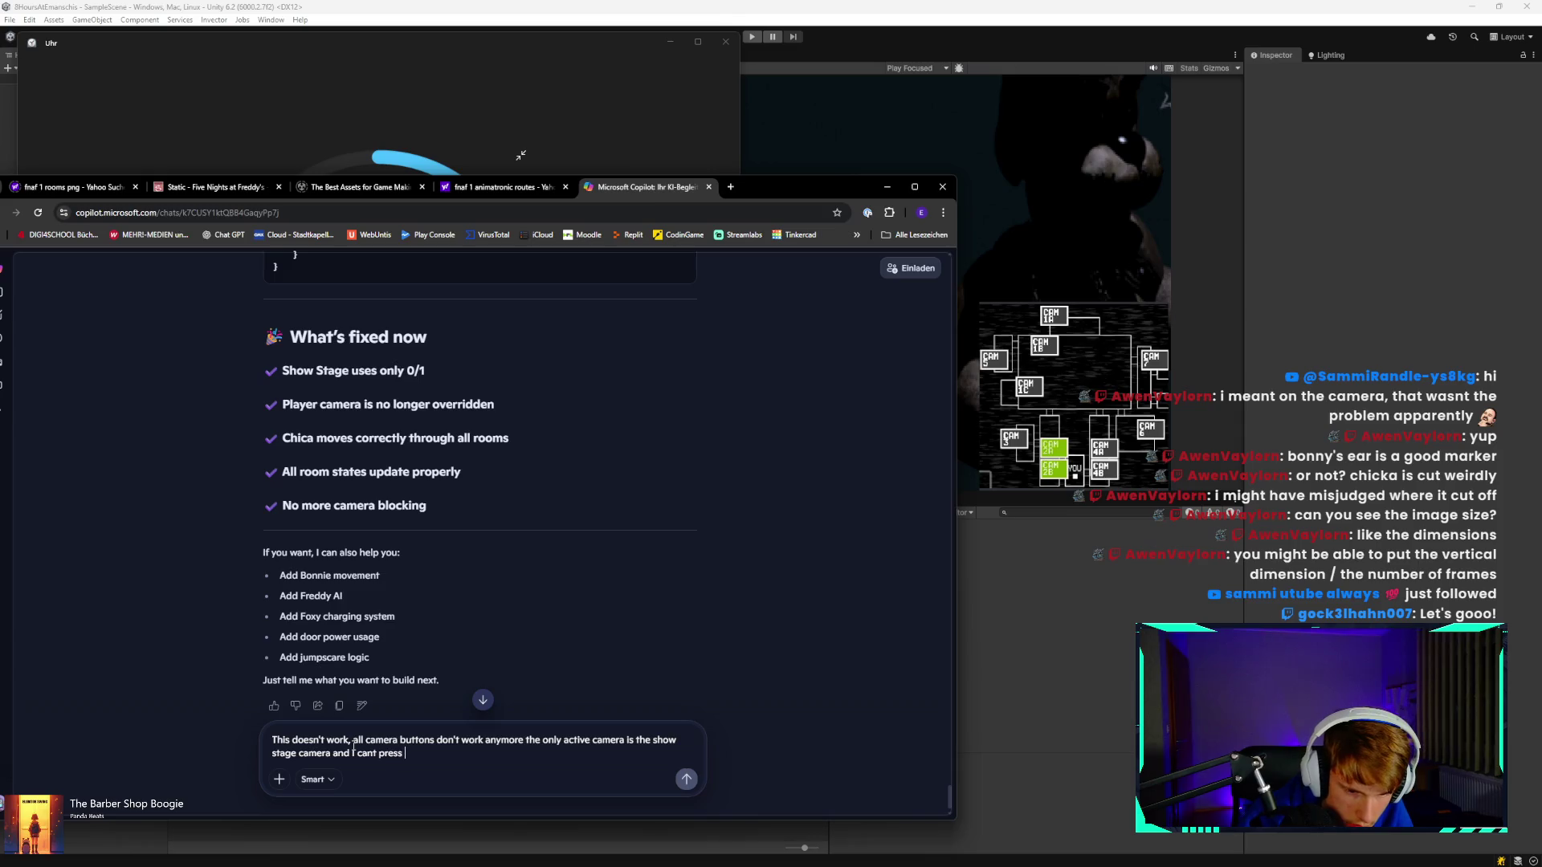
pyautogui.write('the othe')
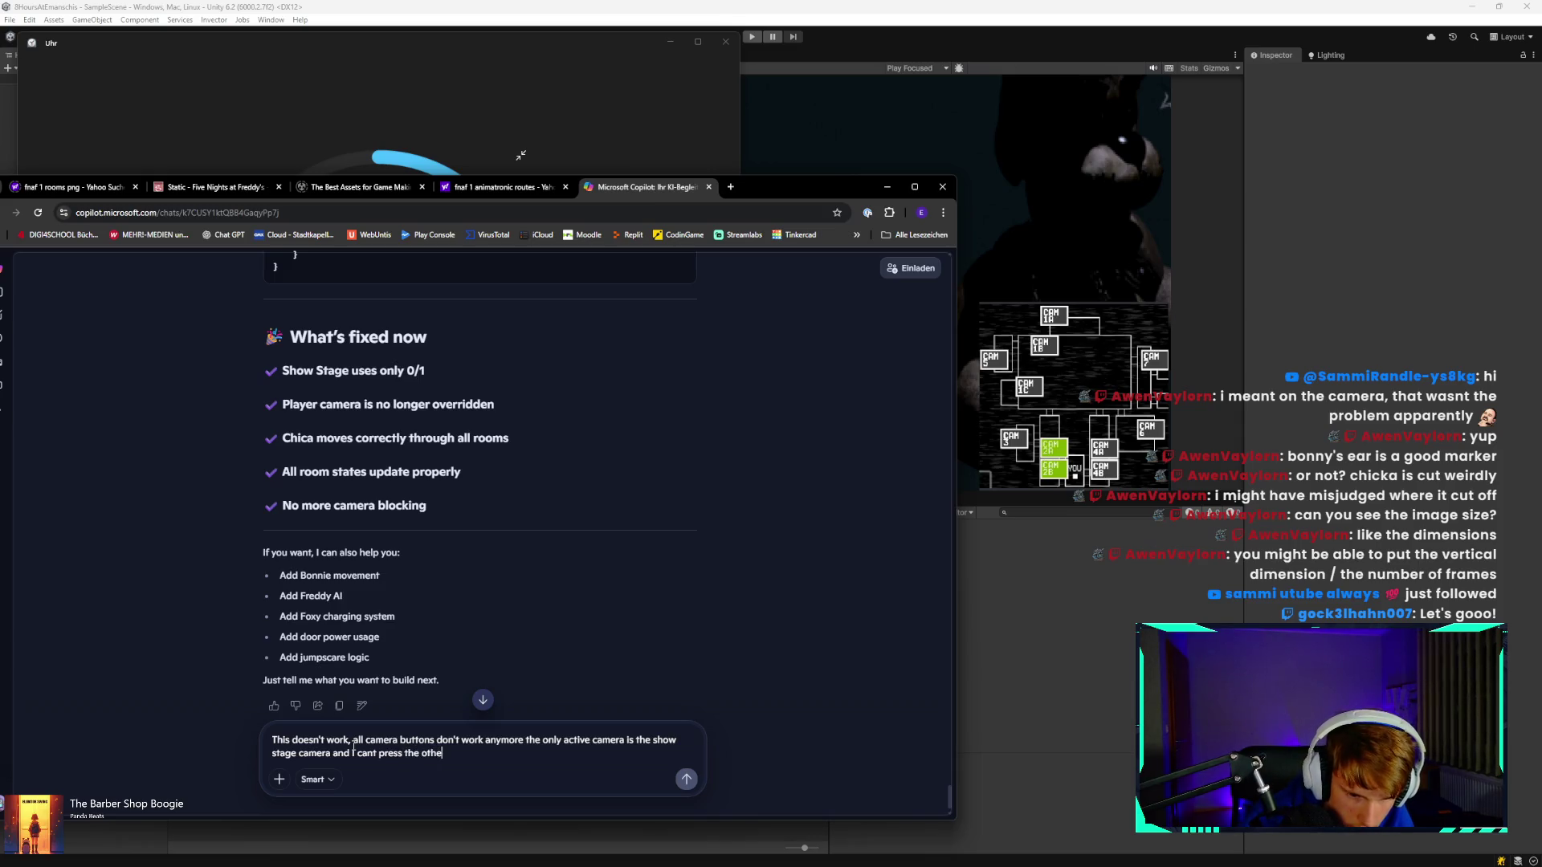
pyautogui.write('rs can you fi')
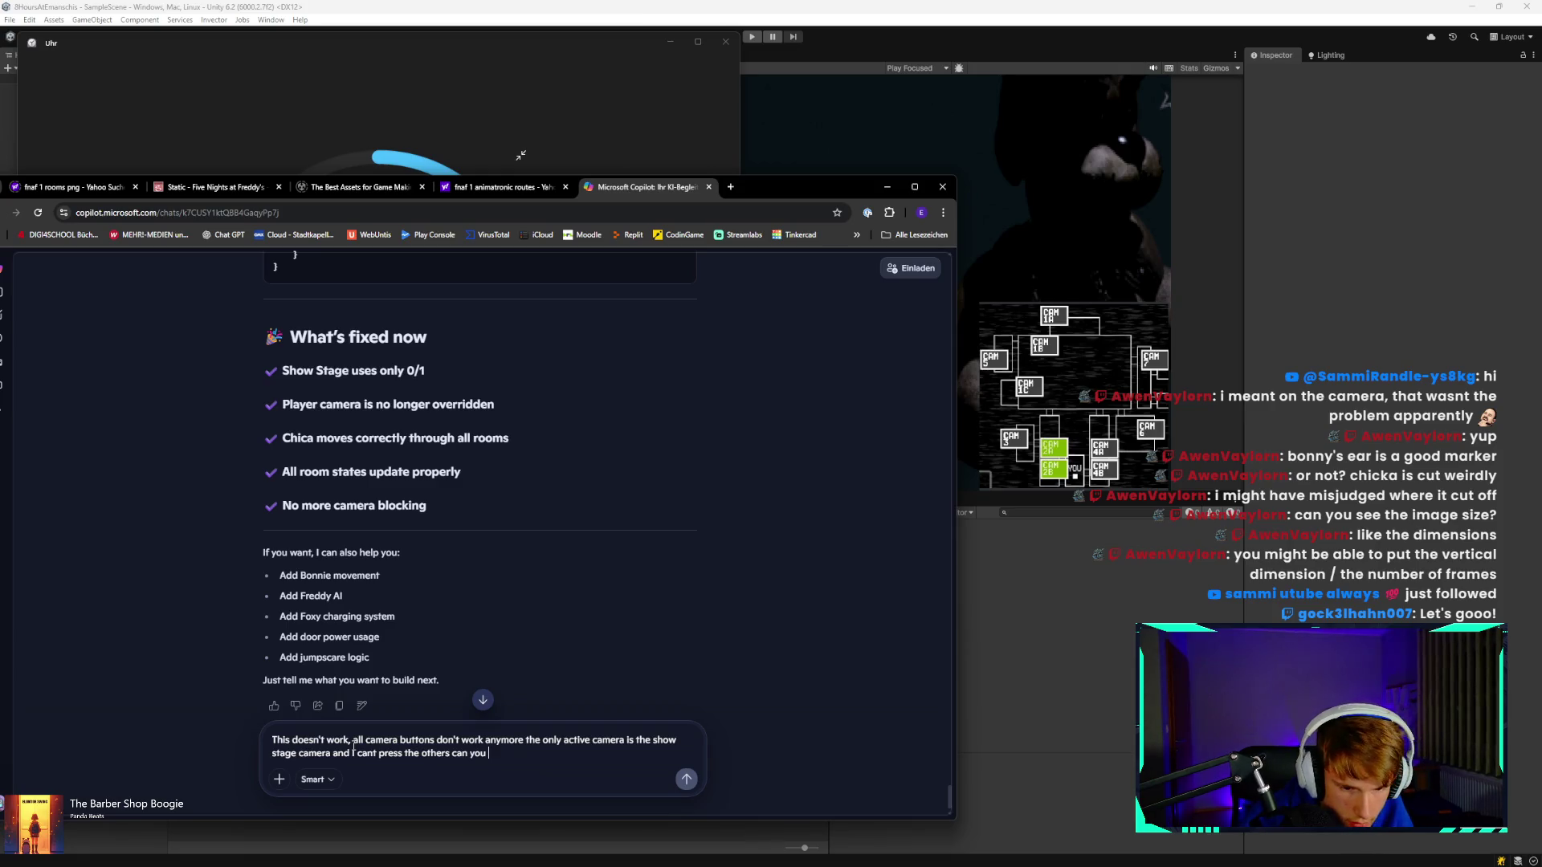
pyautogui.write('x that')
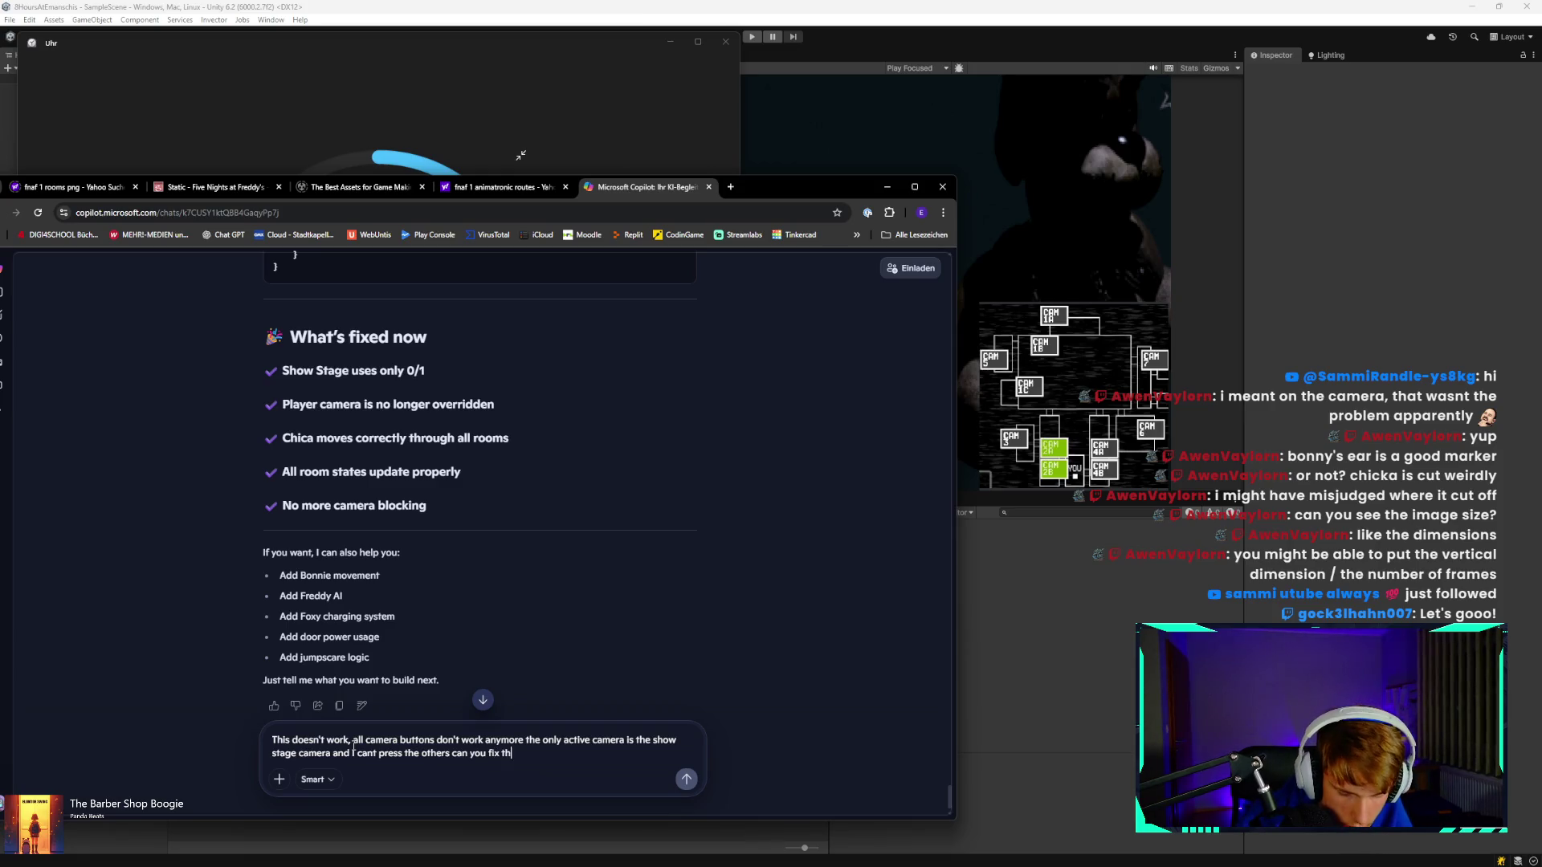
pyautogui.press('Return')
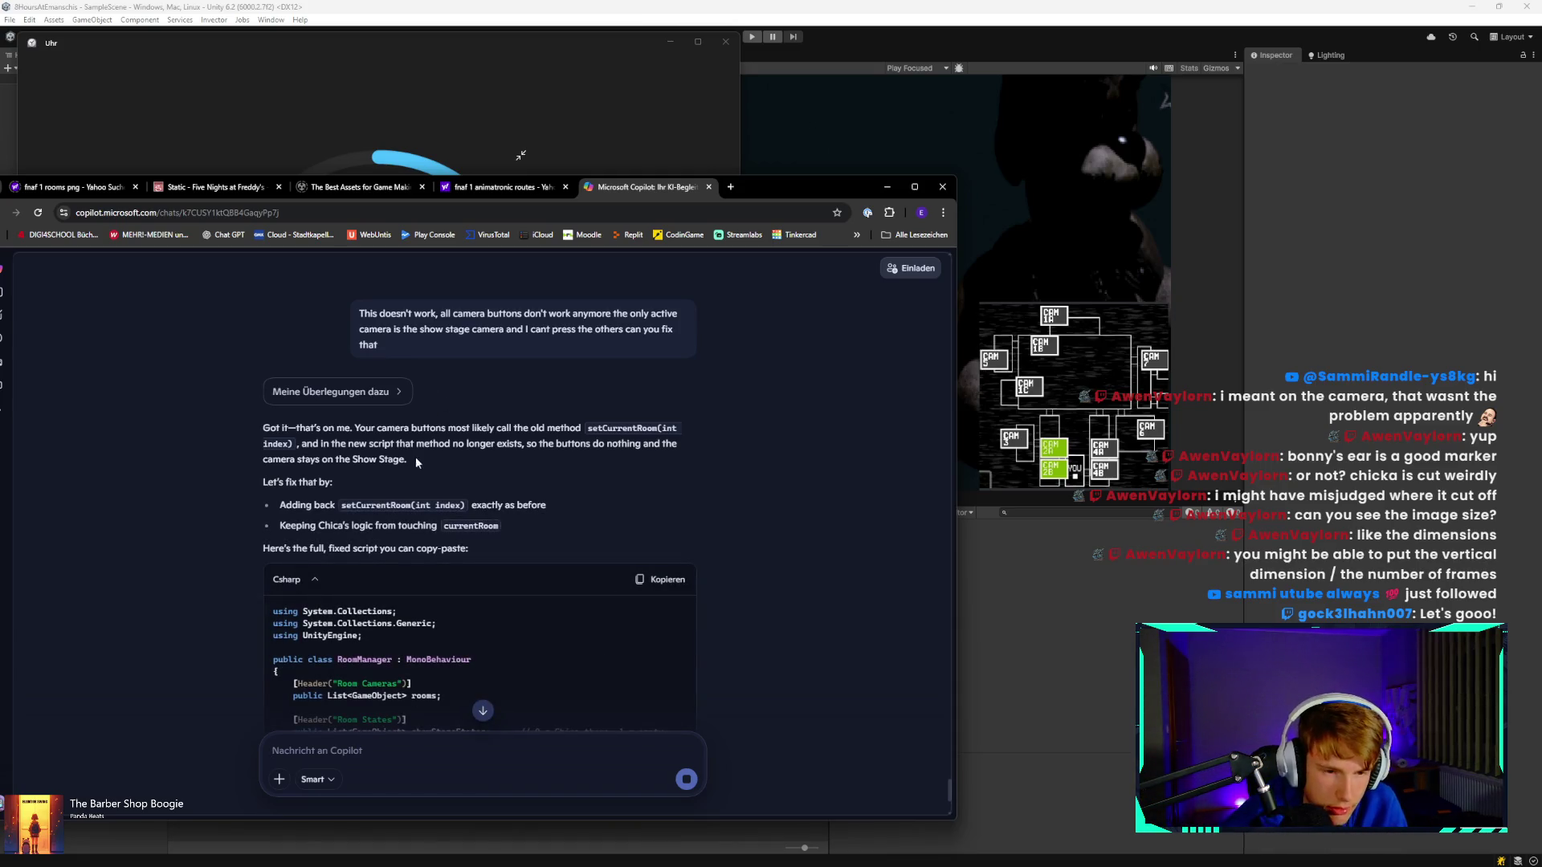
# Scroll through Copilot's reply and take its fixed RoomManager script to RoomManager.cs in VS Code
pyautogui.scroll(-2, 562, 425)
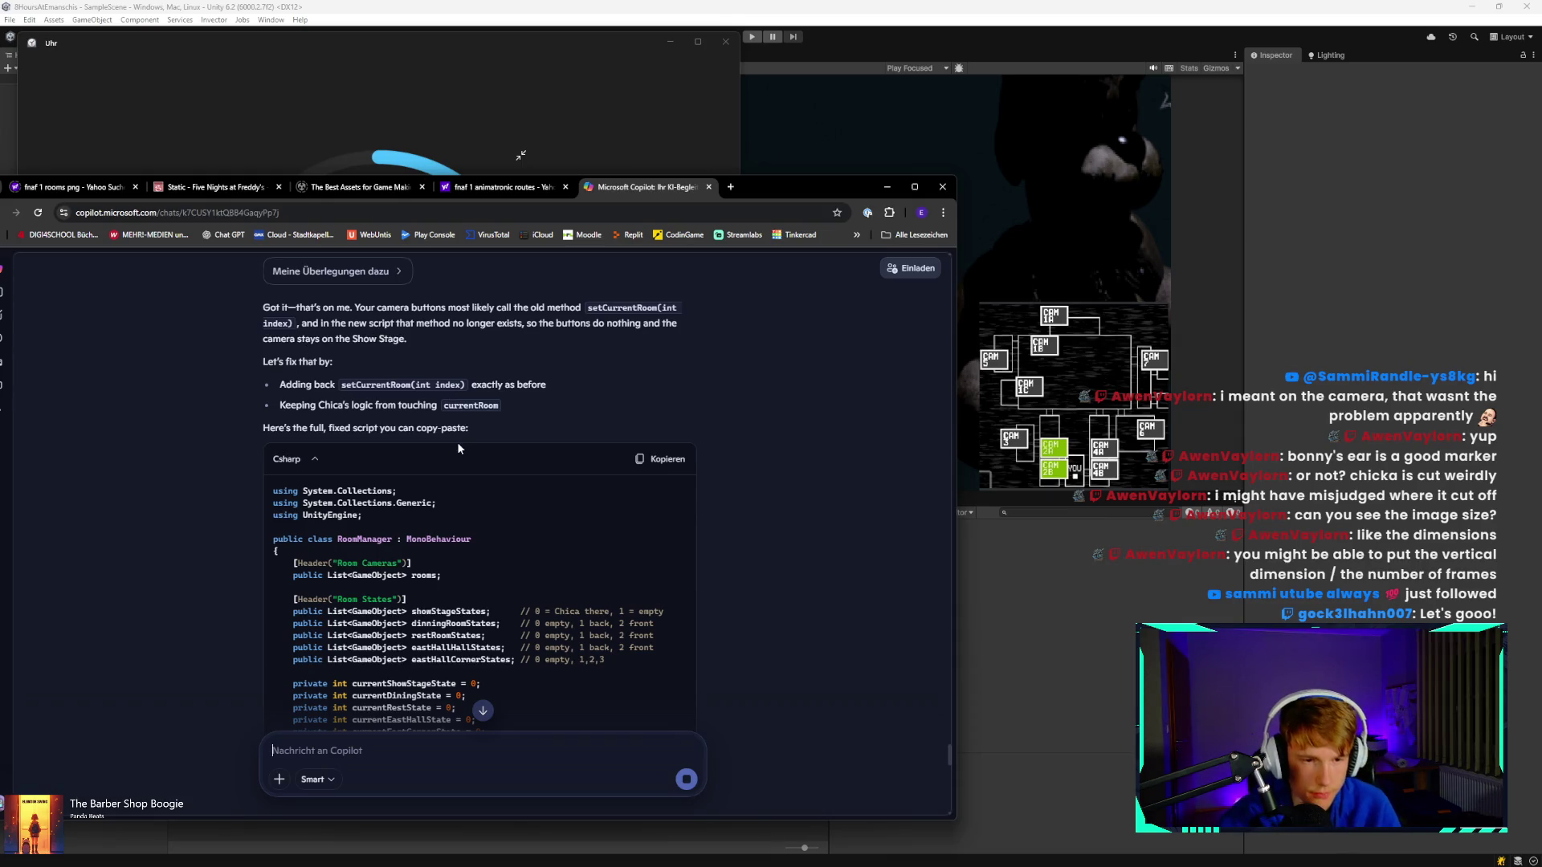
pyautogui.scroll(-10, 489, 457)
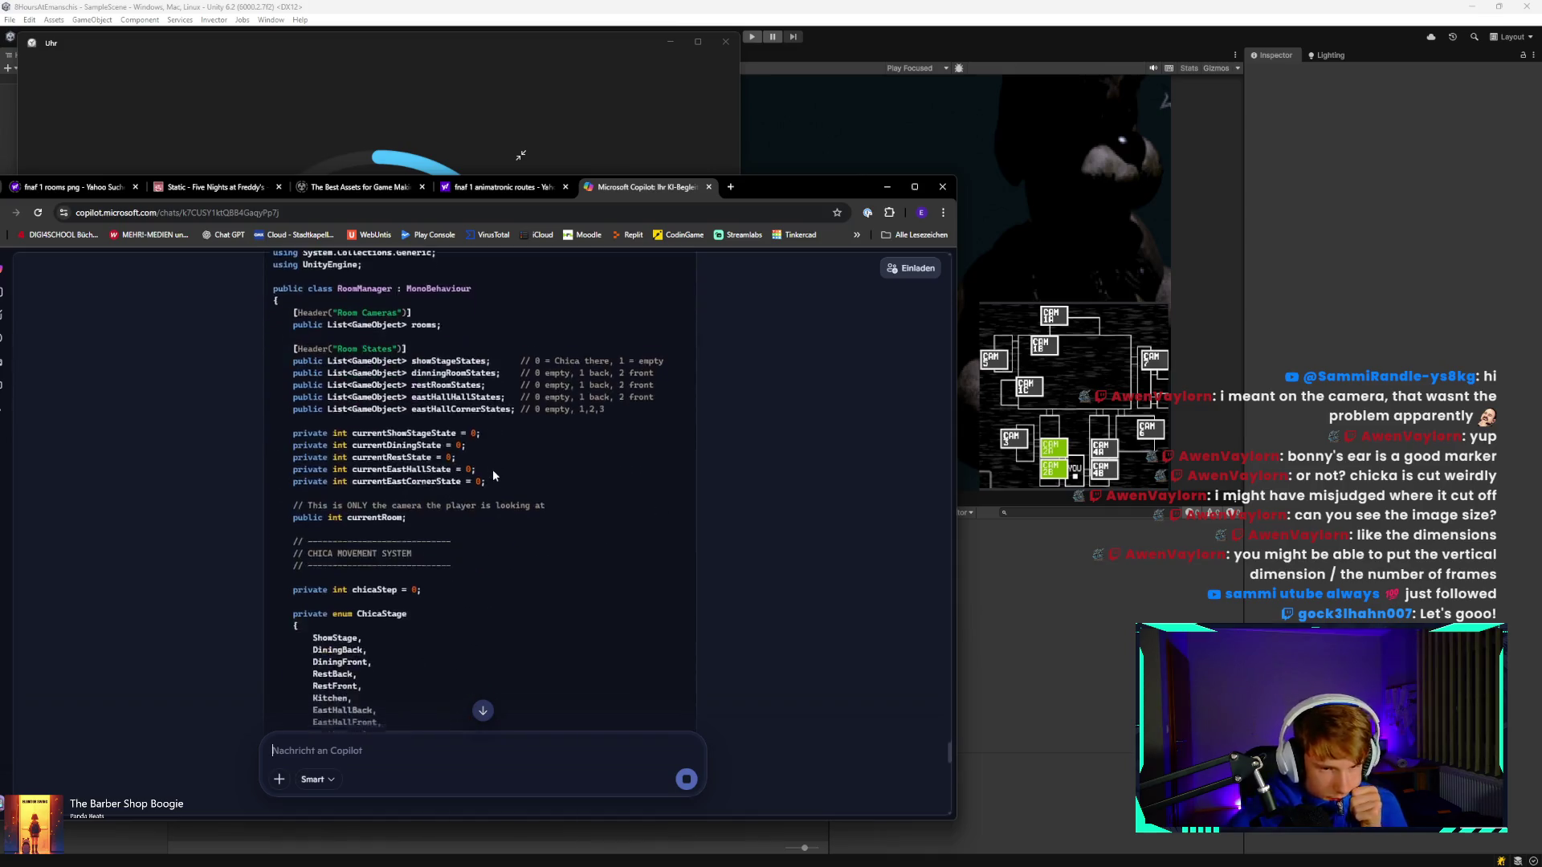
pyautogui.scroll(-15, 504, 562)
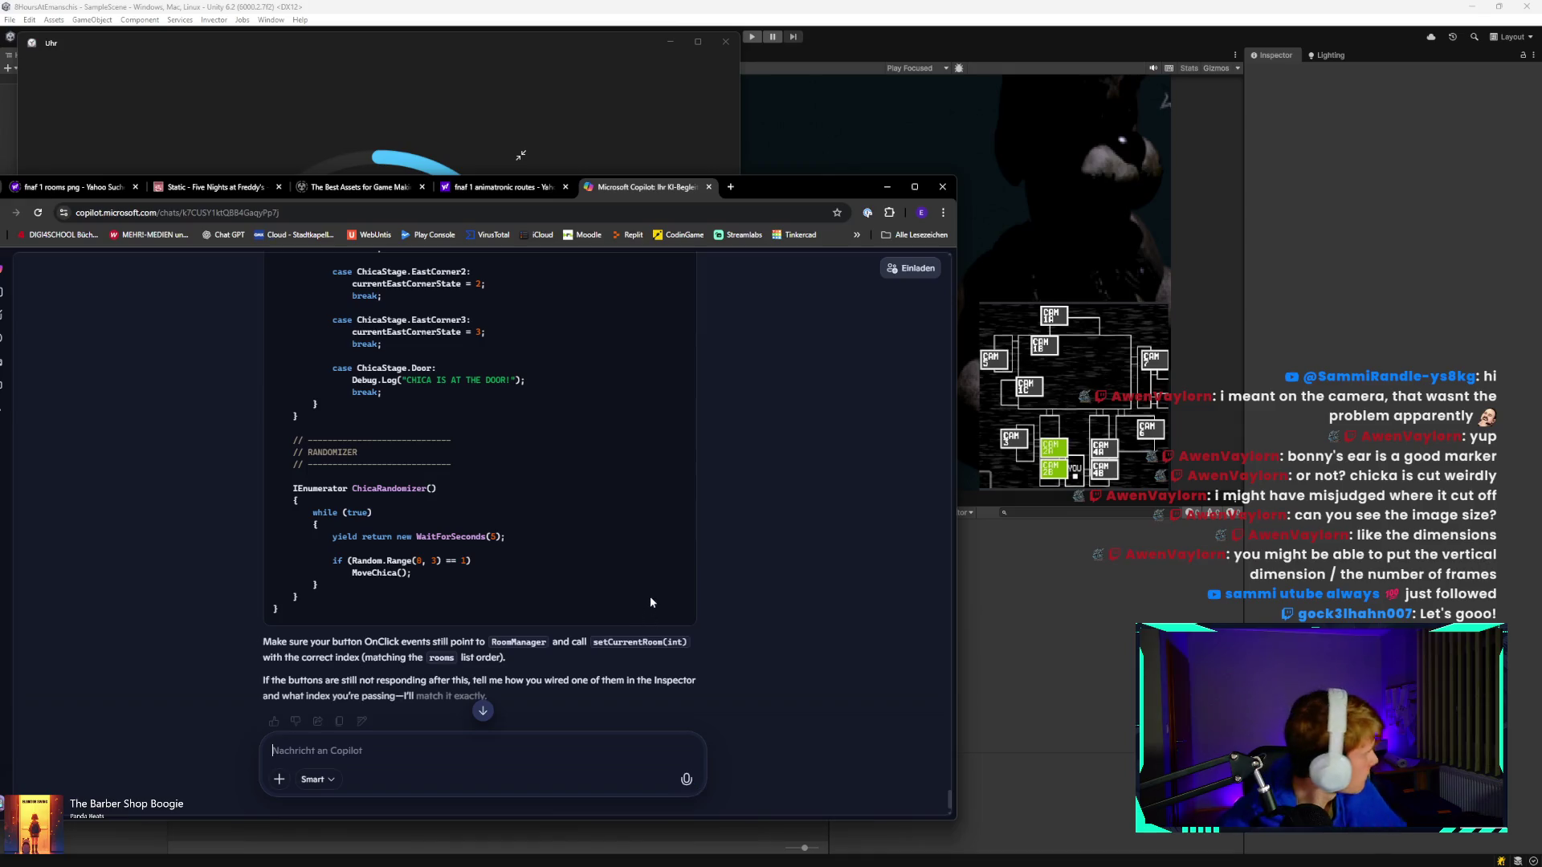
pyautogui.scroll(-1, 644, 576)
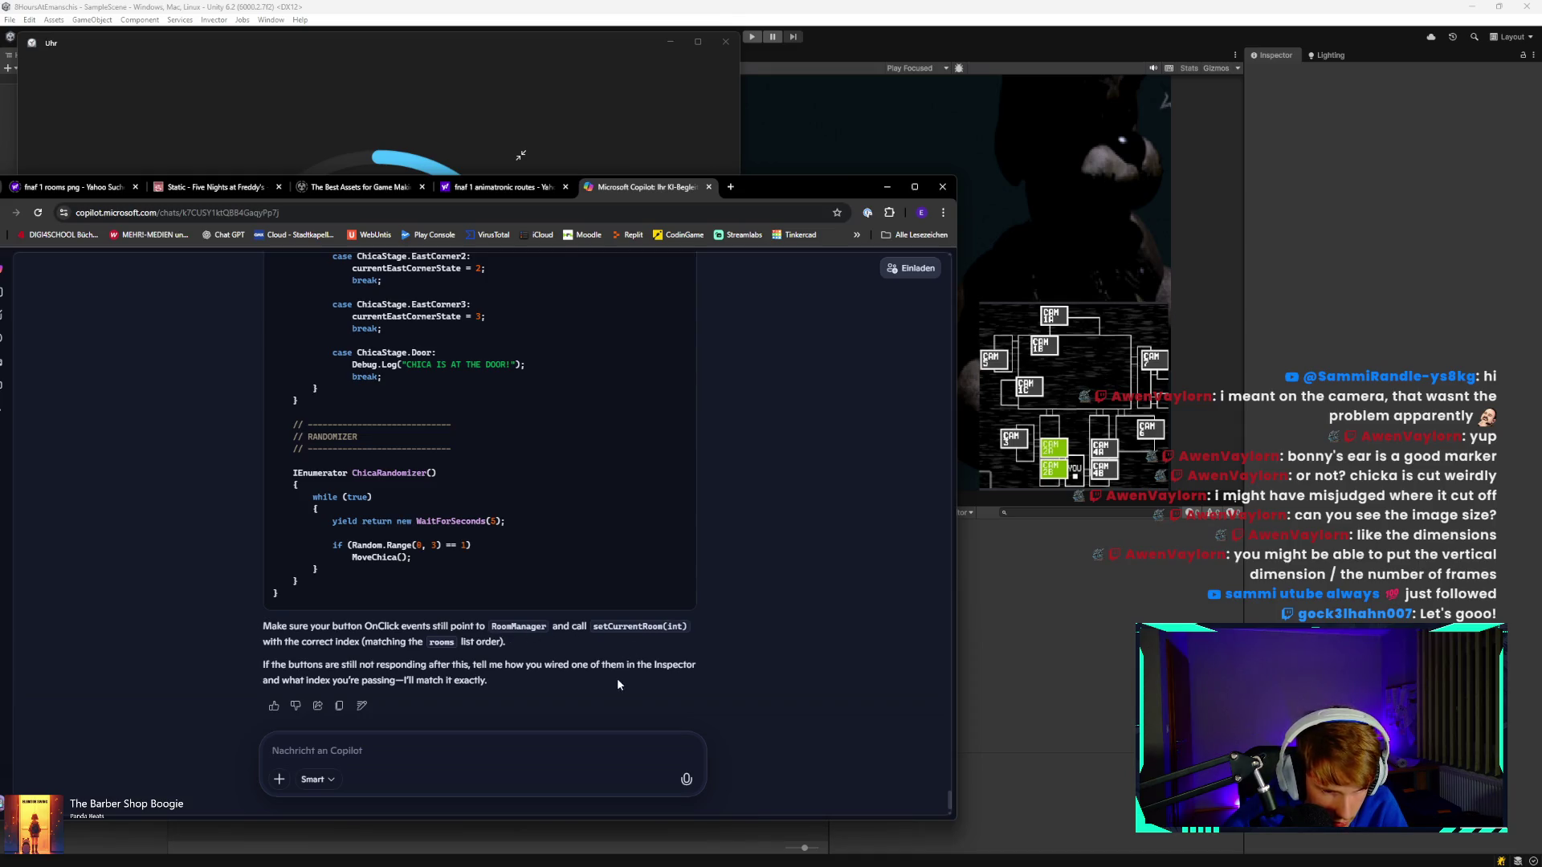
pyautogui.scroll(15, 615, 651)
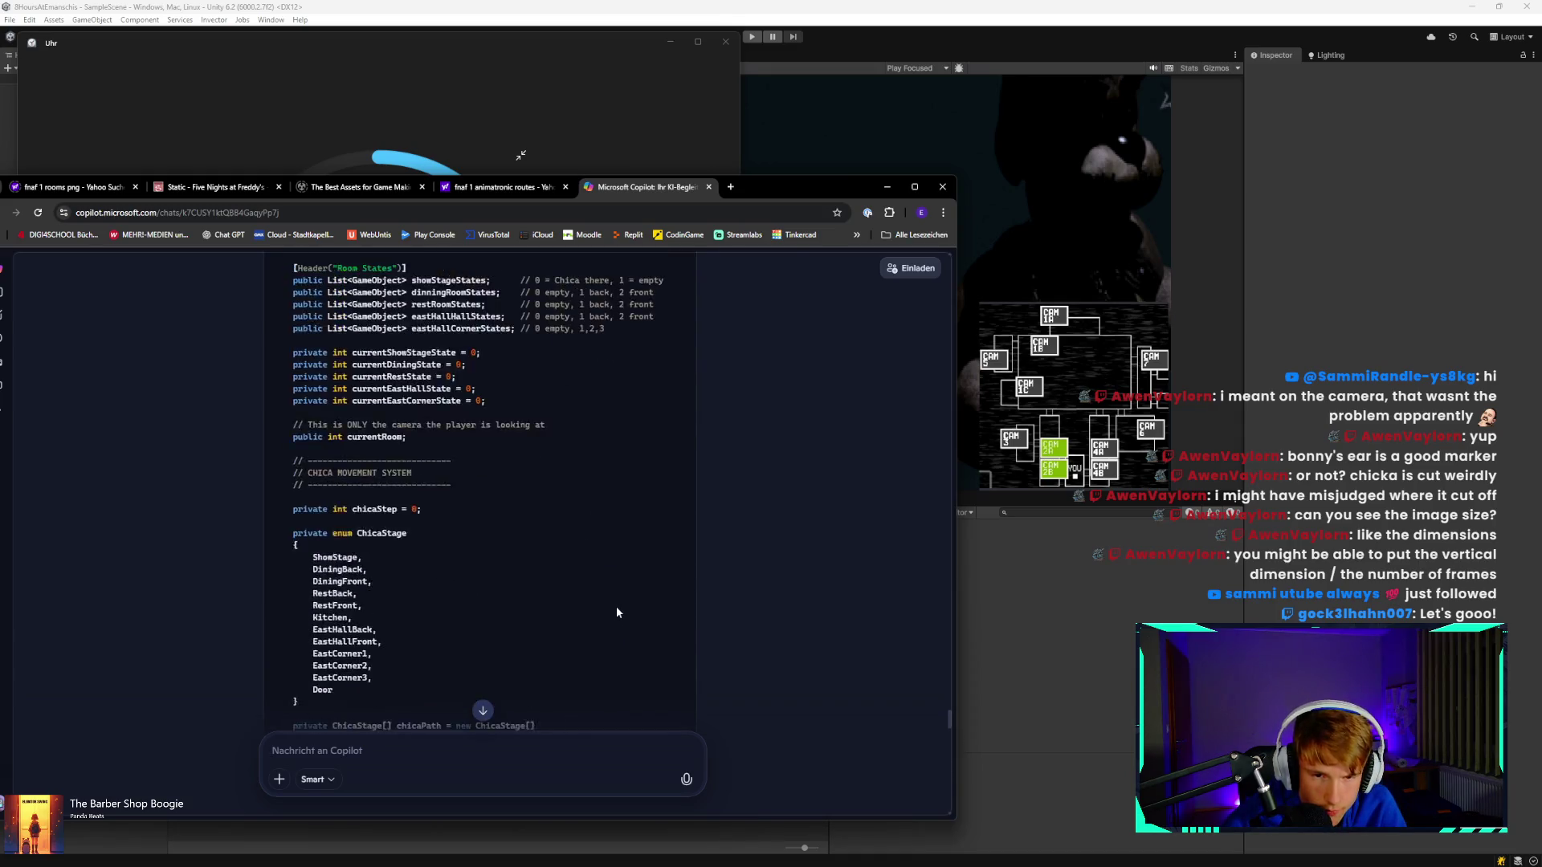
pyautogui.scroll(-10, 615, 605)
pyautogui.scroll(12, 622, 602)
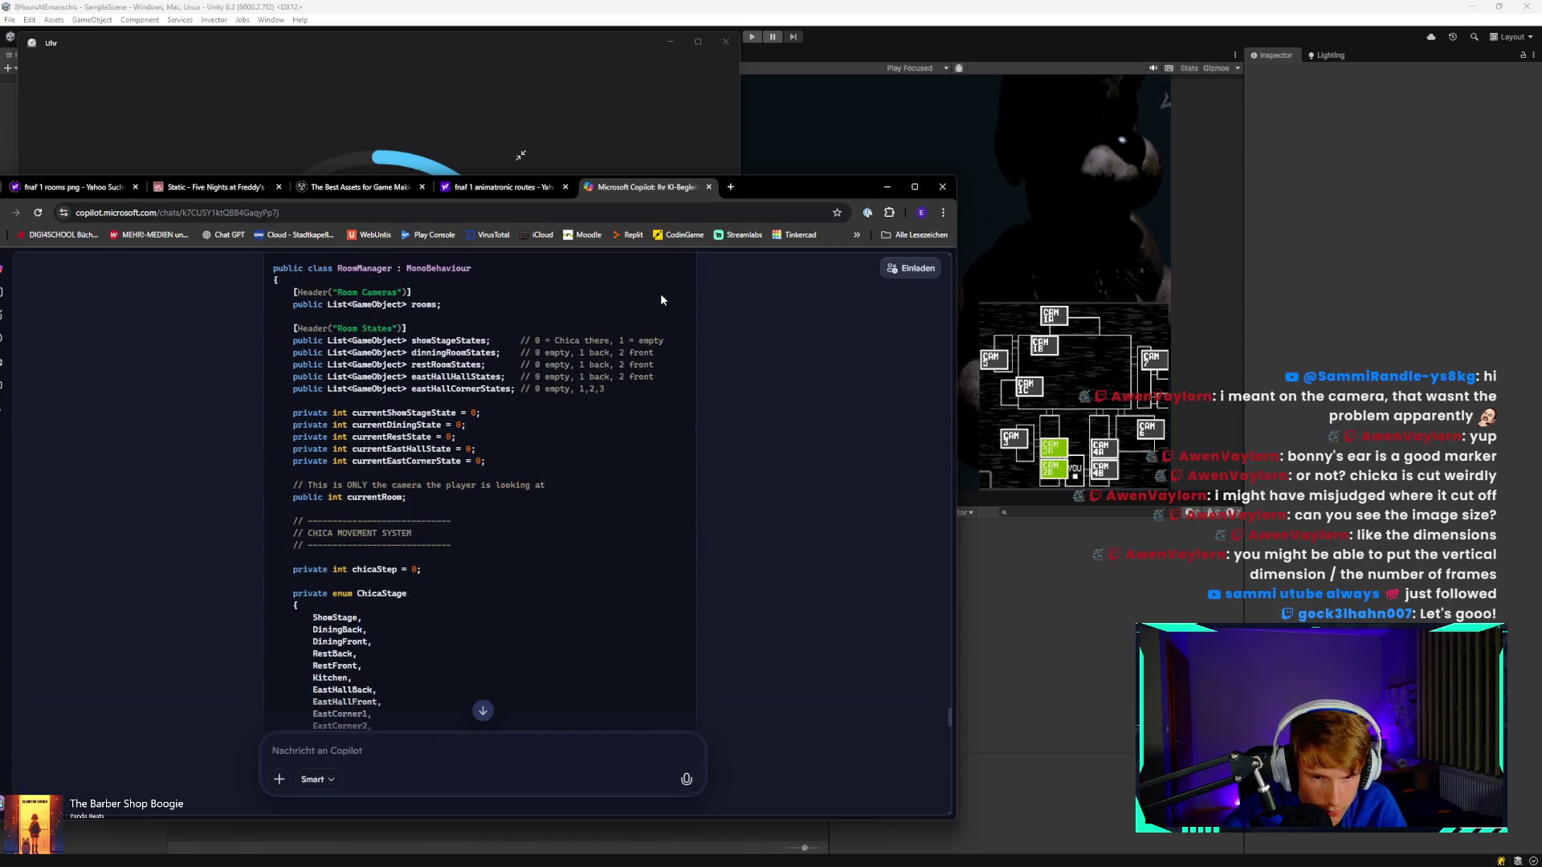
pyautogui.scroll(3, 660, 296)
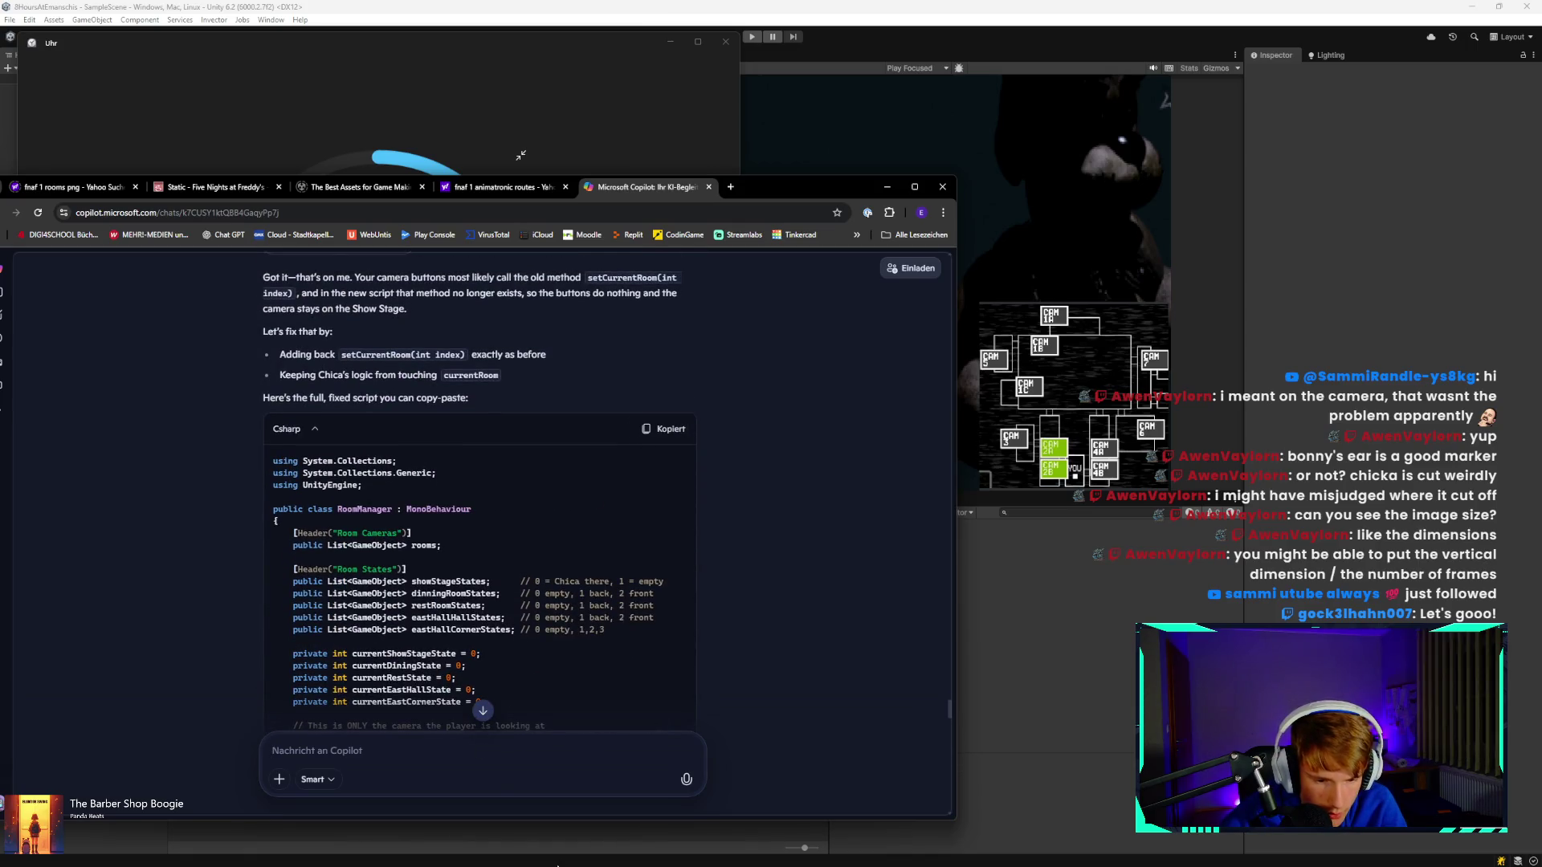
pyautogui.click(367, 849)
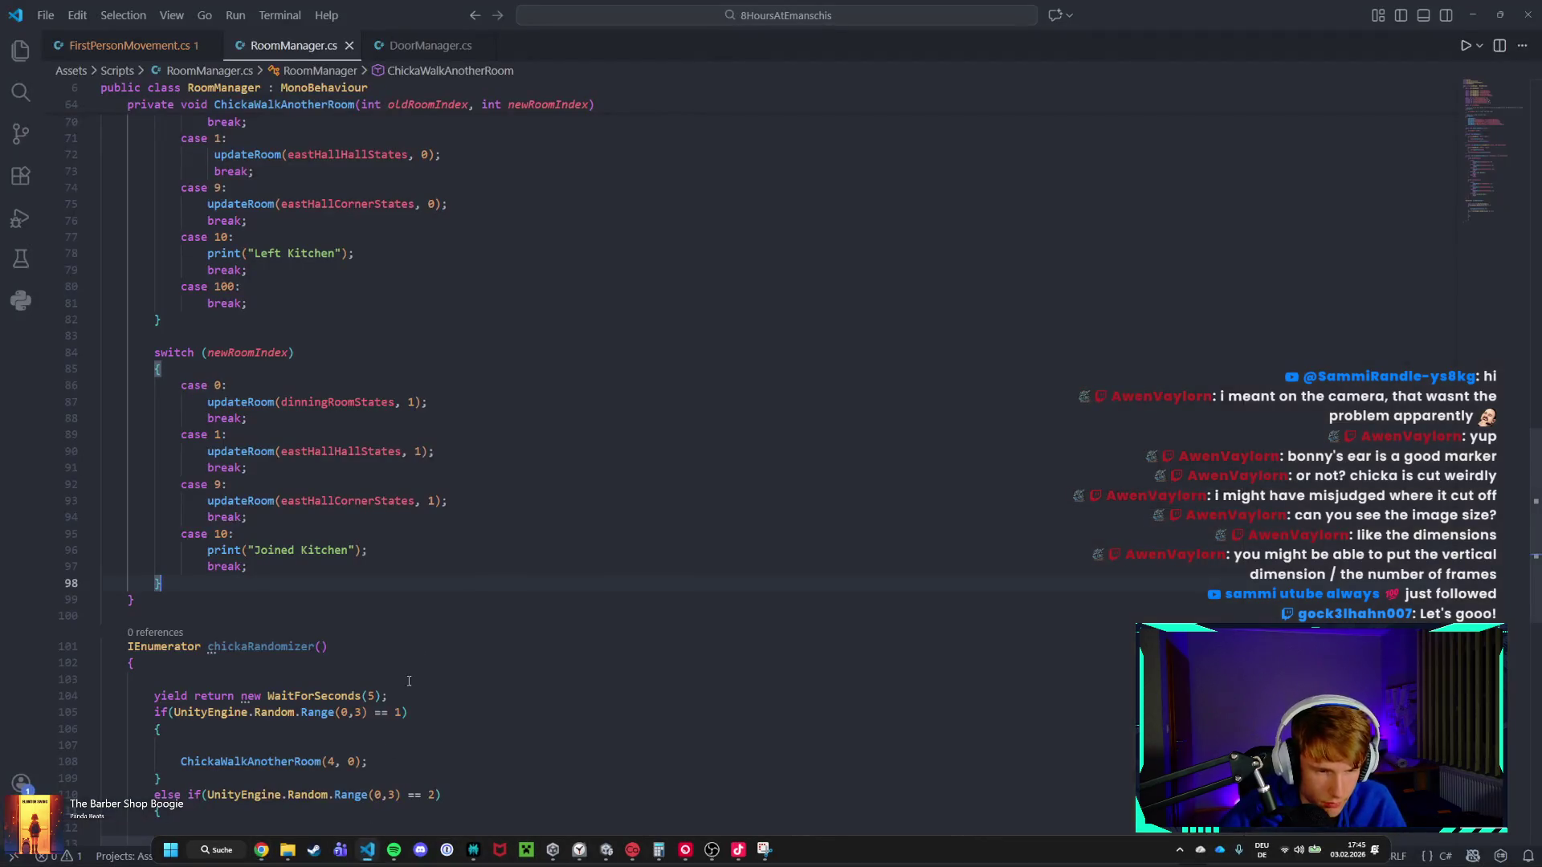
# Replace all of RoomManager.cs with the copied fixed script, then return to Unity
pyautogui.hotkey('ctrl', 'a')
pyautogui.hotkey('ctrl', 'v')
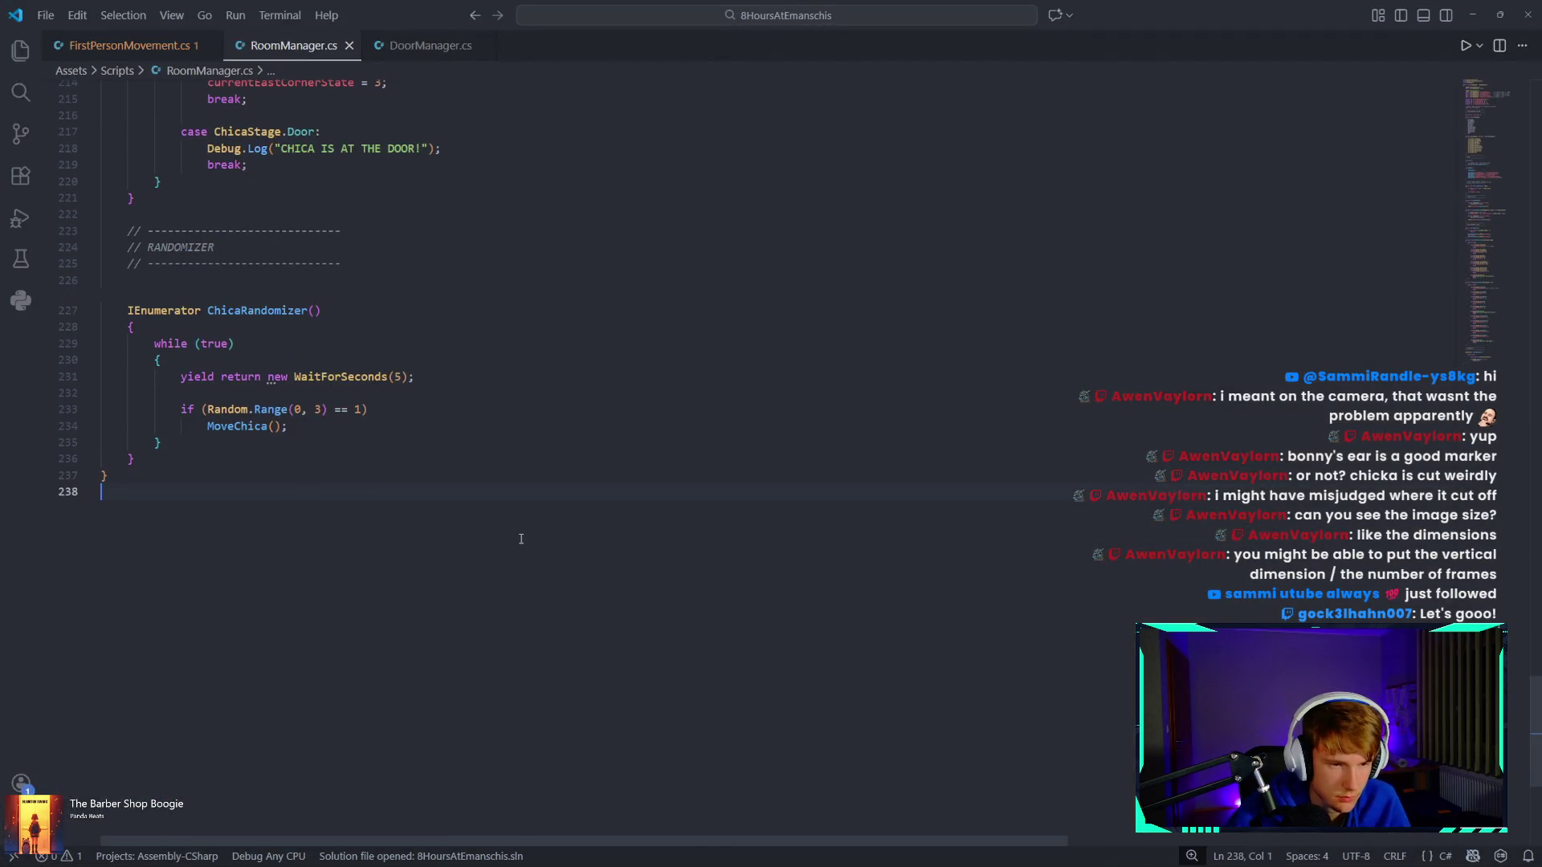
pyautogui.moveTo(522, 863)
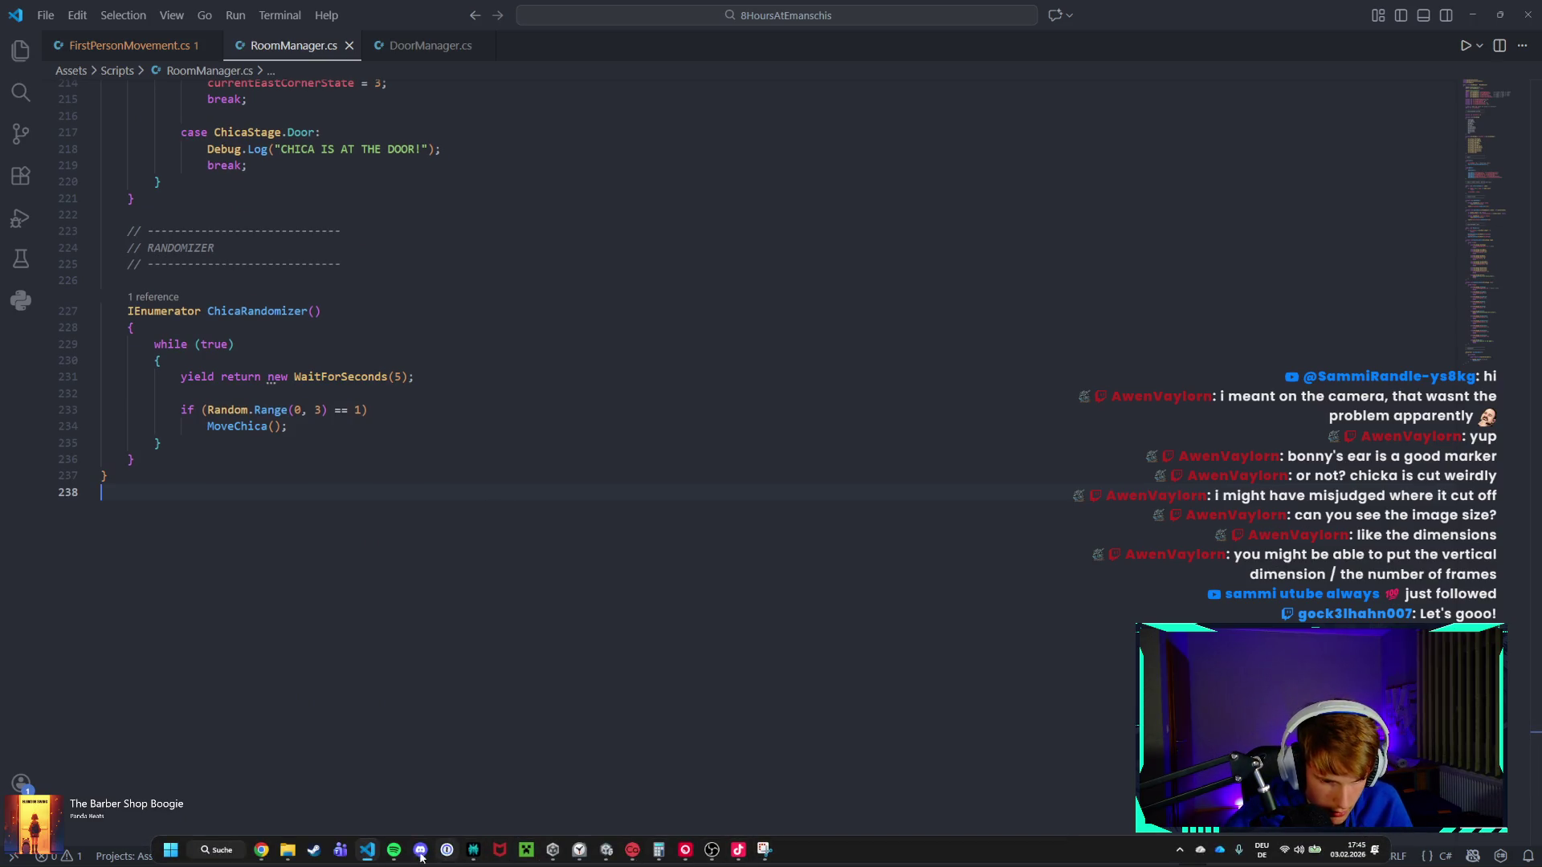
pyautogui.moveTo(606, 851)
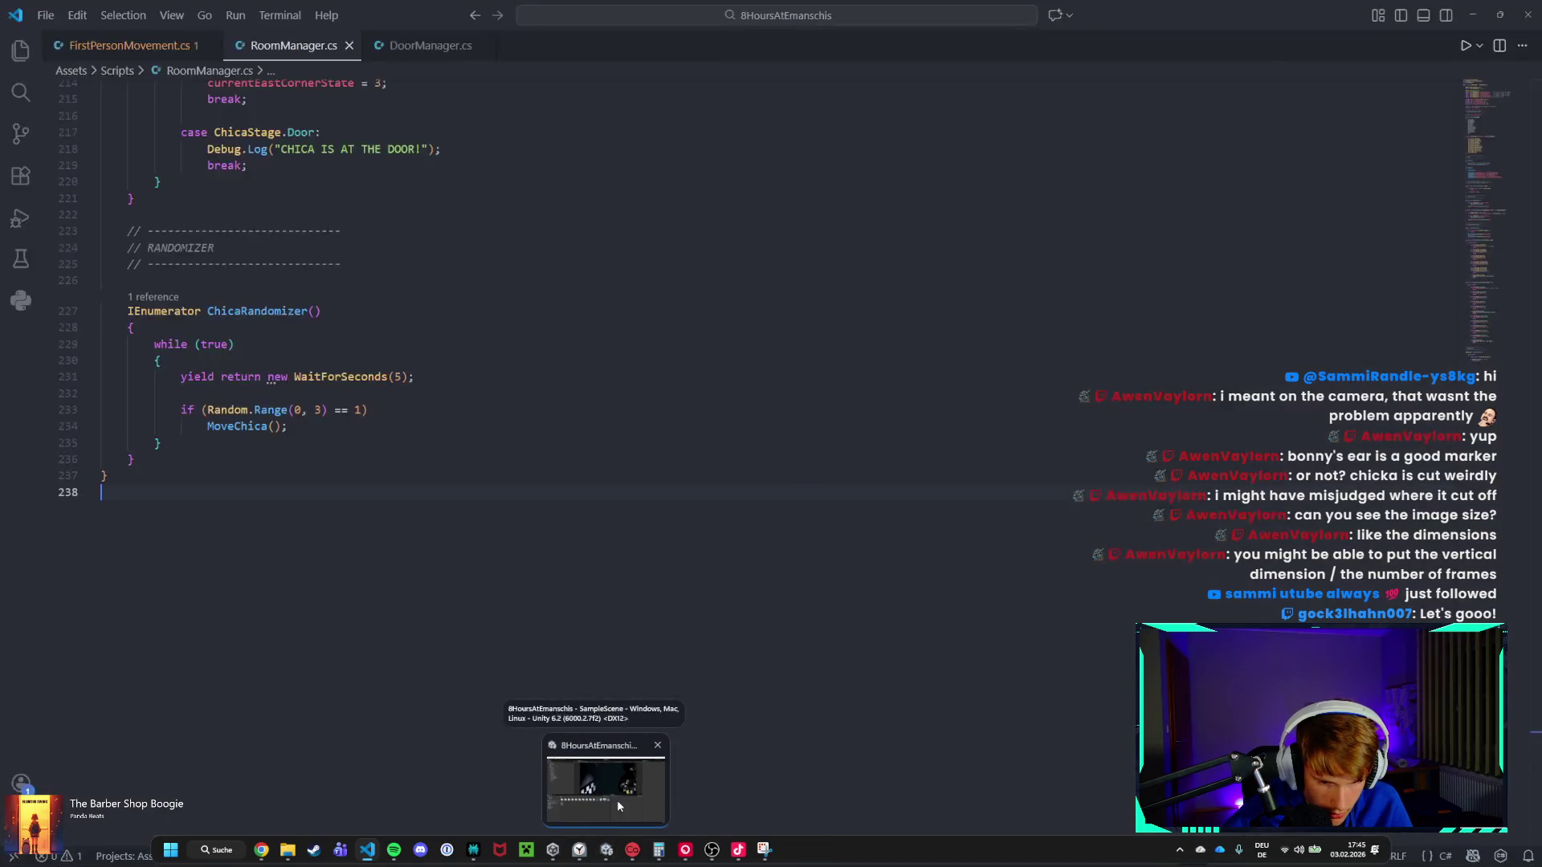
pyautogui.click(617, 799)
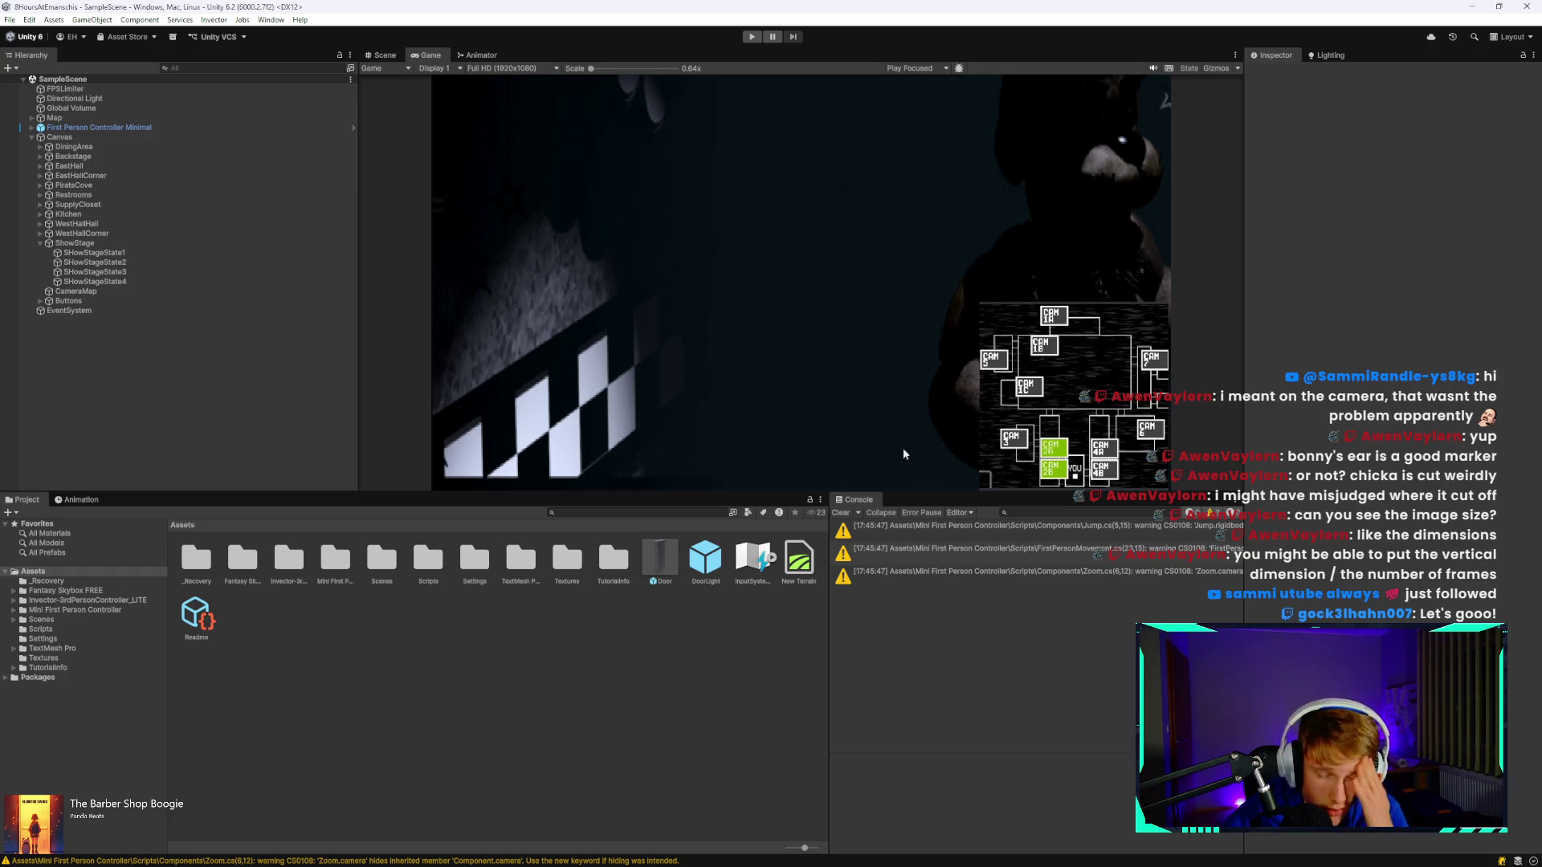
# Inspect the Room Manager rooms list on First Person Controller Minimal and the Cam1B and Cam2B buttons
pyautogui.click(155, 128)
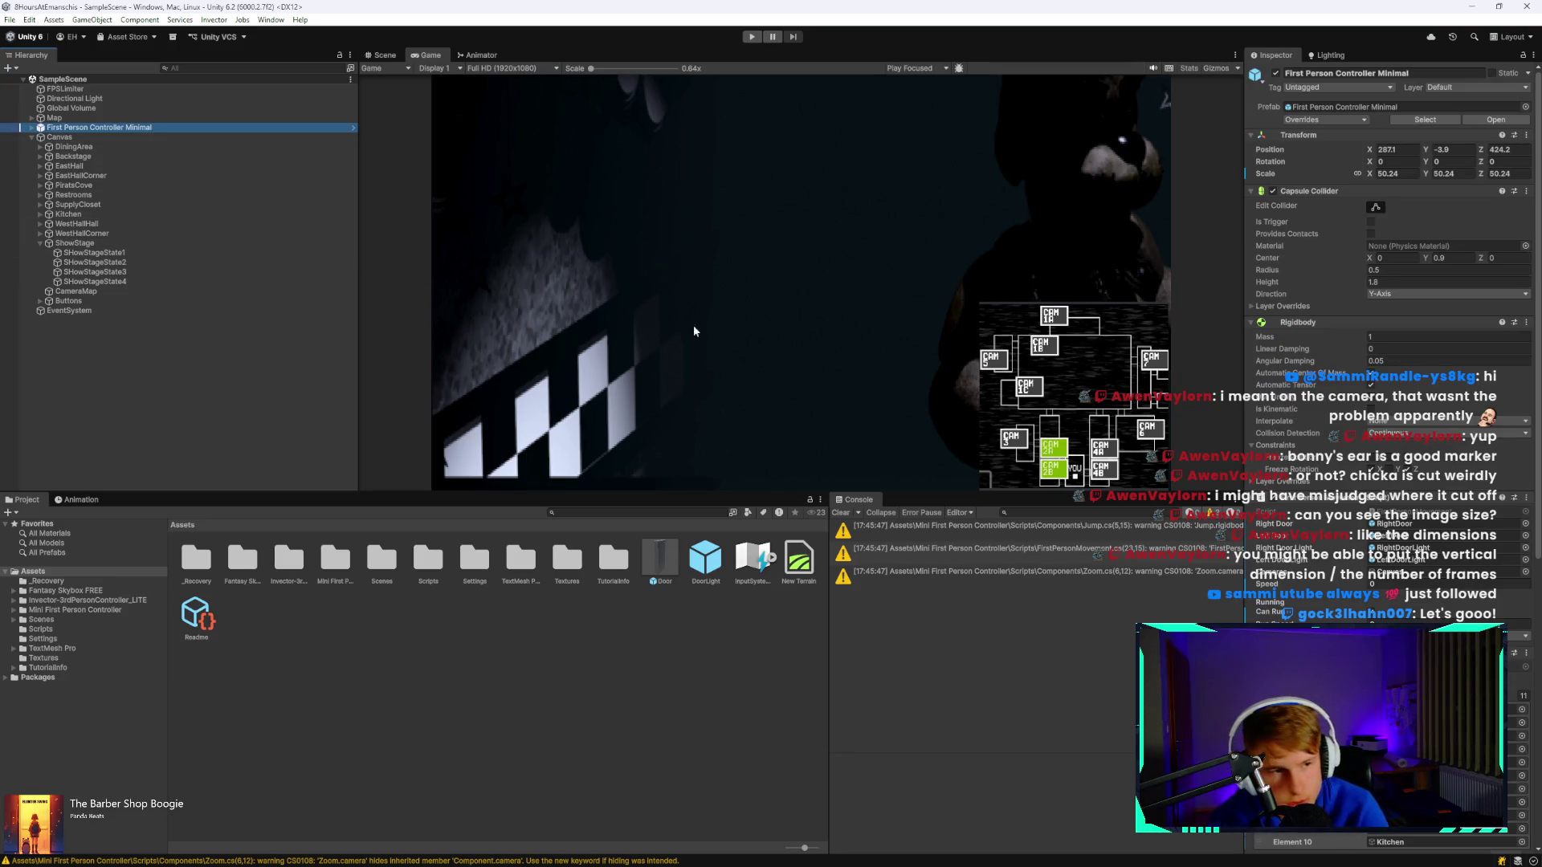
pyautogui.scroll(-10, 1389, 362)
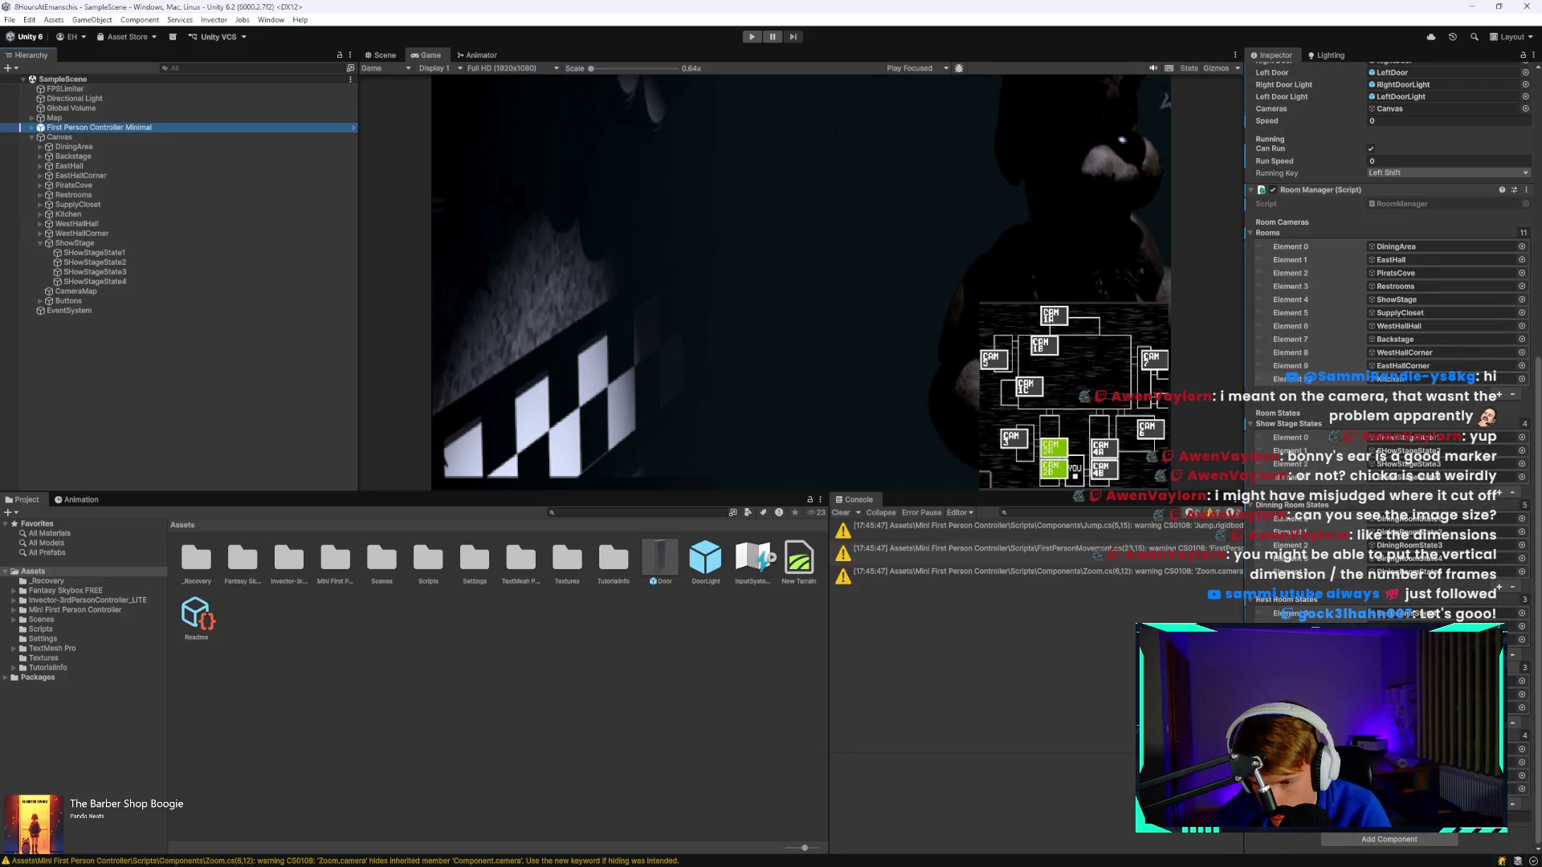
pyautogui.click(41, 301)
pyautogui.click(76, 321)
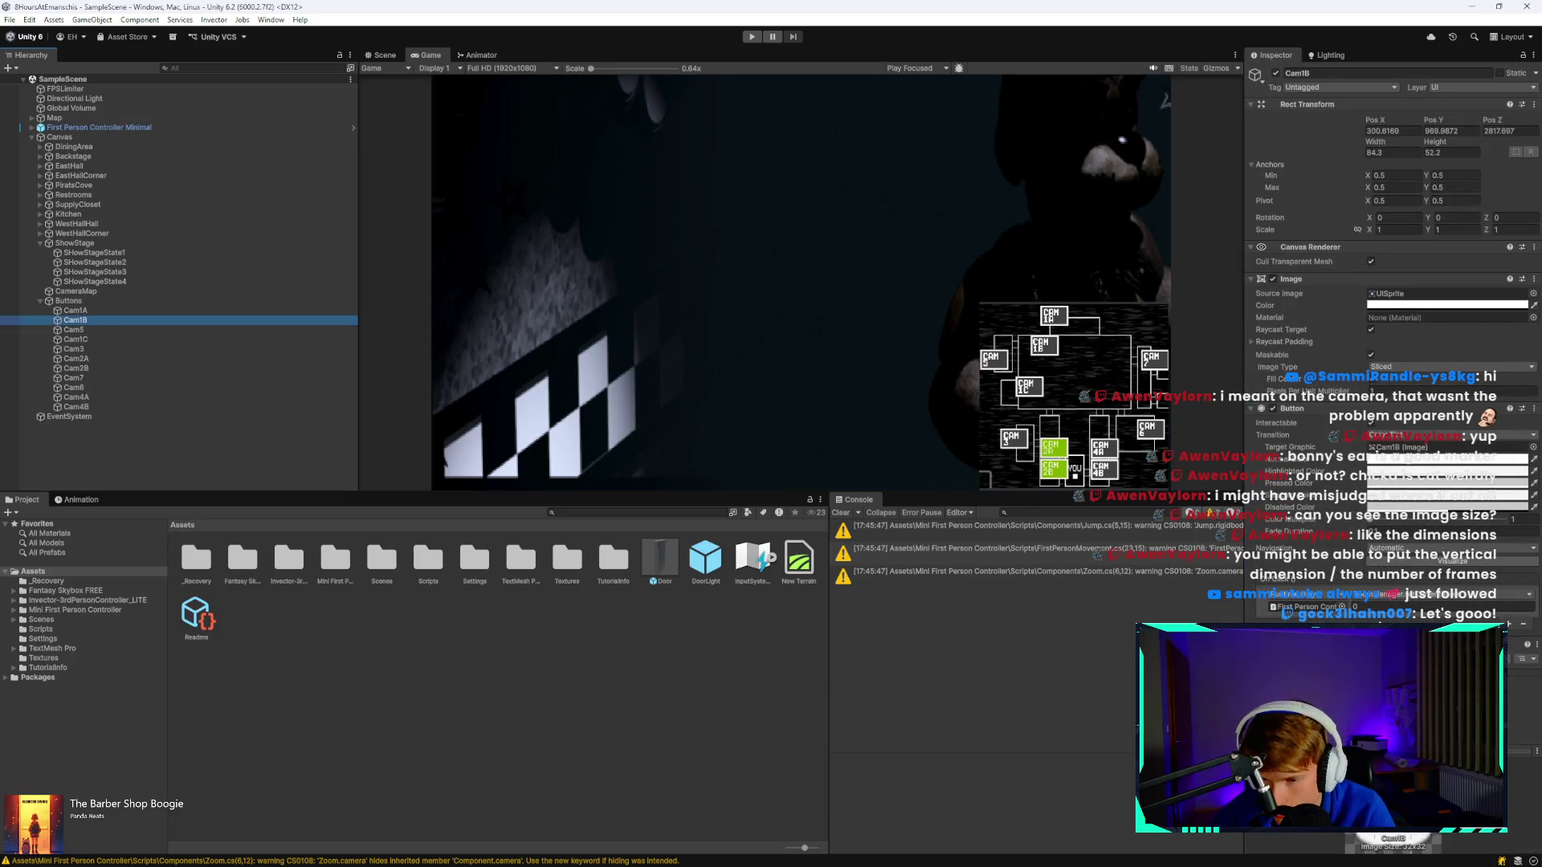
pyautogui.click(146, 370)
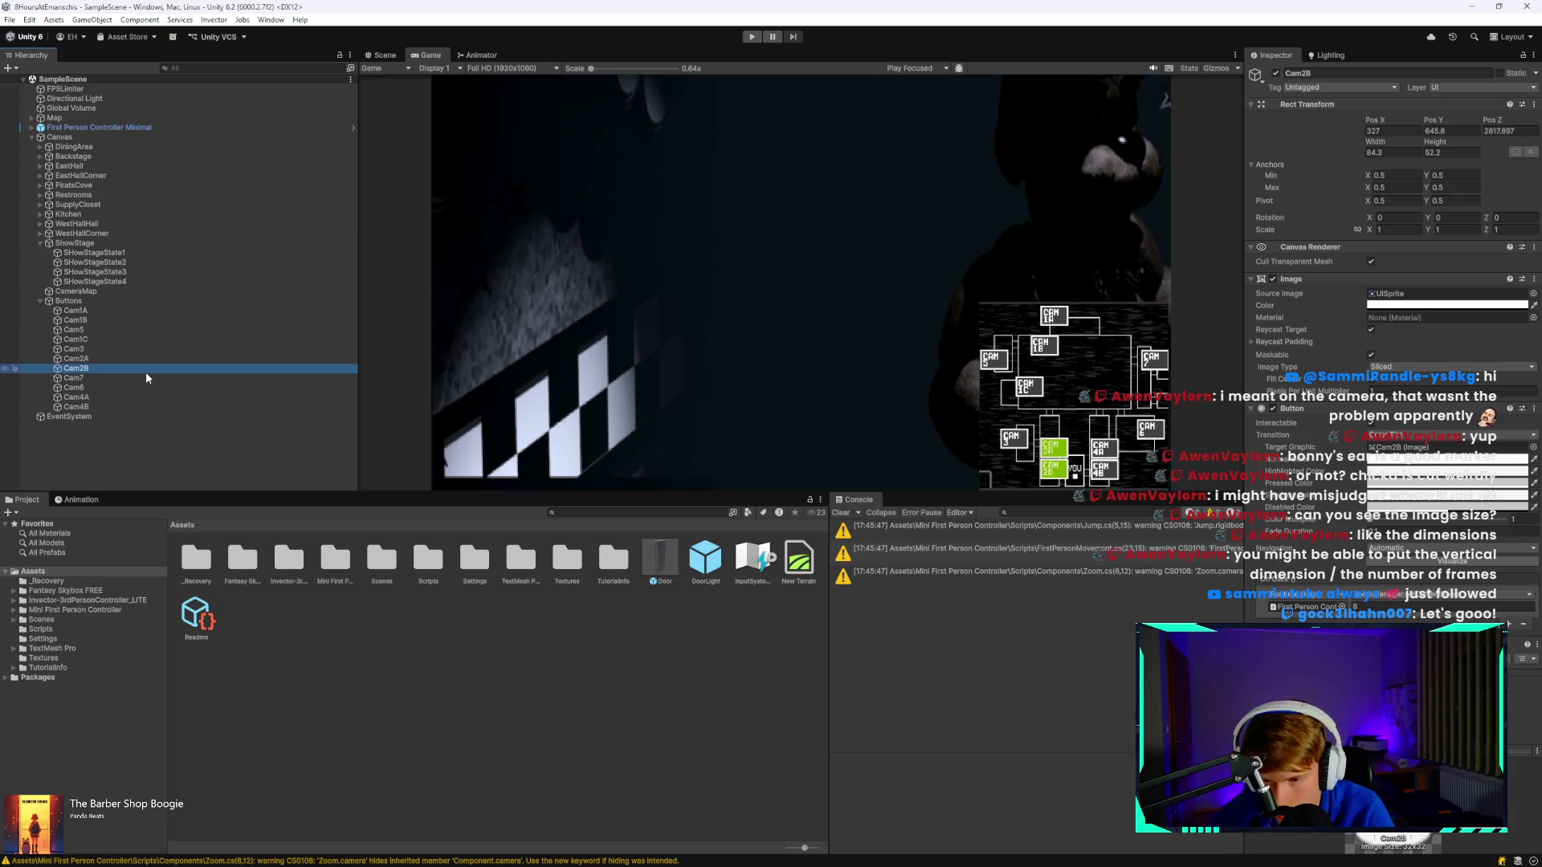
# Play the game and switch through the dining area, backstage, Pirate Cove, restrooms and kitchen cameras
pyautogui.click(752, 36)
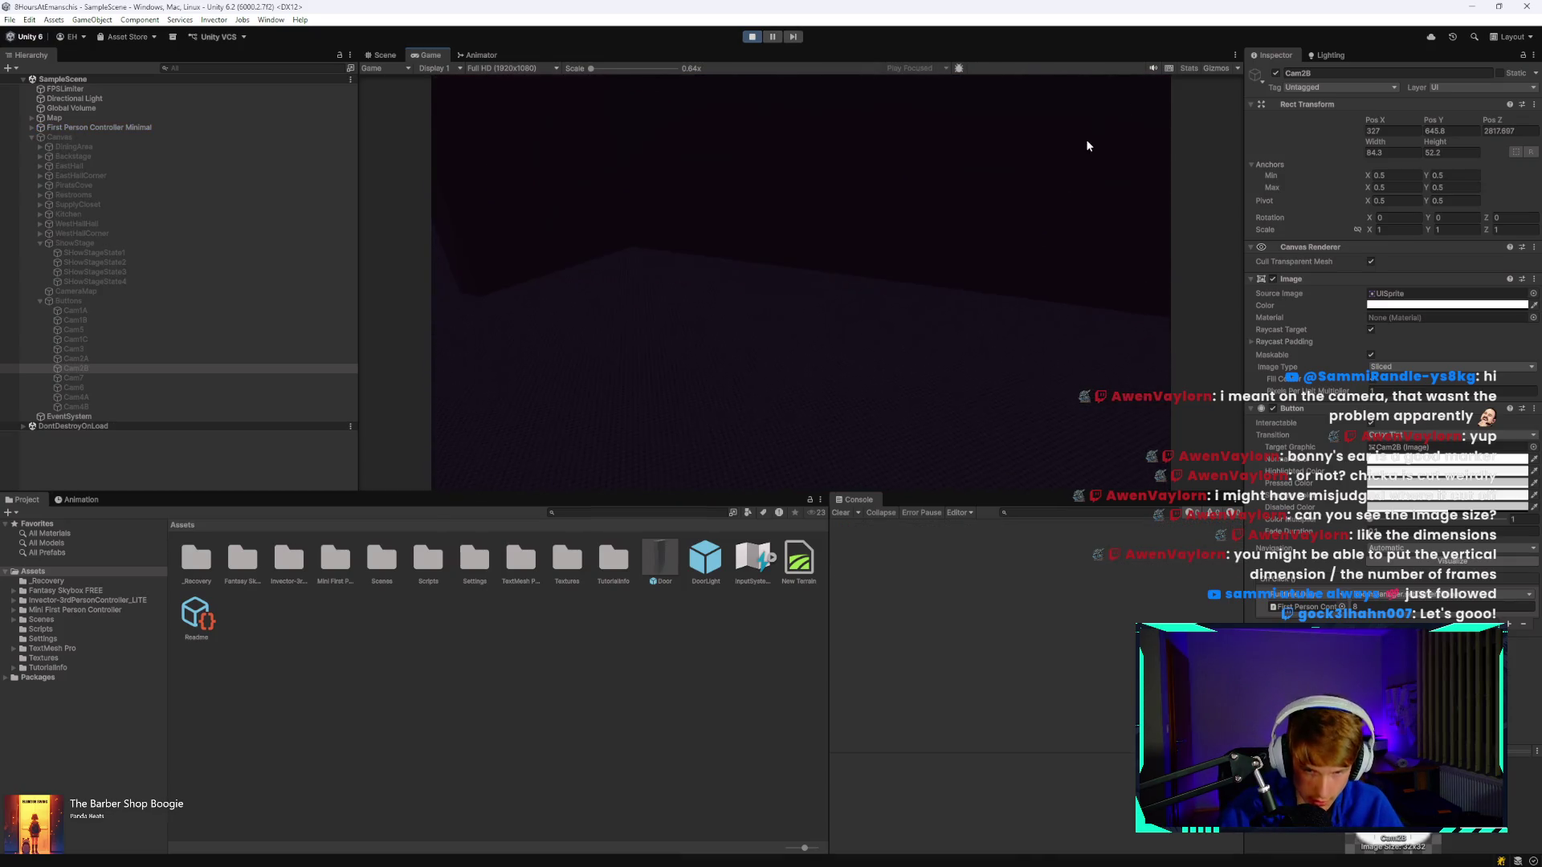
pyautogui.click(1068, 249)
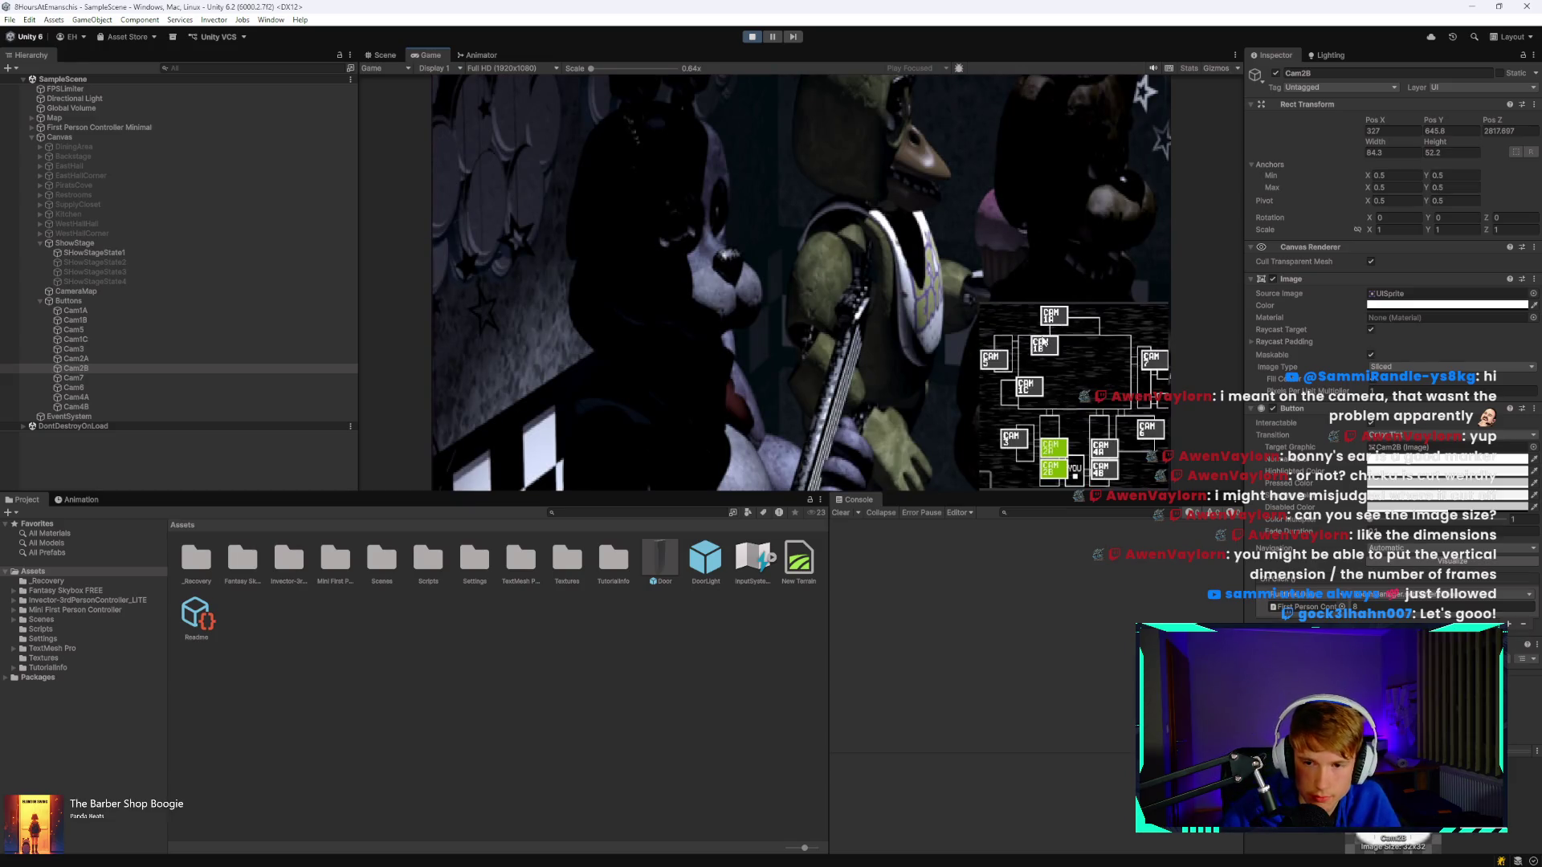
pyautogui.click(1042, 345)
pyautogui.click(995, 359)
pyautogui.click(1028, 389)
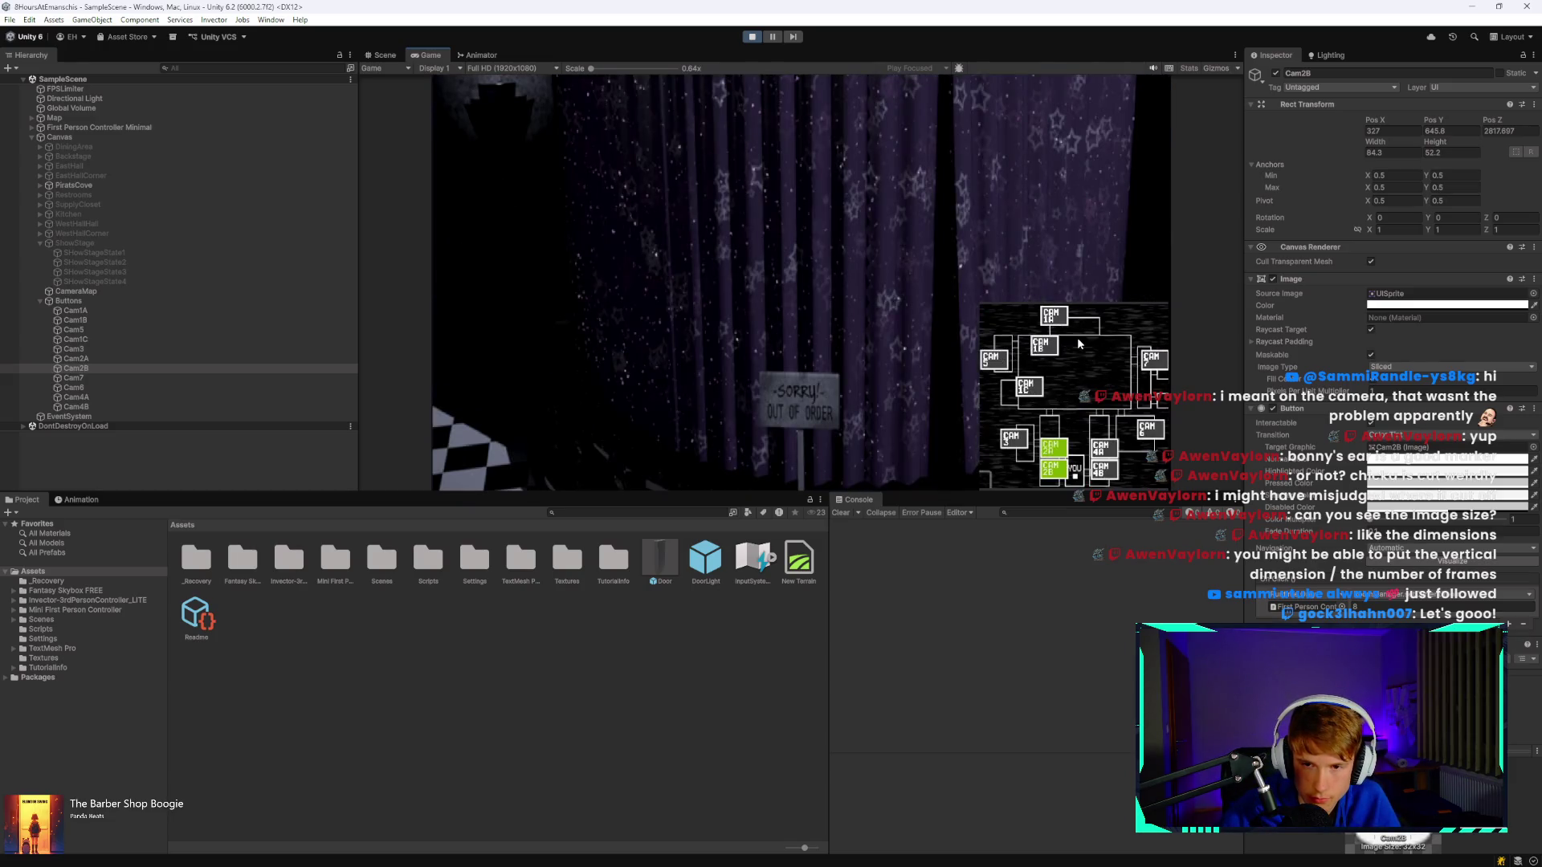
pyautogui.click(1148, 357)
pyautogui.click(1158, 438)
# Check east hall, west hall and their corners, show stage and dining cameras, then revisit RoomManager.cs
pyautogui.click(1098, 447)
pyautogui.click(1100, 469)
pyautogui.click(1053, 446)
pyautogui.click(1052, 468)
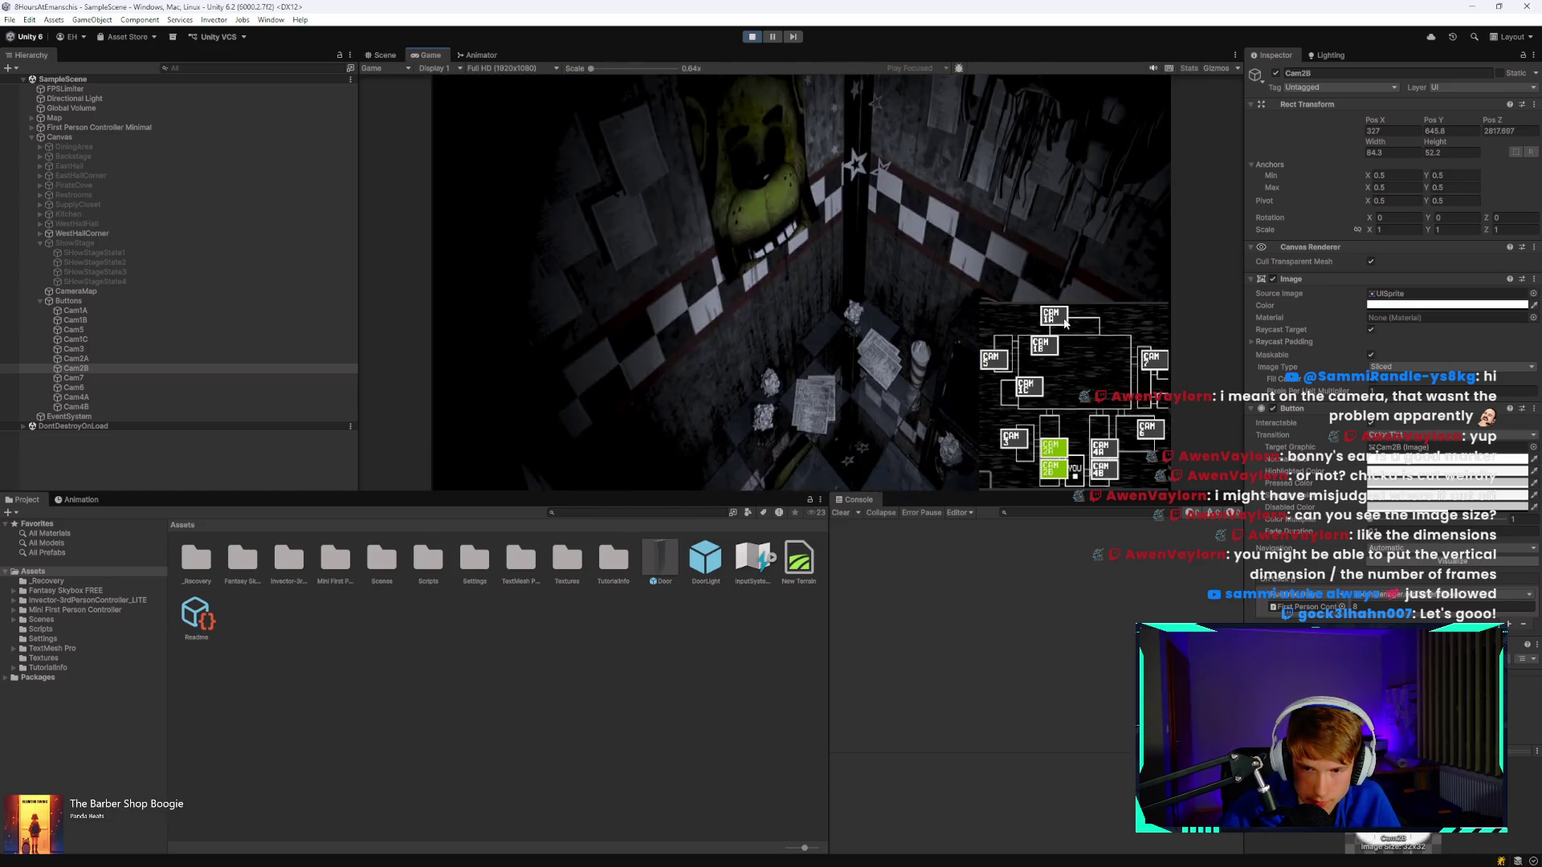
pyautogui.click(1063, 323)
pyautogui.click(1041, 347)
pyautogui.click(1047, 319)
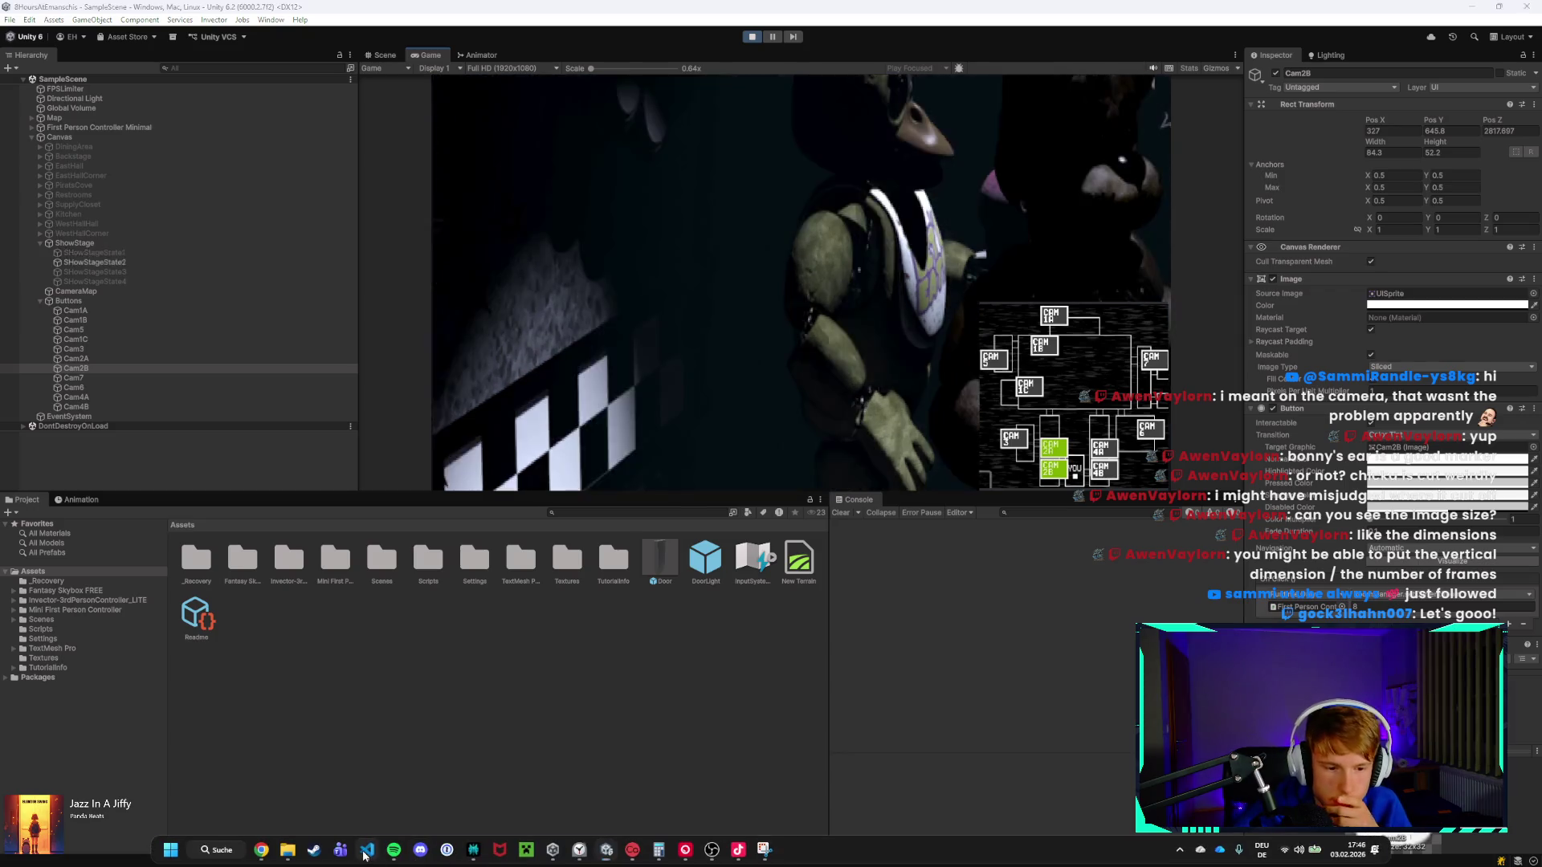
pyautogui.click(367, 850)
pyautogui.scroll(5, 297, 623)
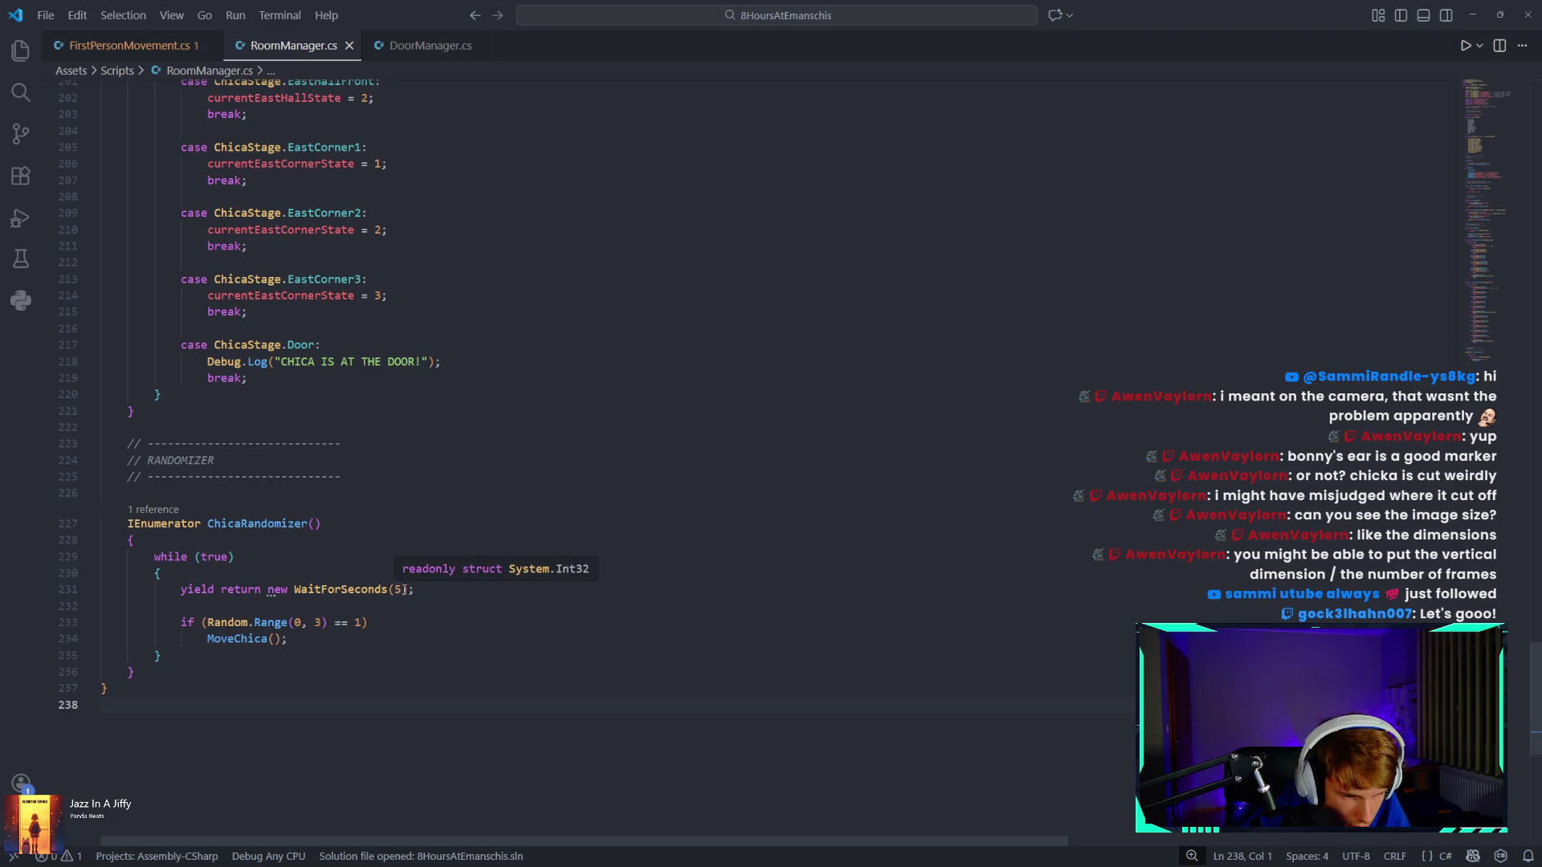
pyautogui.click(291, 638)
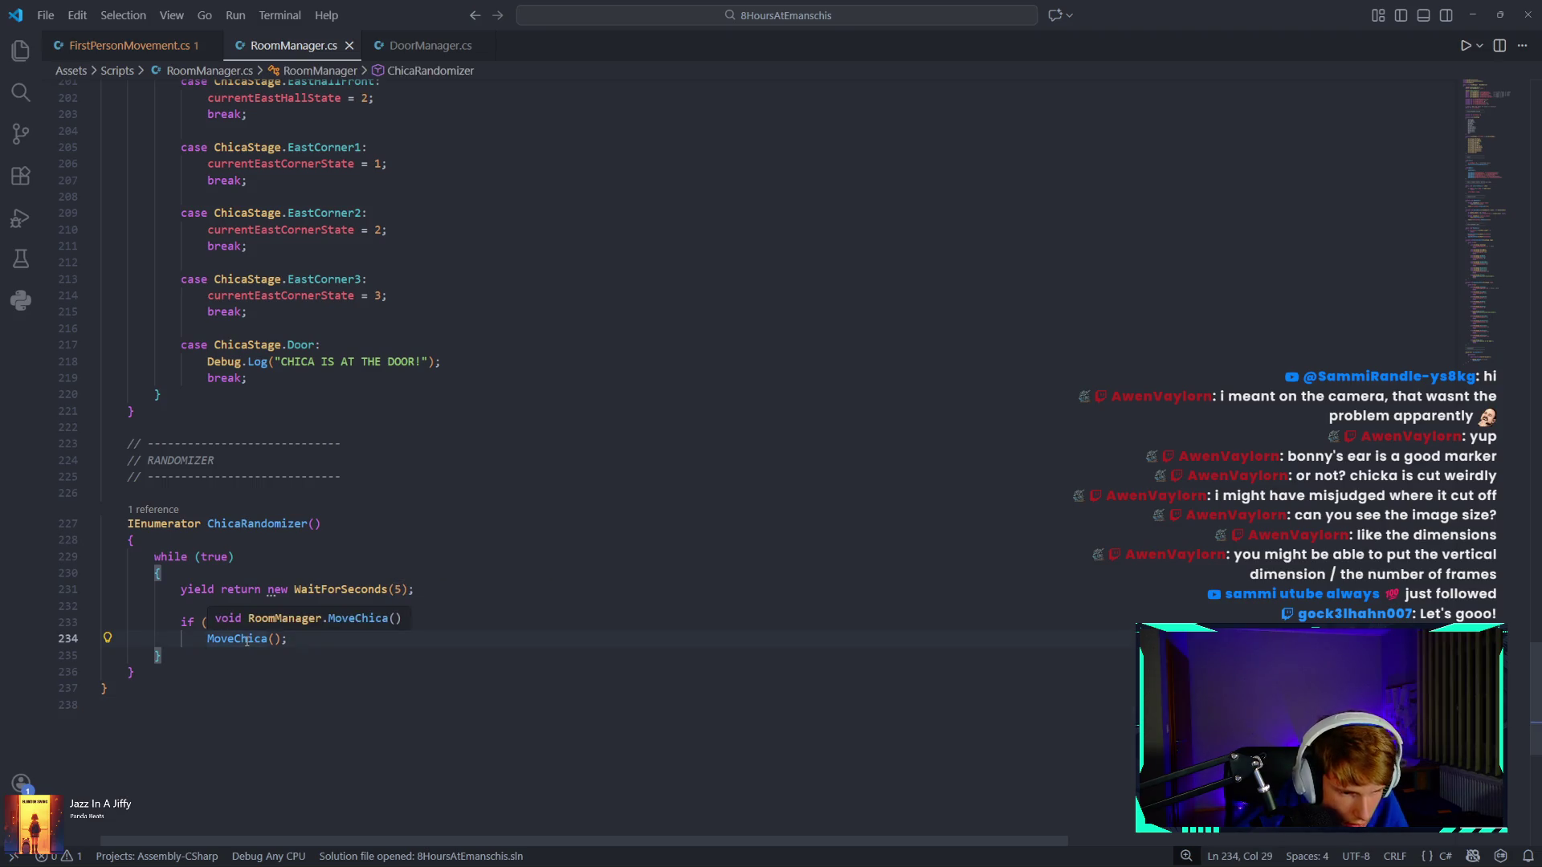
pyautogui.keyDown('ctrl'); pyautogui.click(247, 640); pyautogui.keyUp('ctrl')
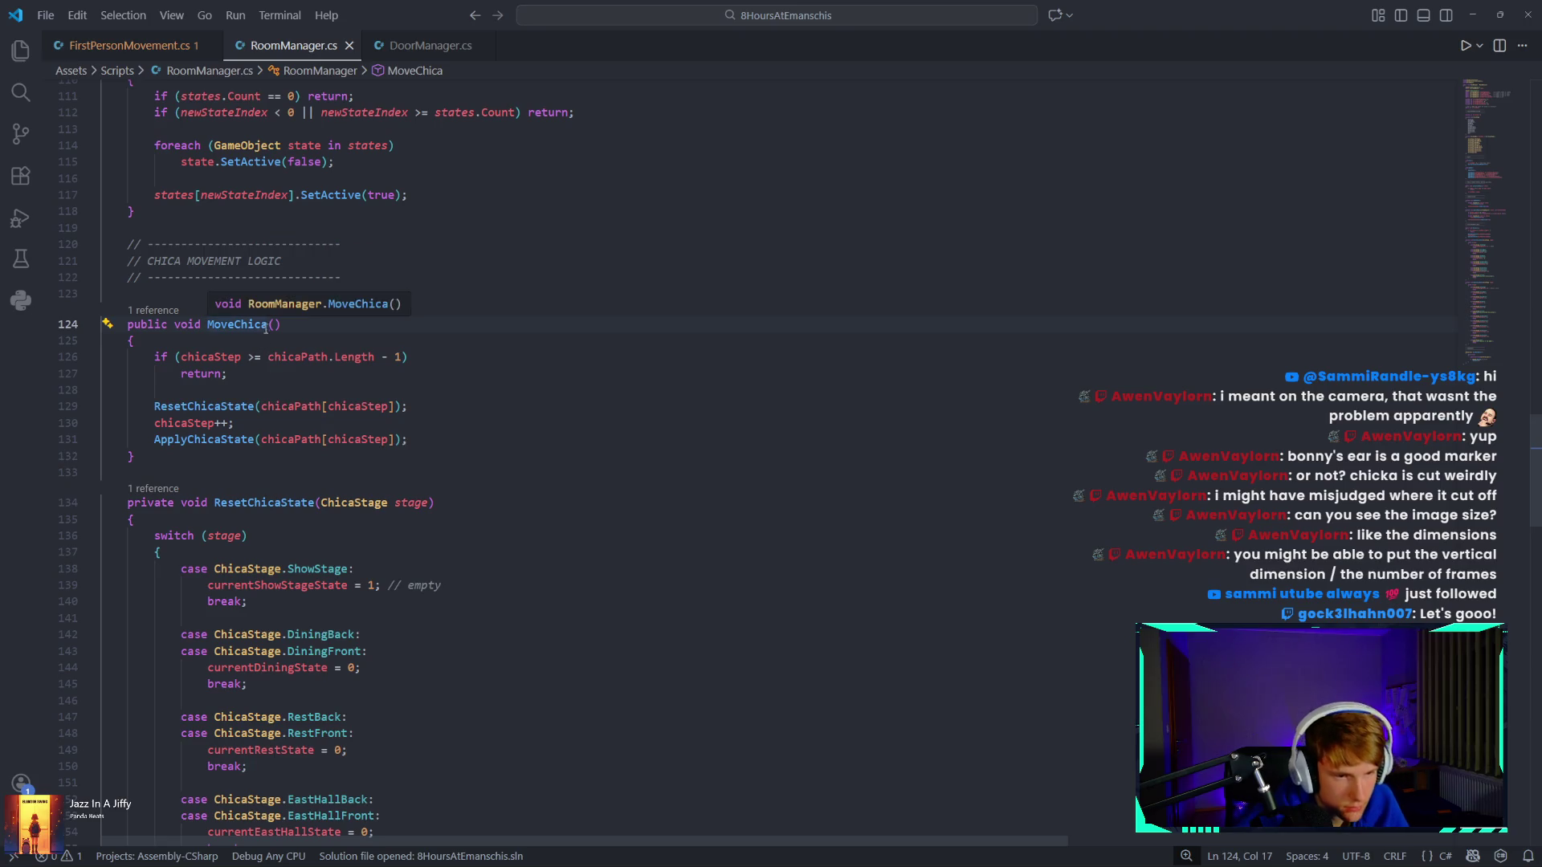
pyautogui.scroll(-12, 353, 591)
pyautogui.scroll(-10, 352, 591)
pyautogui.scroll(1, 345, 433)
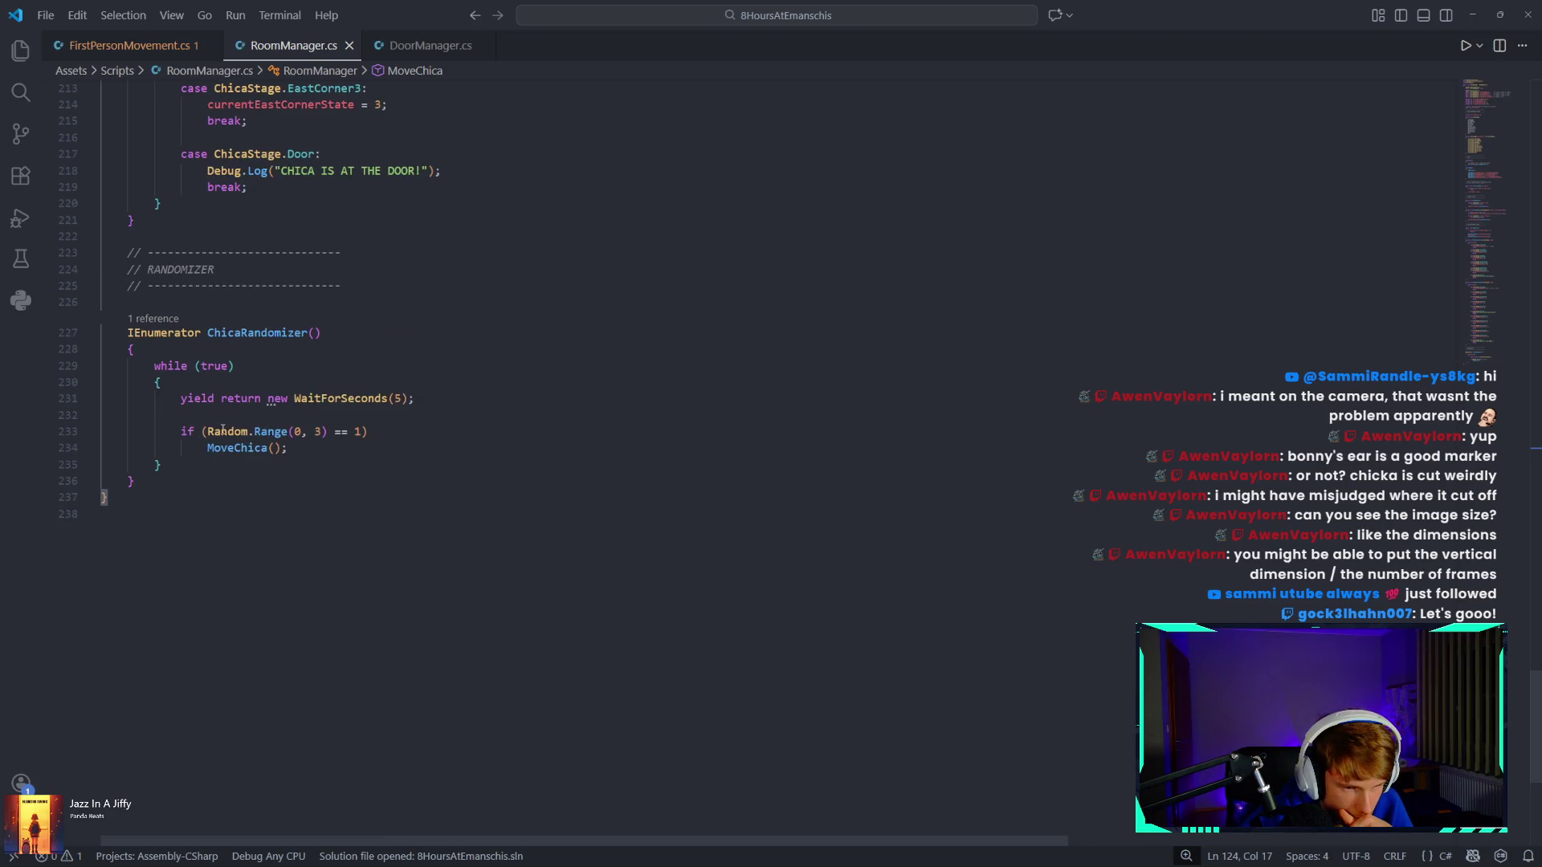
pyautogui.moveTo(297, 865)
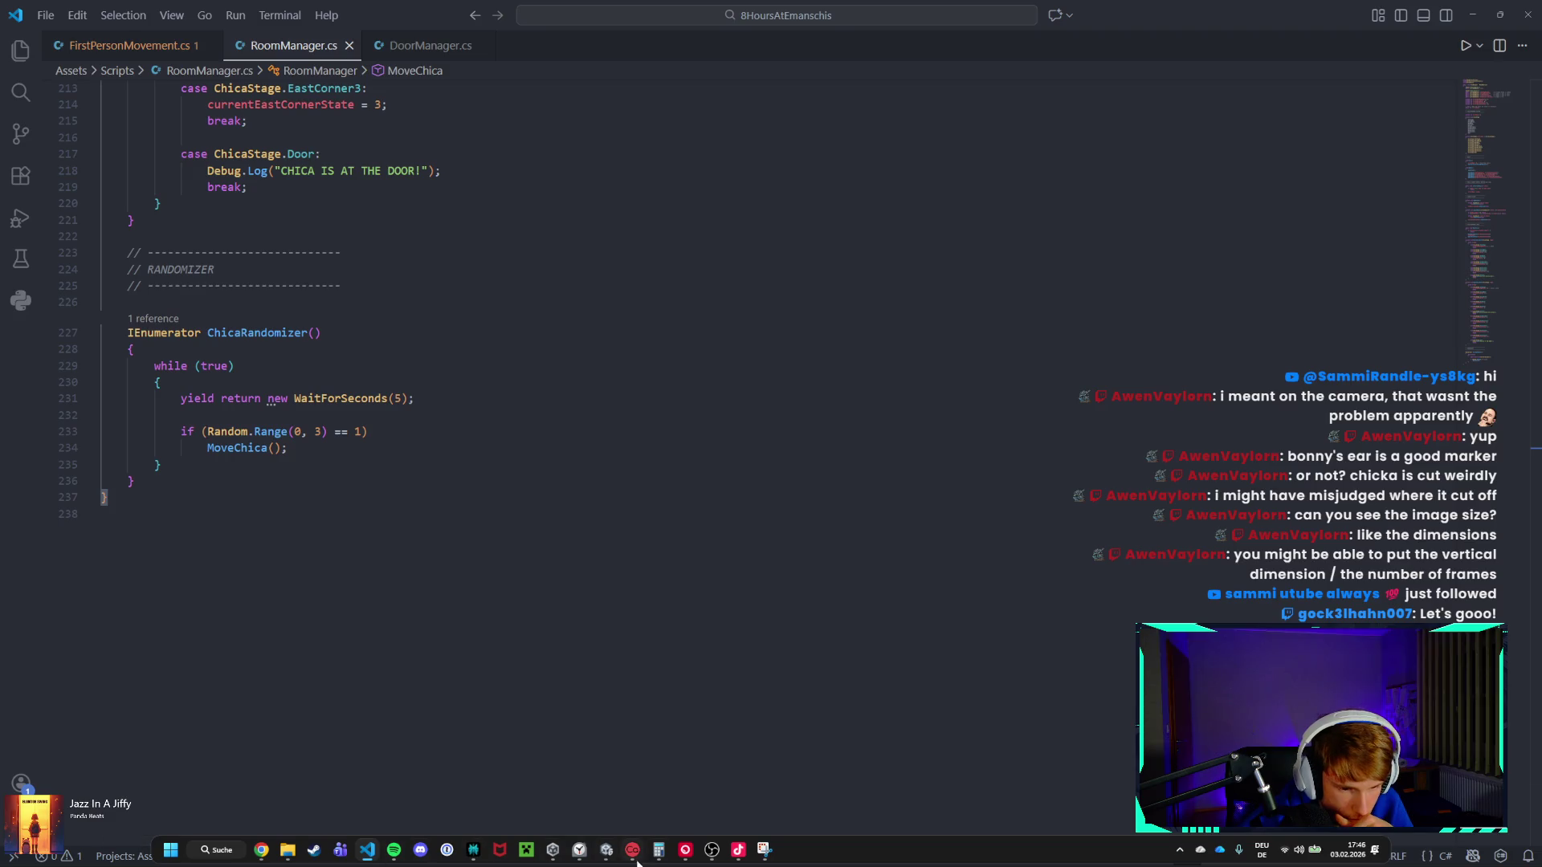
pyautogui.moveTo(763, 850)
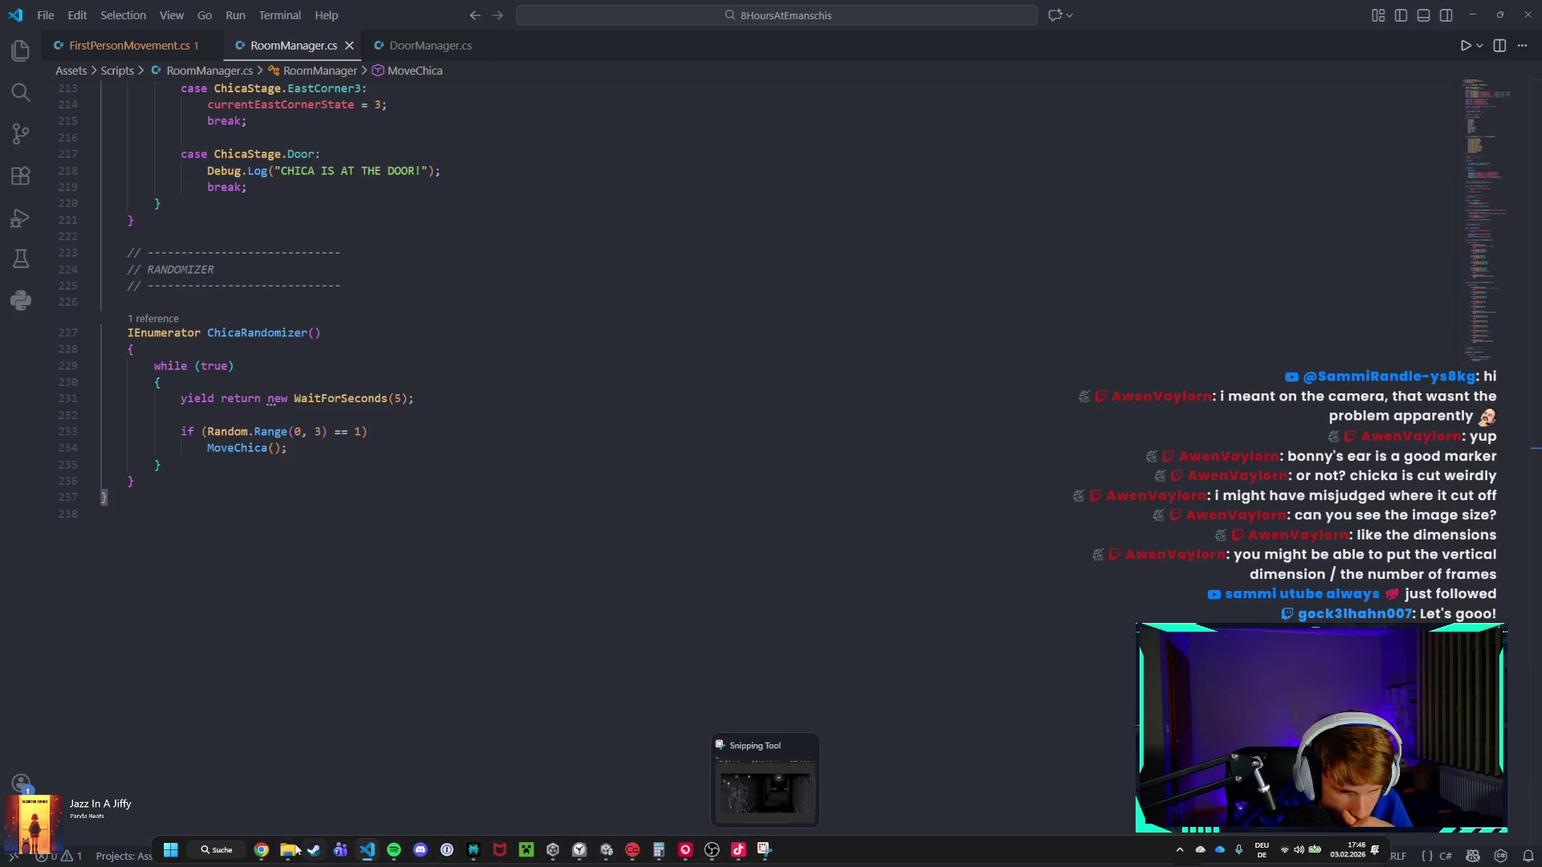
pyautogui.moveTo(658, 850)
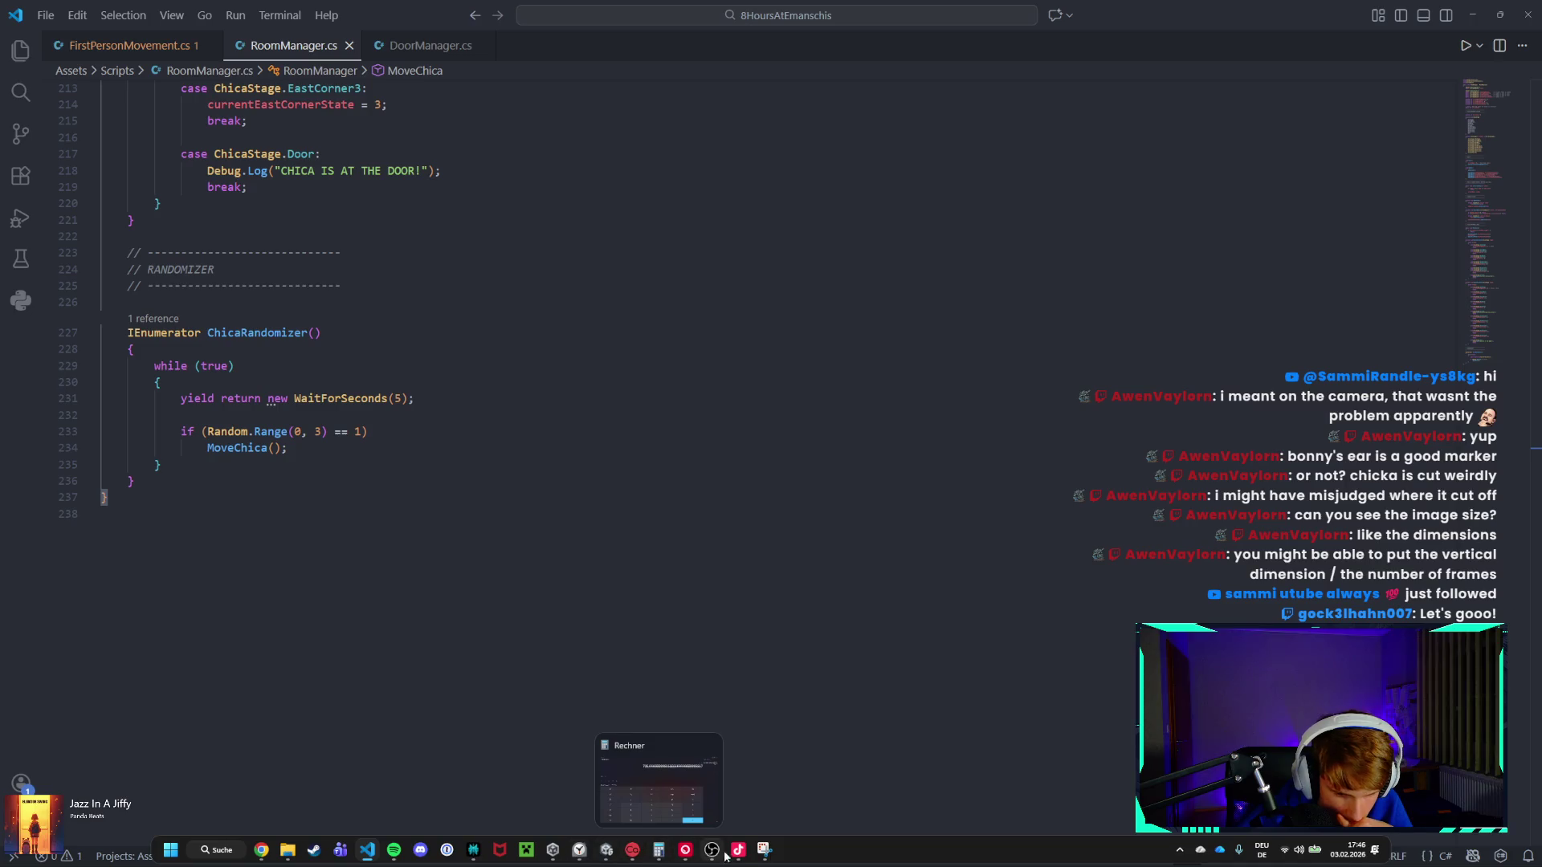
pyautogui.click(606, 849)
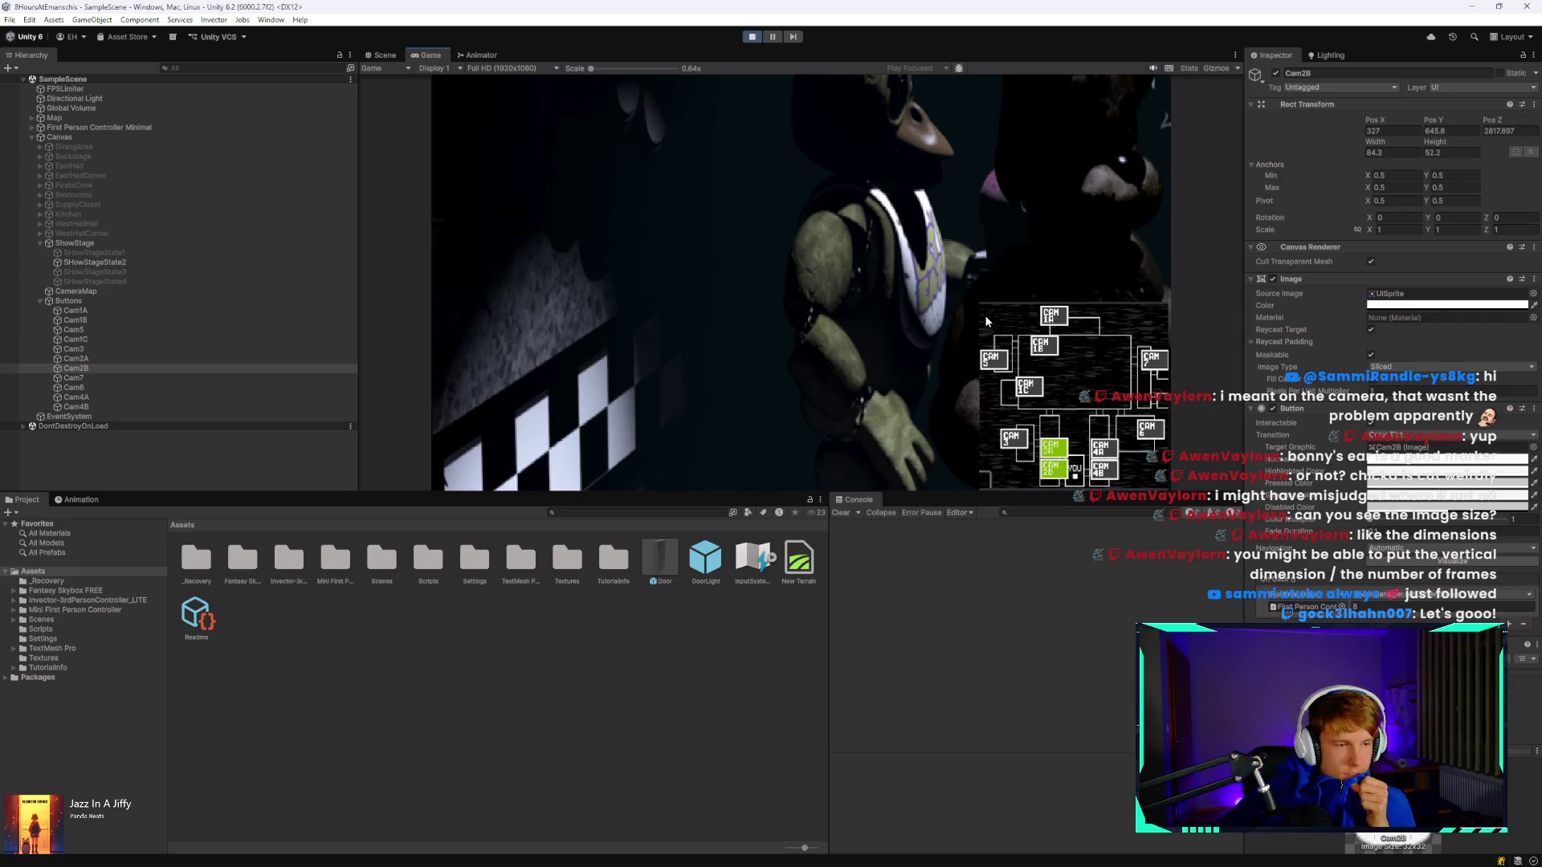
# Flip between the CAM 1B dining area and CAM 7 restroom feeds, then stop play mode
pyautogui.click(1042, 348)
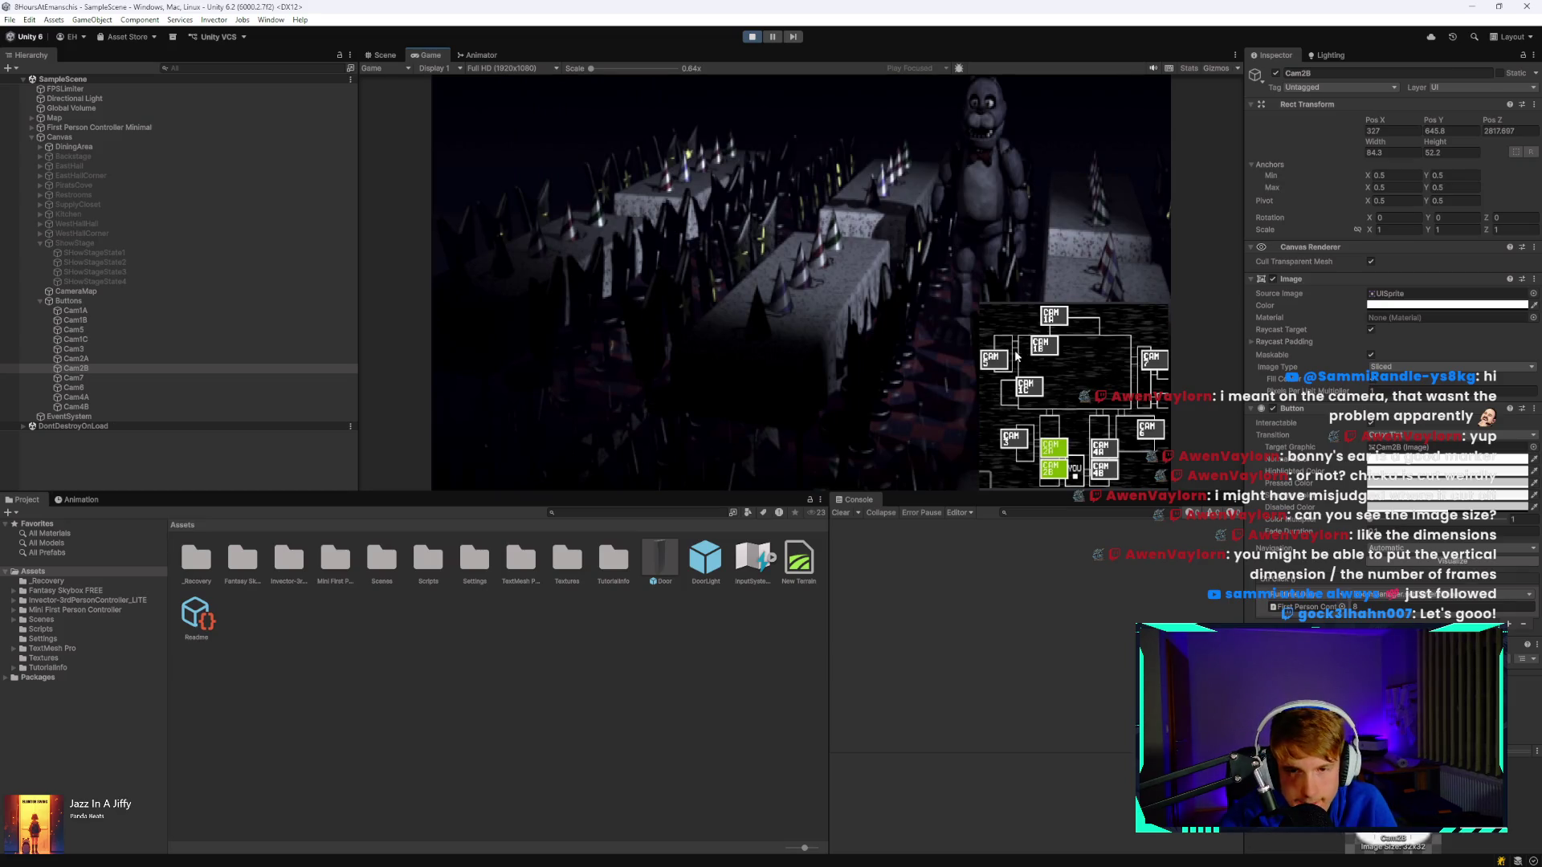
pyautogui.click(1012, 357)
pyautogui.click(1036, 351)
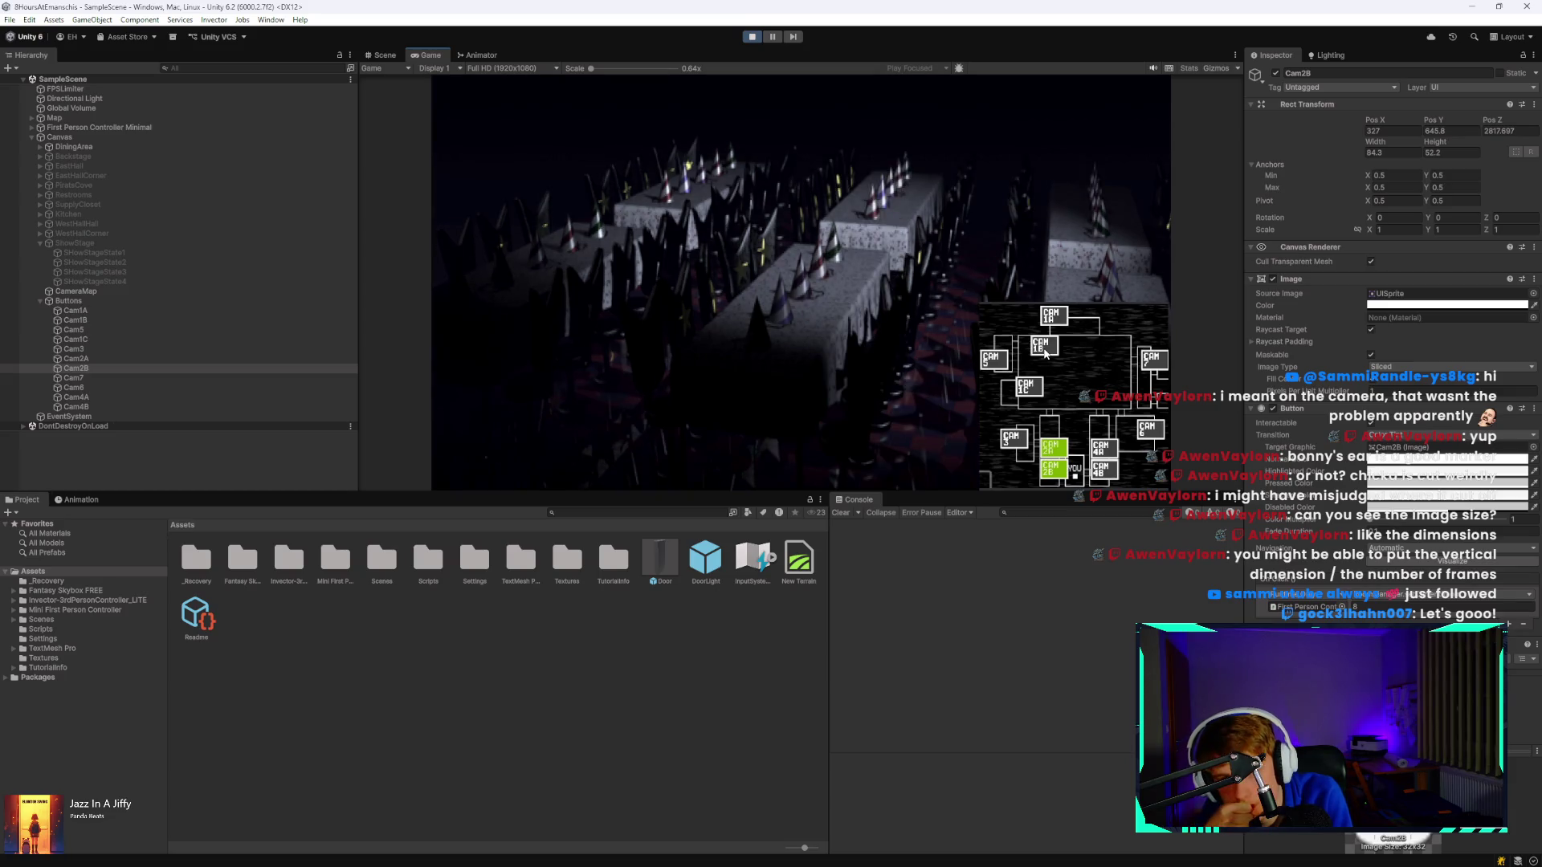
pyautogui.click(1159, 366)
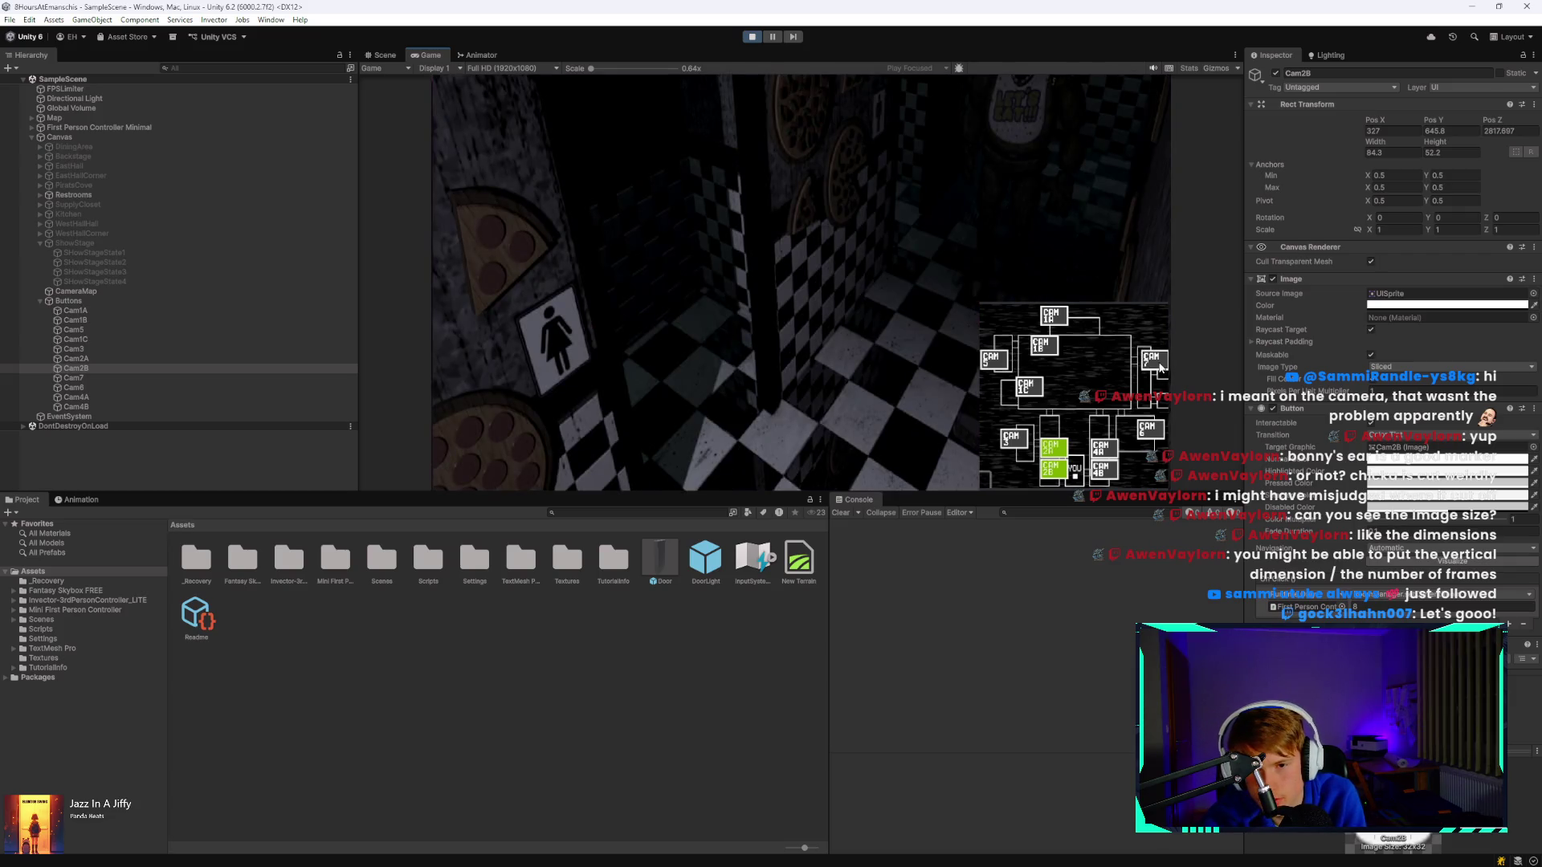
pyautogui.click(752, 37)
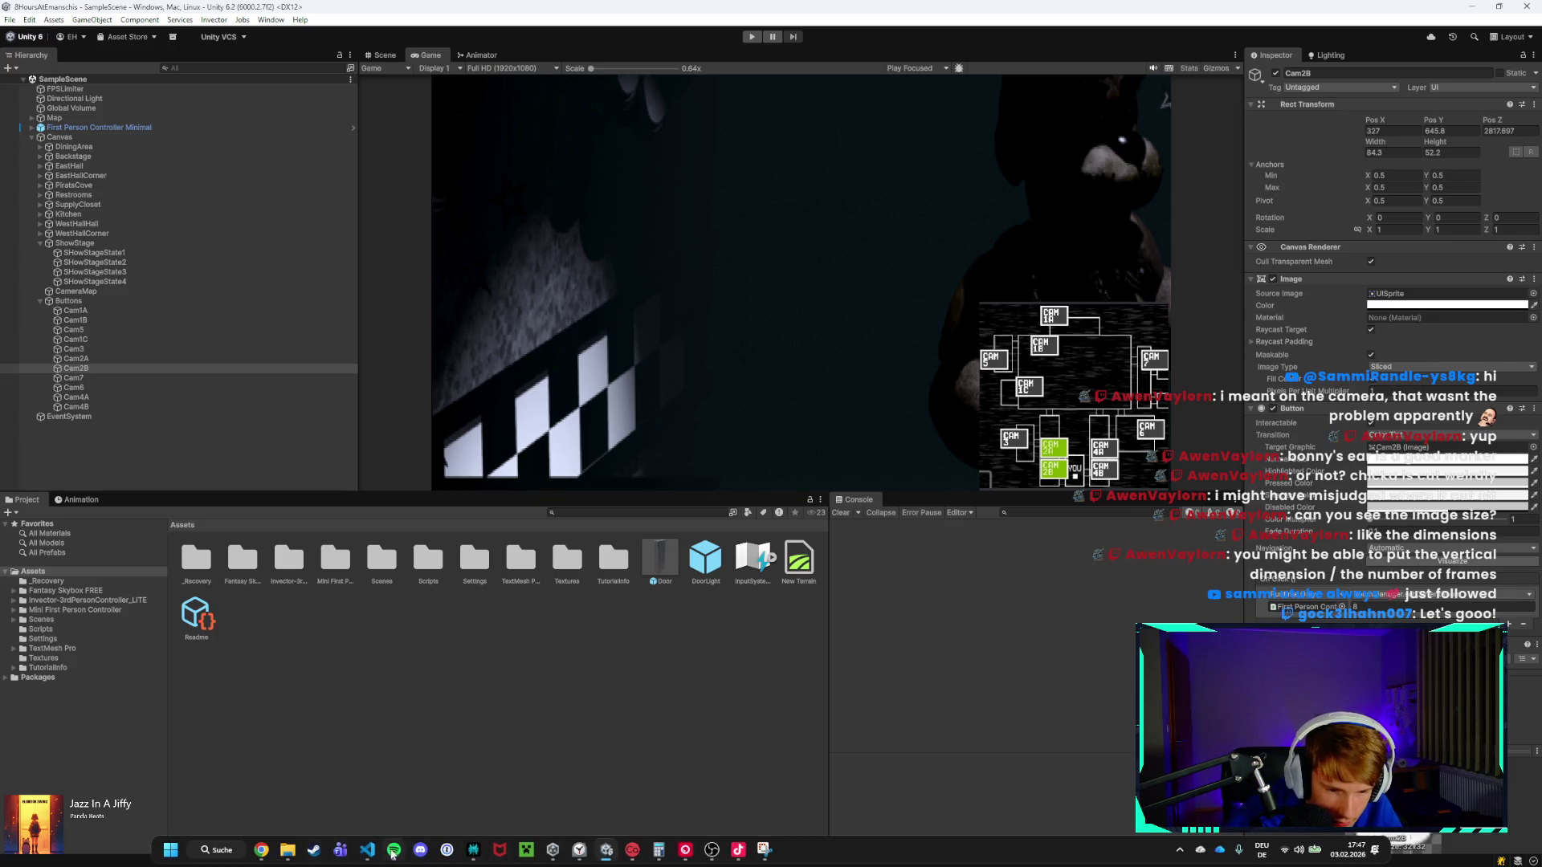
pyautogui.click(367, 850)
pyautogui.scroll(20, 513, 690)
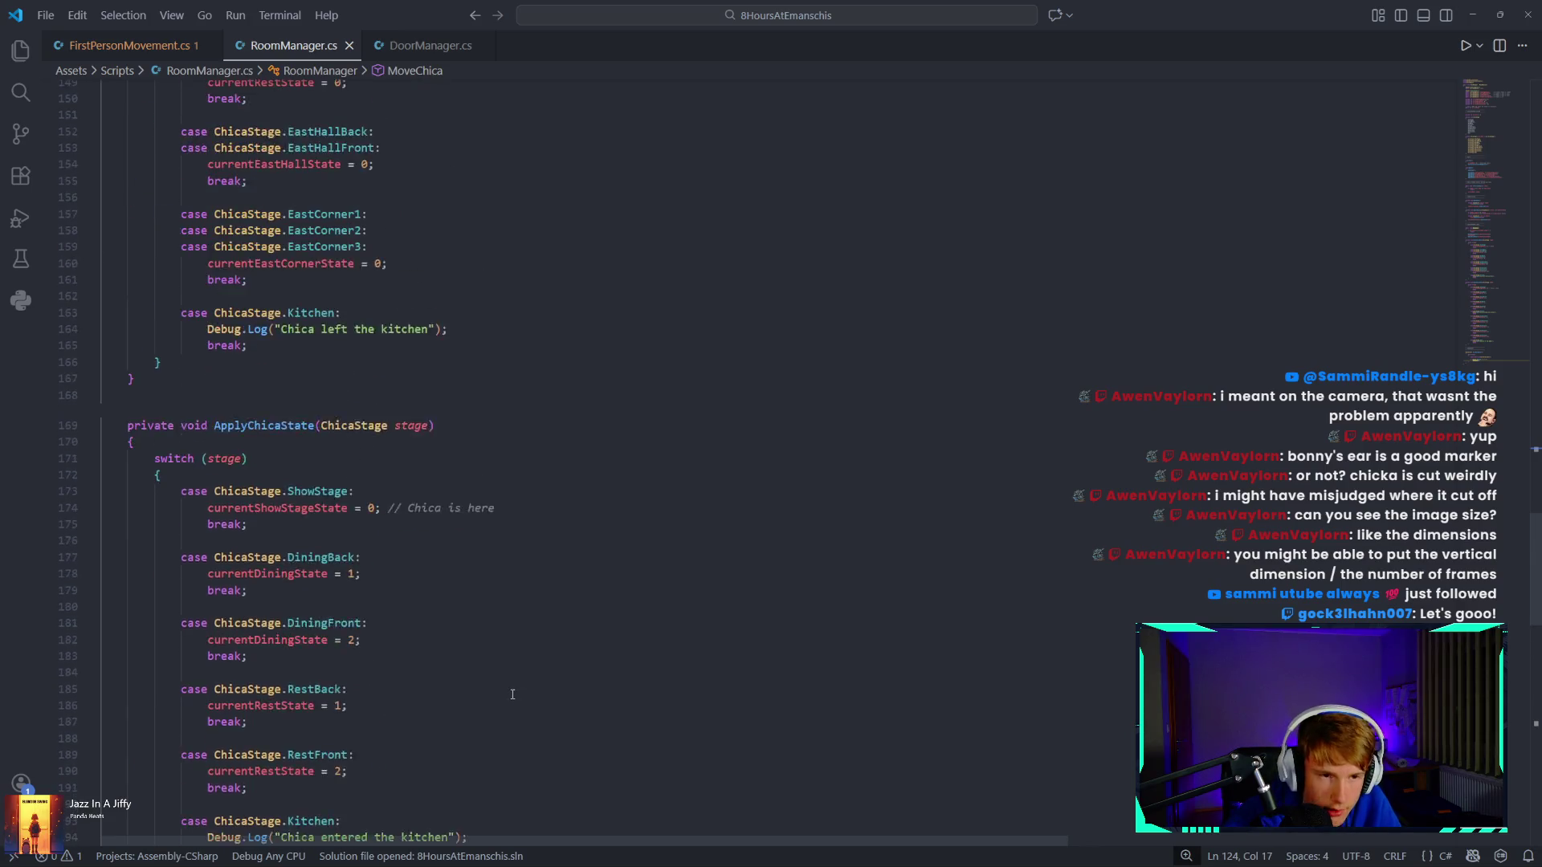
# Tell Copilot the fix works but Bonny, not Chica, moves in Show Stage and Dining room
pyautogui.scroll(-6, 513, 690)
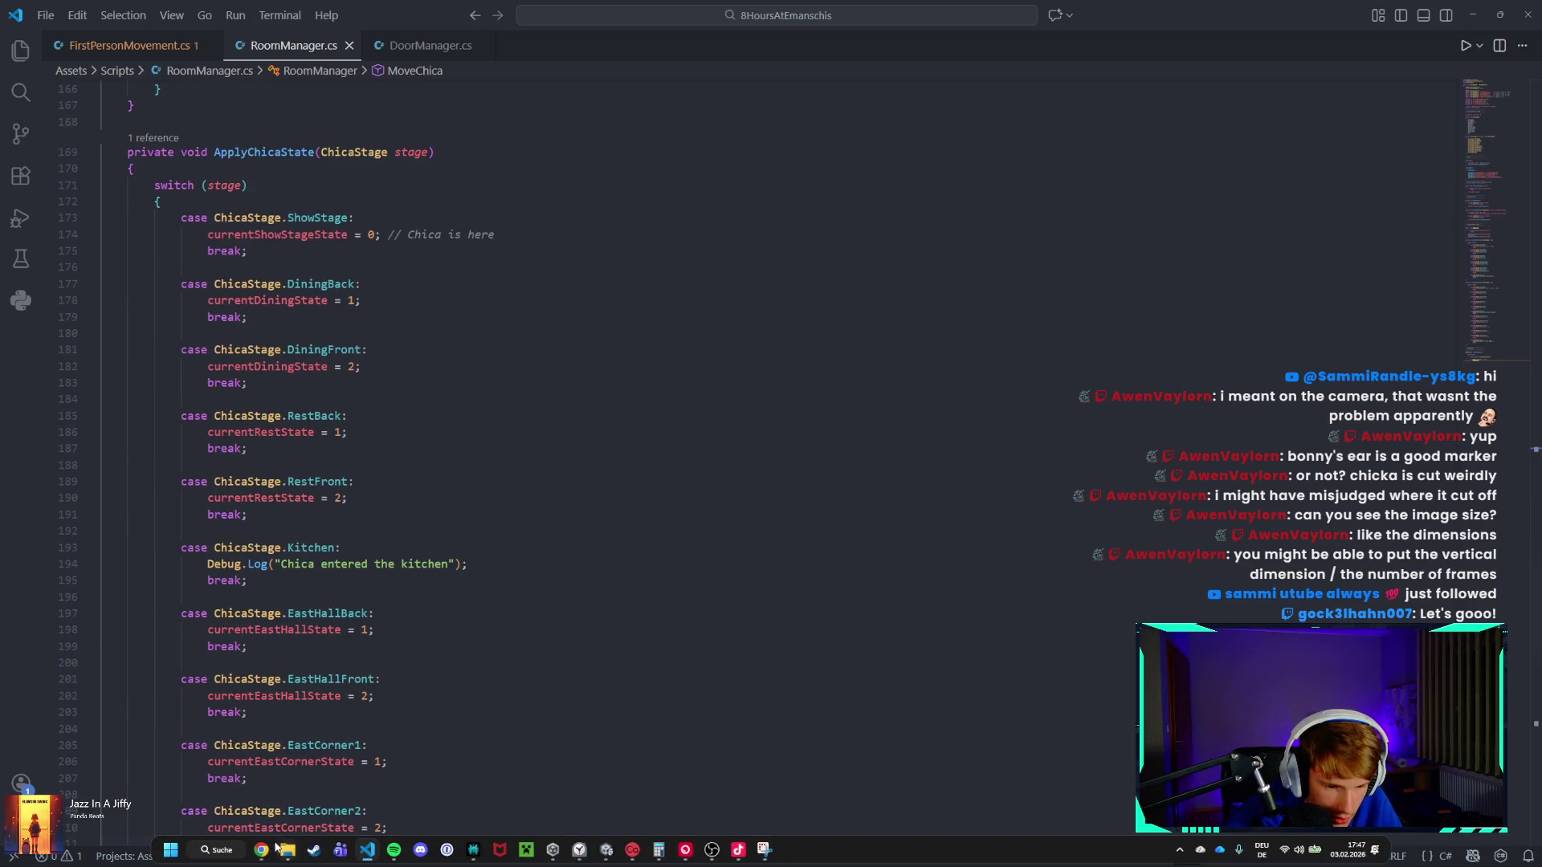
pyautogui.click(308, 784)
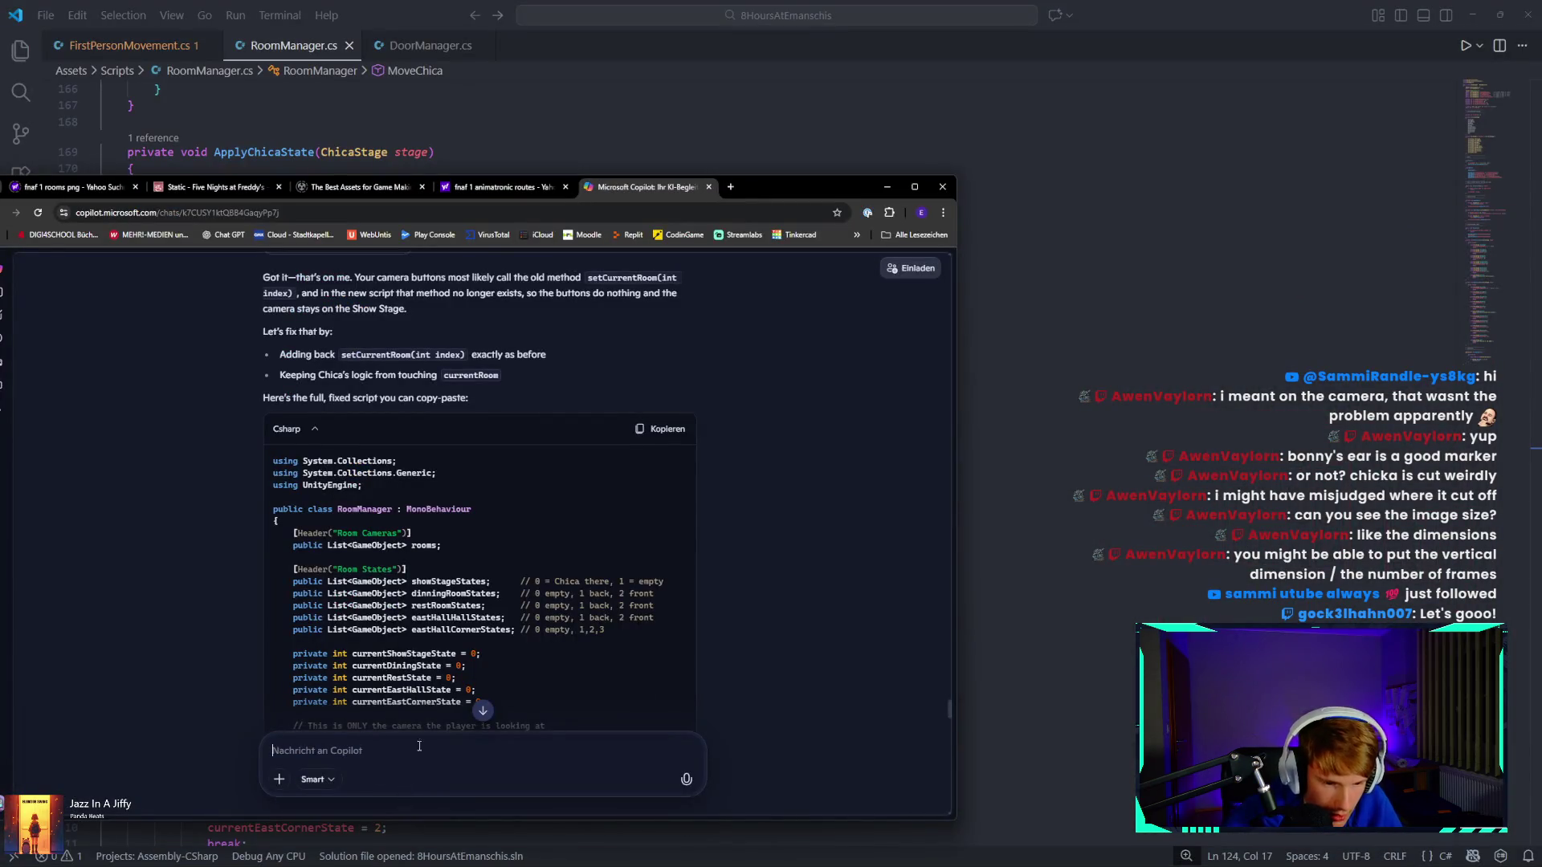
pyautogui.scroll(-20, 475, 672)
pyautogui.write('Ok great this works b')
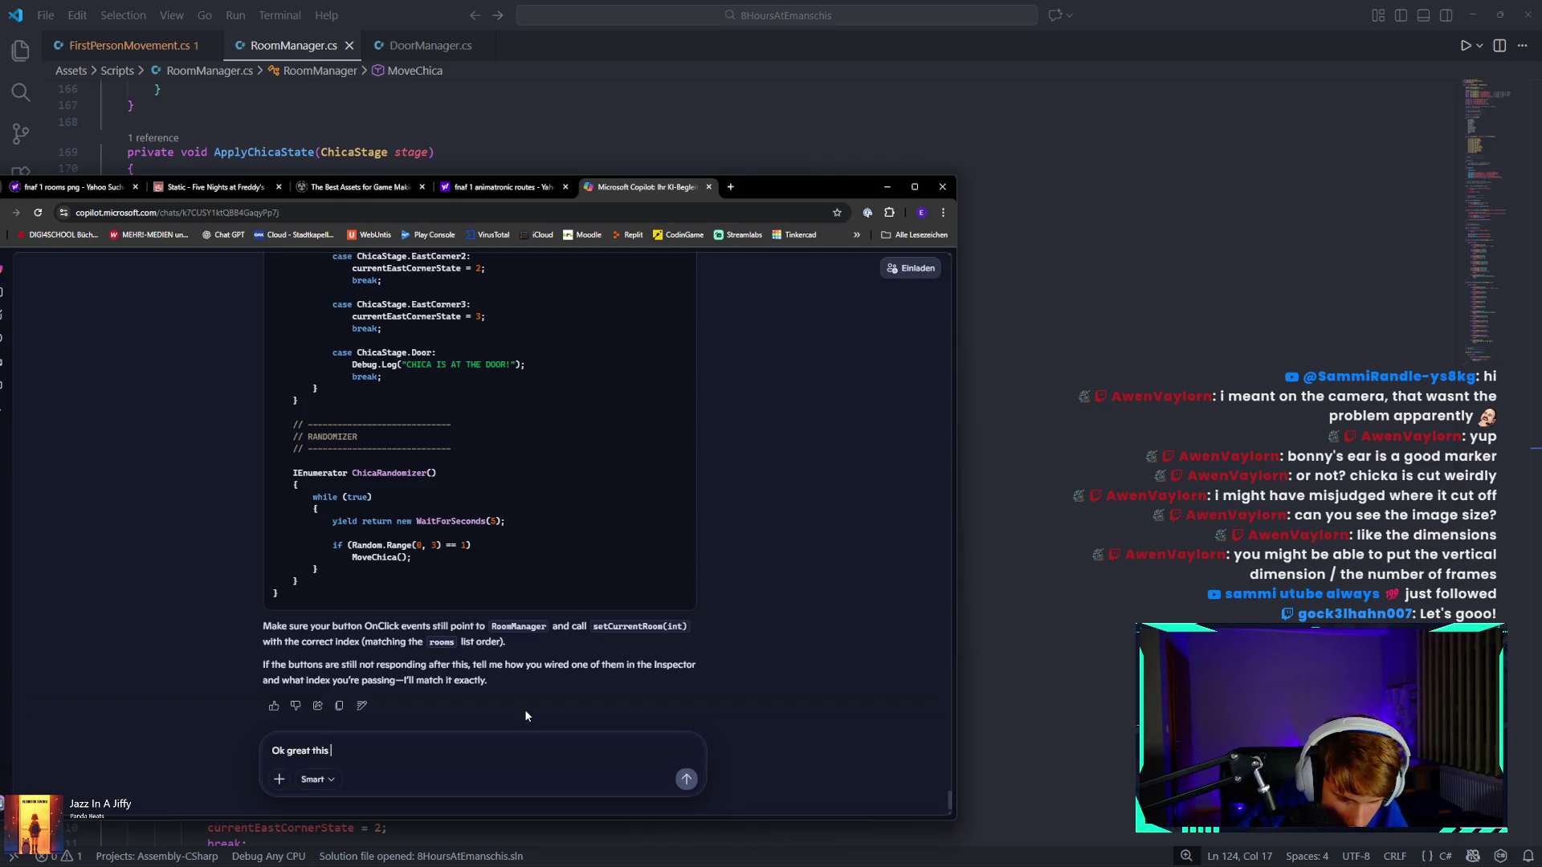
pyautogui.write('ut ')
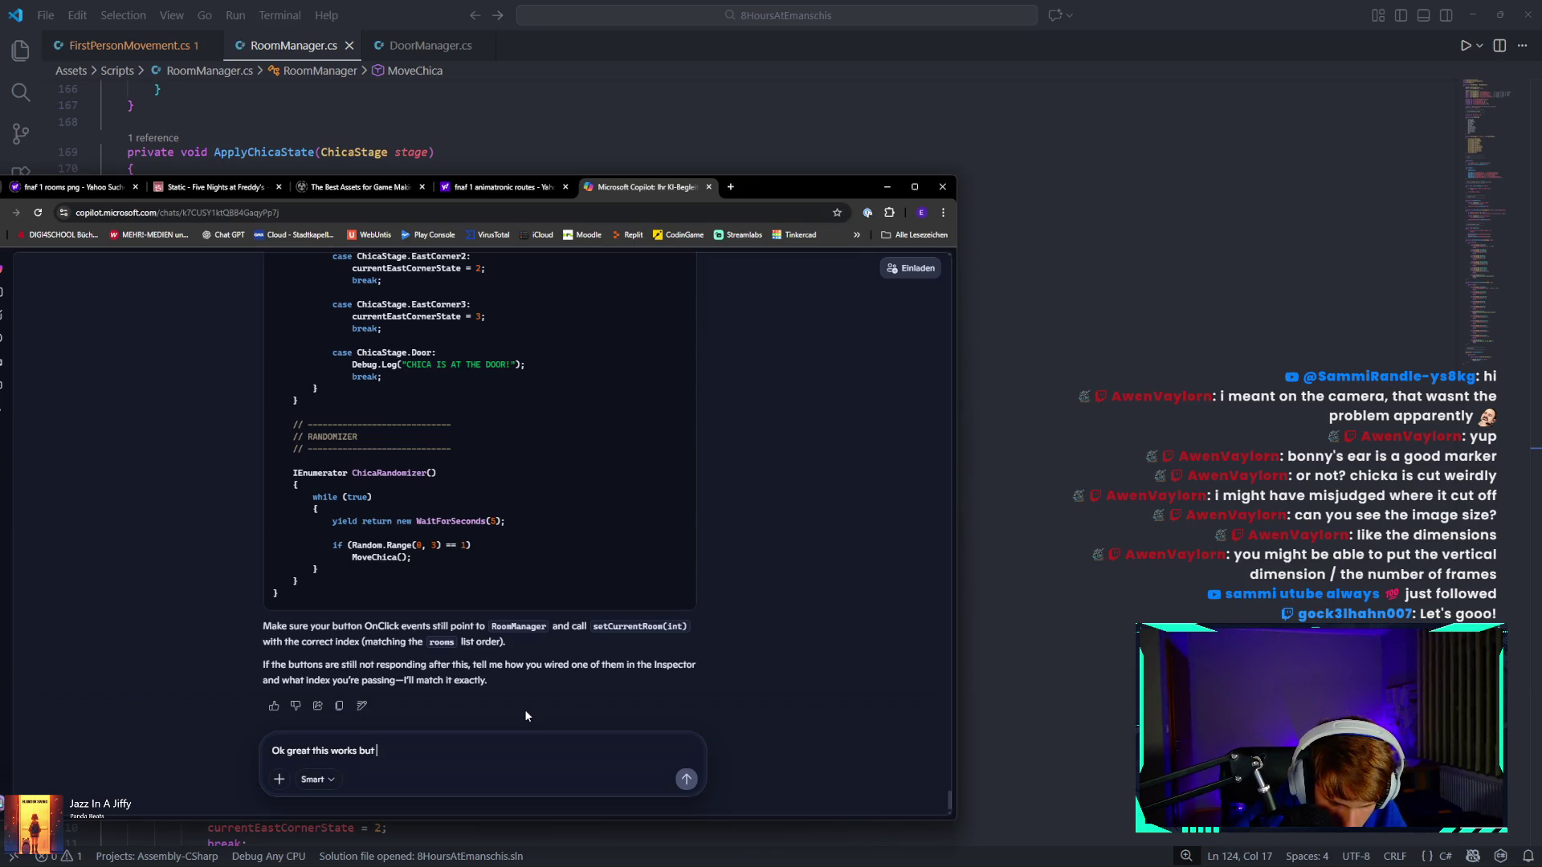
pyautogui.write('you ')
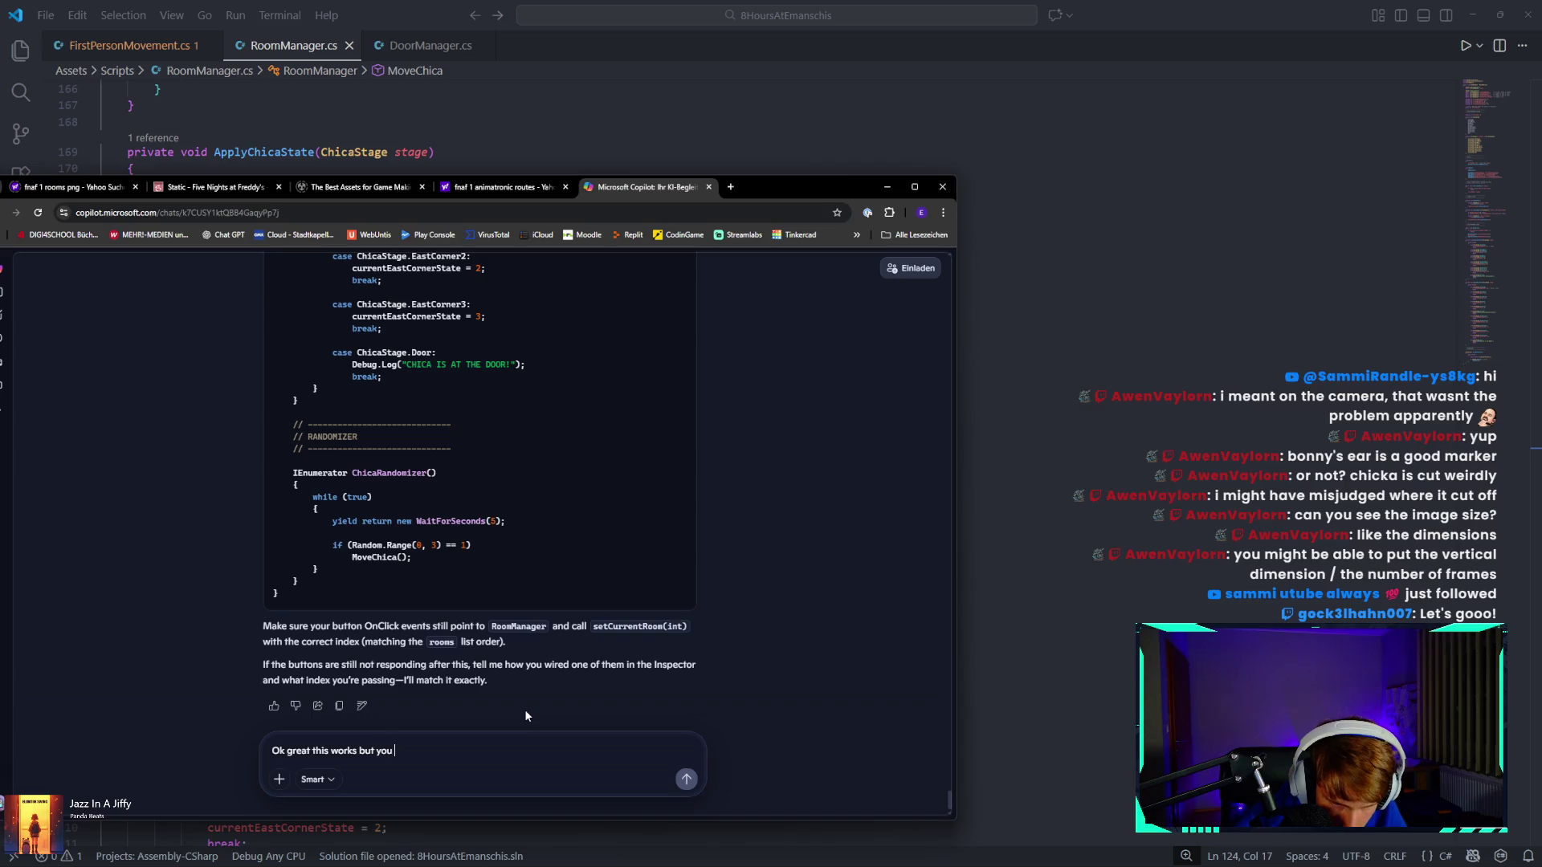
pyautogui.write('accid')
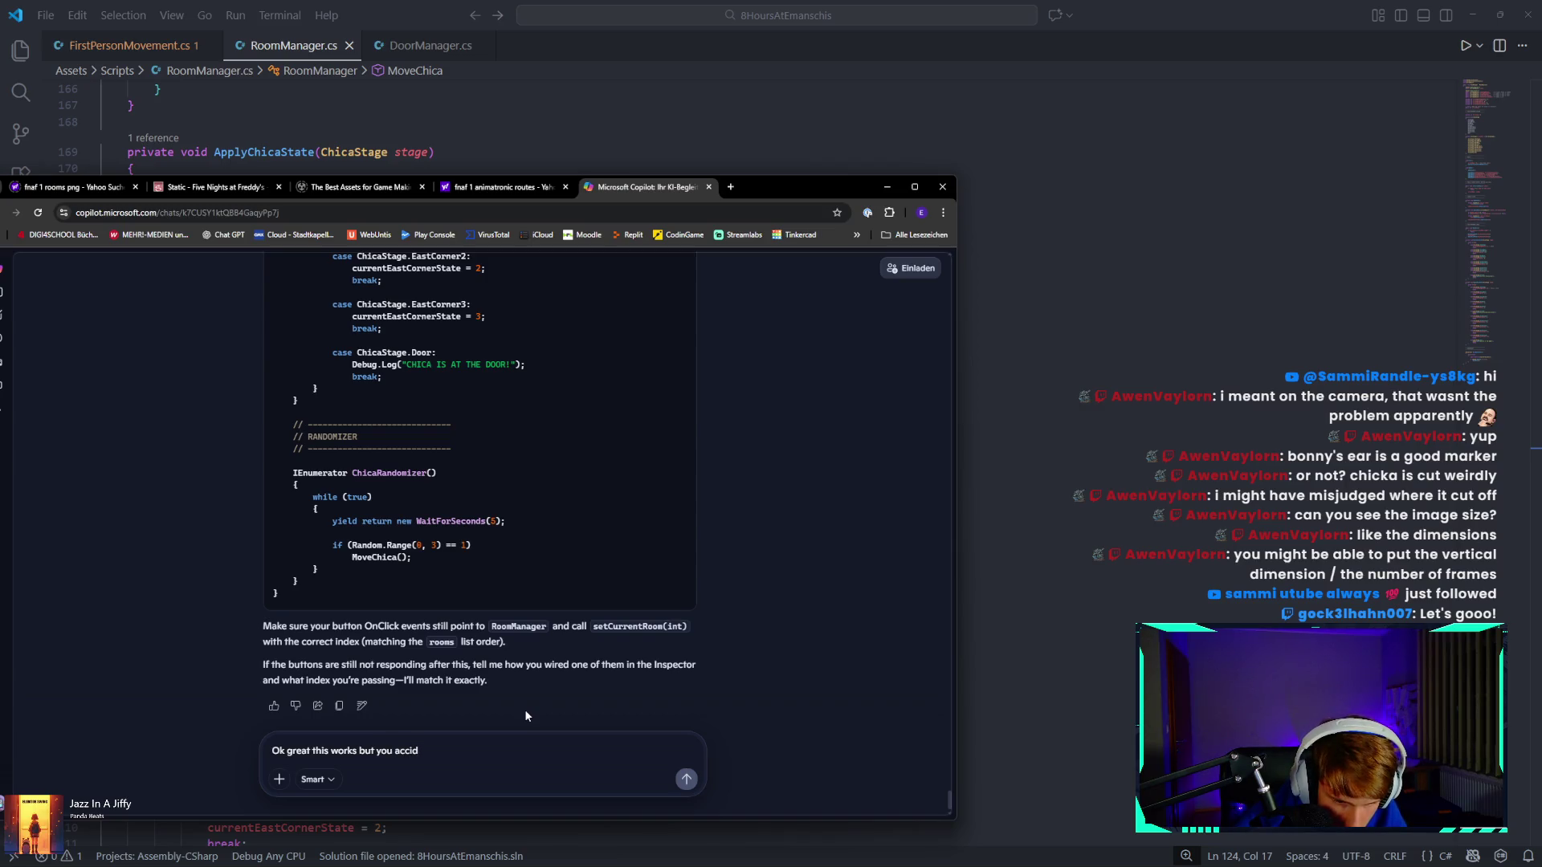
pyautogui.write('ently move B')
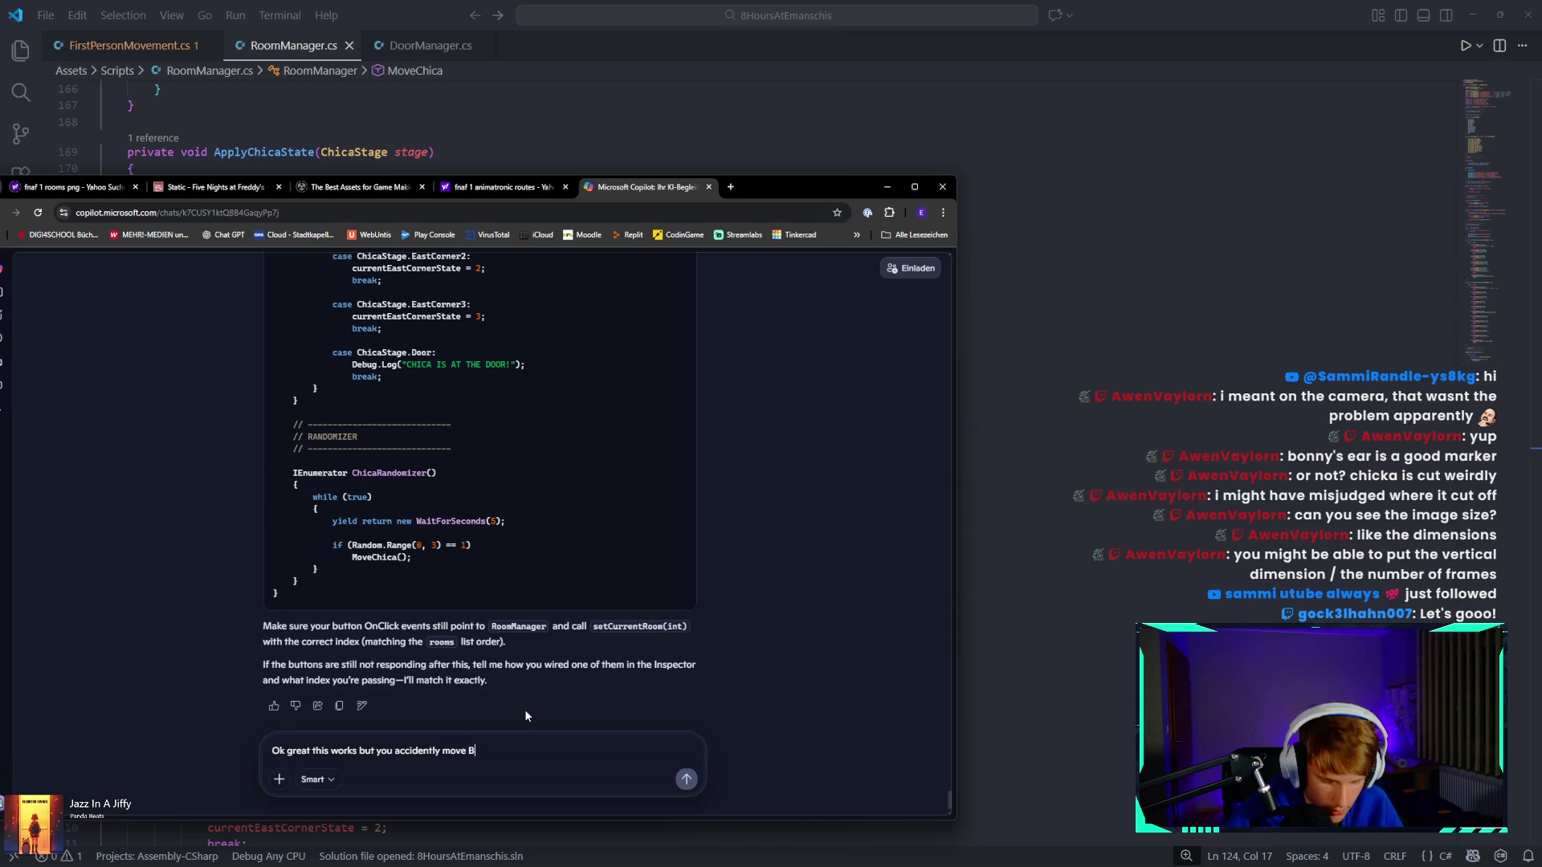
pyautogui.write('the Show ')
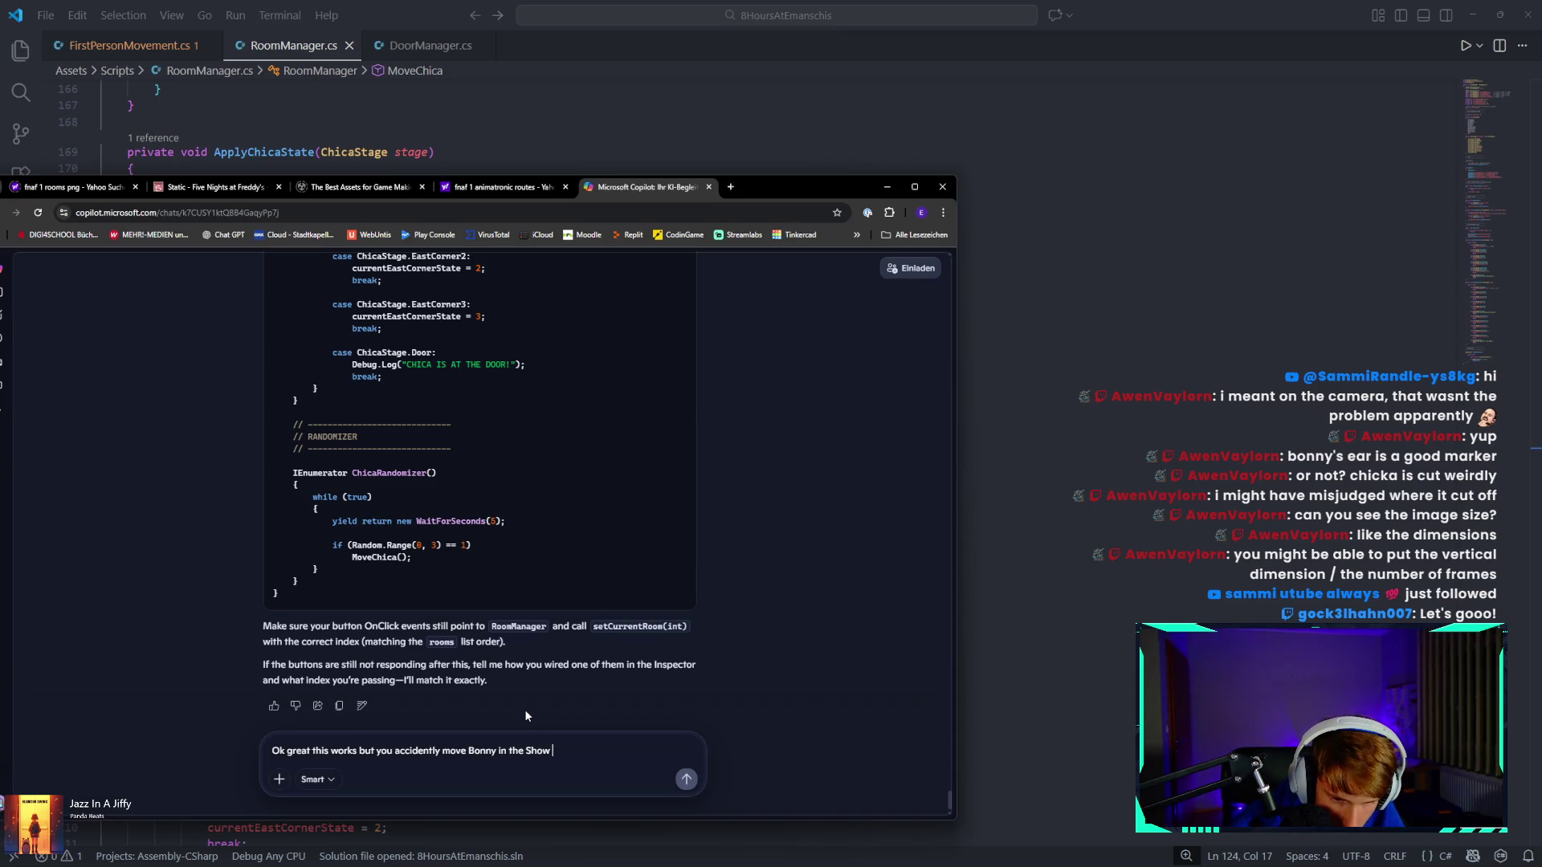
pyautogui.write('Stage and')
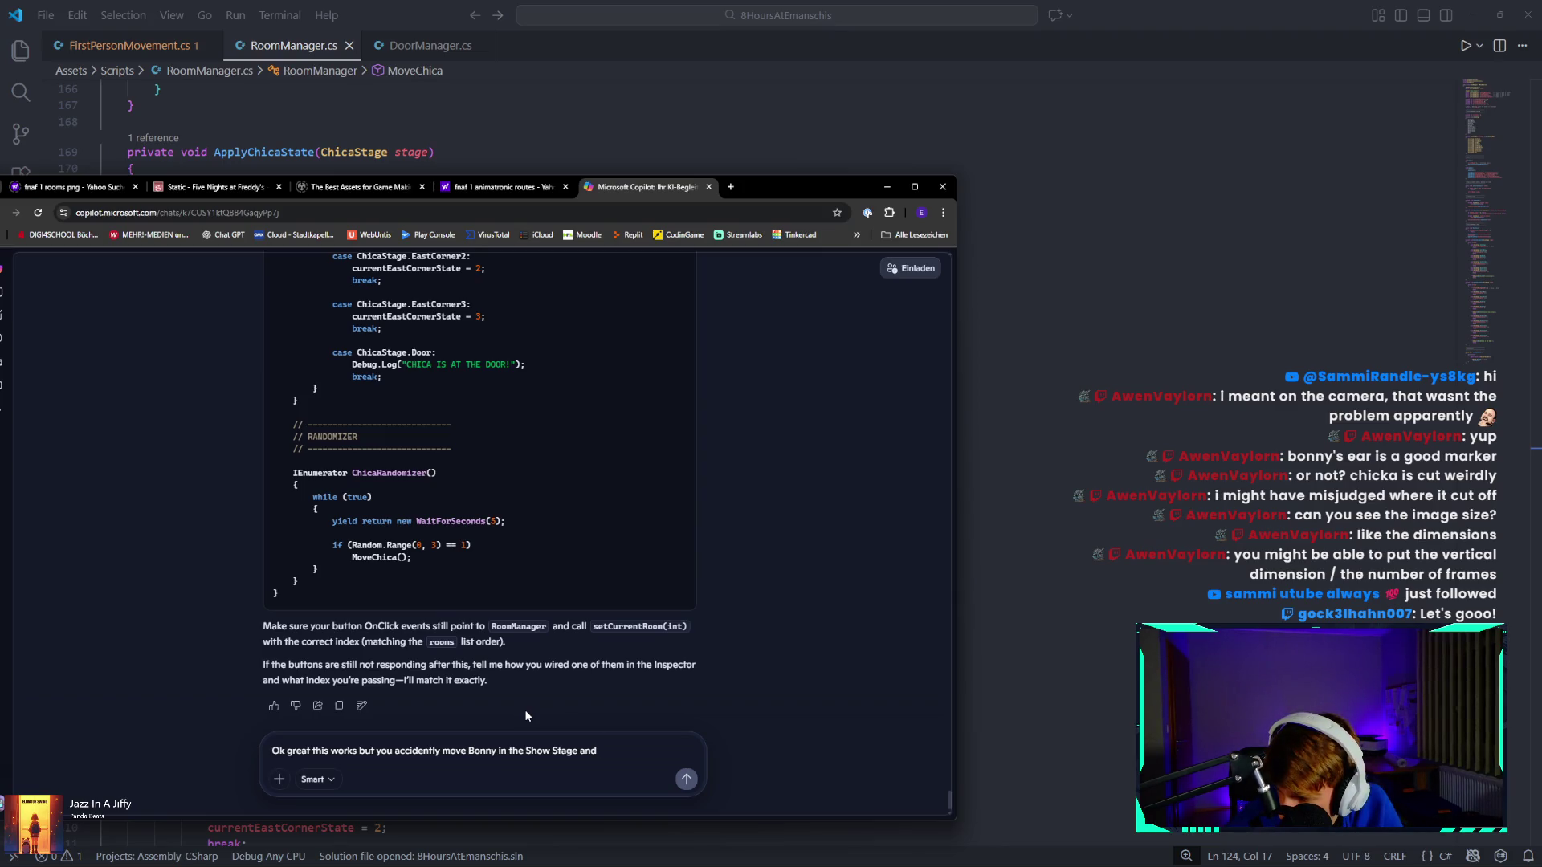
pyautogui.write('D')
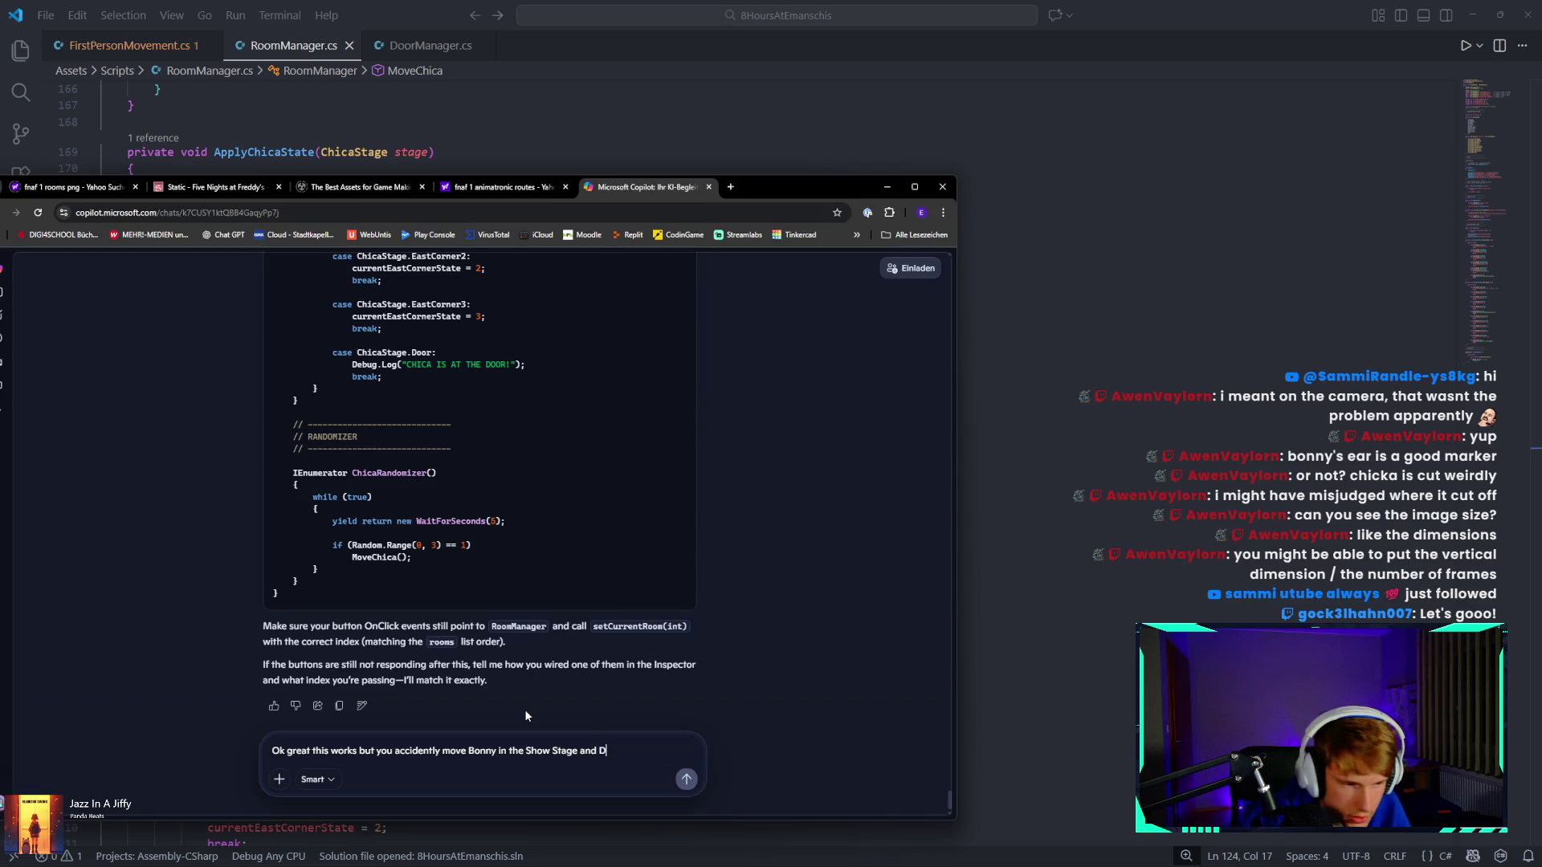
pyautogui.write('inning')
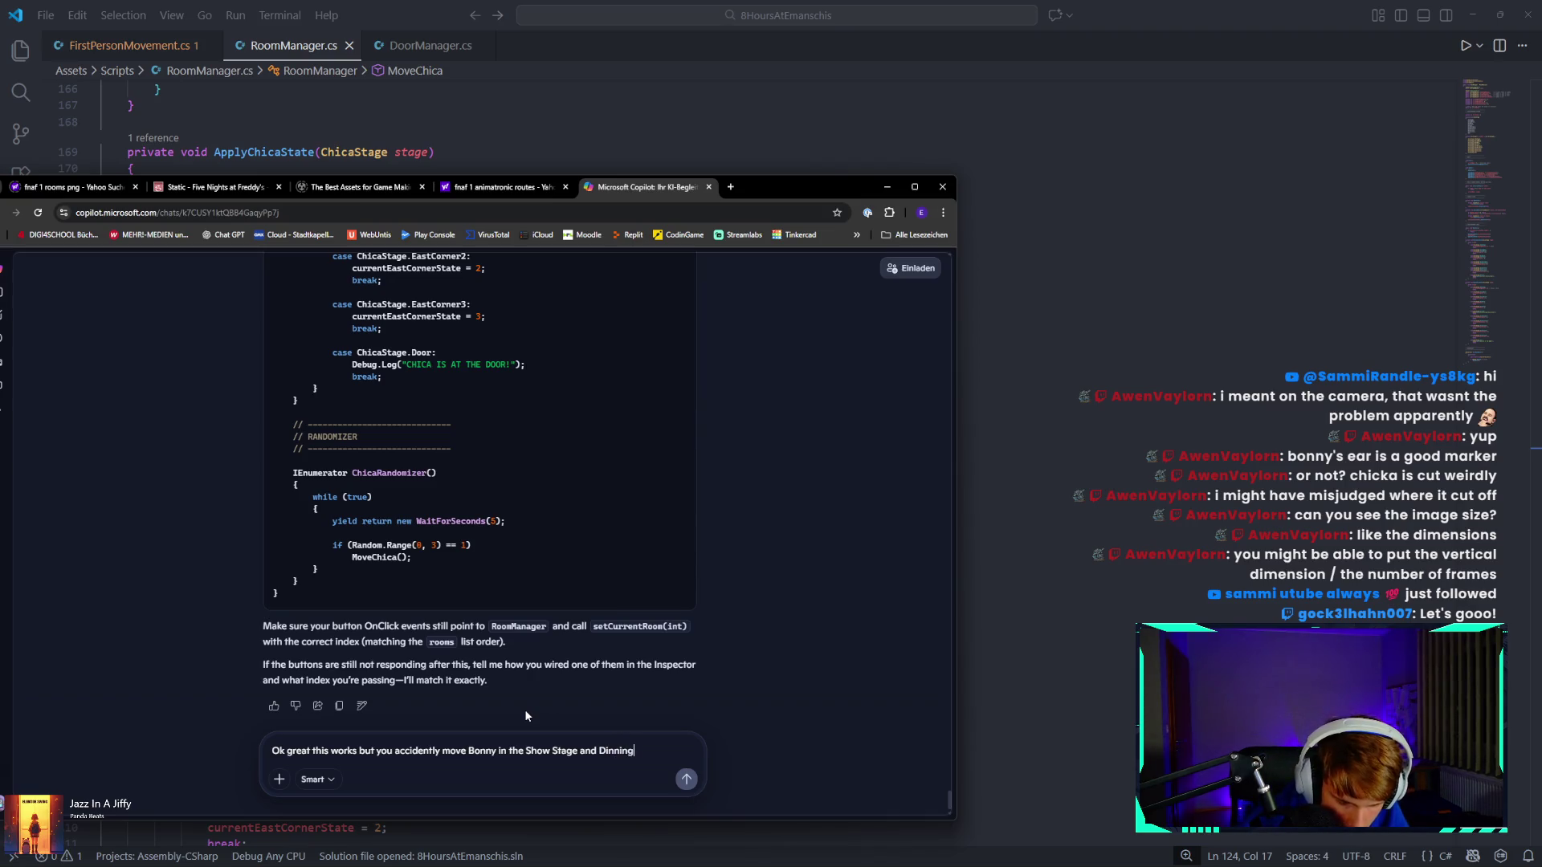
pyautogui.write(' room insta')
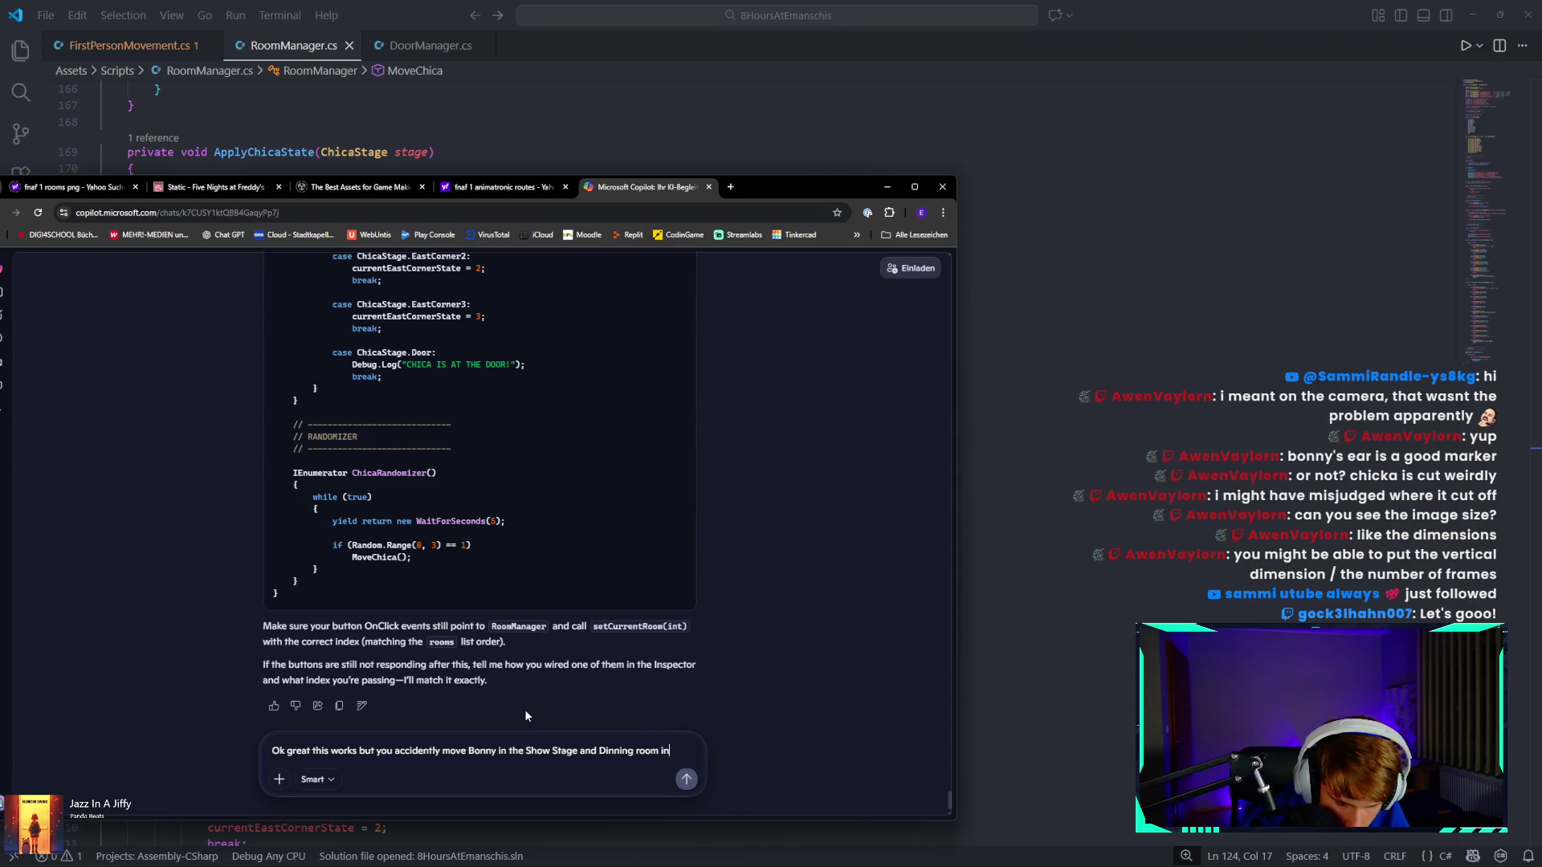
pyautogui.press('BackSpace')
pyautogui.write('ead ')
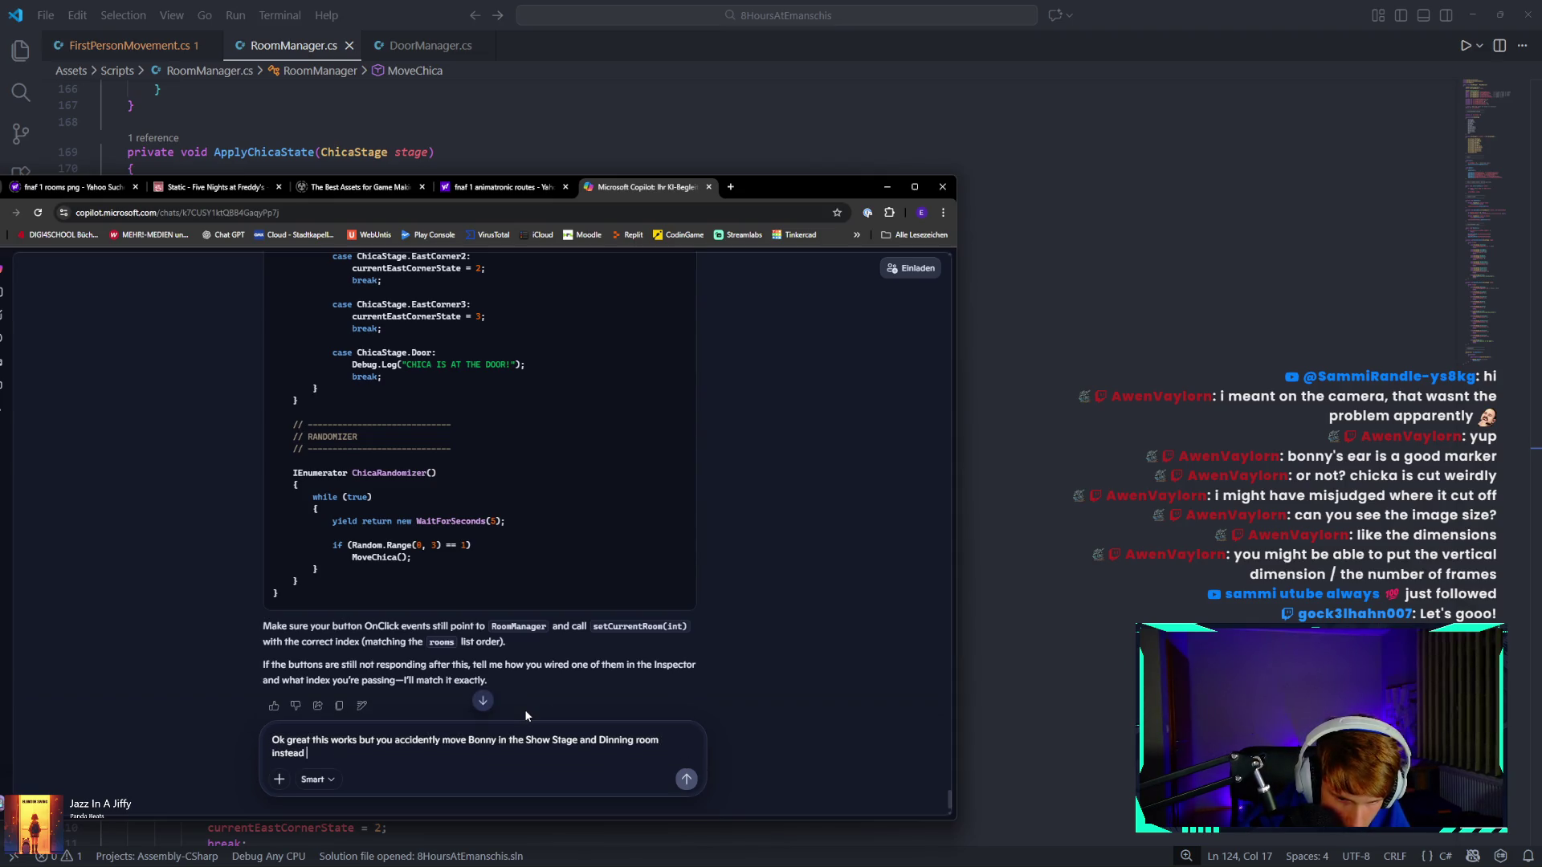
pyautogui.write('of ch')
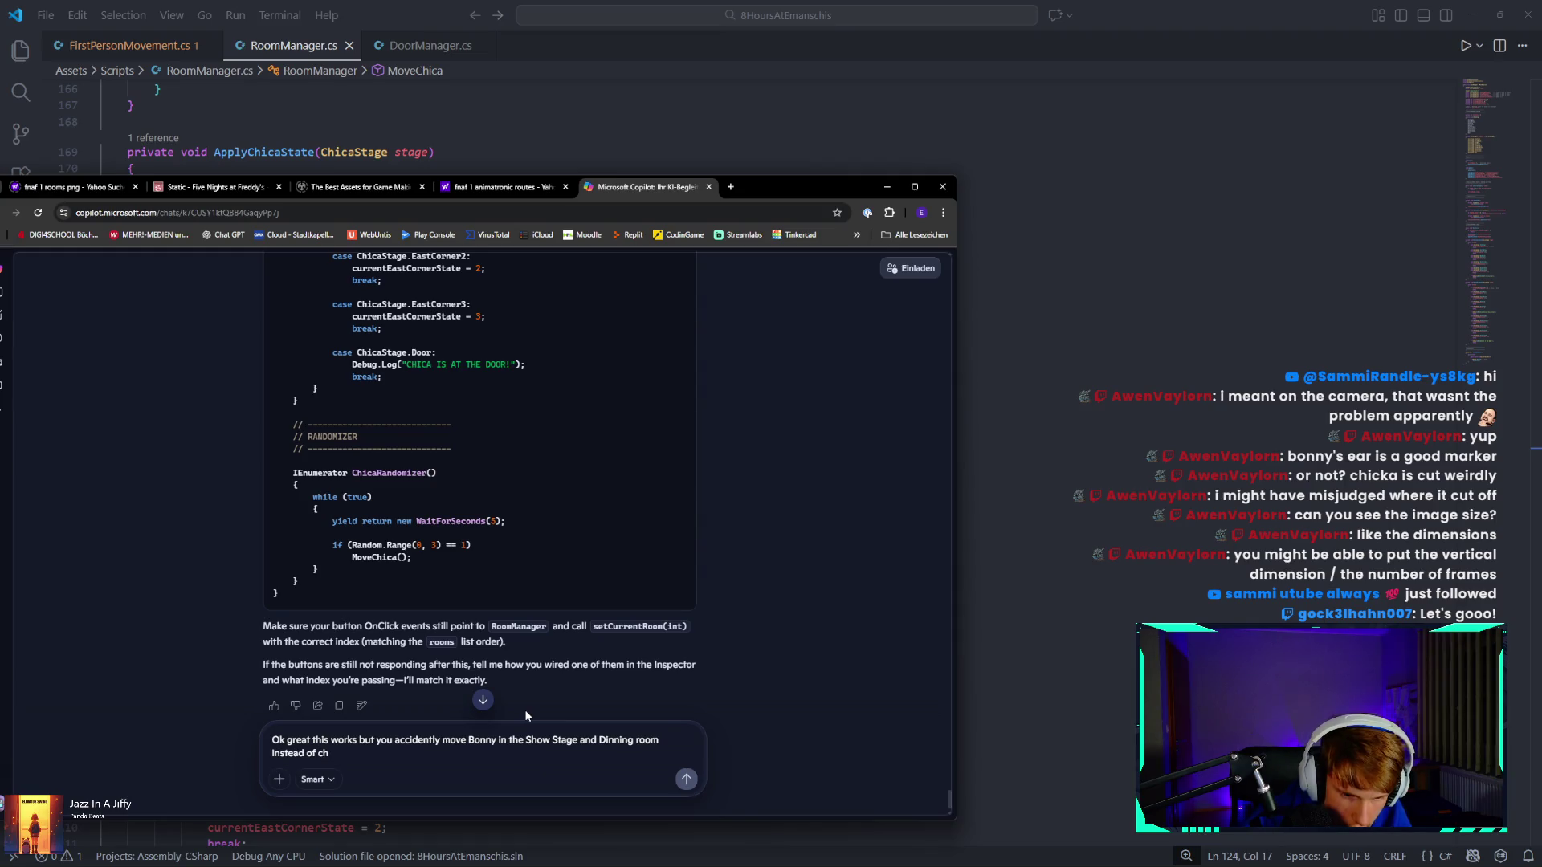
pyautogui.write('ika')
pyautogui.write('. the other chika ')
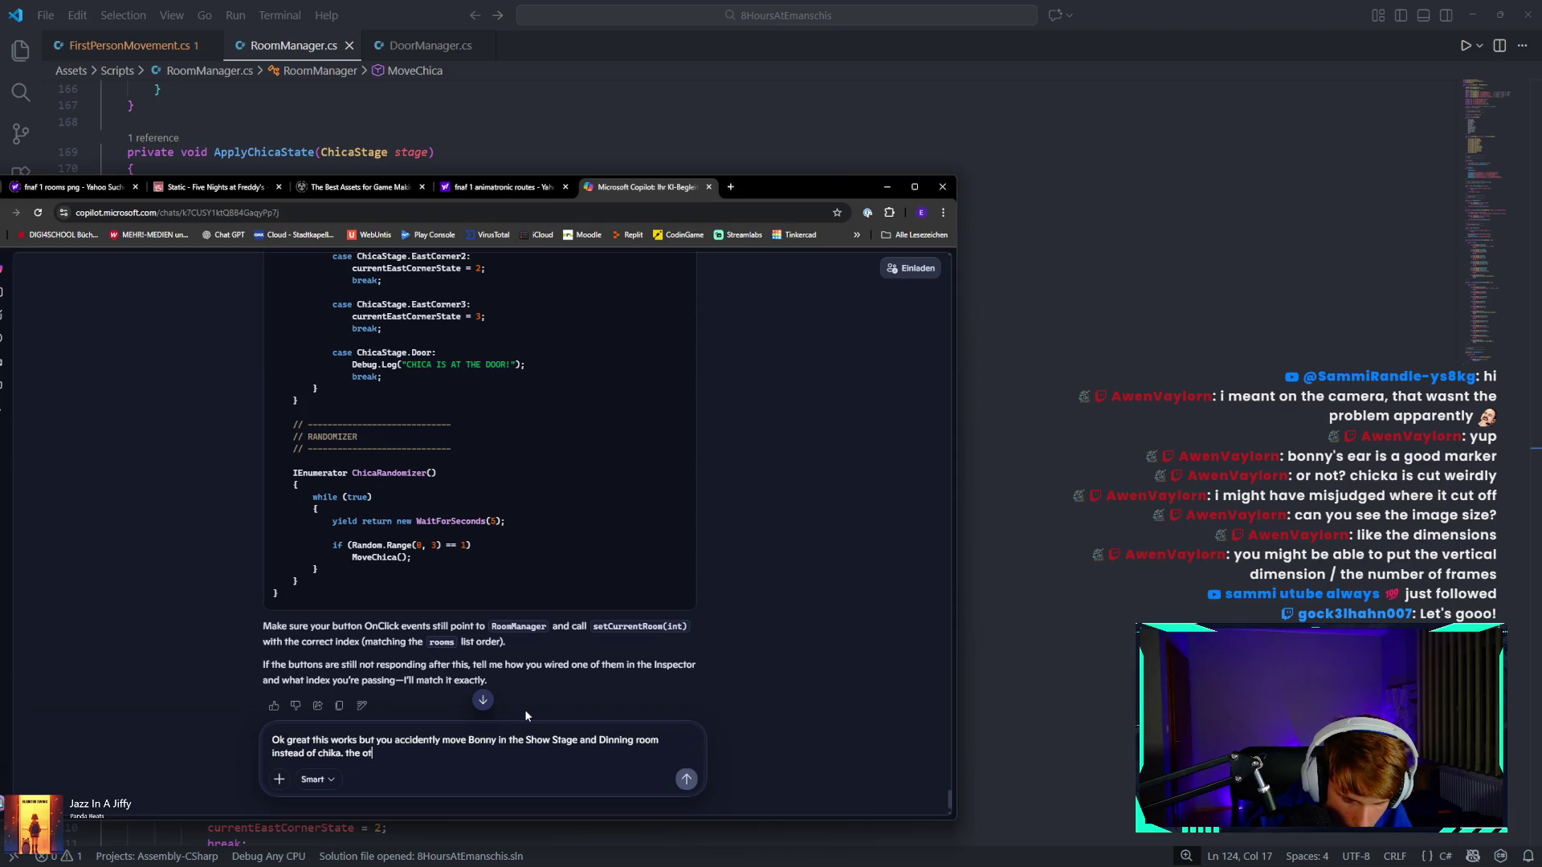
pyautogui.write('rooms fit ')
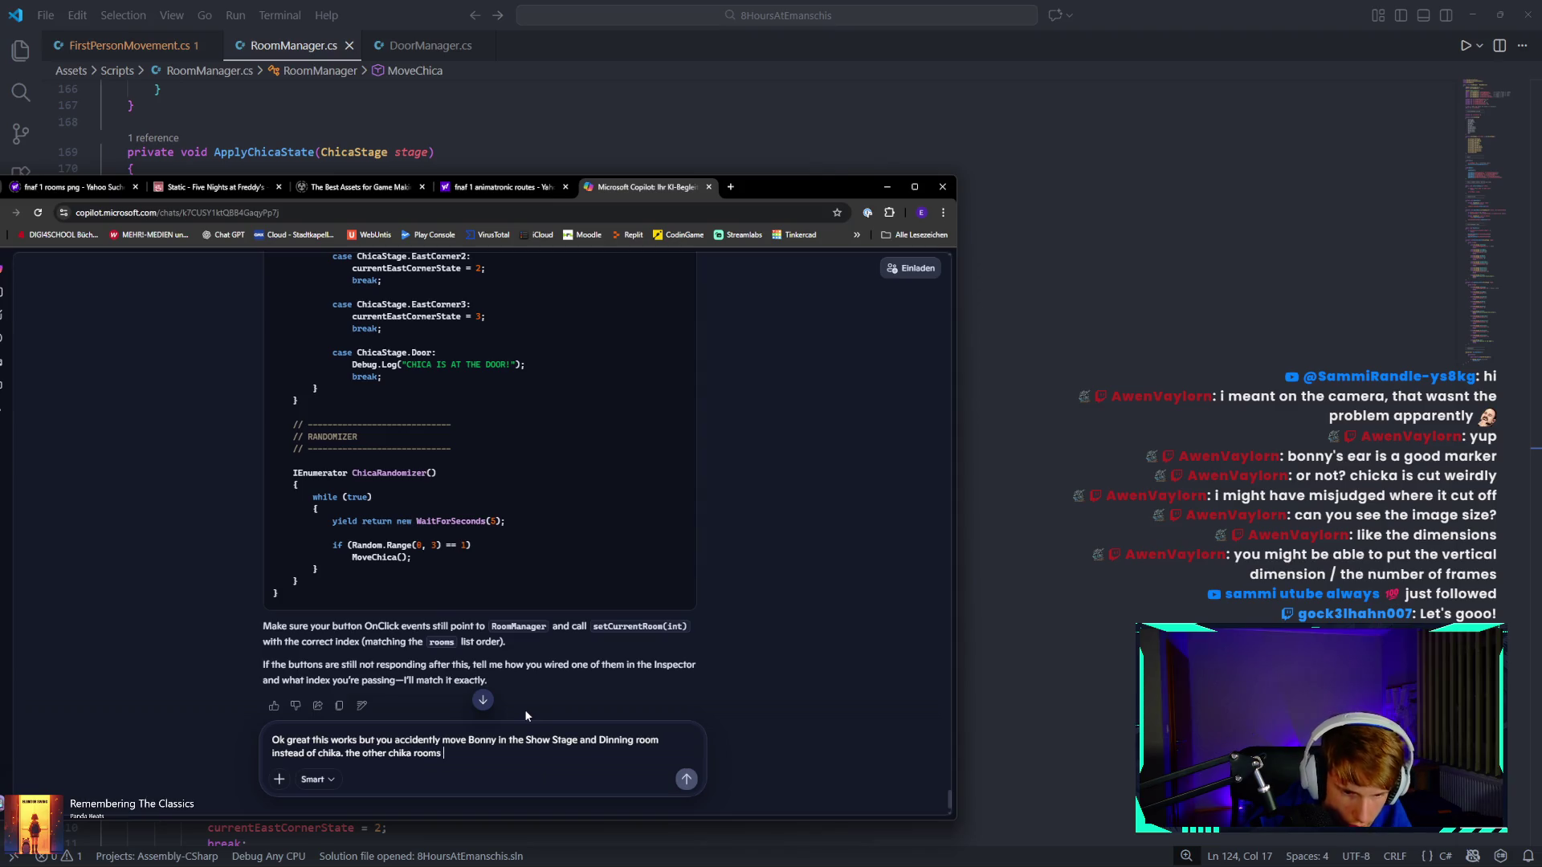
pyautogui.write('perfekt')
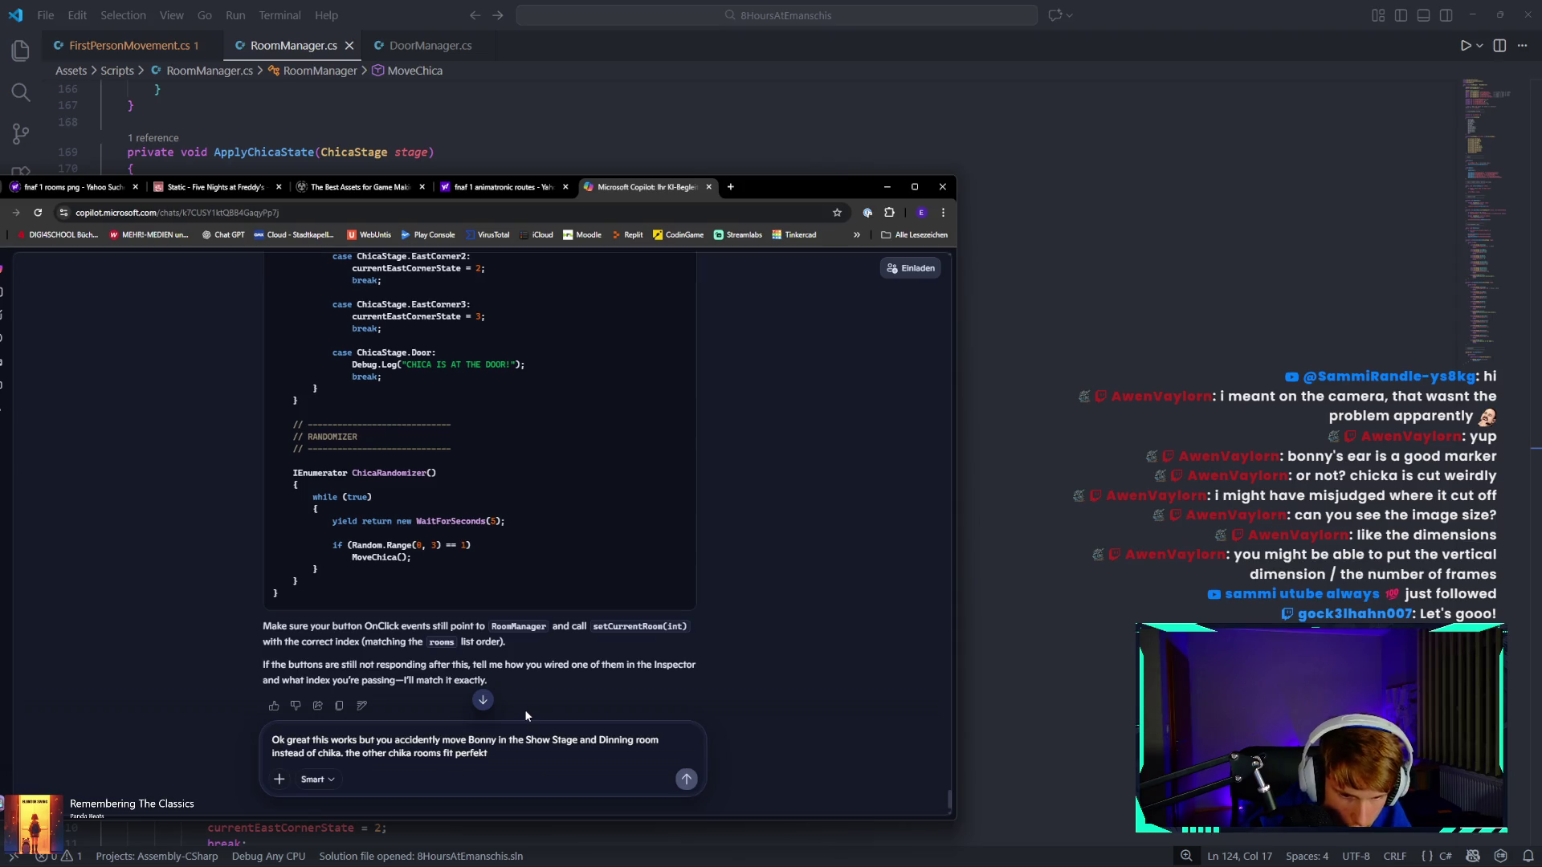
pyautogui.press('Return')
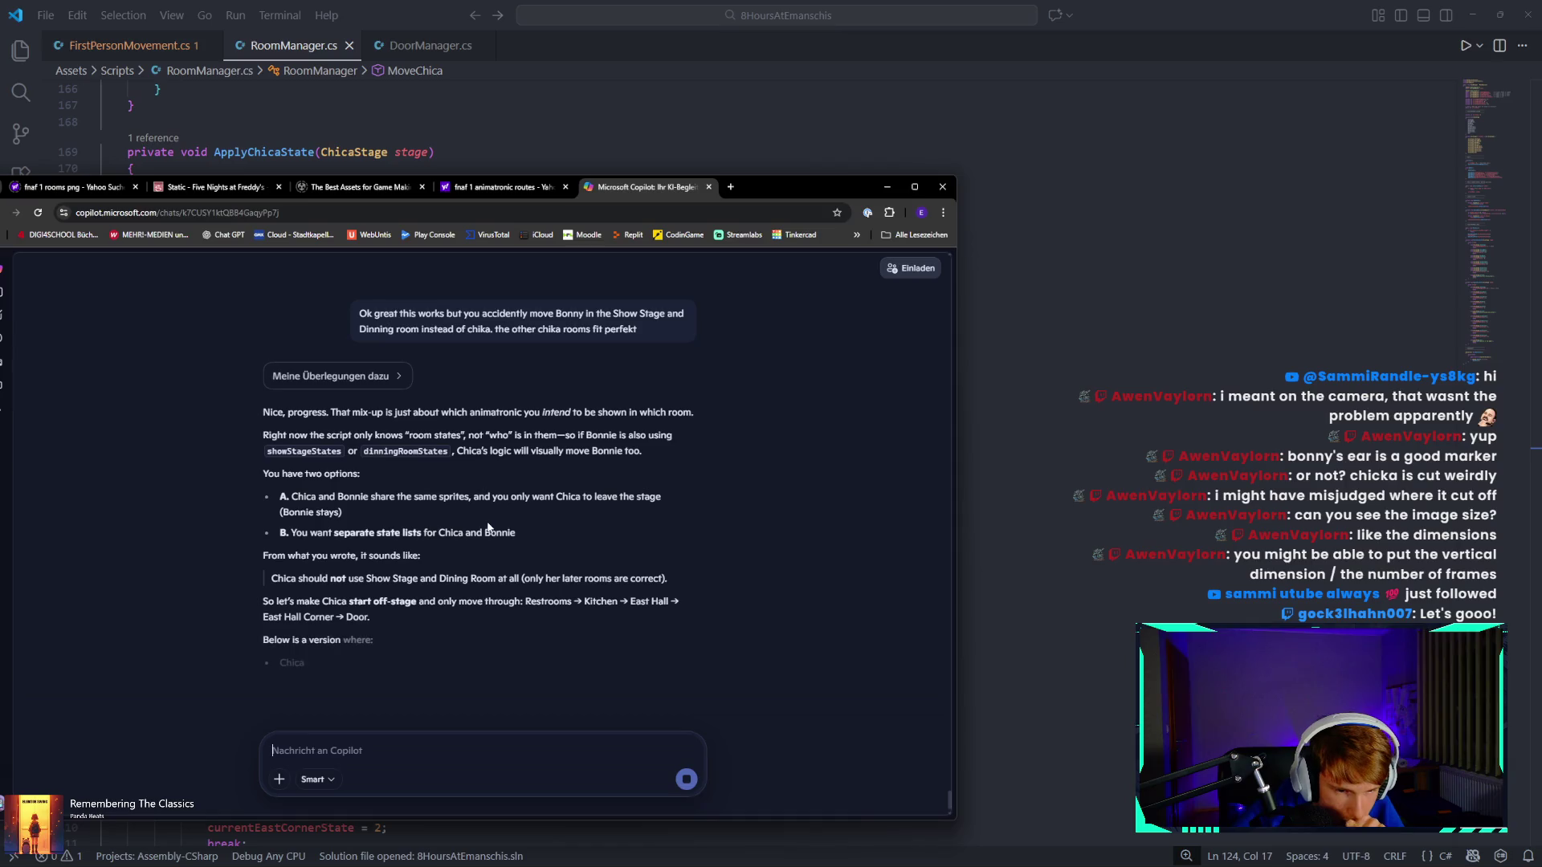
# Answer Copilot's reply: Bonny has his own sprites; the wrong stage and dining room picture was used
pyautogui.scroll(-1, 482, 481)
pyautogui.scroll(-2, 479, 462)
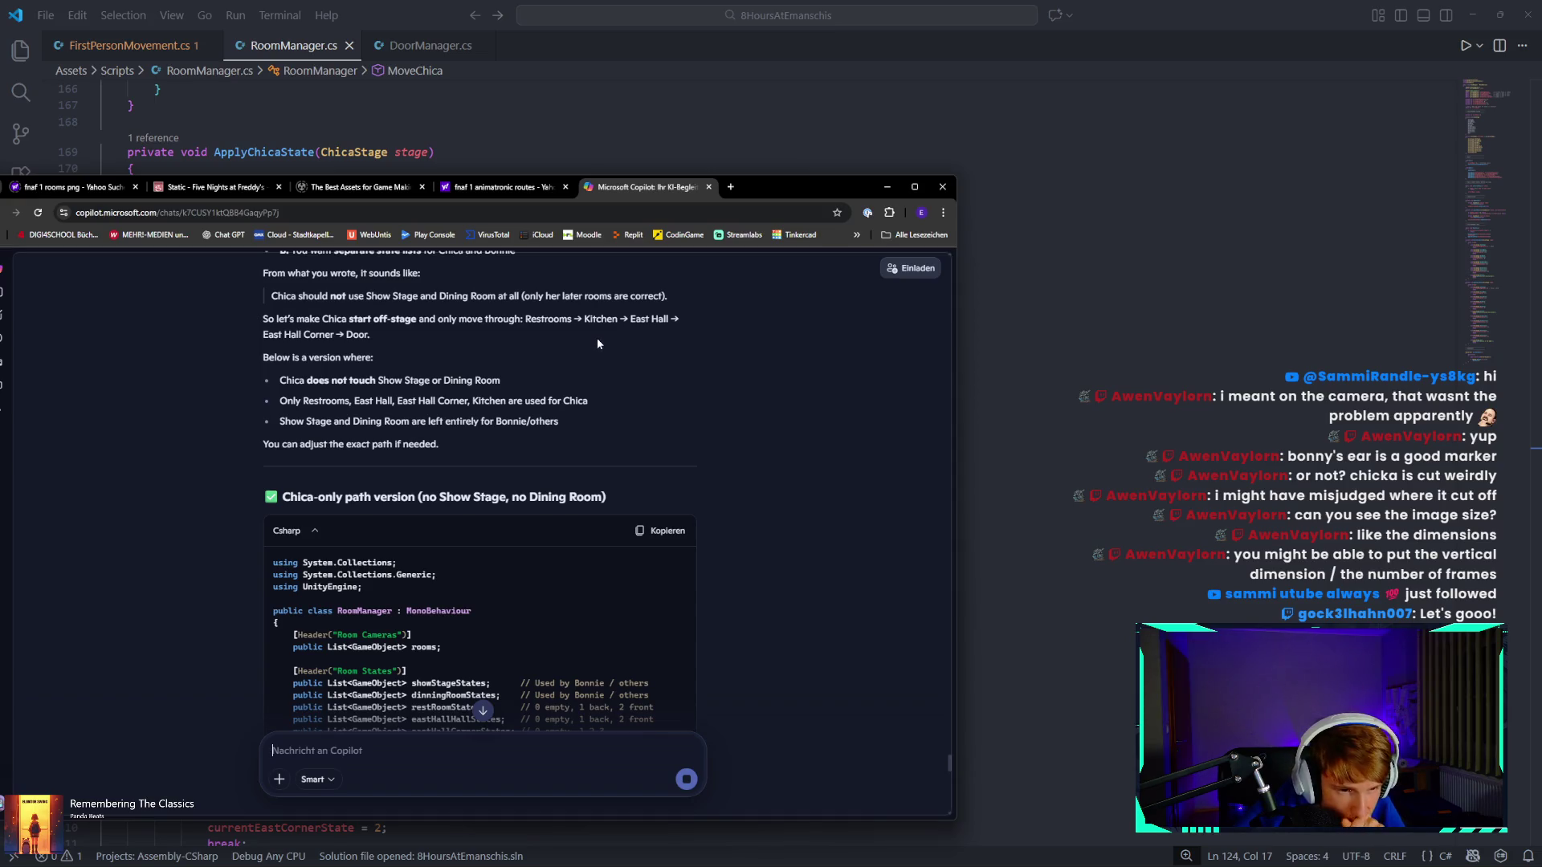
pyautogui.scroll(-3, 530, 423)
pyautogui.scroll(-15, 529, 421)
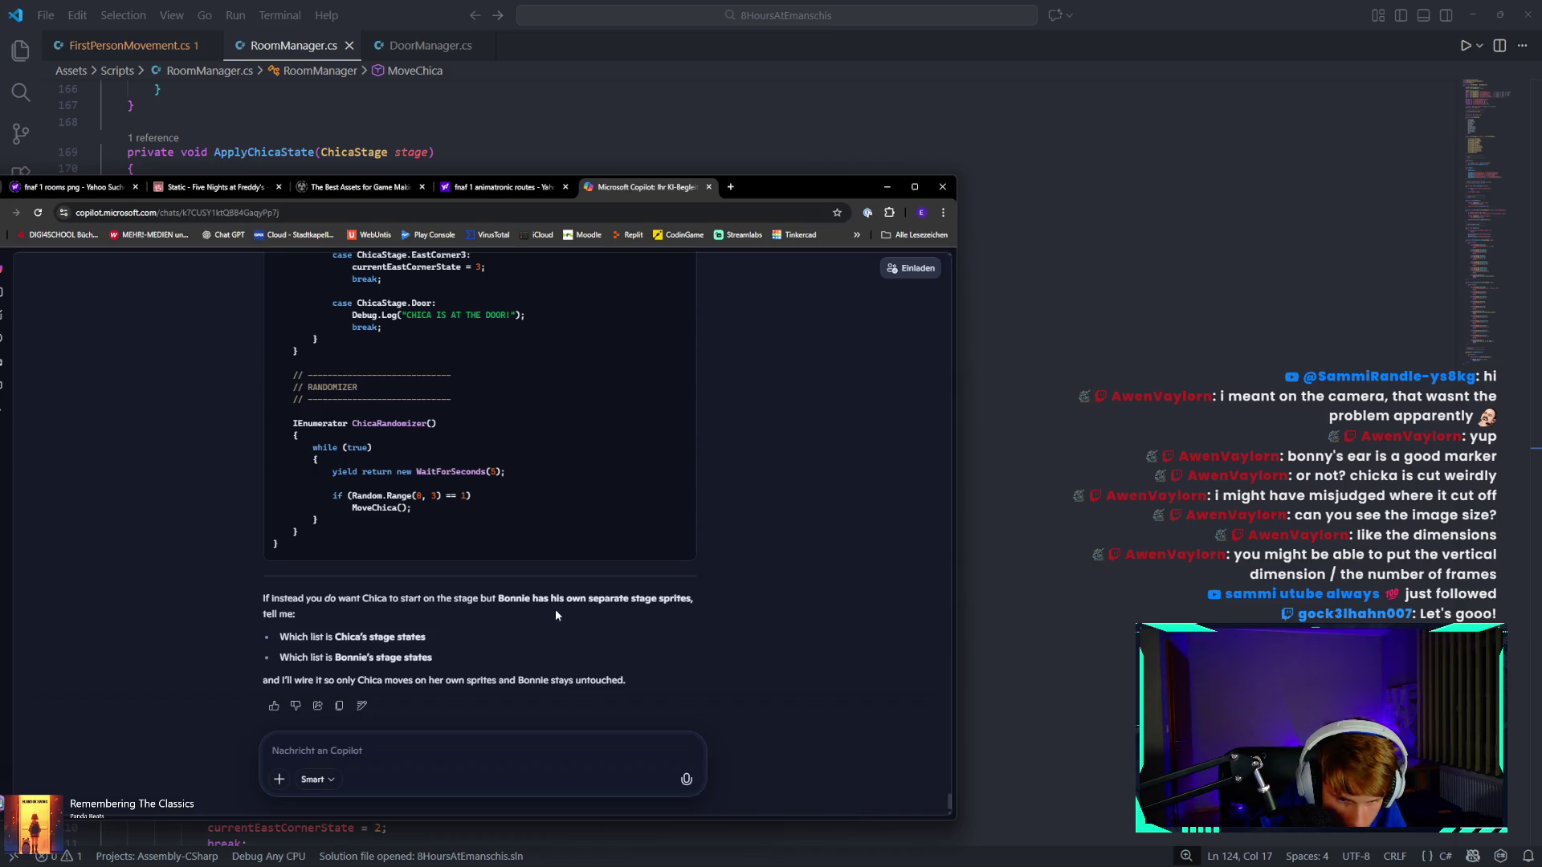
pyautogui.write('bonny has his own sprites')
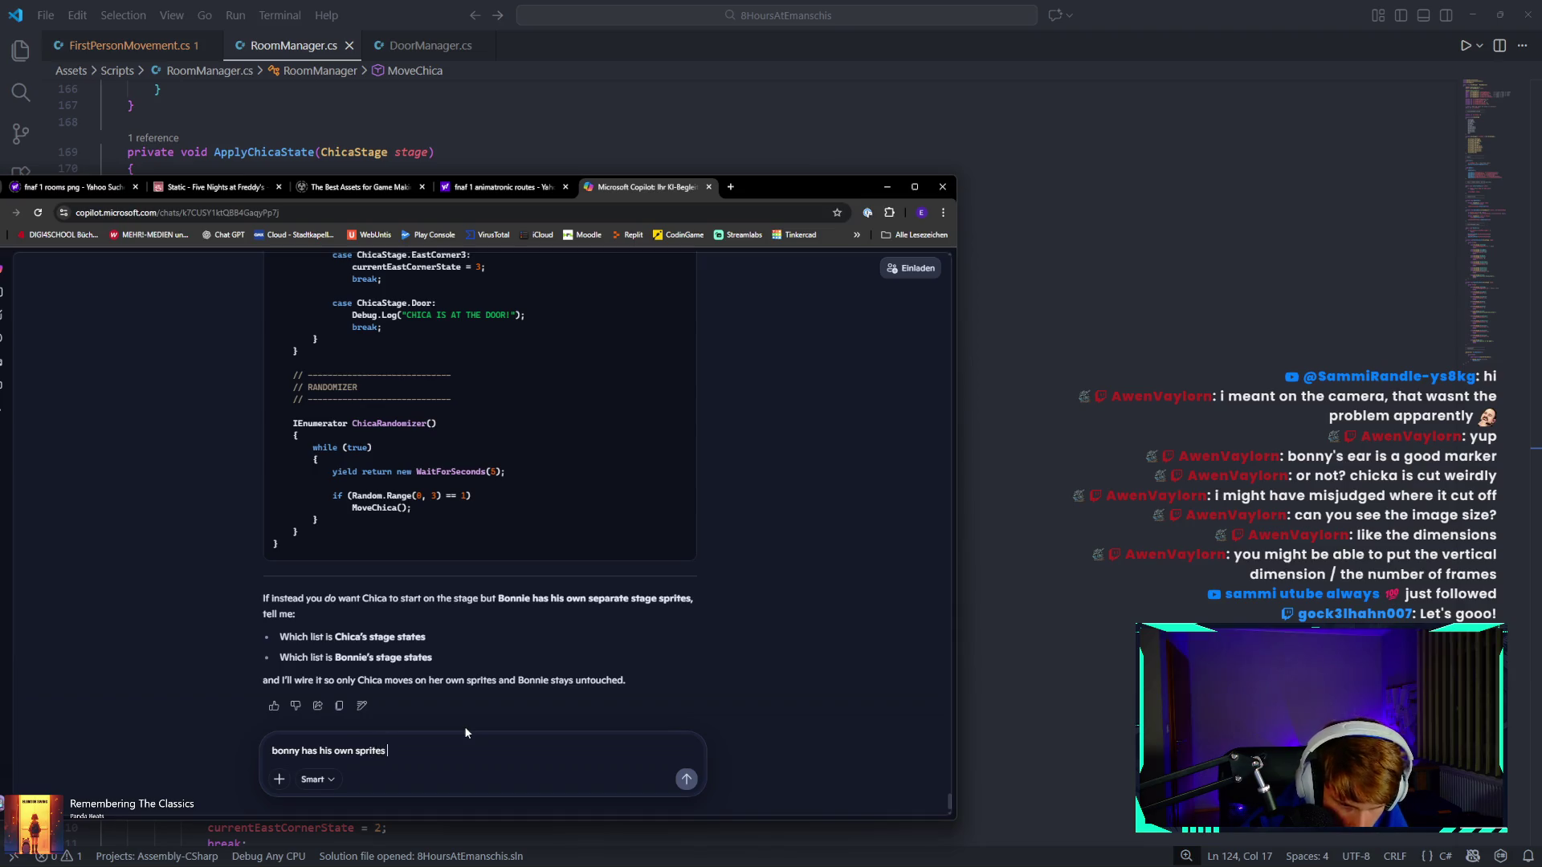
pyautogui.write(" but we won't implement")
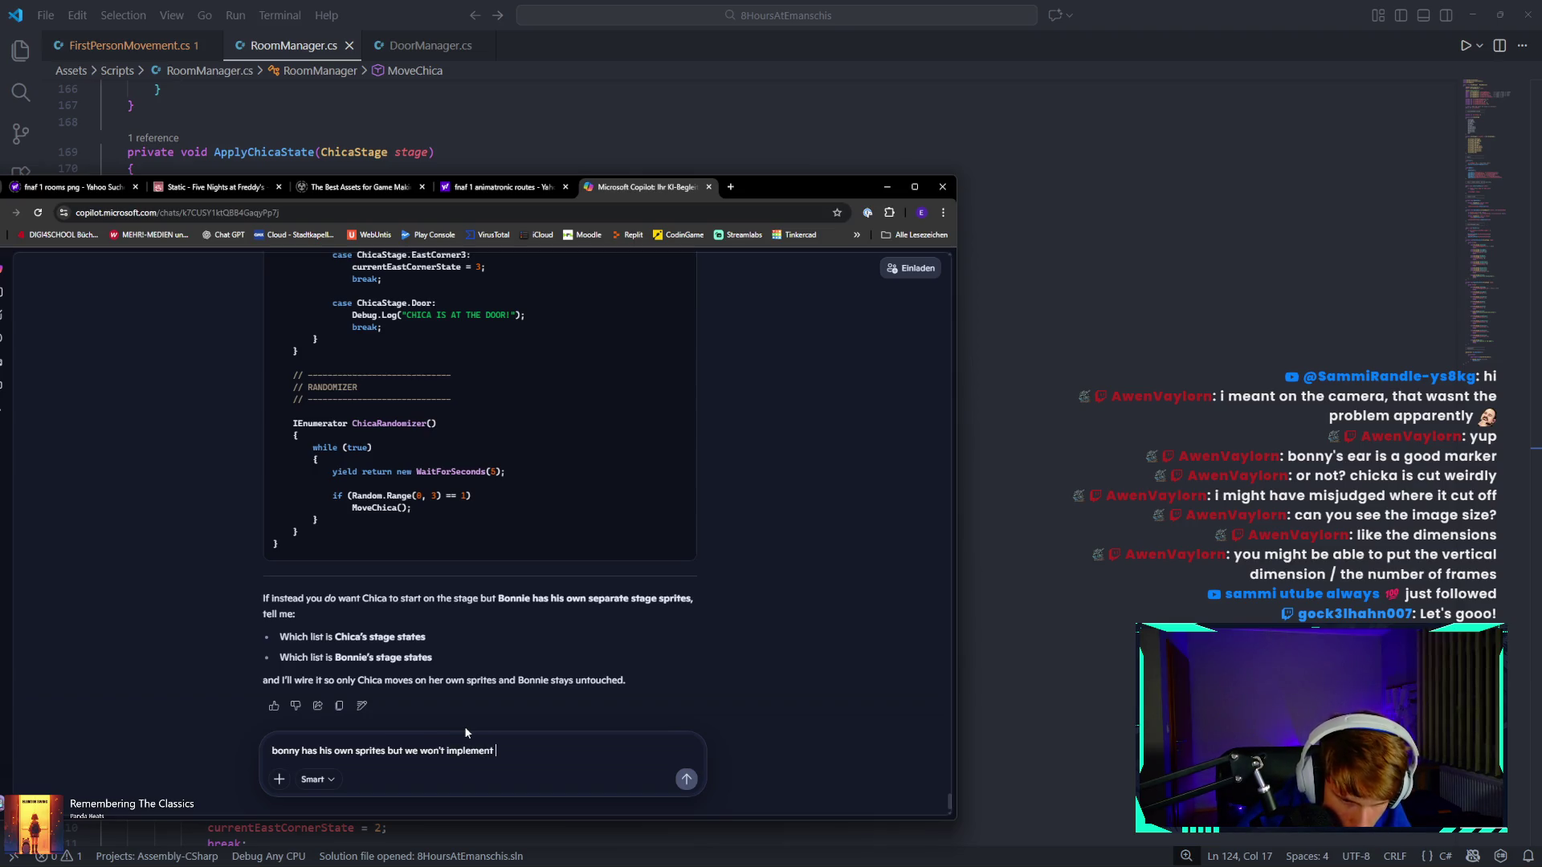
pyautogui.write('for n')
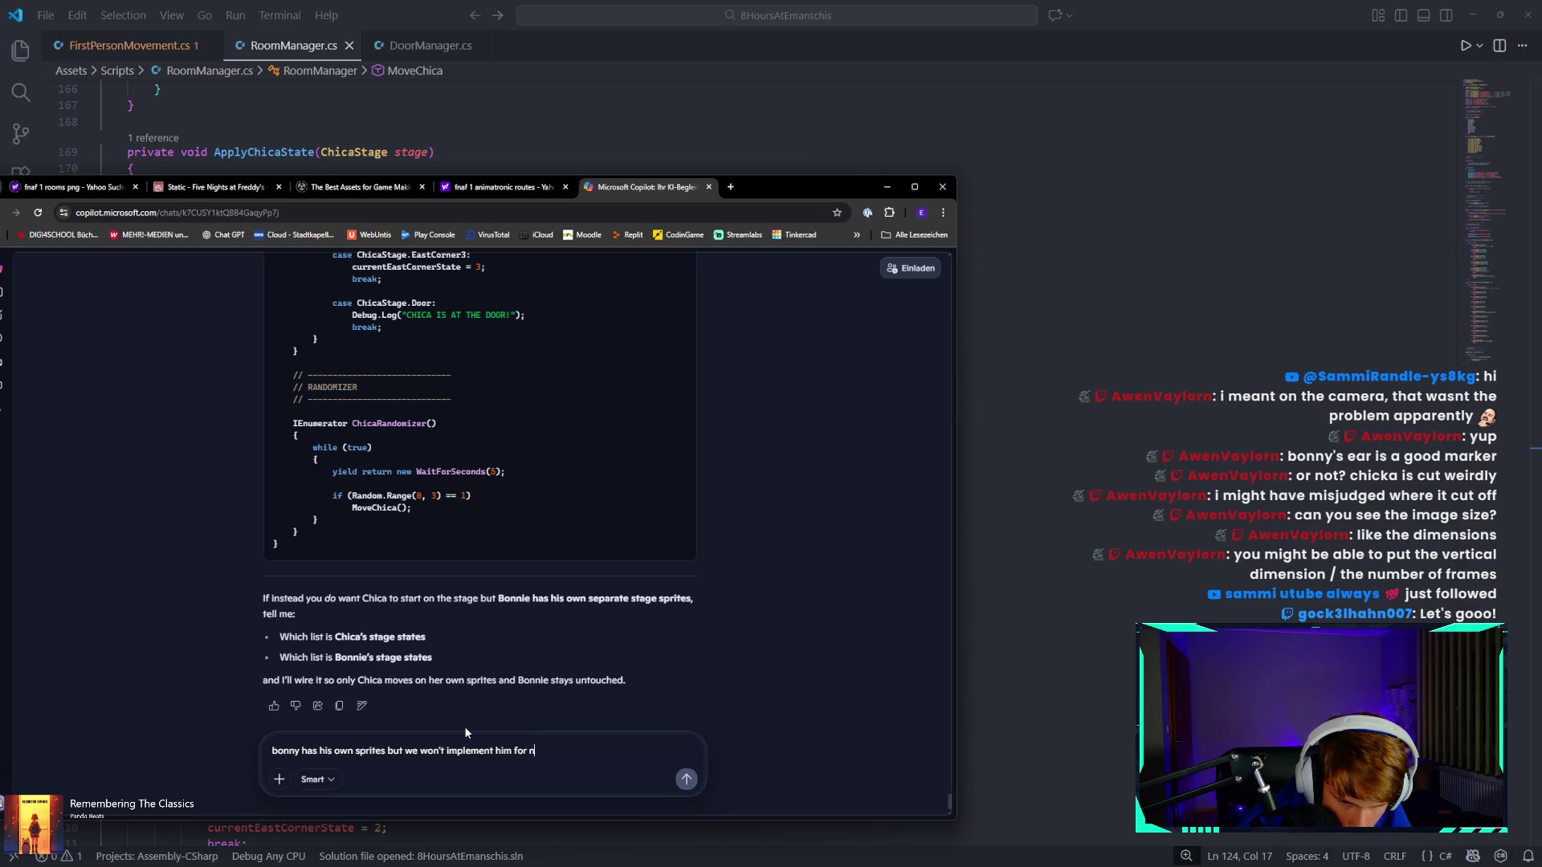
pyautogui.write('ow ')
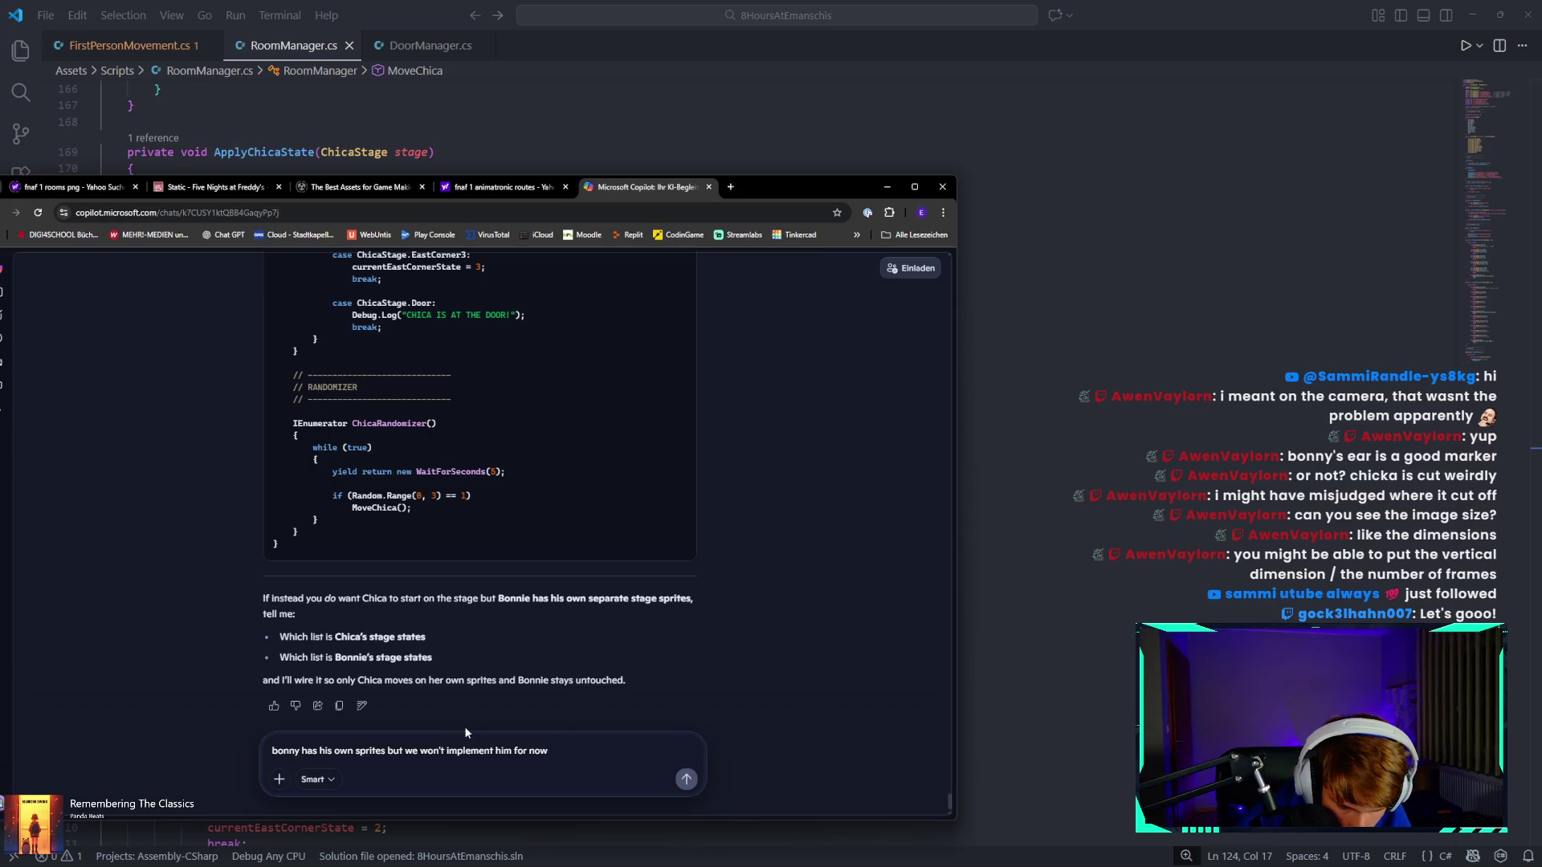
pyautogui.write('youjust used ')
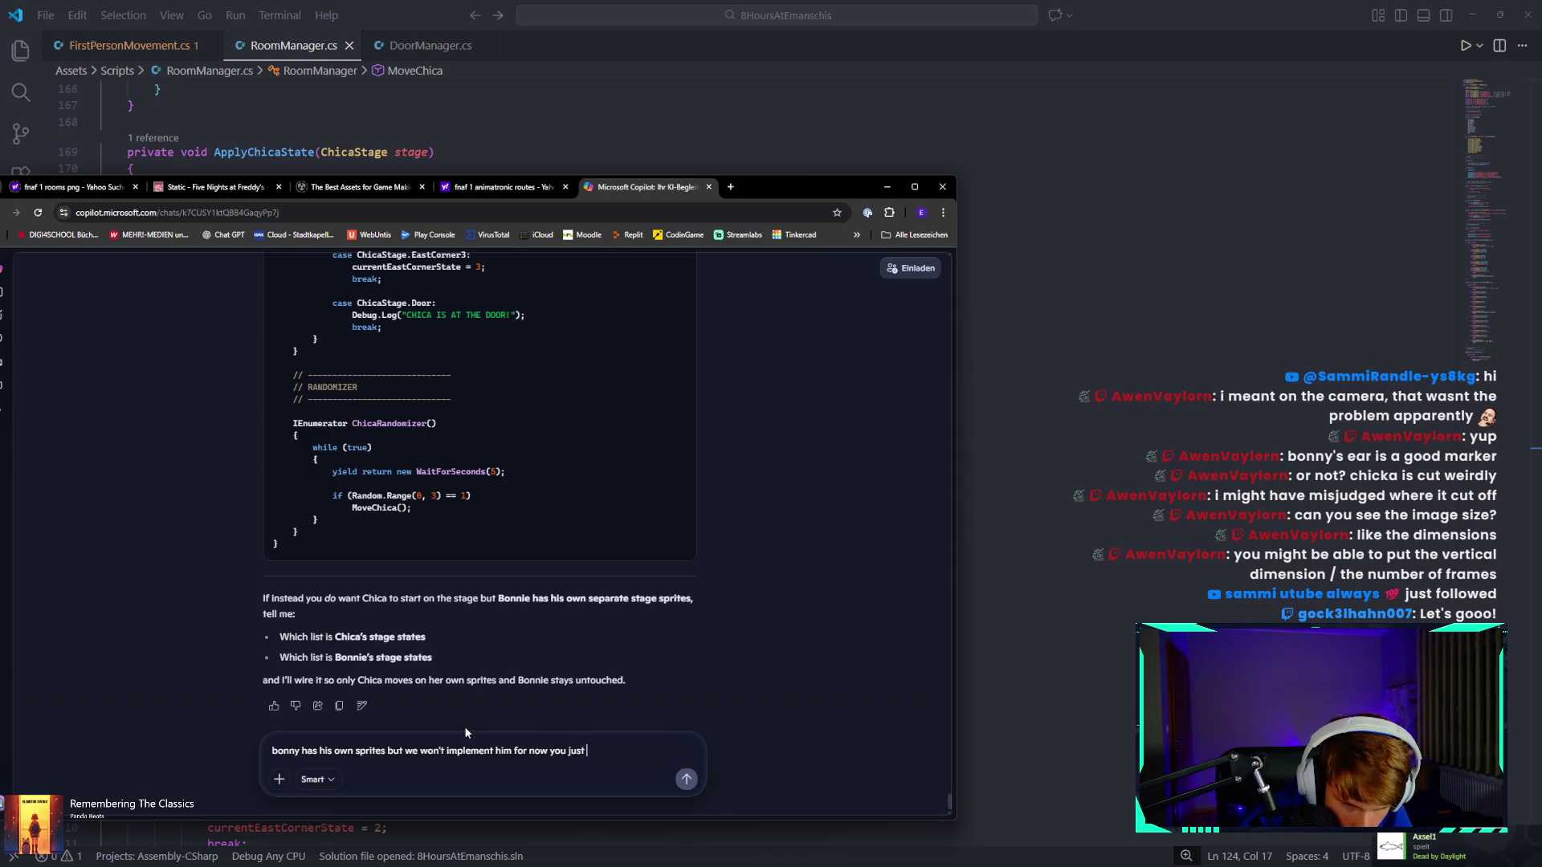
pyautogui.write('the ')
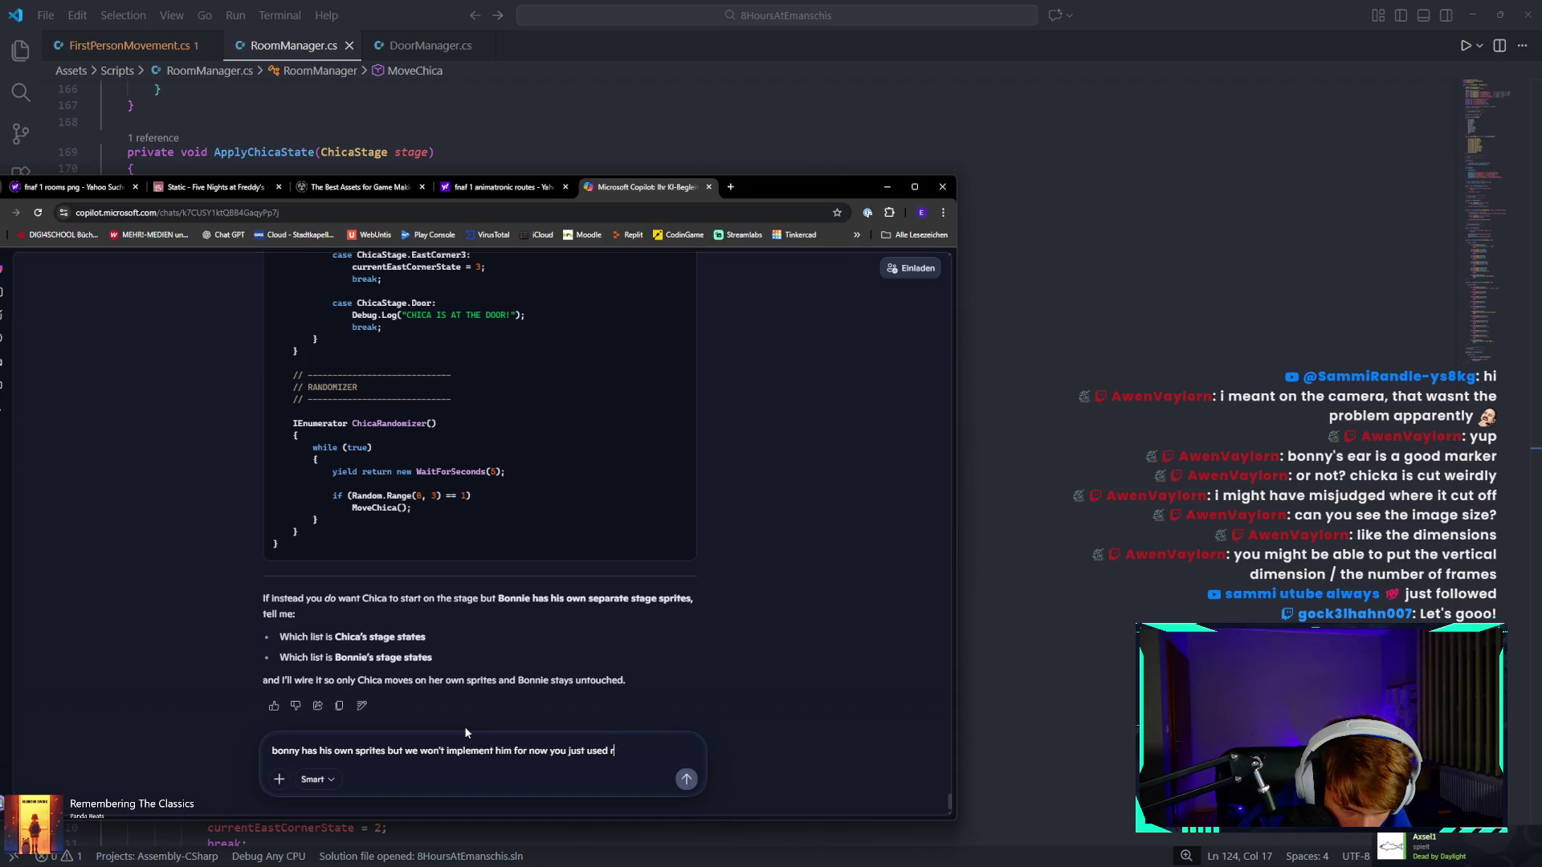
pyautogui.write('w')
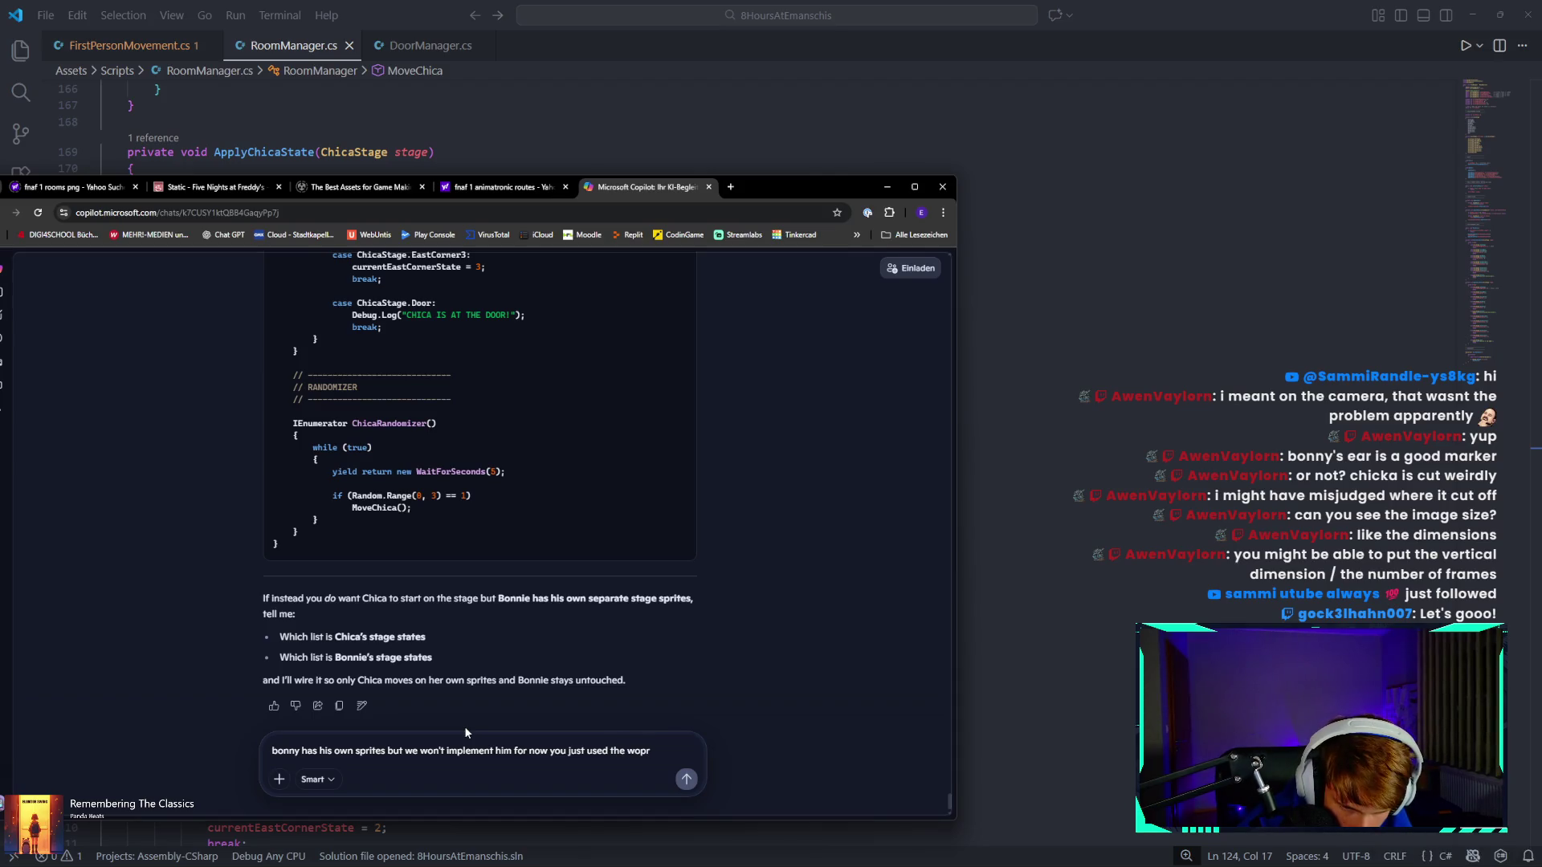
pyautogui.write('rong ')
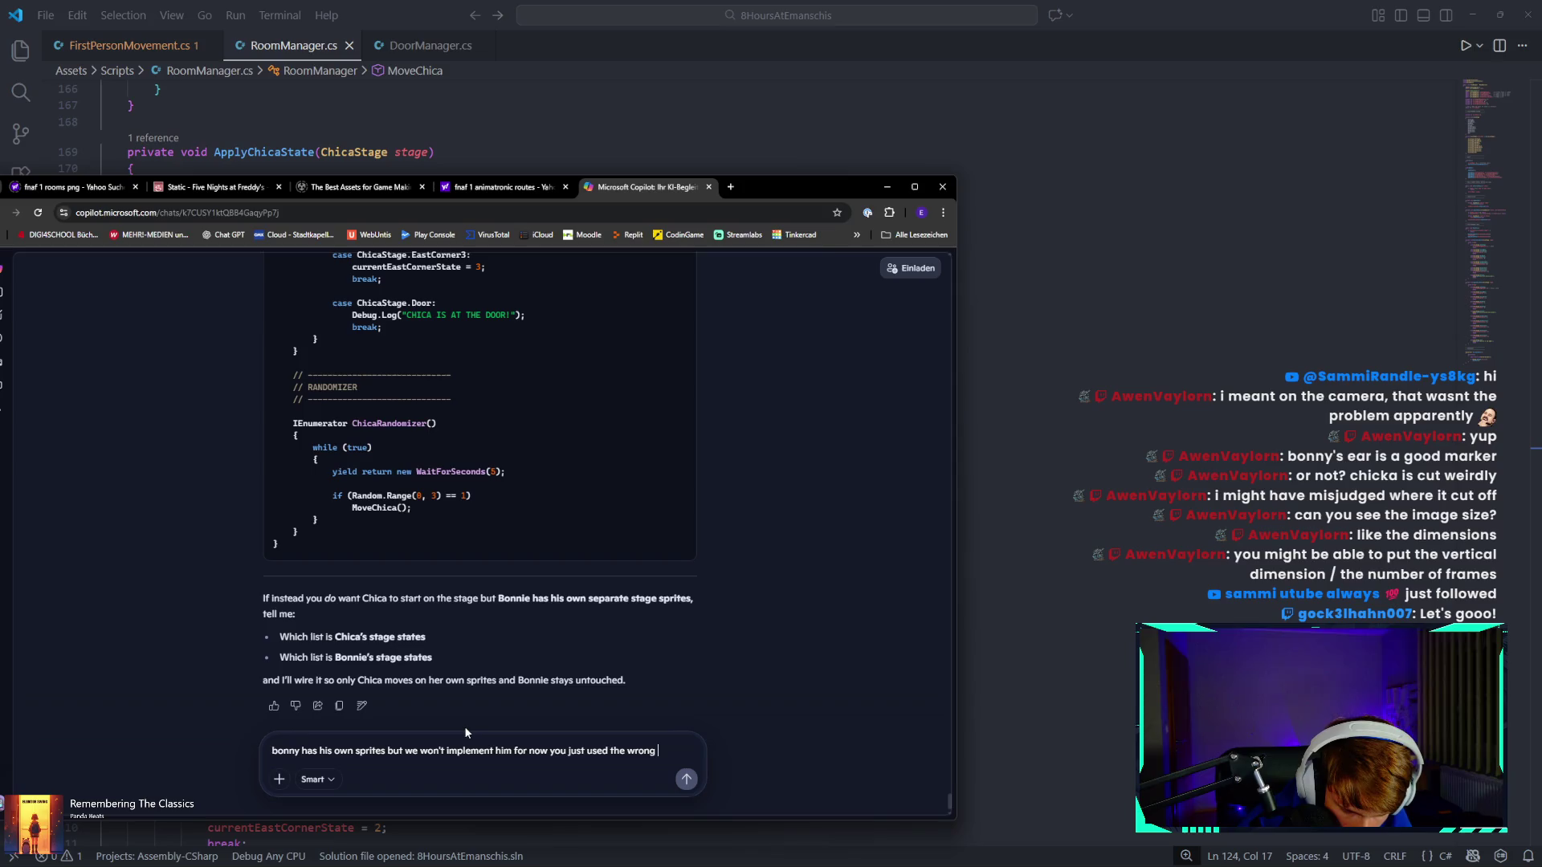
pyautogui.write('picture i')
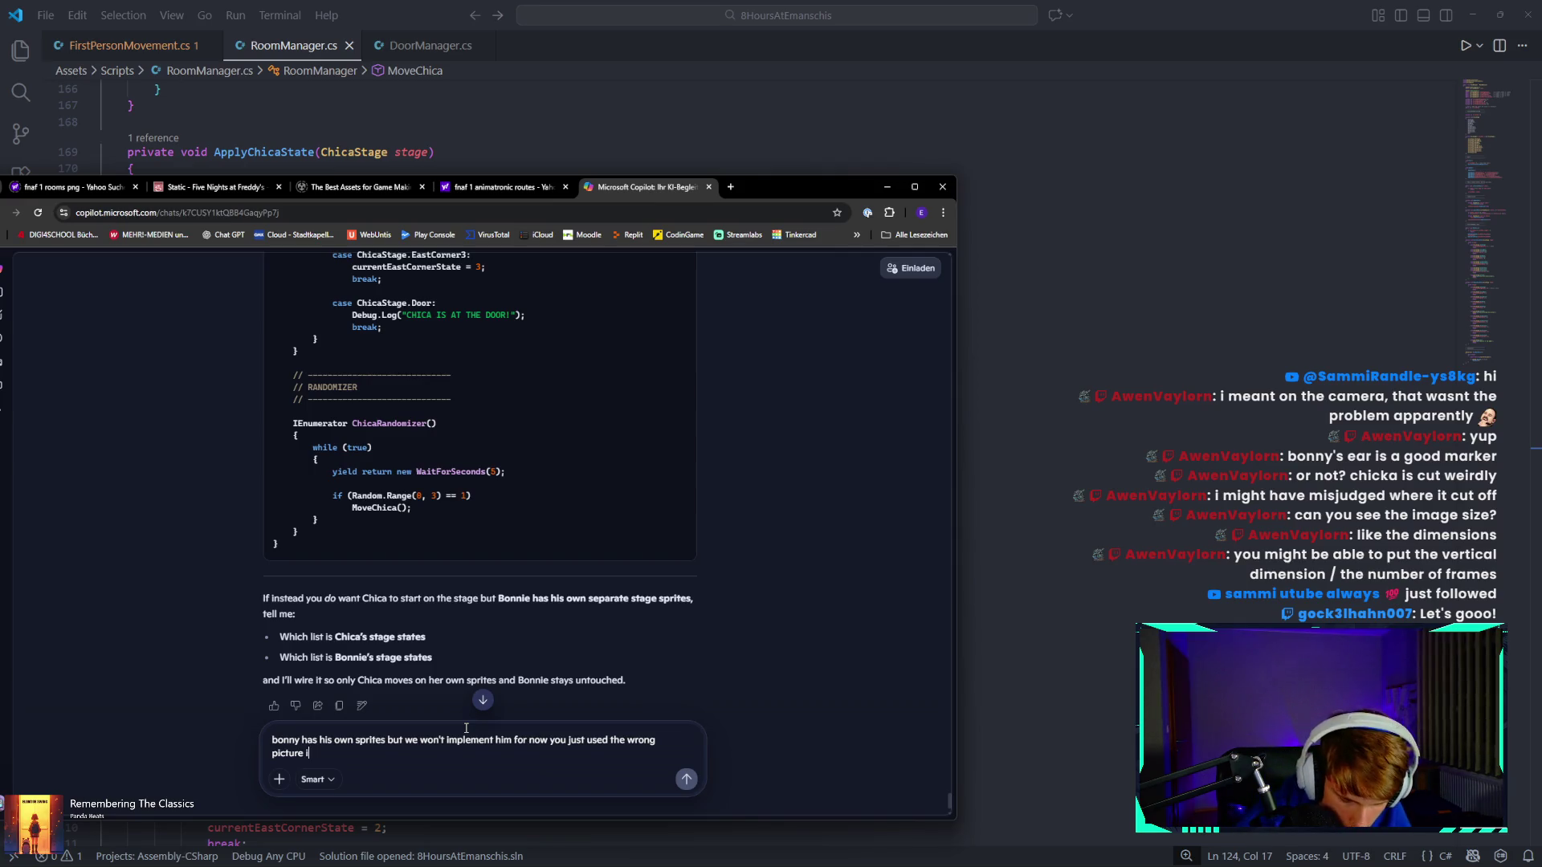
pyautogui.write('he stag')
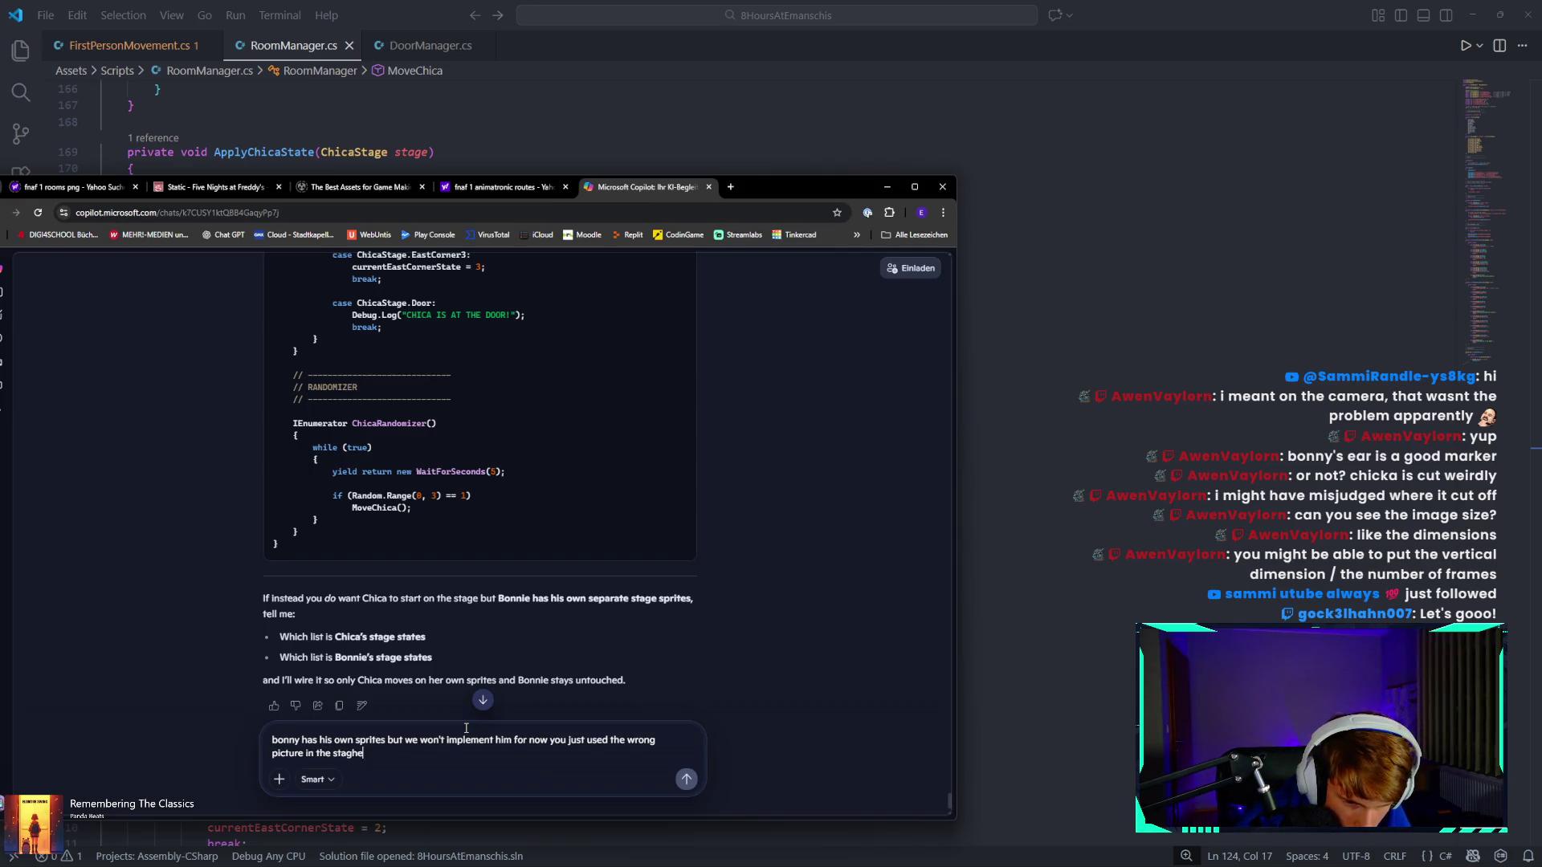
pyautogui.write('e and di')
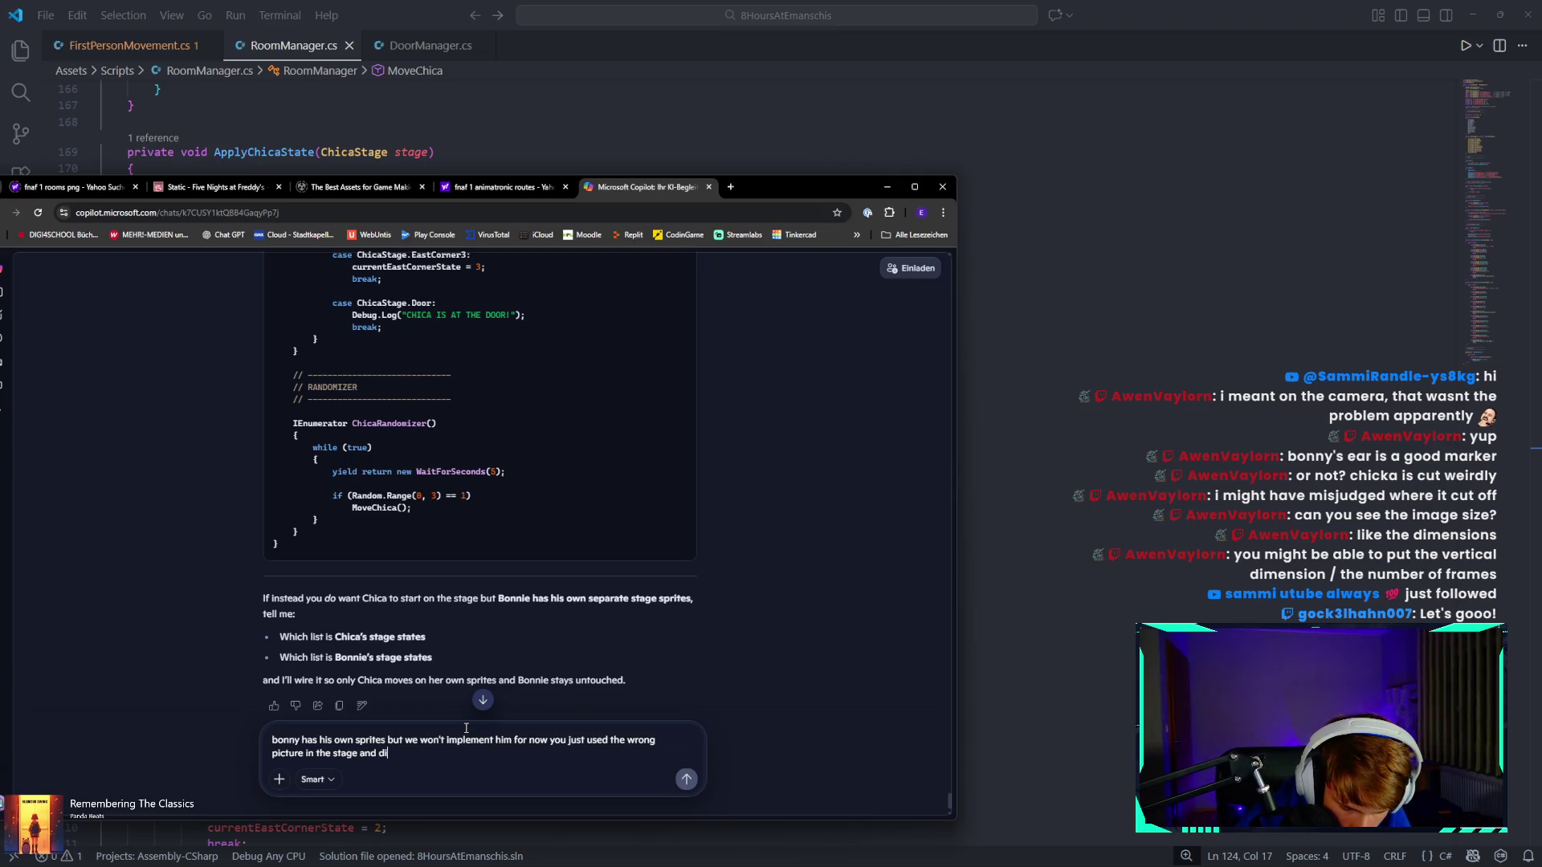
pyautogui.write('nnign room ')
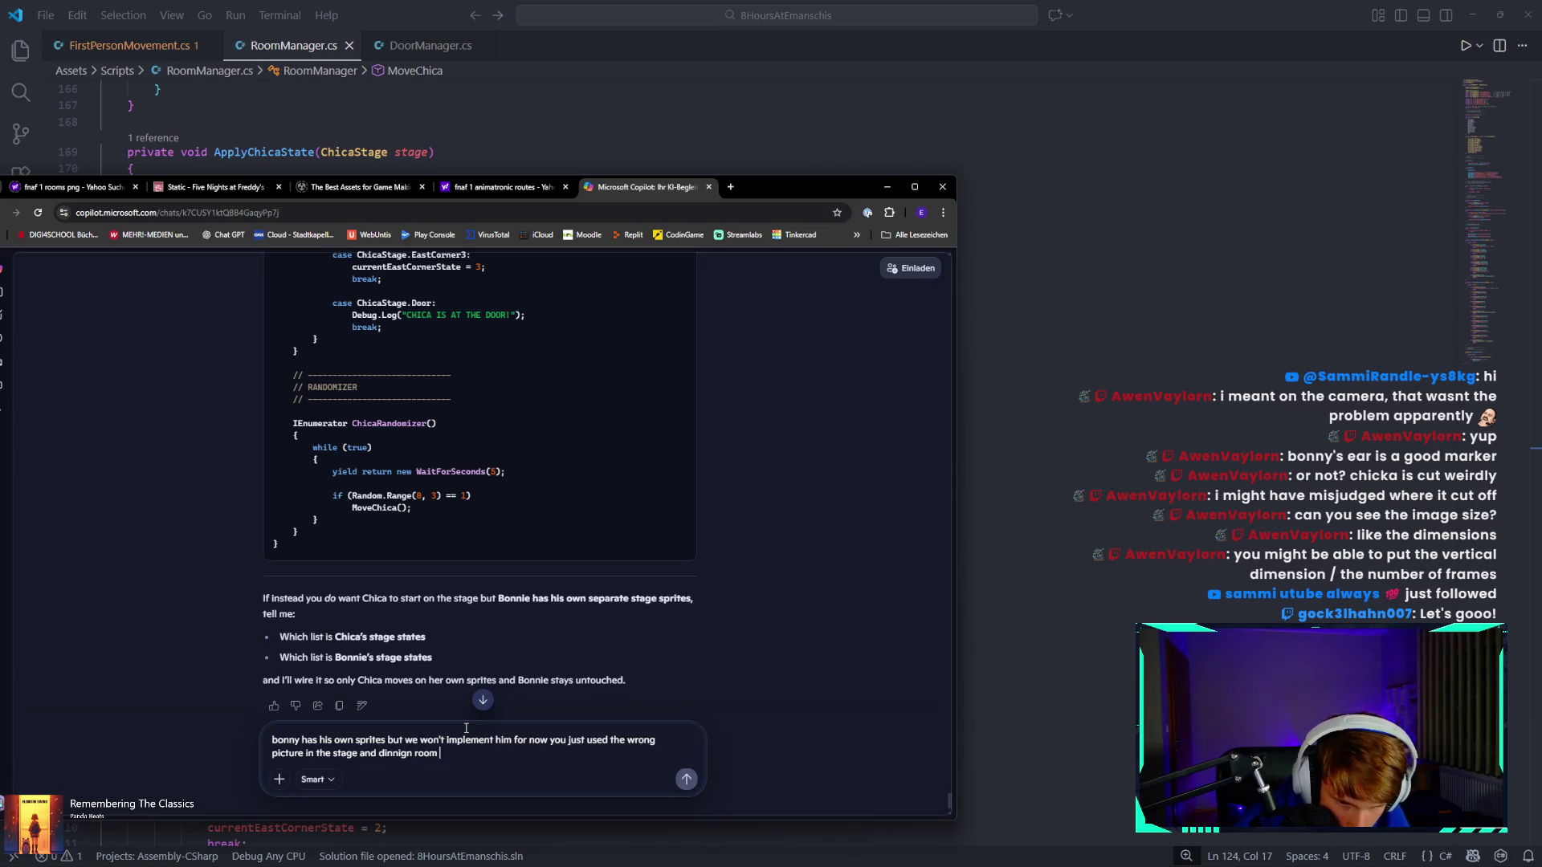
pyautogui.write(' Stage T Room chika left is')
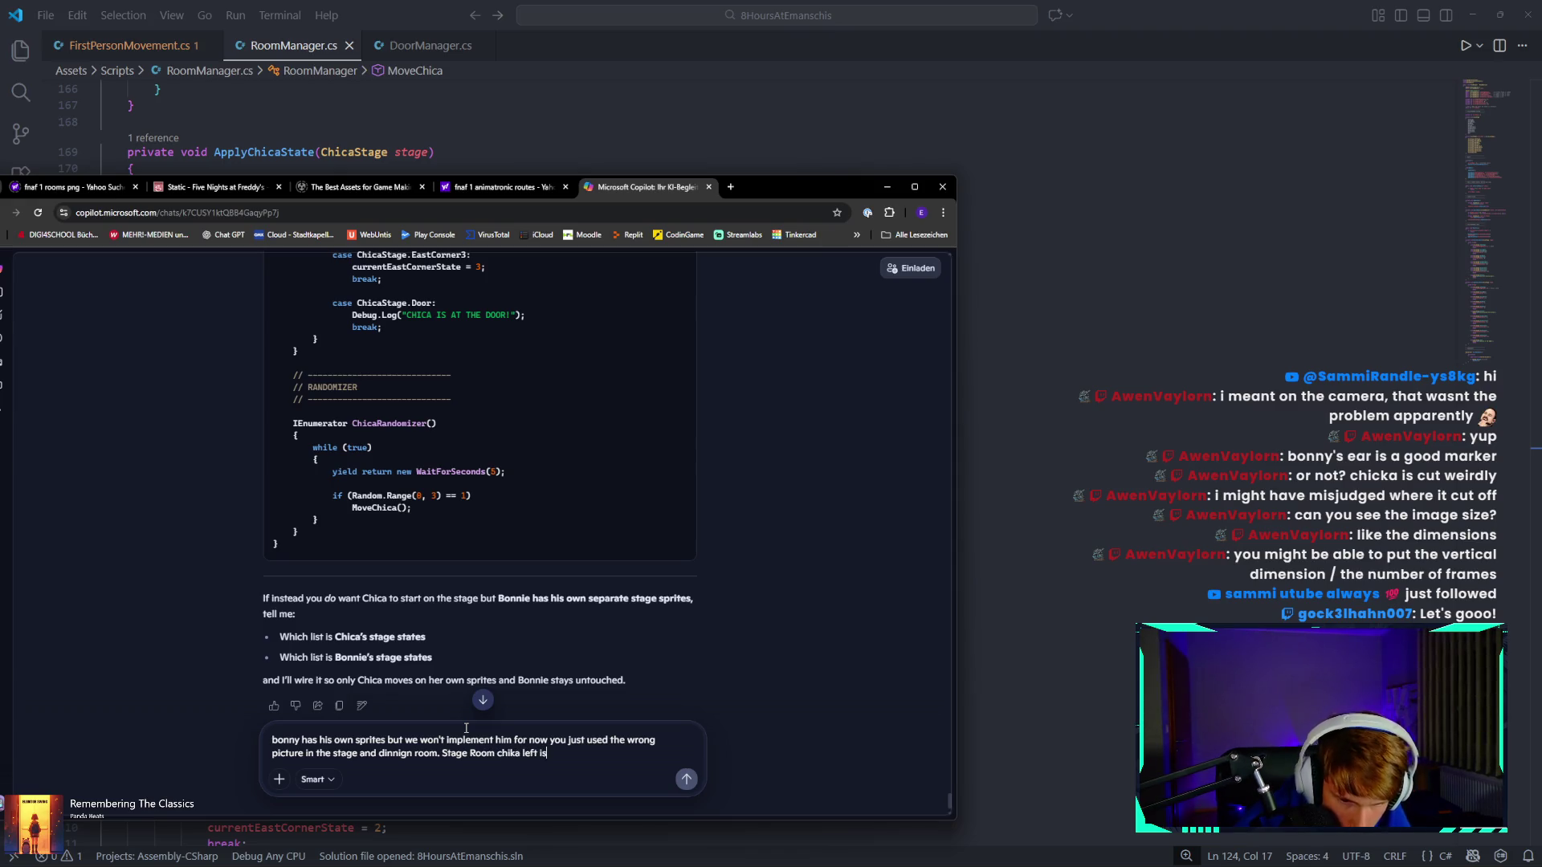
pyautogui.hotkey('alt', 'Tab')
# Review the ApplyChicaState stage cases in VS Code, then return to Unity and select First Person Controller Minimal
pyautogui.scroll(1, 361, 754)
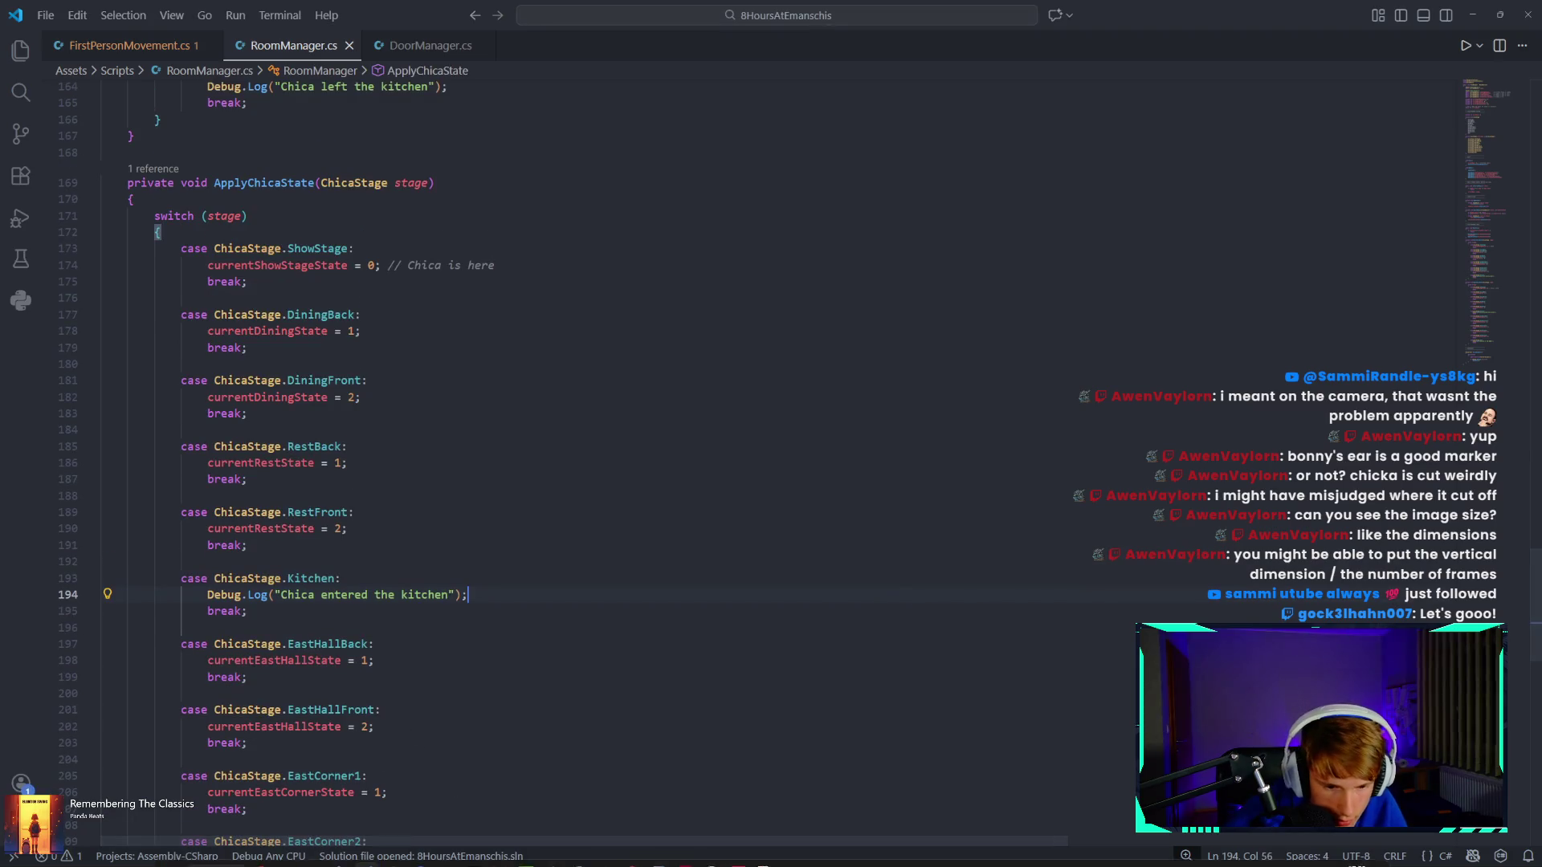
pyautogui.click(604, 861)
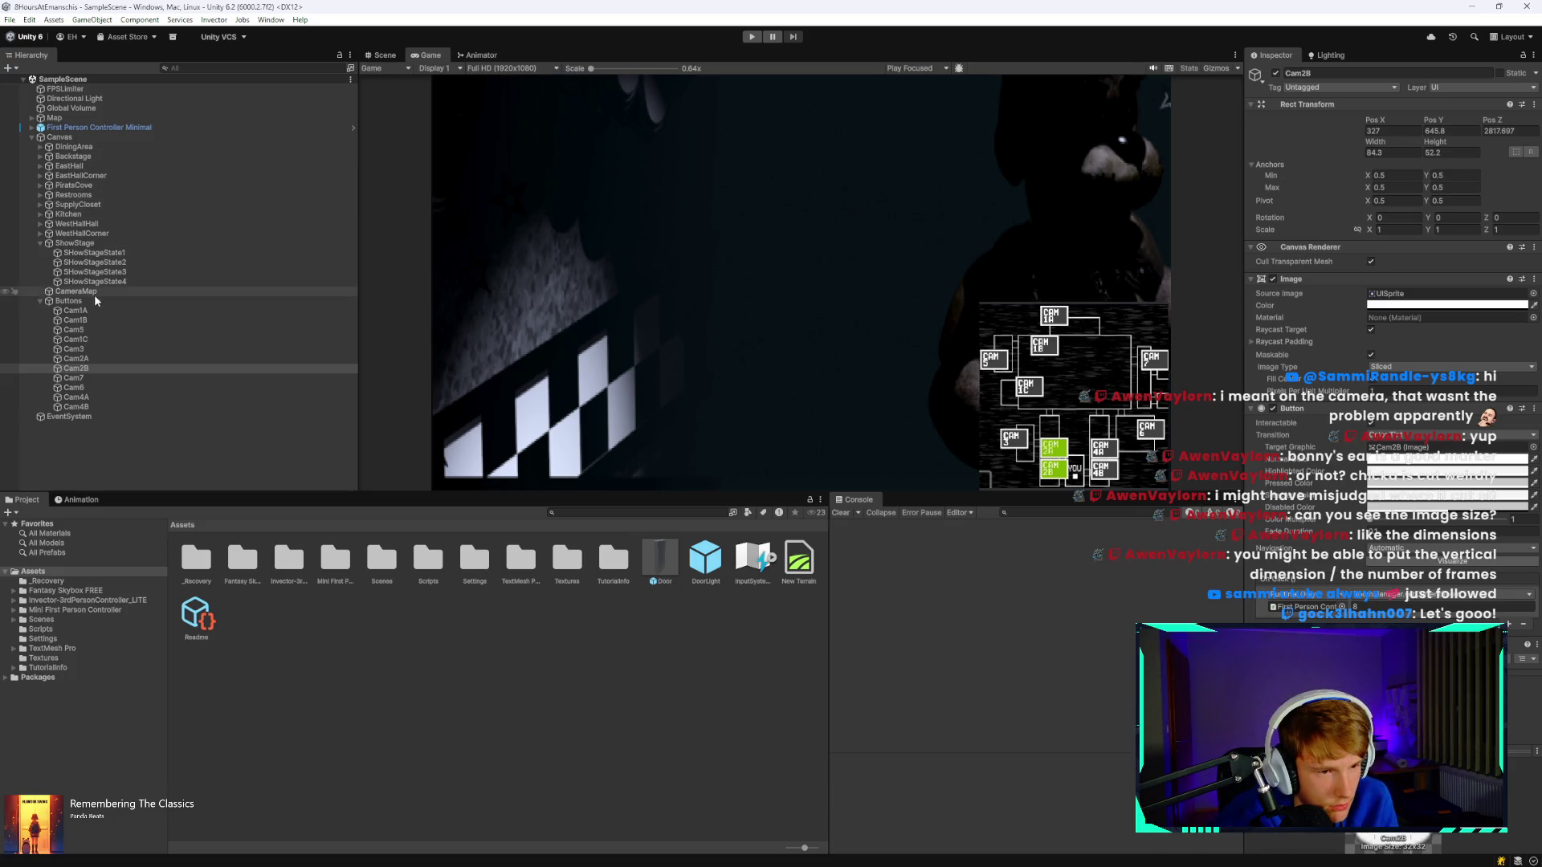
pyautogui.click(99, 127)
# Check the Room Manager's show-stage list and the SHowStageState1 and SHowStageState3 images
pyautogui.scroll(-5, 1443, 508)
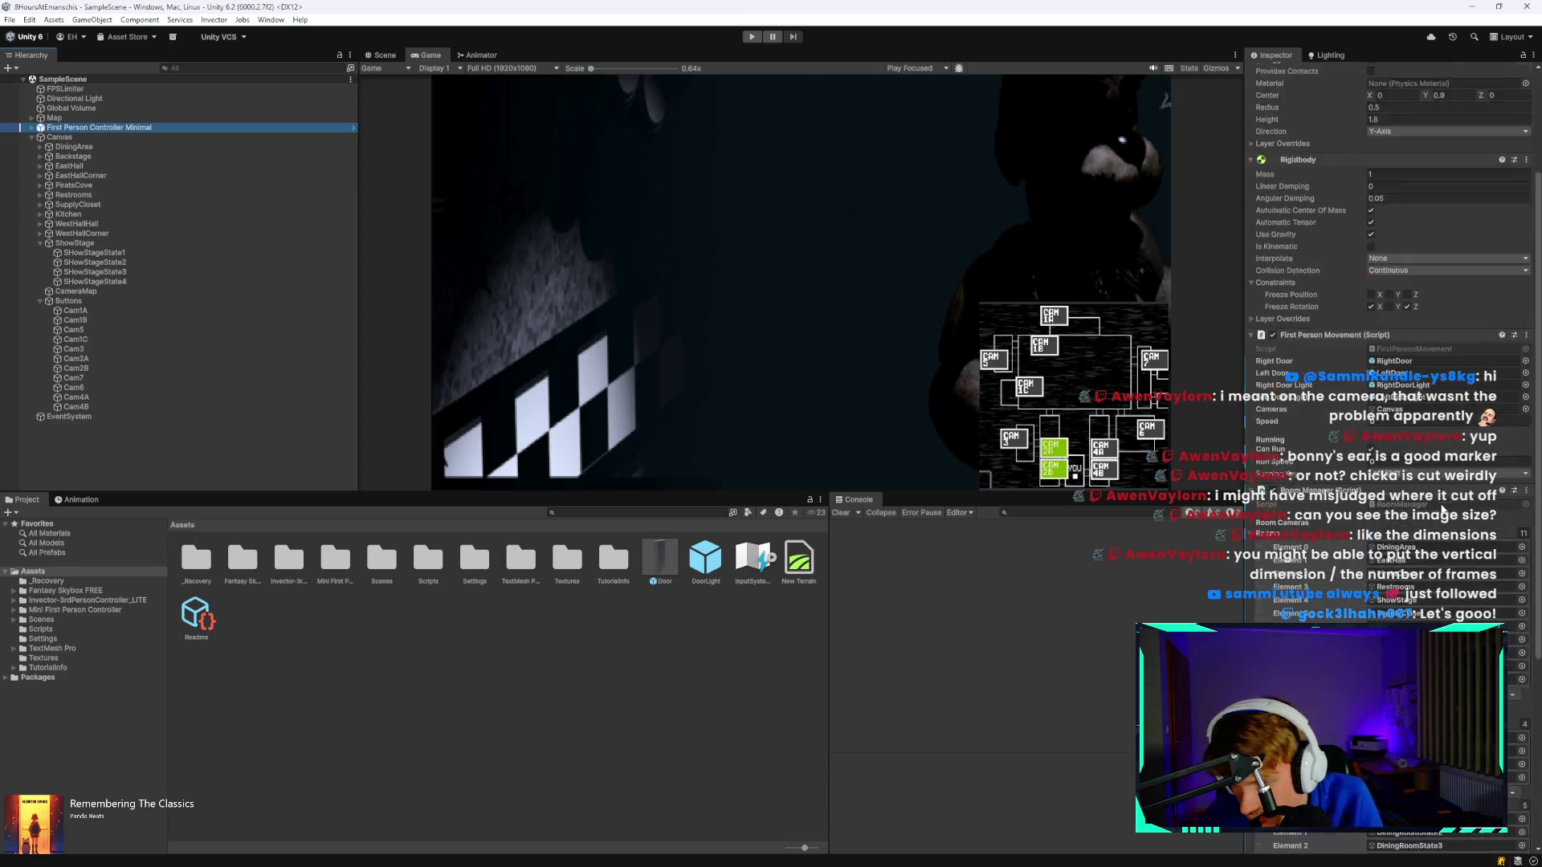
pyautogui.scroll(-6, 1442, 510)
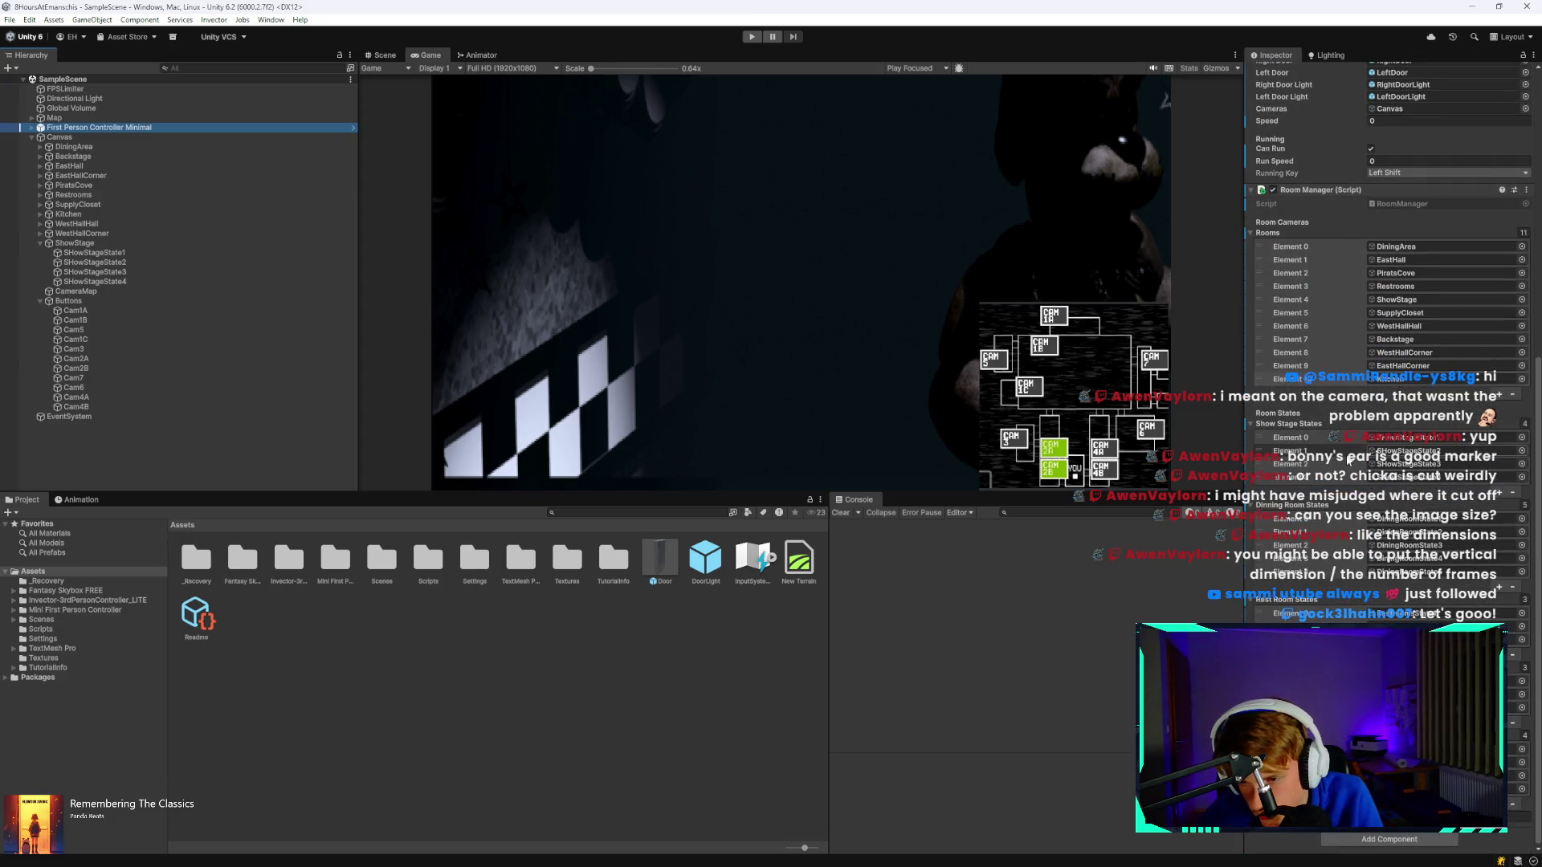
pyautogui.click(1331, 452)
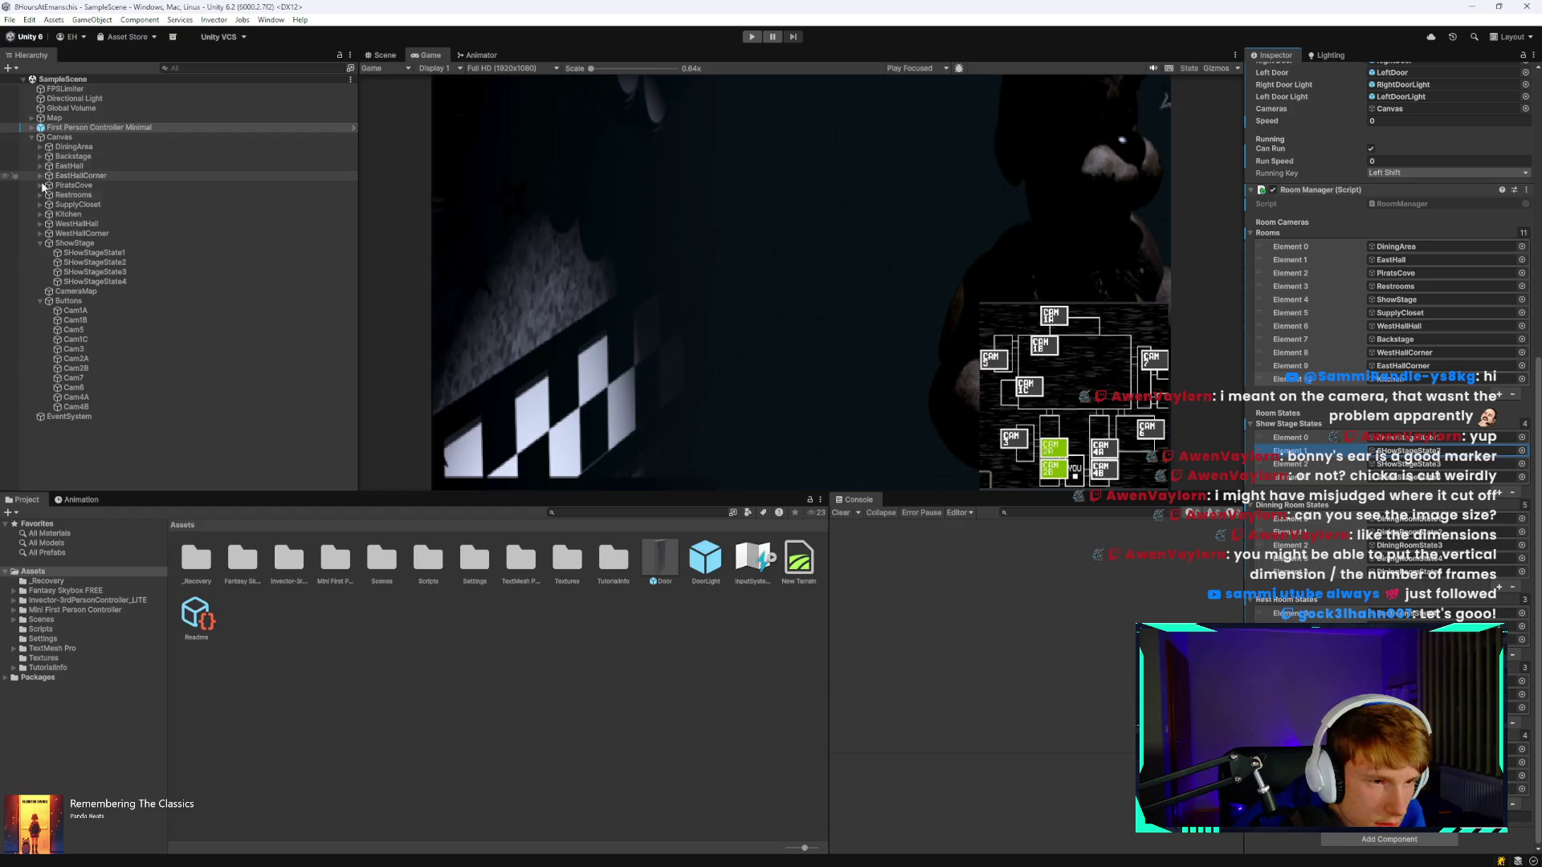
pyautogui.click(95, 253)
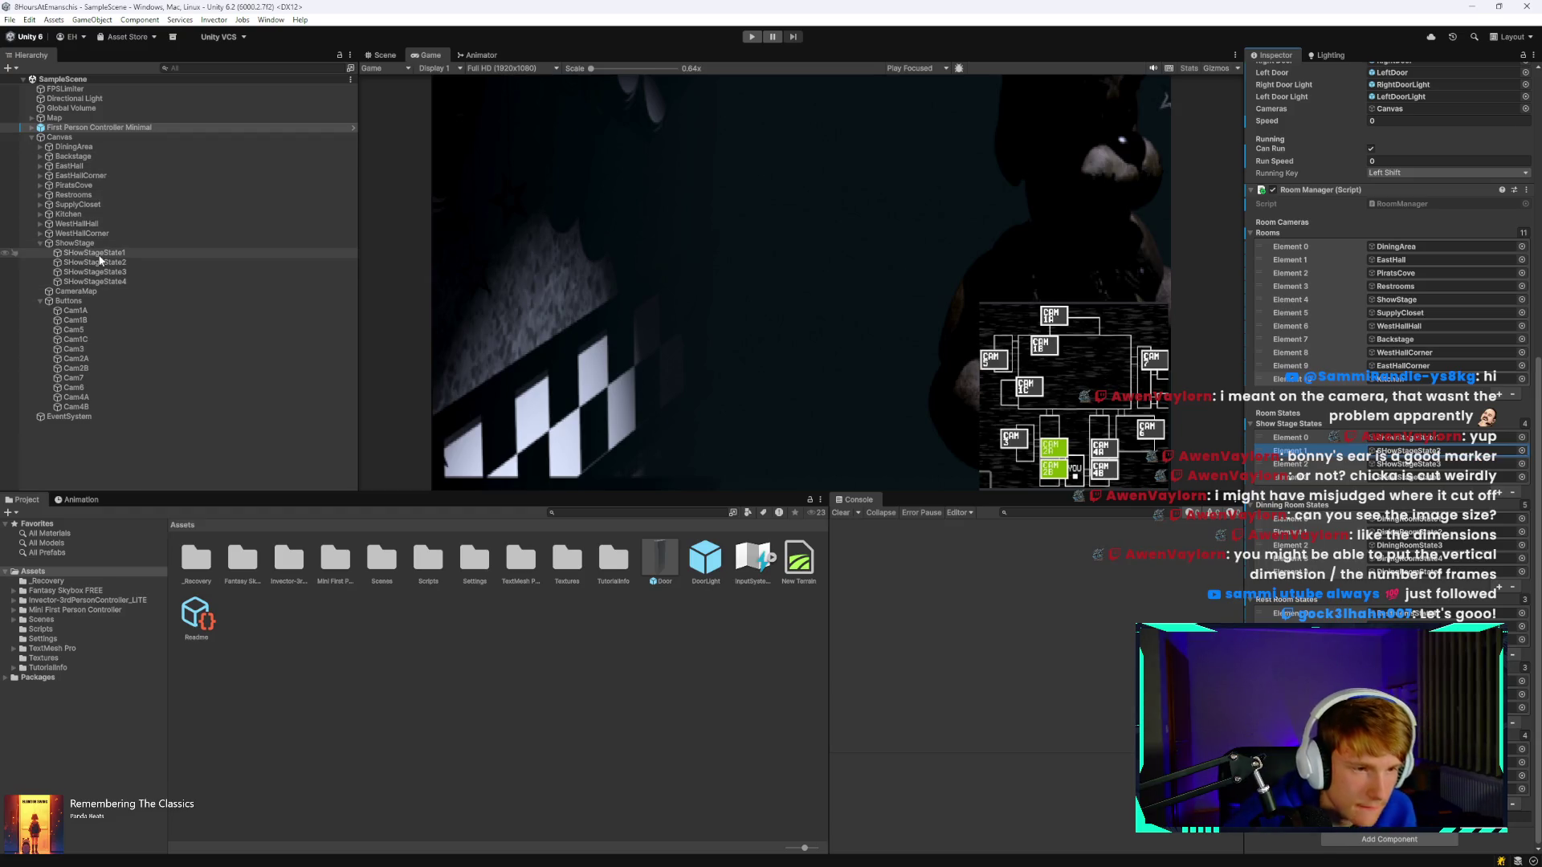
pyautogui.click(118, 273)
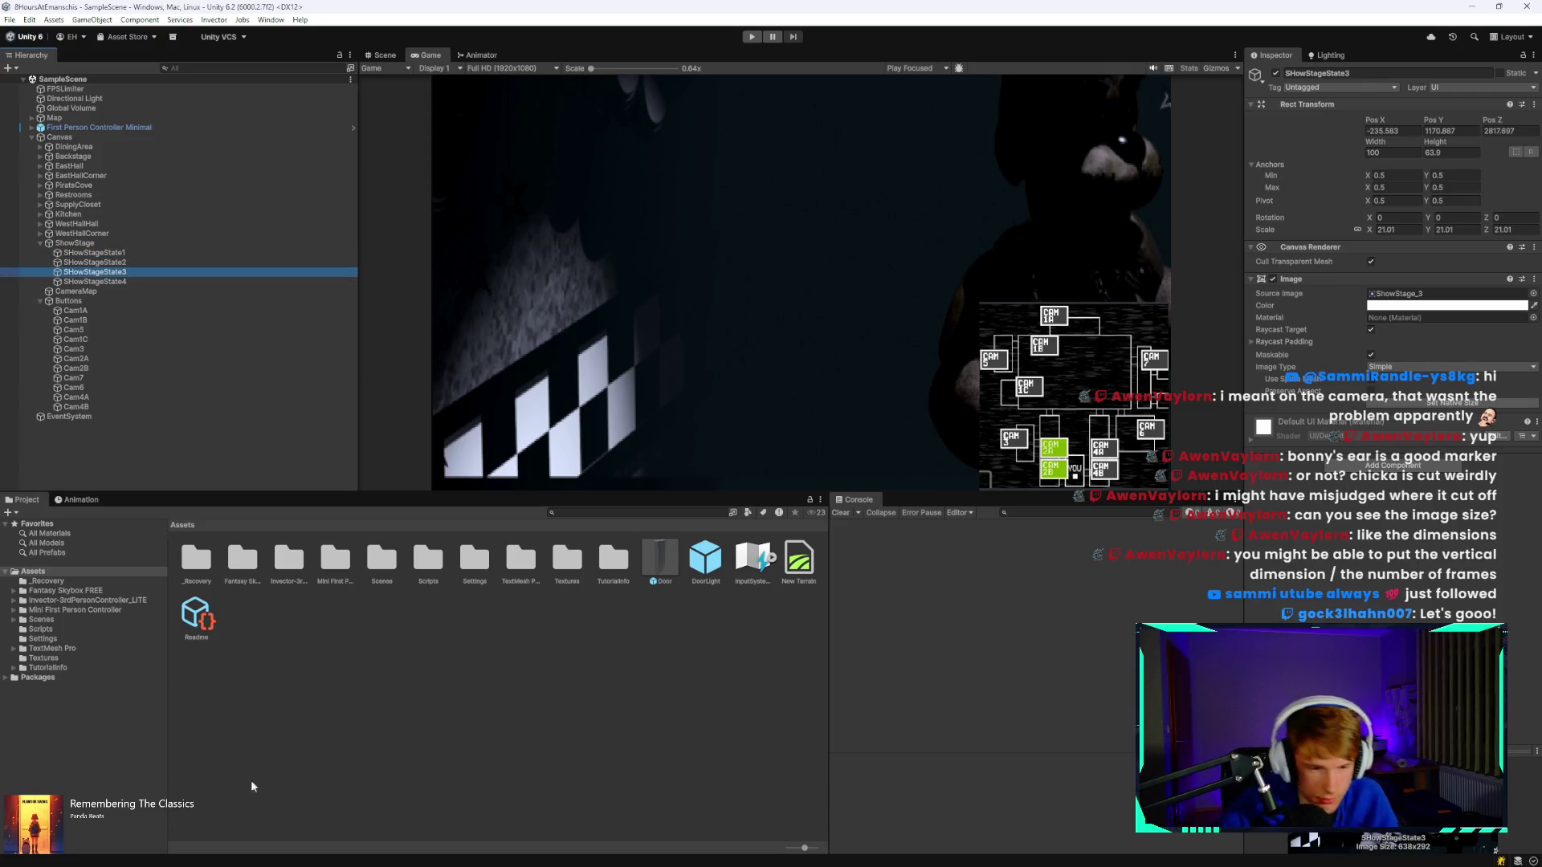
# Bring the Copilot chat window back to the front
pyautogui.moveTo(377, 861)
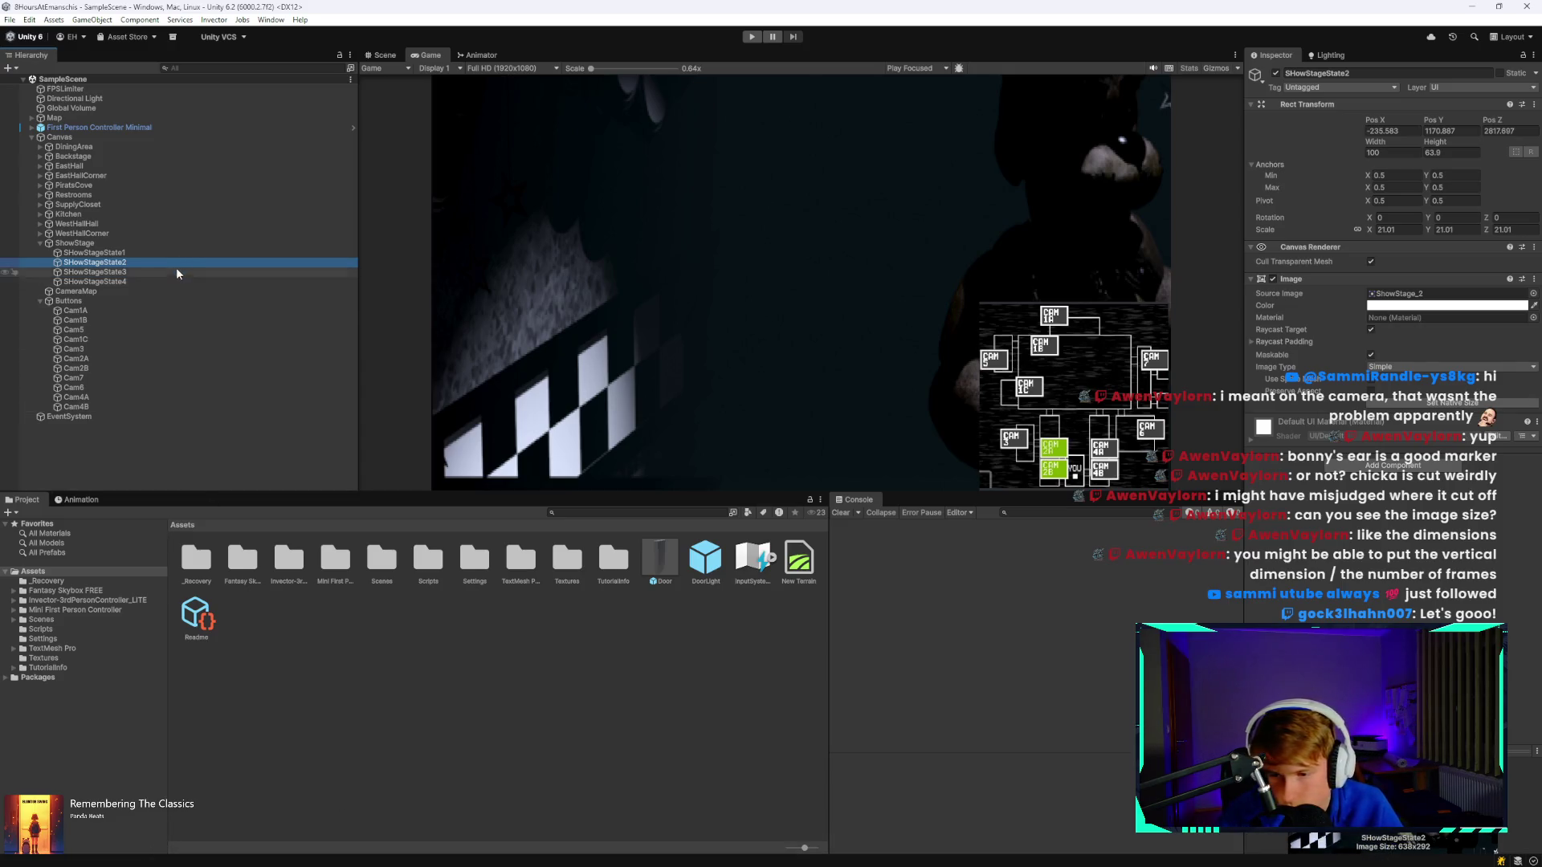
pyautogui.moveTo(177, 863)
pyautogui.moveTo(261, 849)
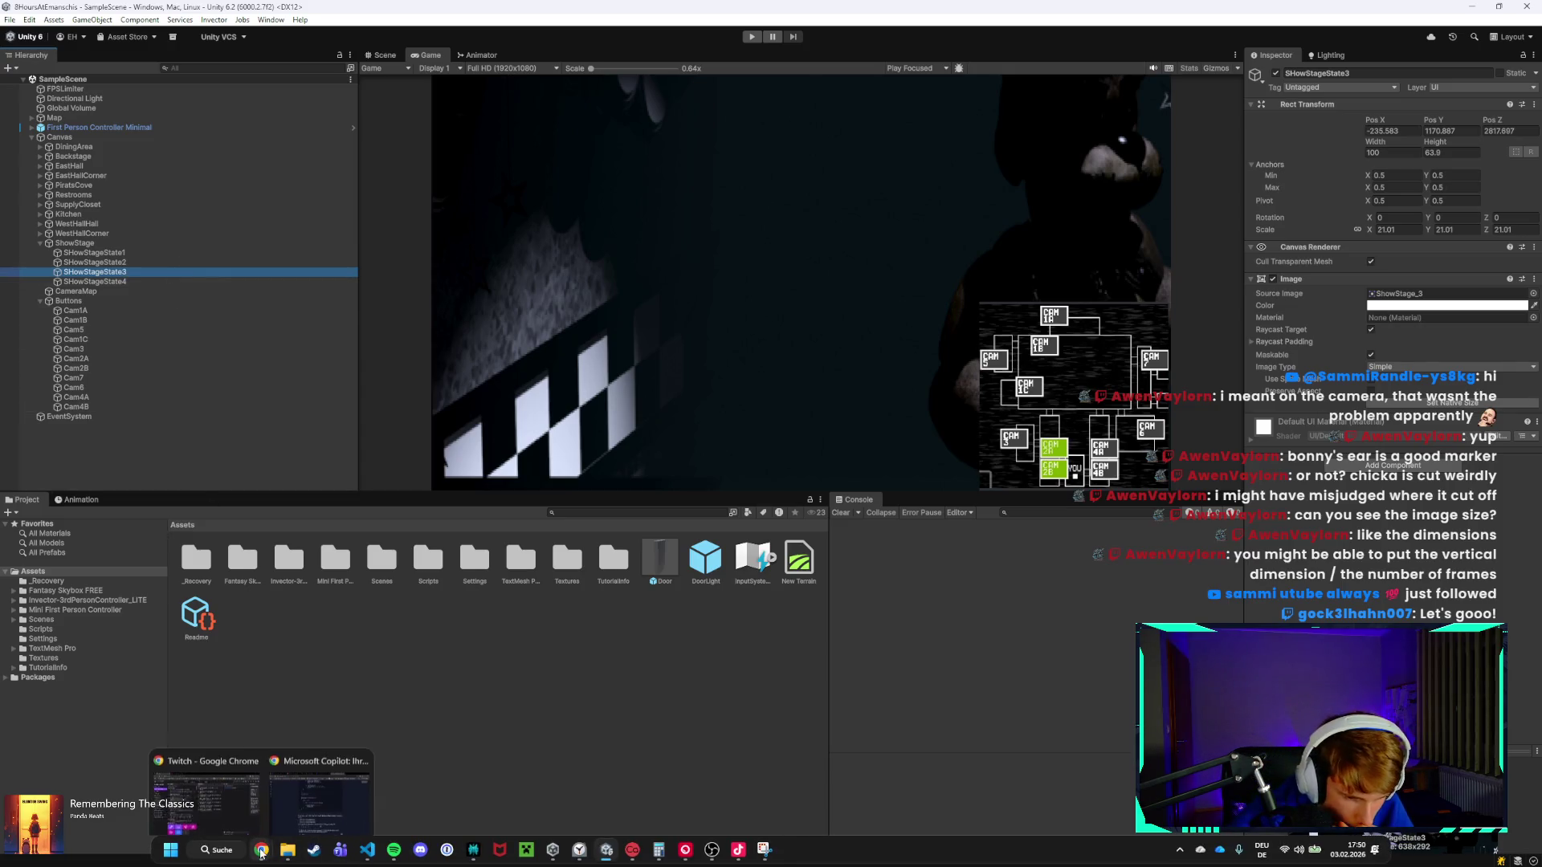
pyautogui.click(366, 769)
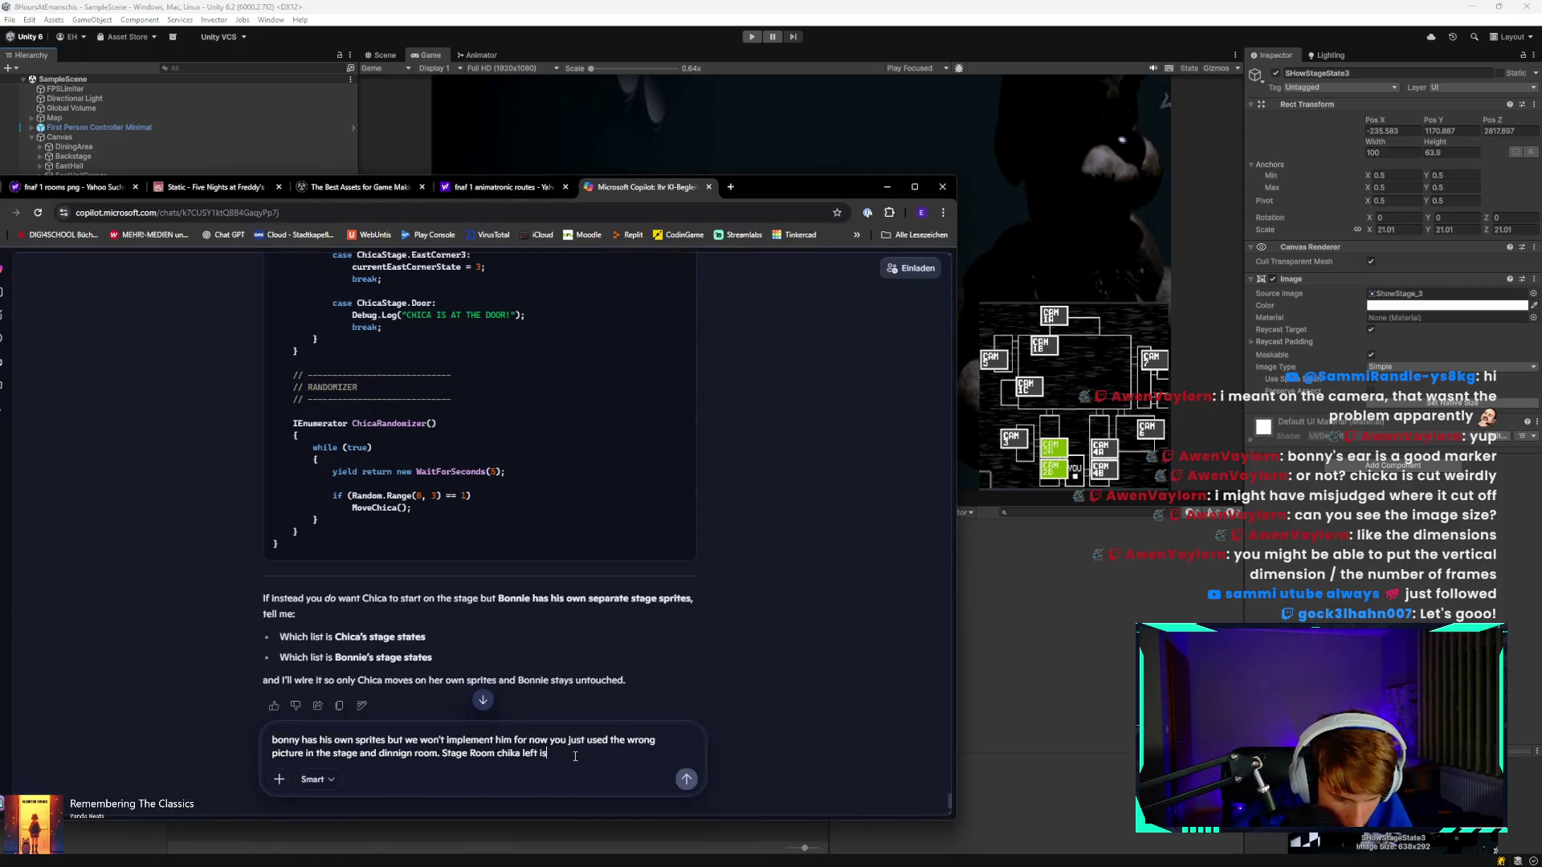
# Add 'State with index' to the Copilot message and move the browser down to uncover Unity's hierarchy
pyautogui.write('Sta')
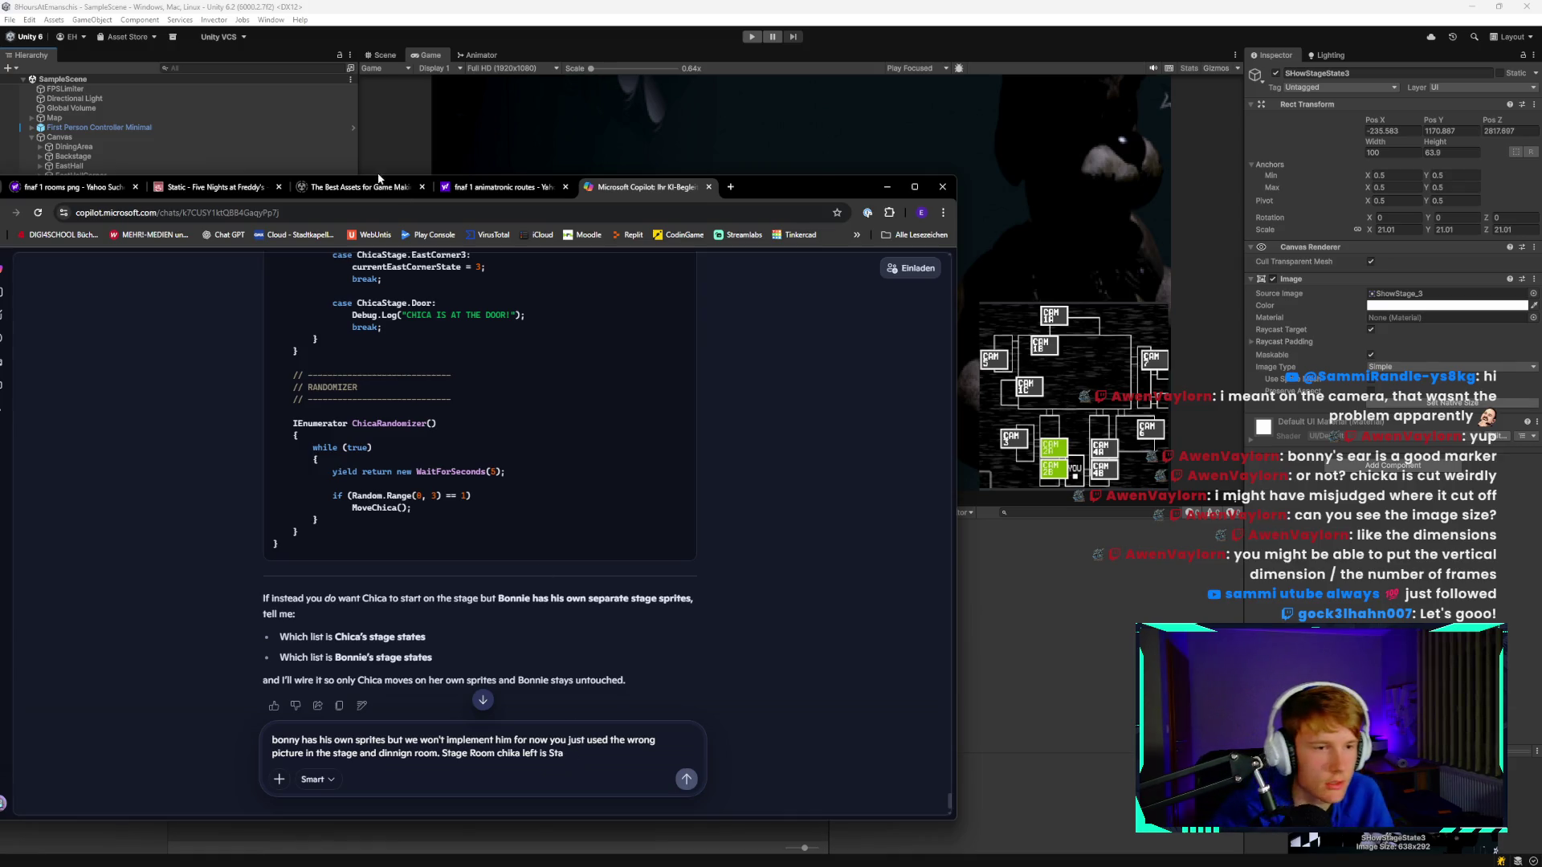
pyautogui.click(739, 212)
pyautogui.moveTo(786, 189)
pyautogui.mouseDown()
pyautogui.moveTo(982, 331)
pyautogui.moveTo(817, 118)
pyautogui.mouseUp()
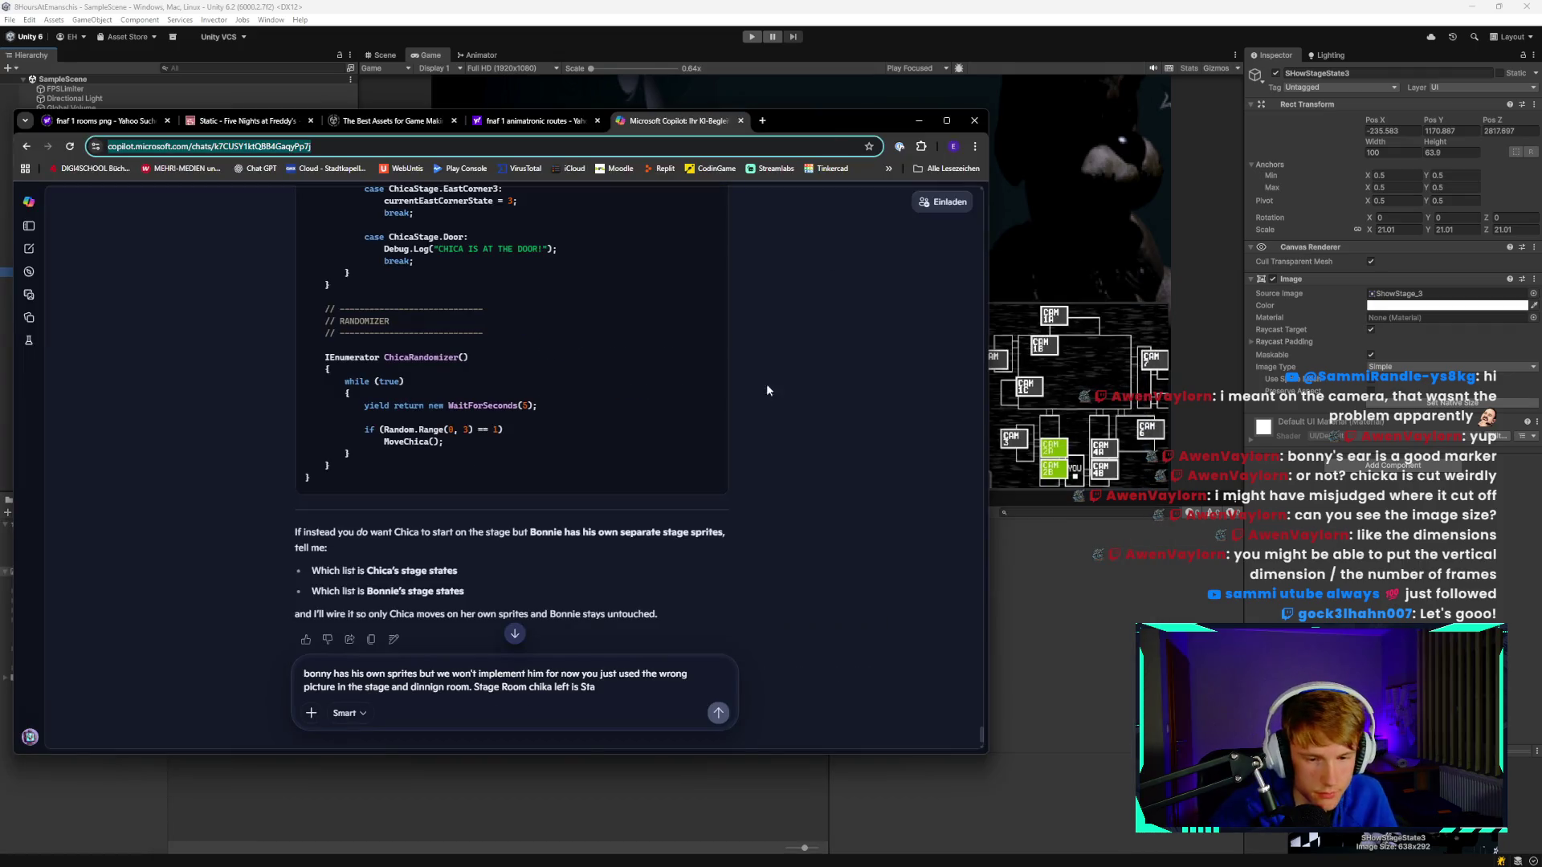
pyautogui.click(620, 697)
pyautogui.write('te wioth index')
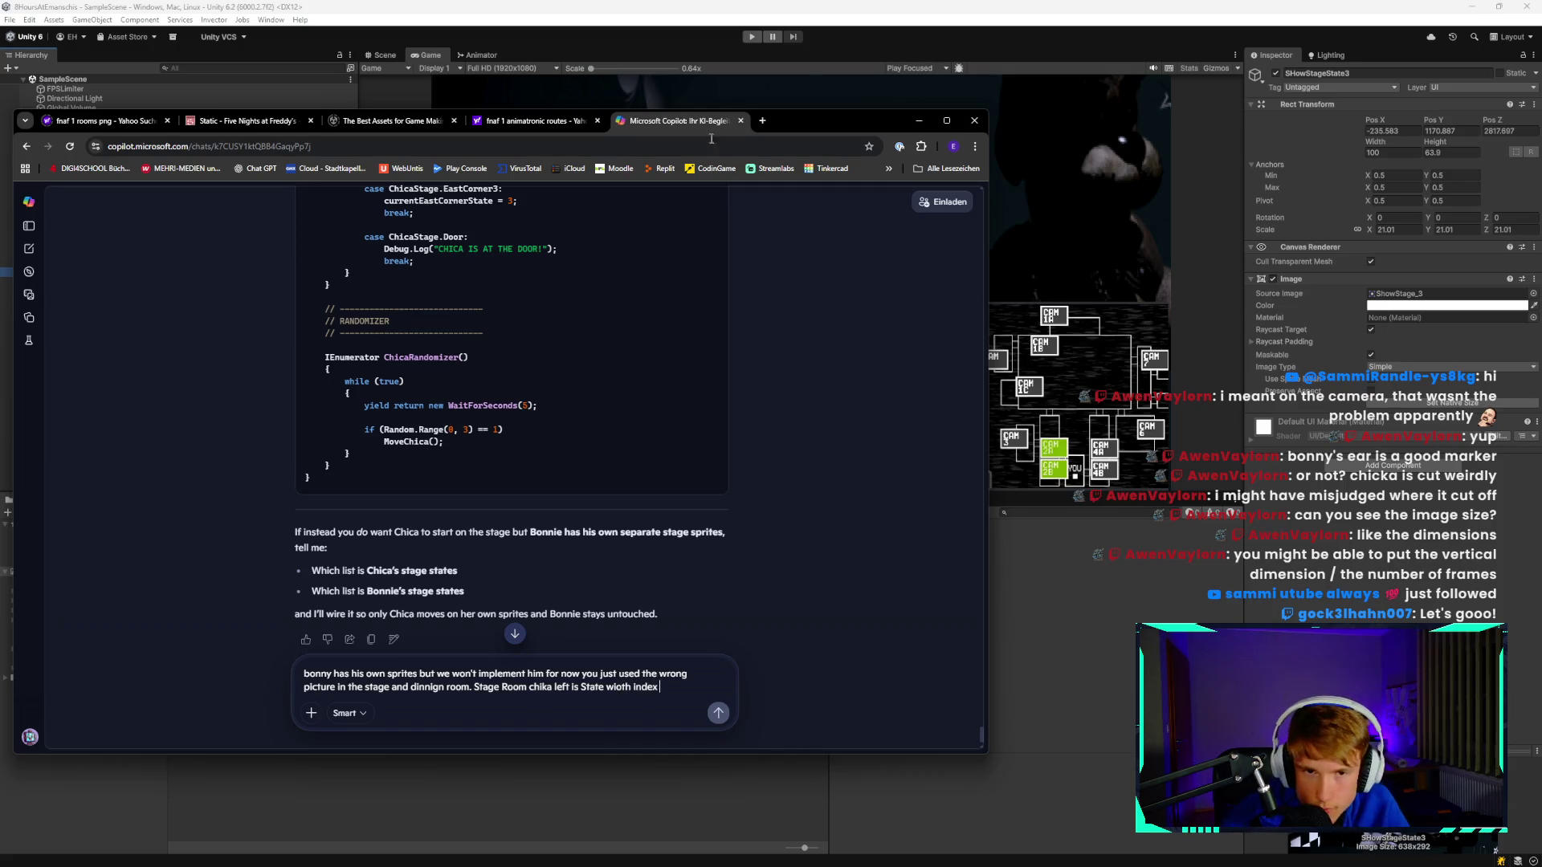
pyautogui.moveTo(827, 121); pyautogui.dragTo(750, 337)
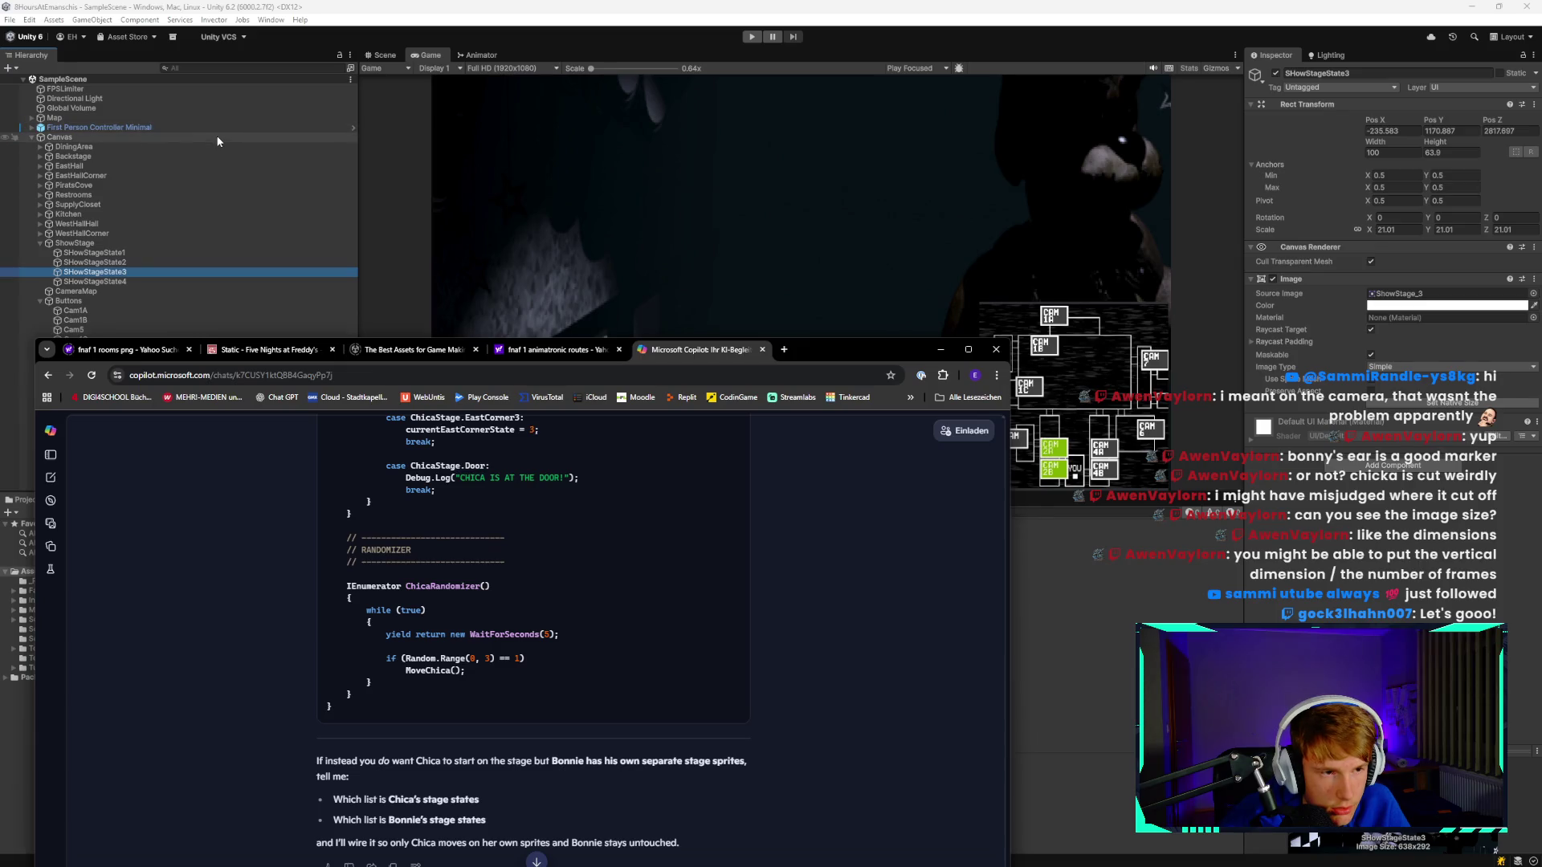
# Select First Person Controller Minimal and compare the SHowStageState2 and SHowStageState3 images
pyautogui.click(210, 137)
pyautogui.click(209, 128)
pyautogui.scroll(-10, 1397, 482)
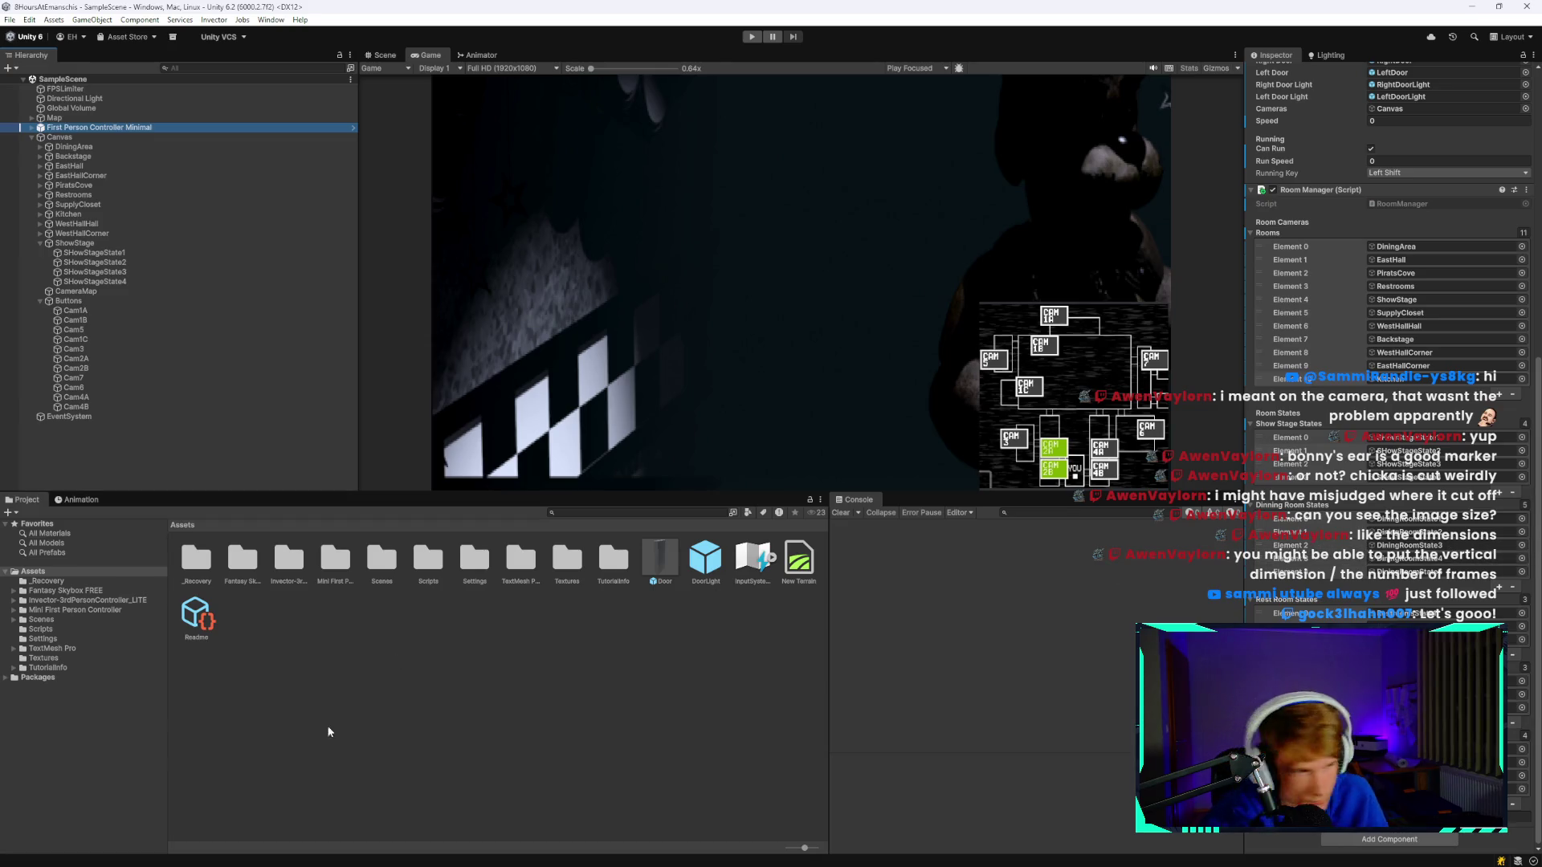
pyautogui.moveTo(313, 865)
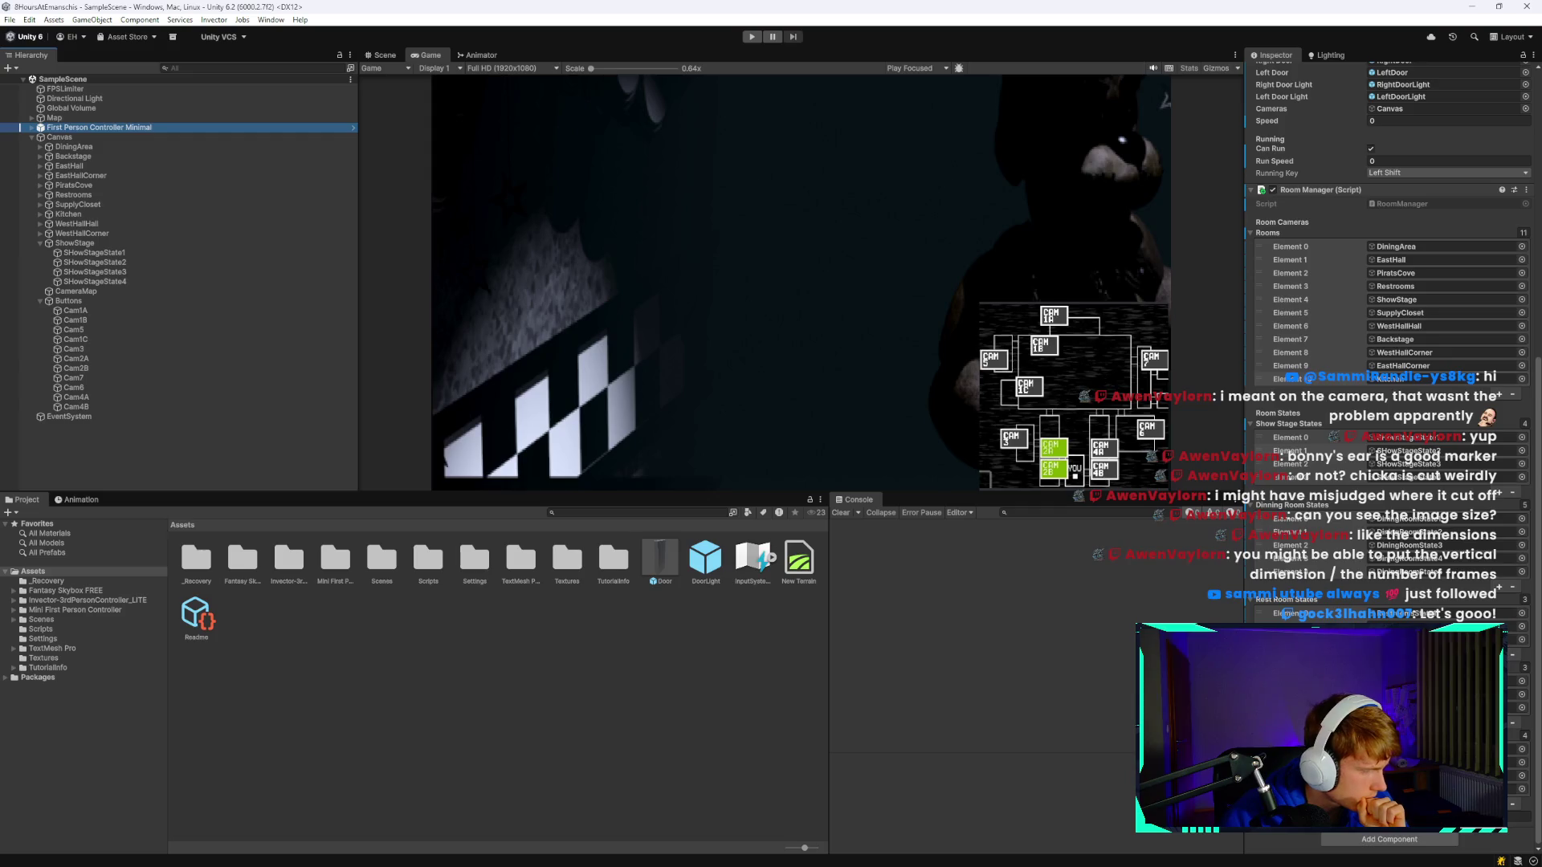
pyautogui.press('super')
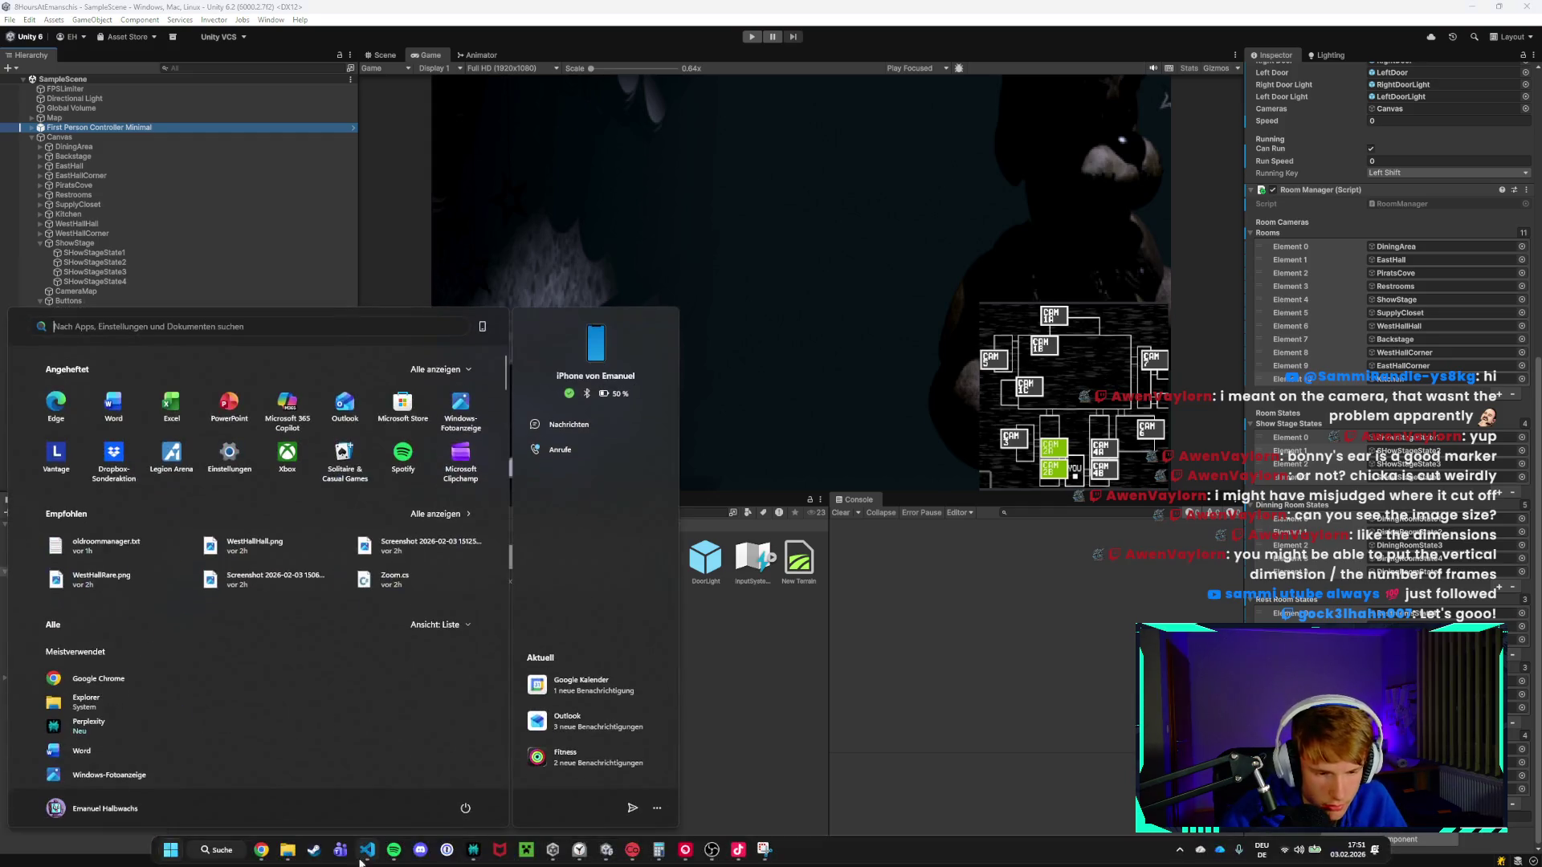
pyautogui.press('super')
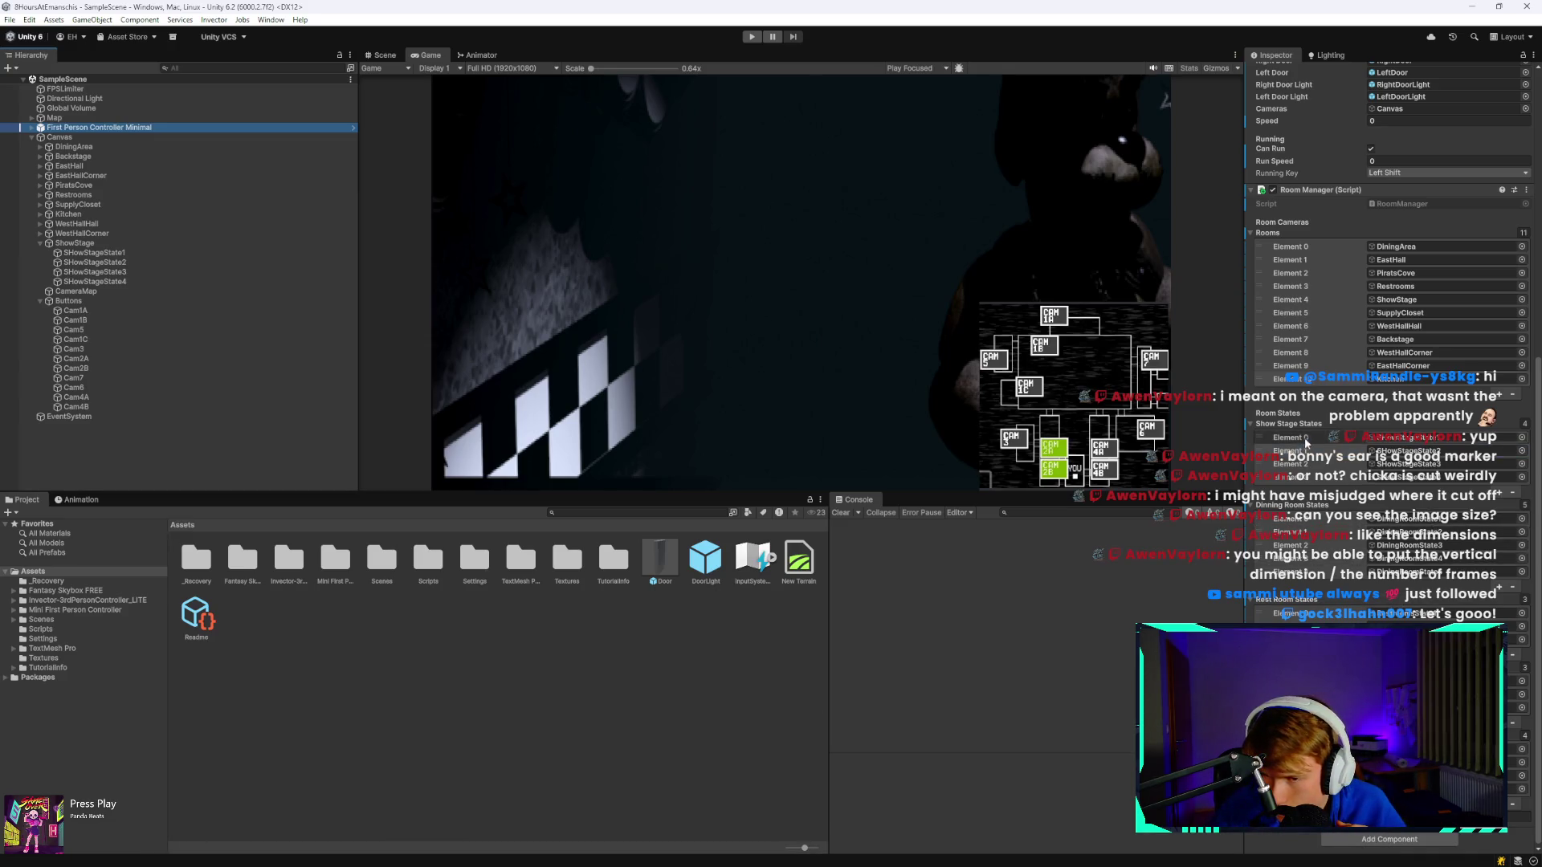
pyautogui.click(151, 262)
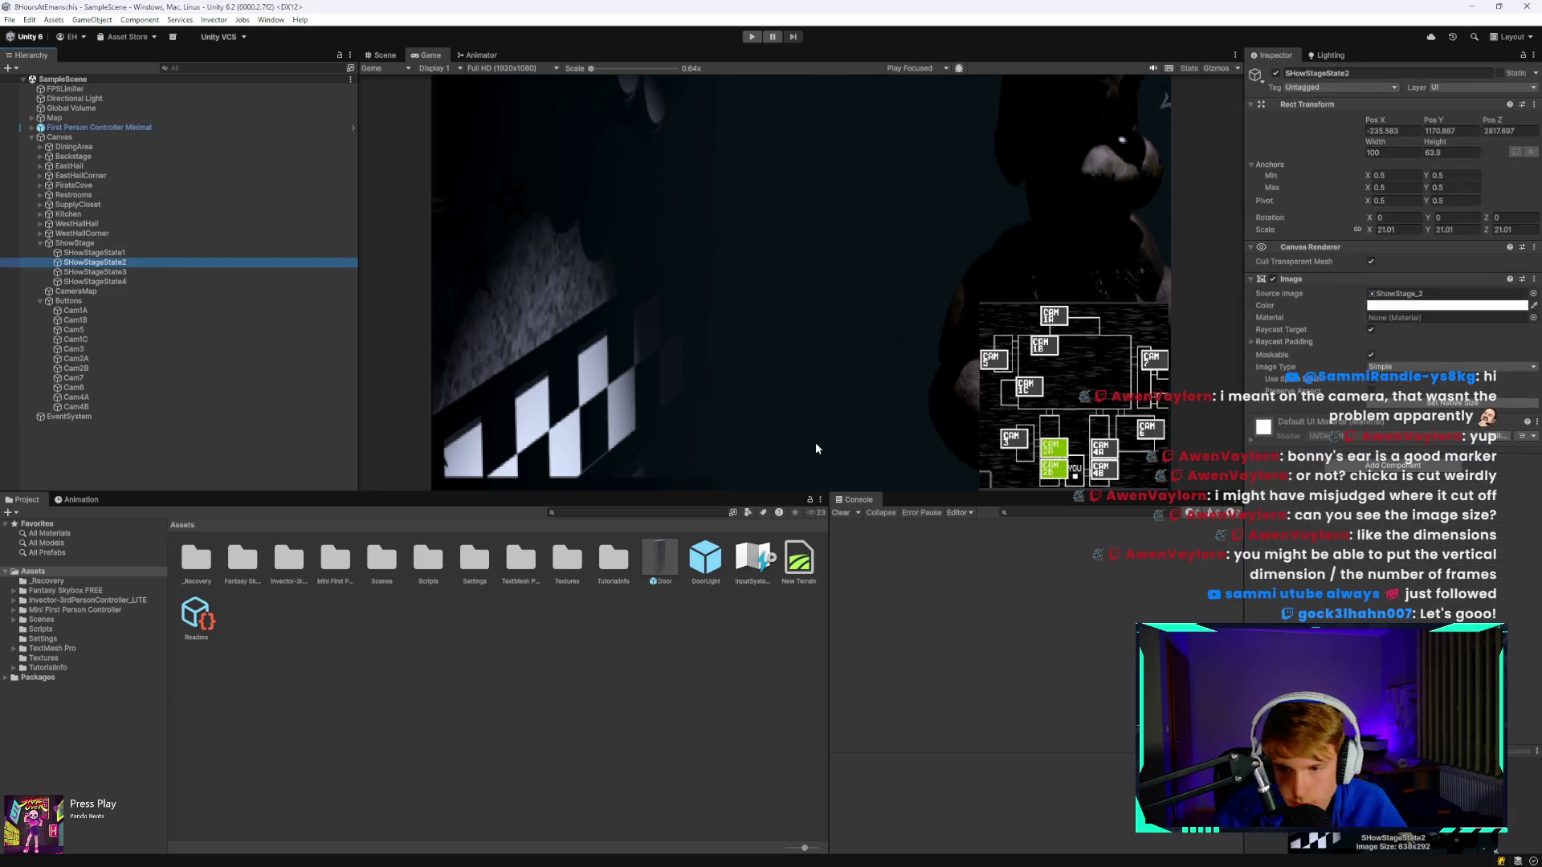
pyautogui.click(112, 273)
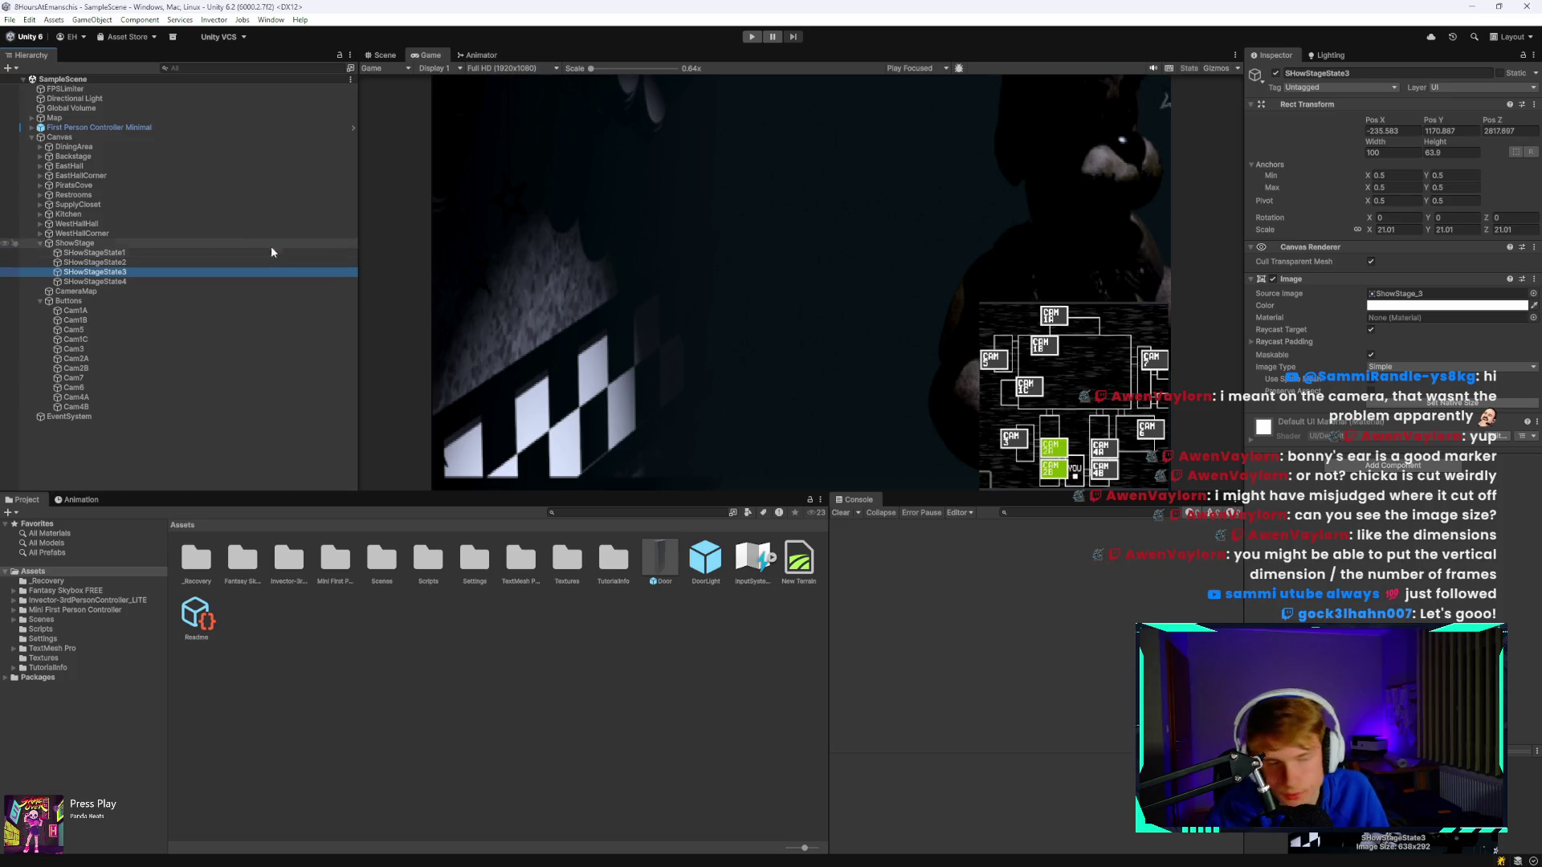
# Recheck the Room Manager and SHowStageState2/3 images, then bring the Copilot chat back in front
pyautogui.click(115, 129)
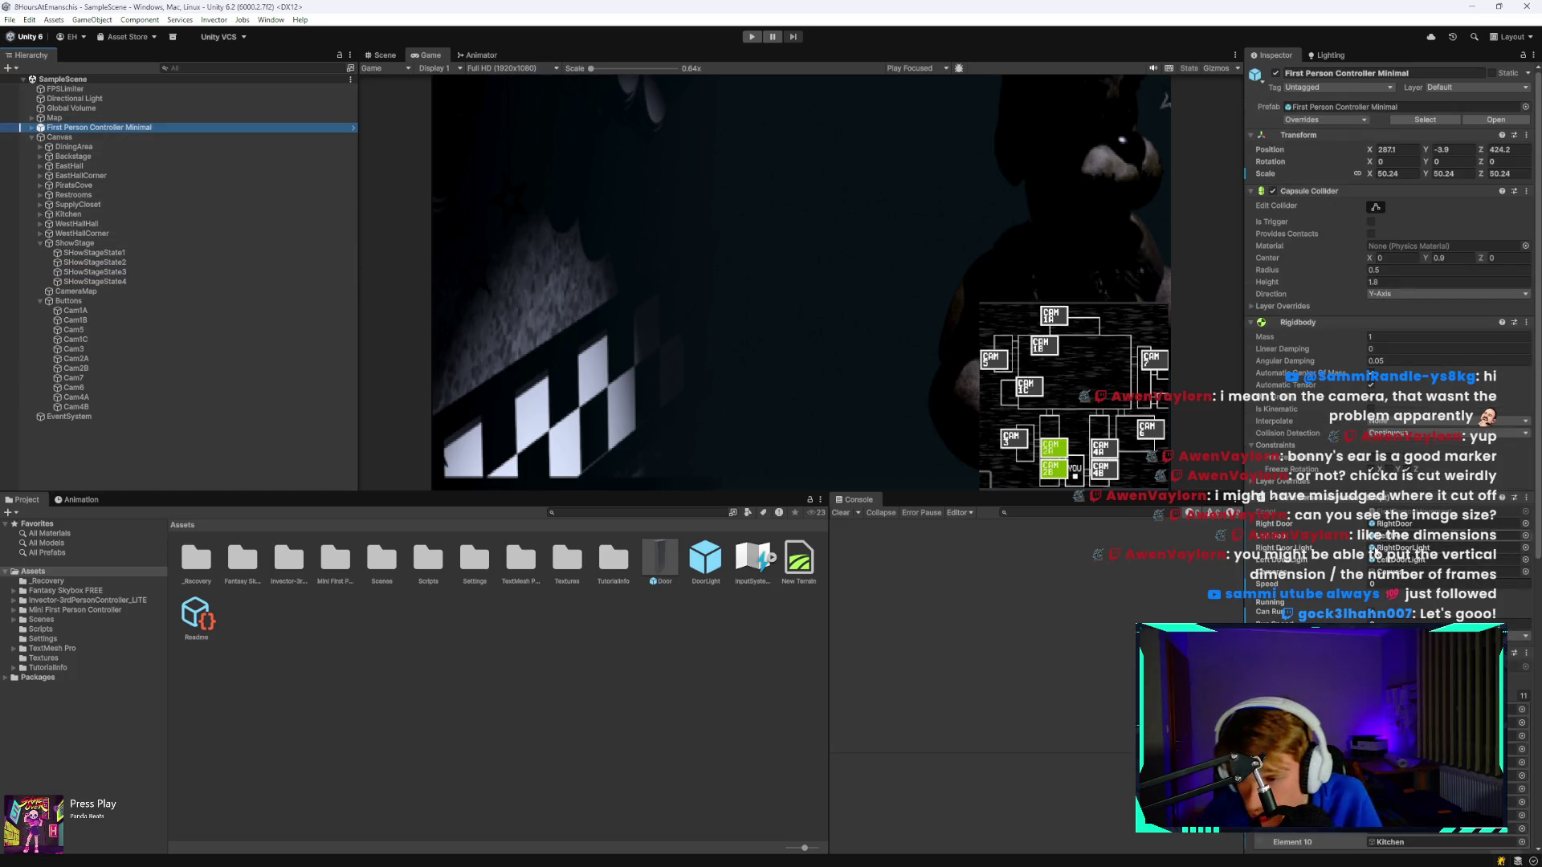
pyautogui.scroll(-5, 1389, 321)
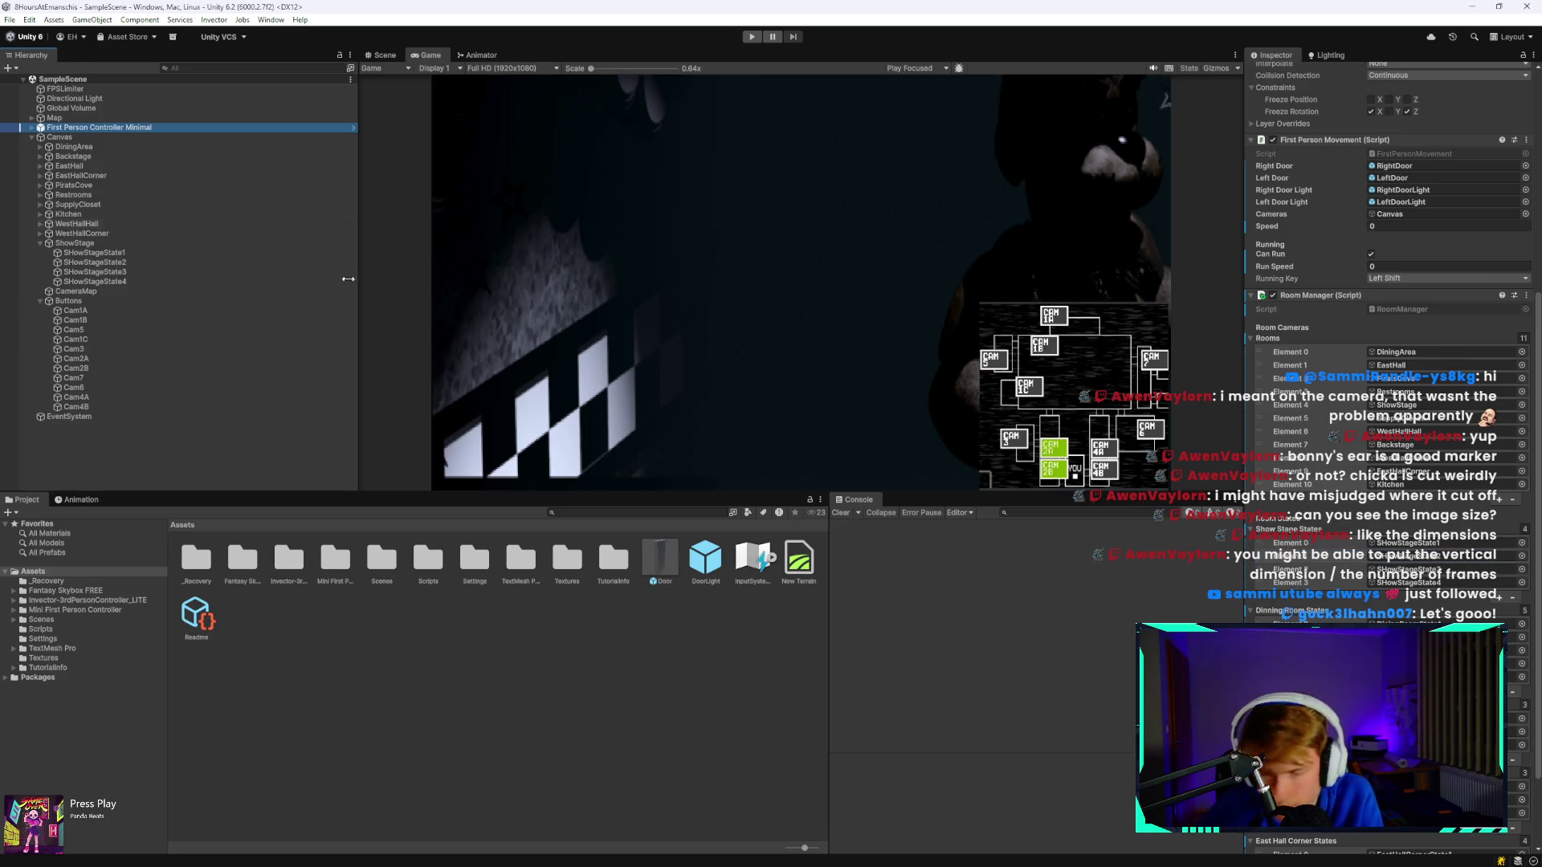
pyautogui.click(168, 263)
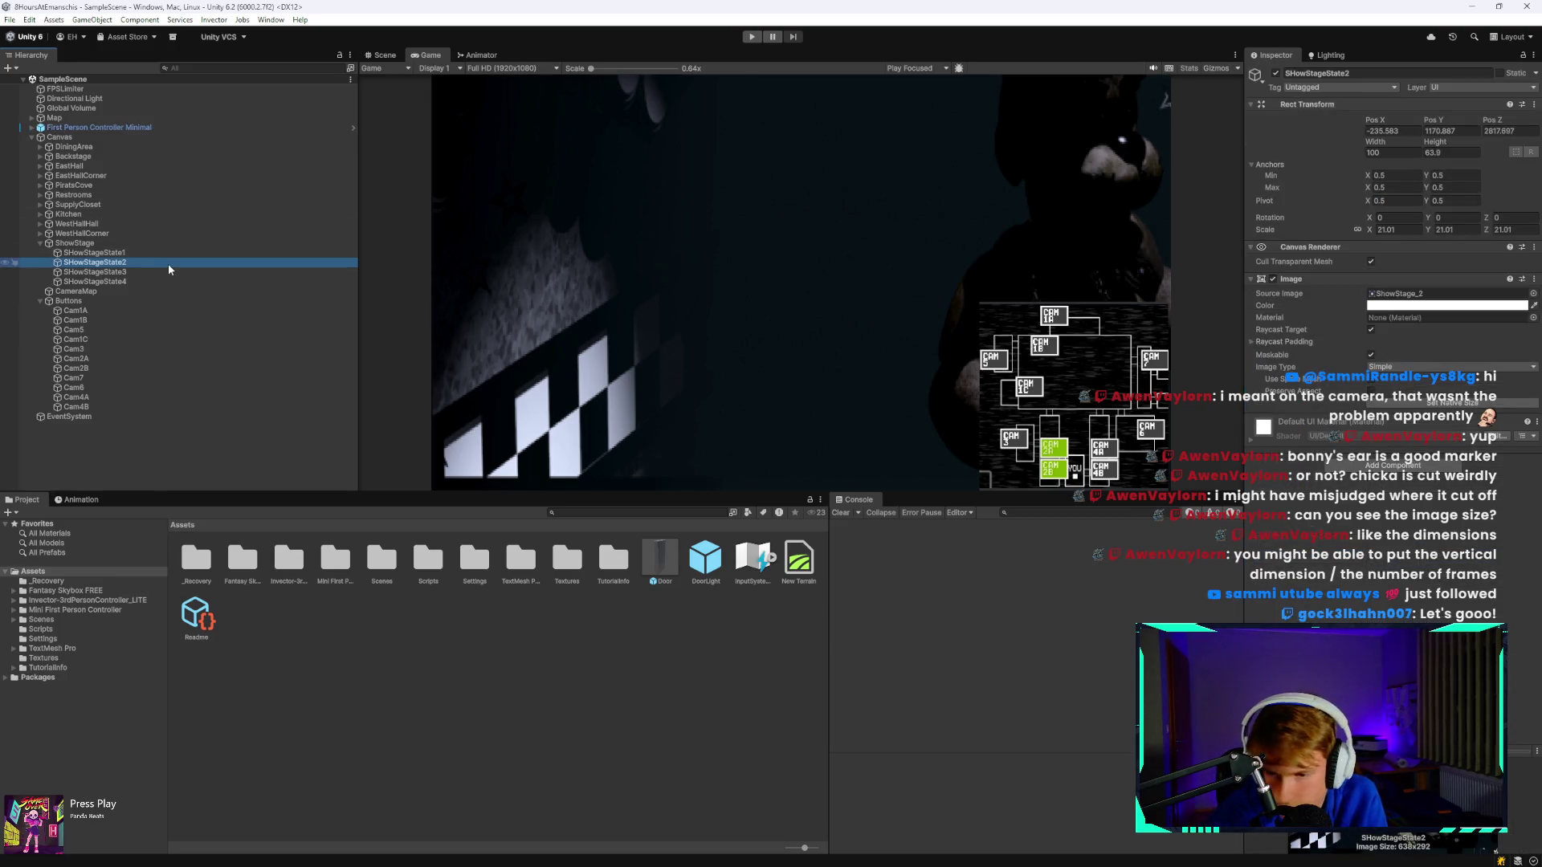
pyautogui.click(165, 273)
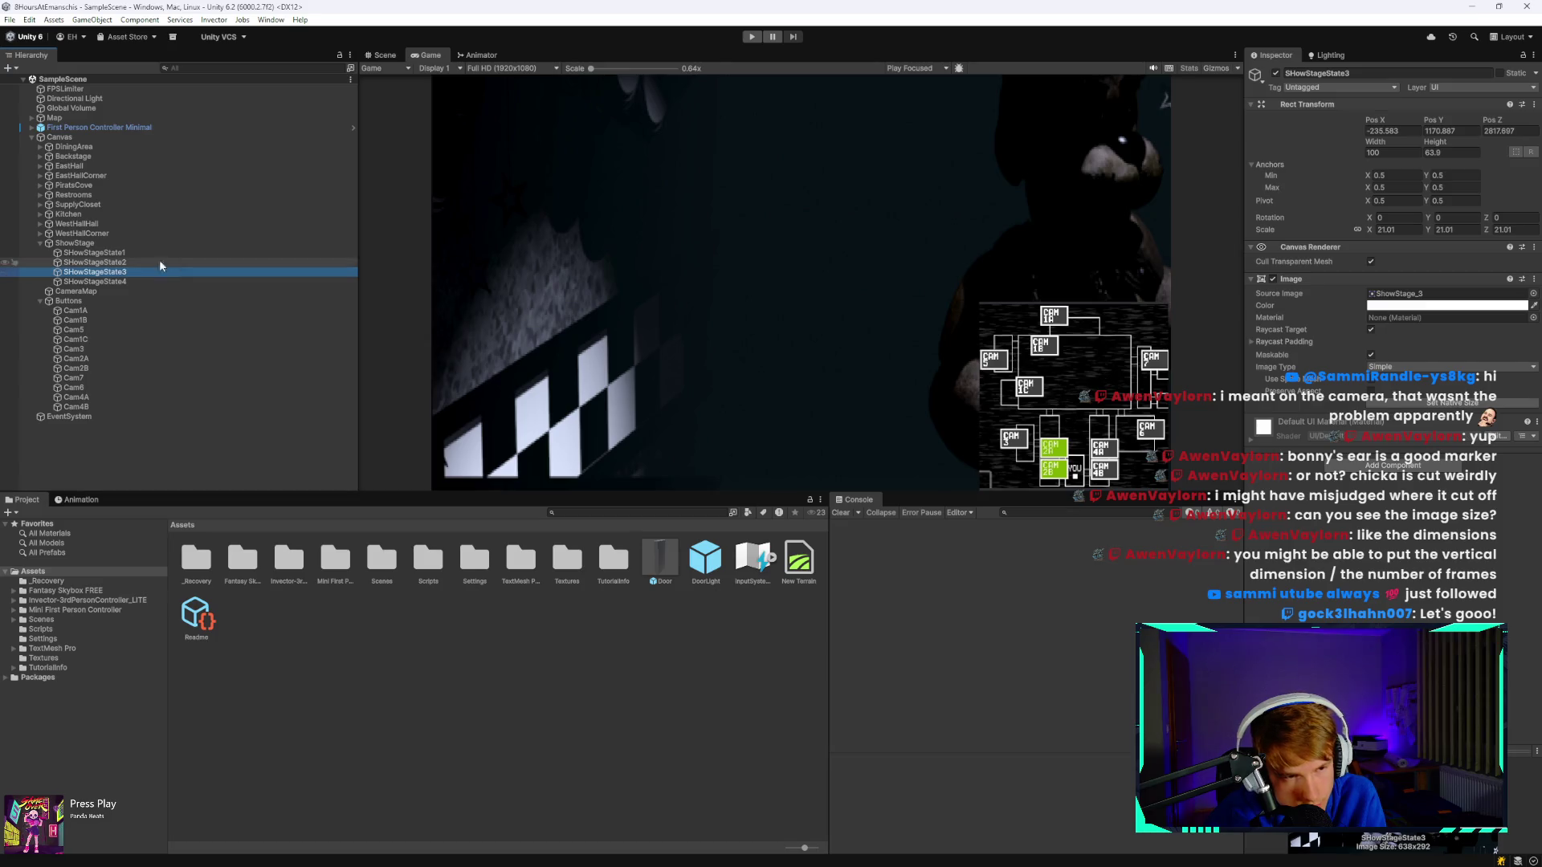
pyautogui.moveTo(544, 847)
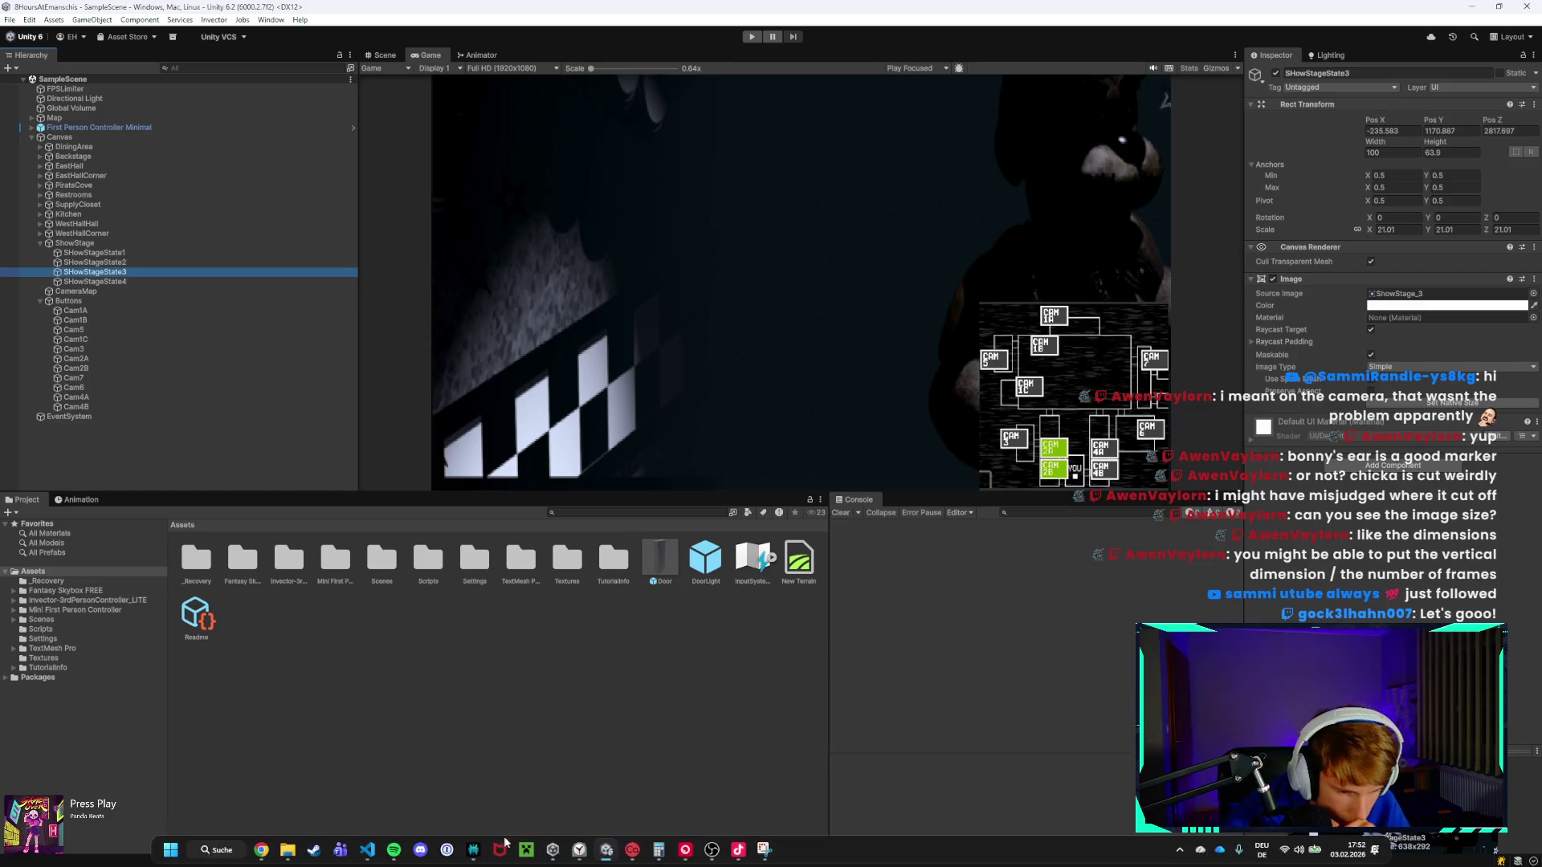
pyautogui.moveTo(261, 850)
pyautogui.click(318, 783)
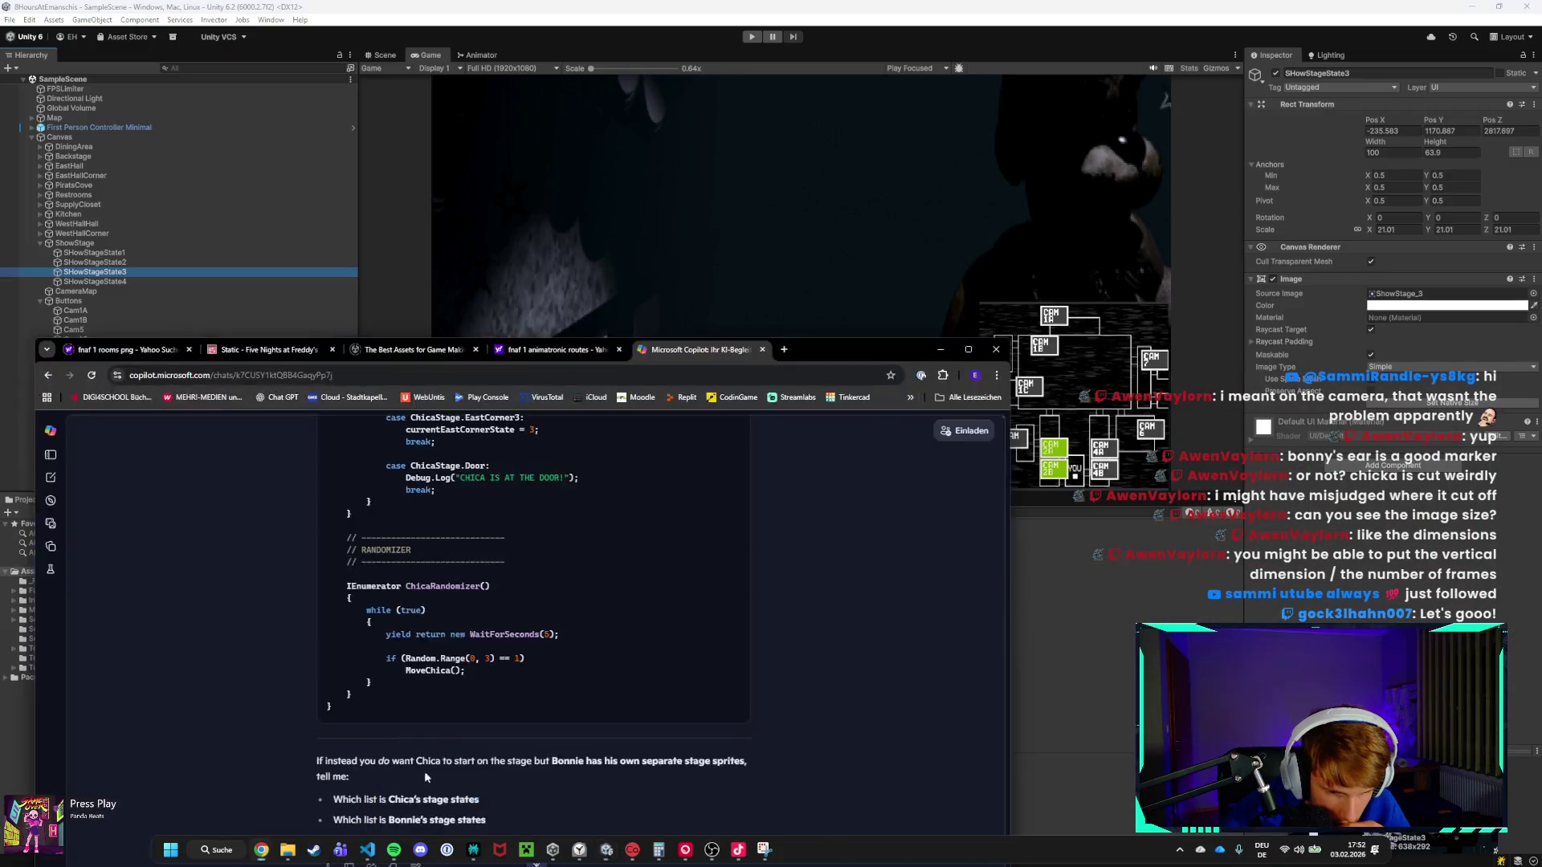
# Correct the Copilot draft to say Chika's stage-left state is index 3, not two, and begin the dining-room note
pyautogui.moveTo(848, 355); pyautogui.dragTo(931, 122)
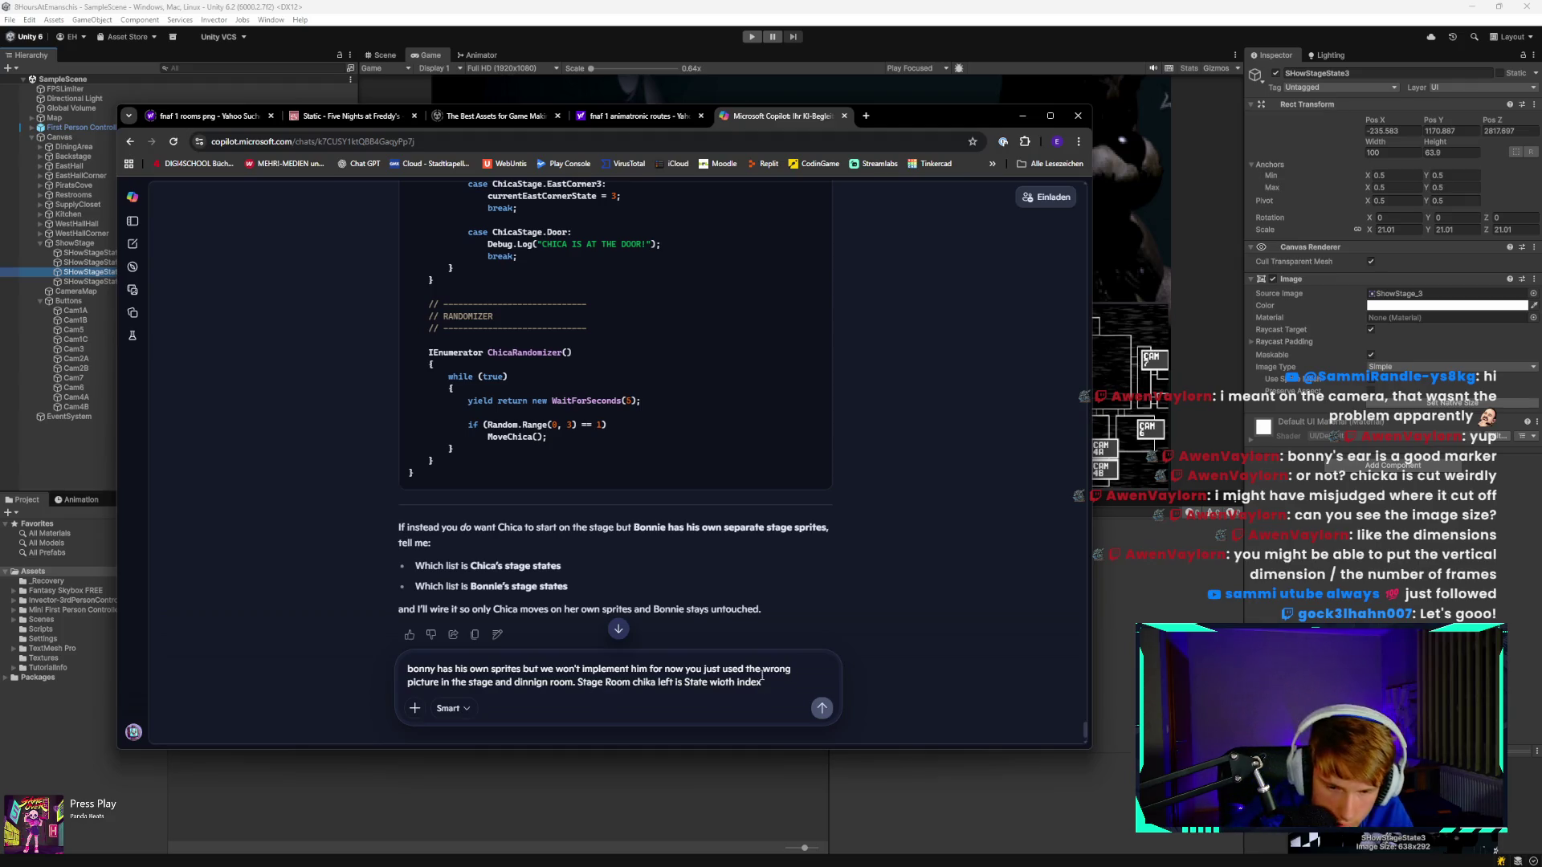
pyautogui.press('BackSpace')
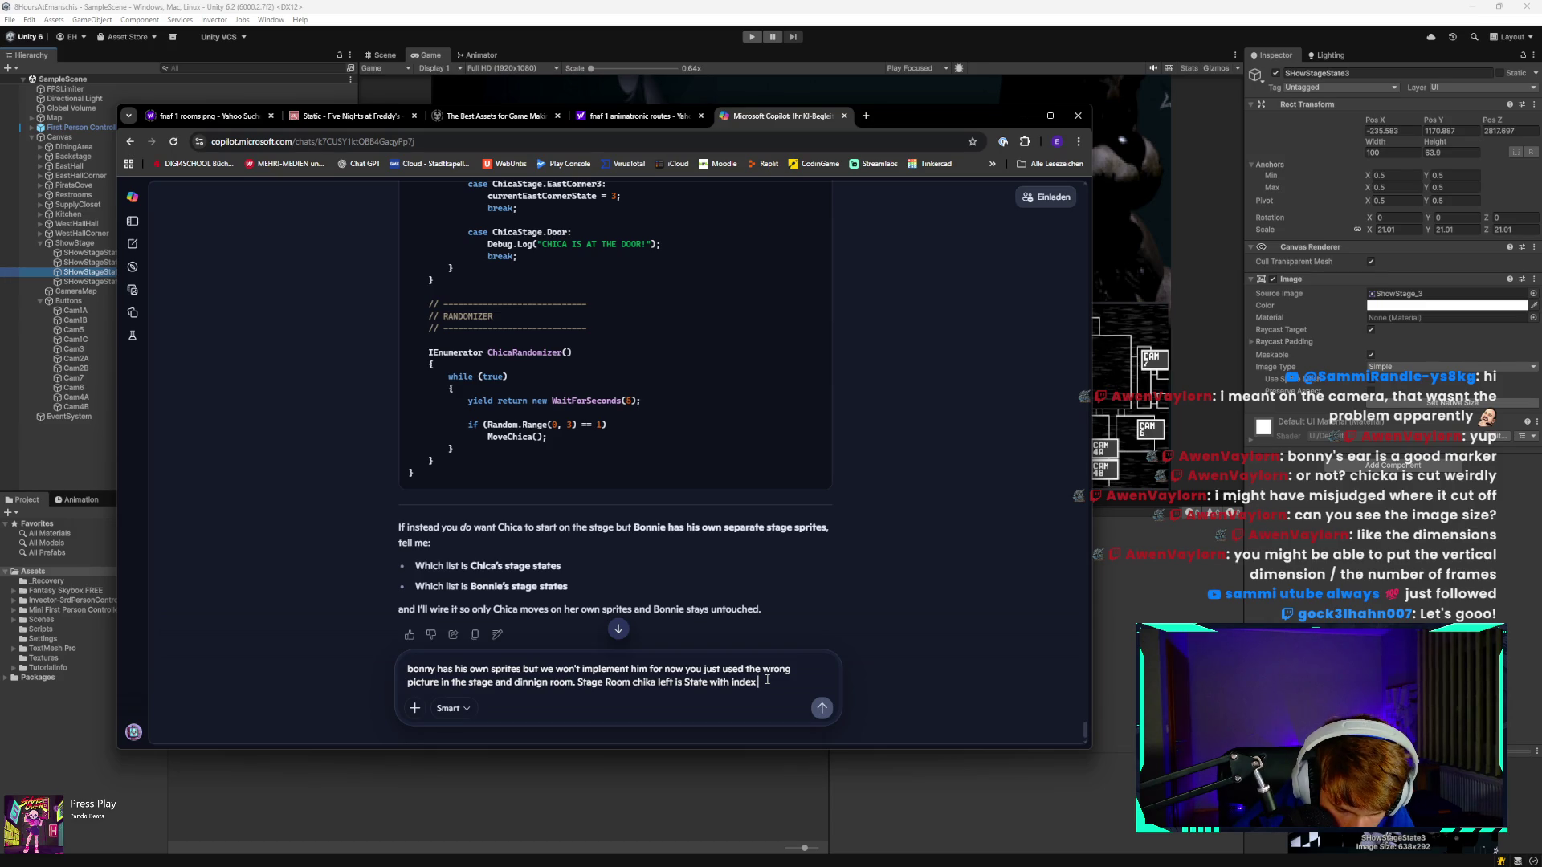
pyautogui.write('3')
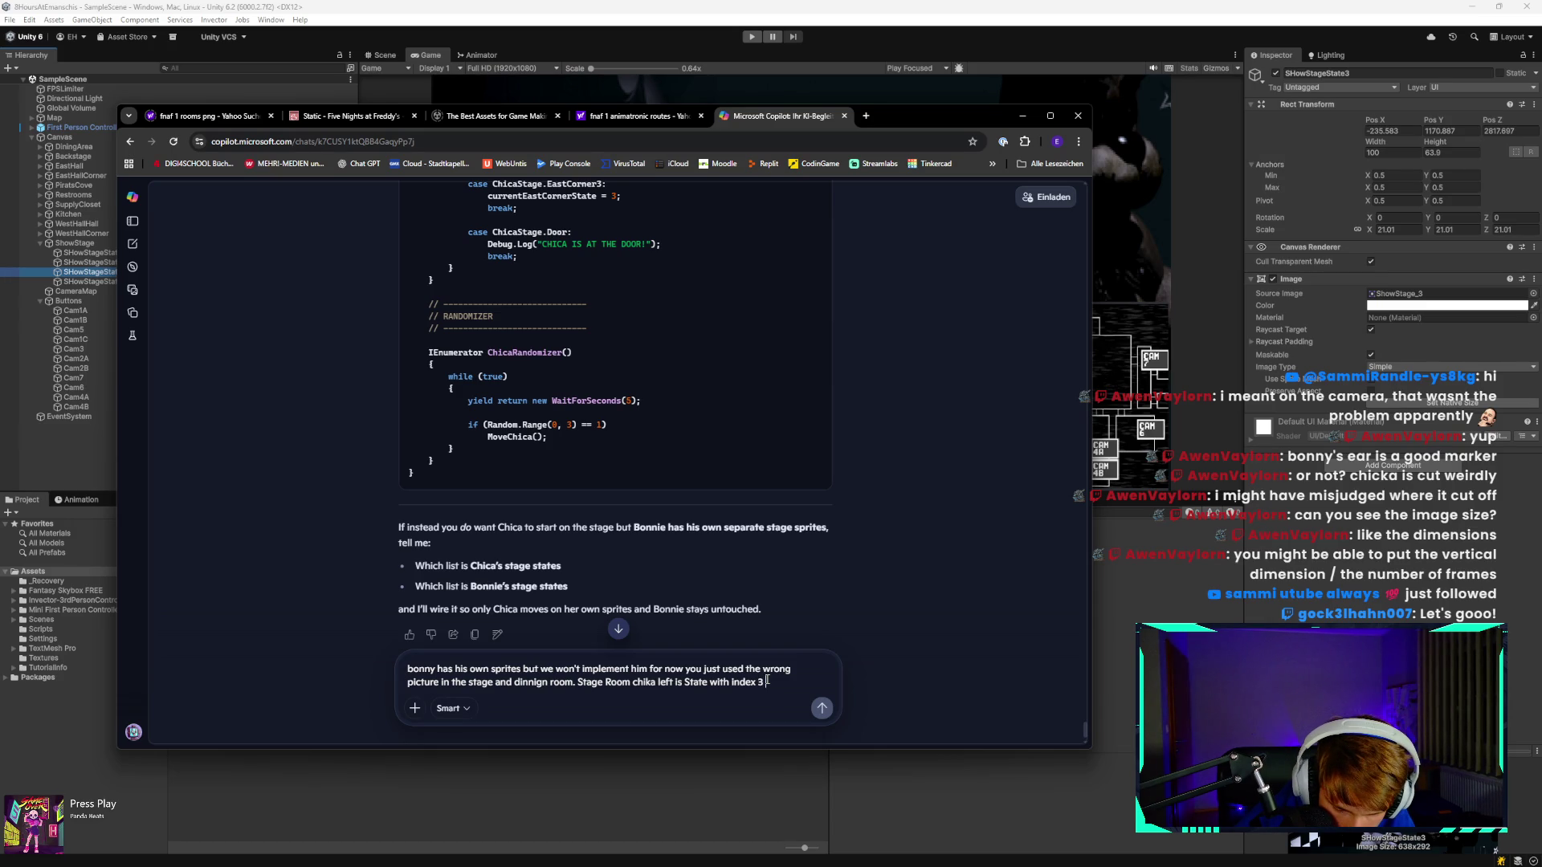
pyautogui.write(' and not ')
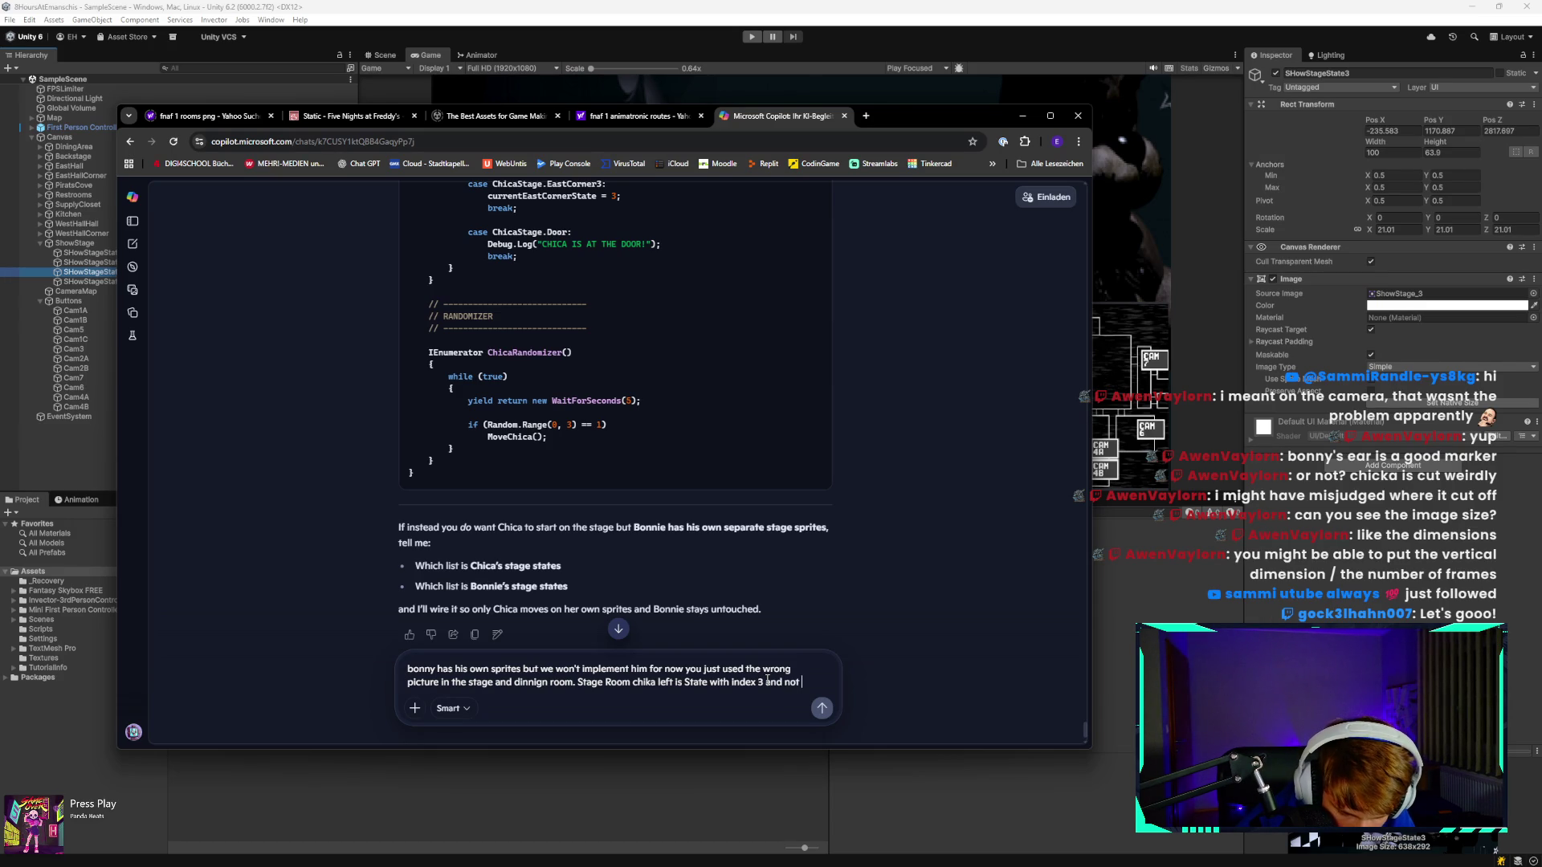
pyautogui.write('two thats ')
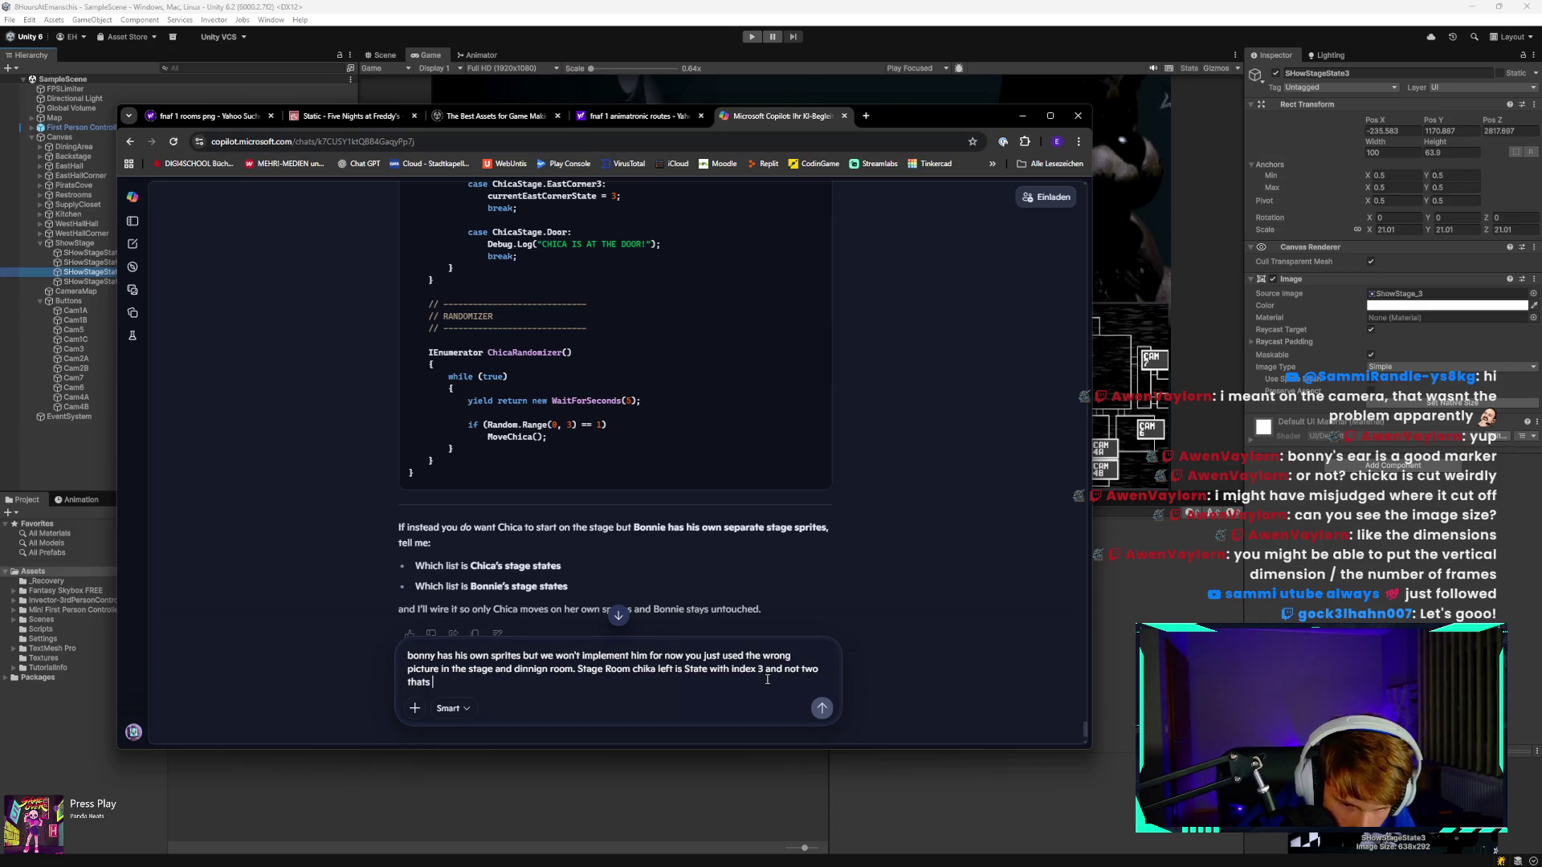
pyautogui.write('thessui')
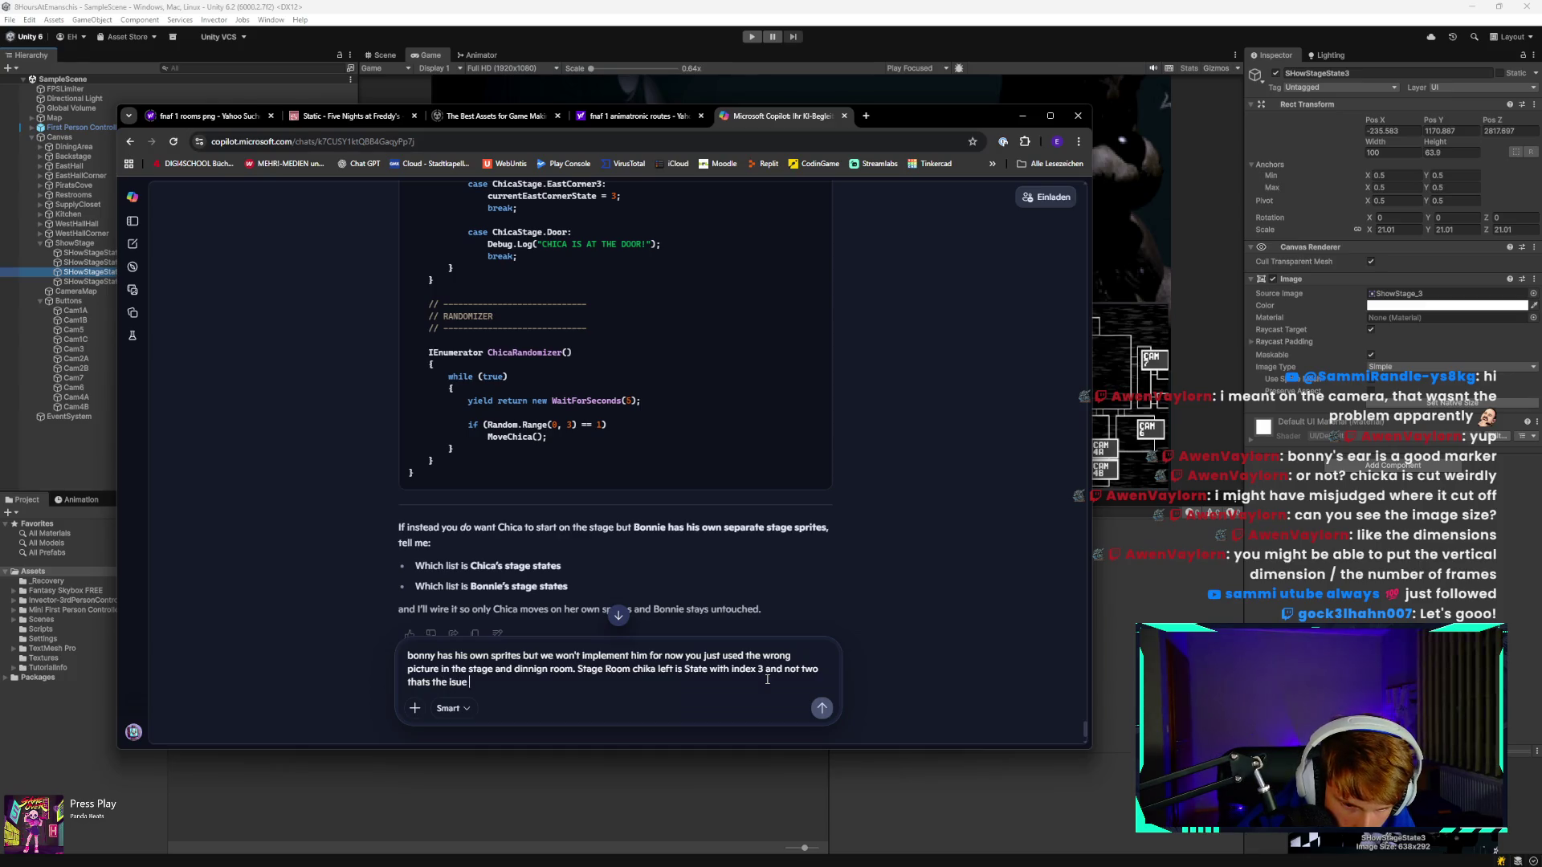
pyautogui.write('e the')
pyautogui.write('er')
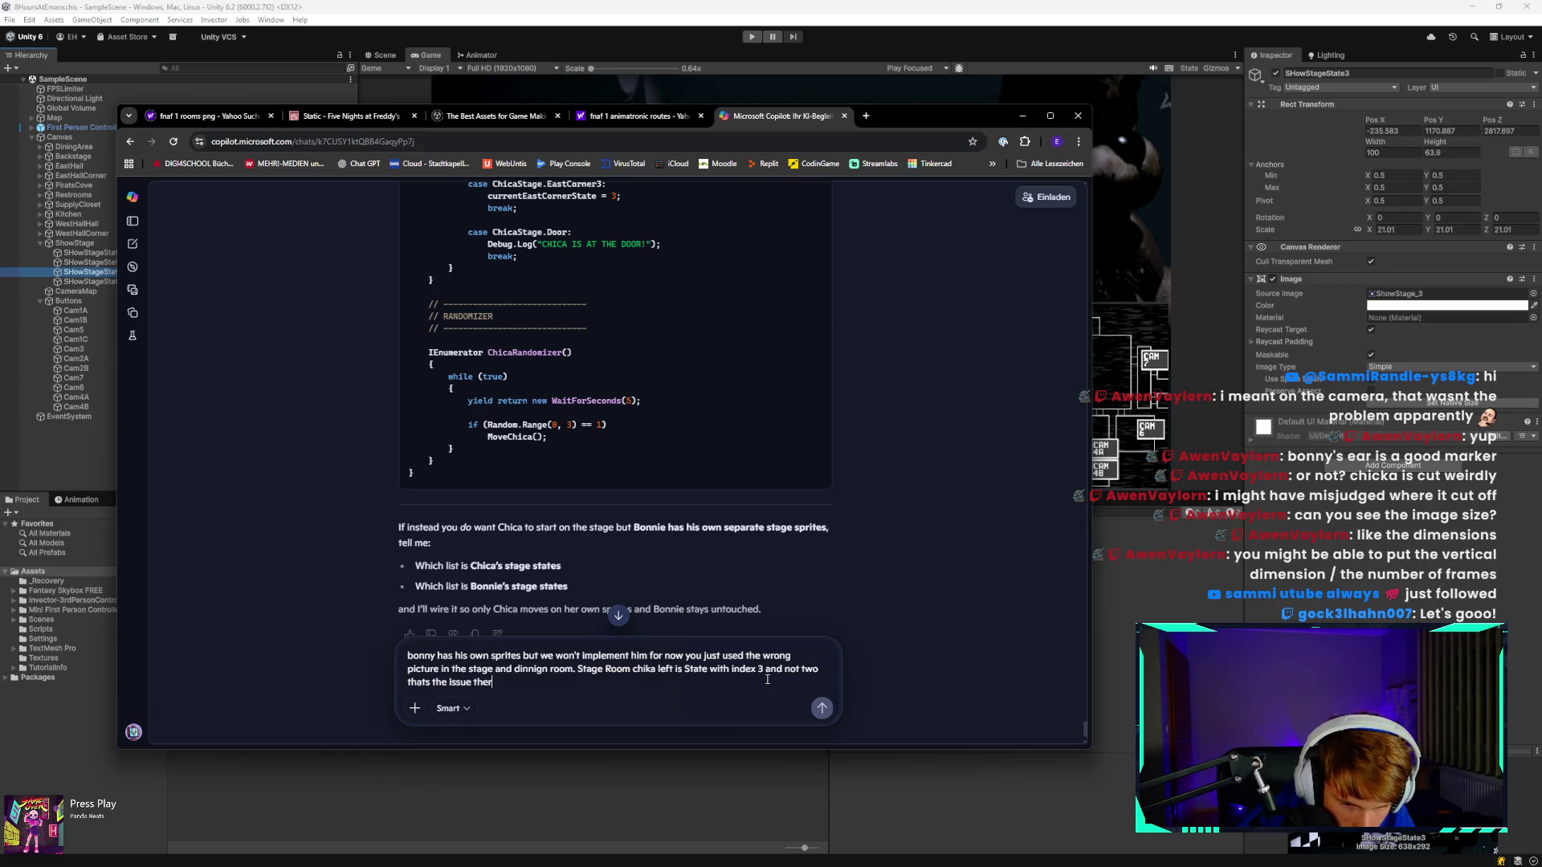
pyautogui.write('eAn')
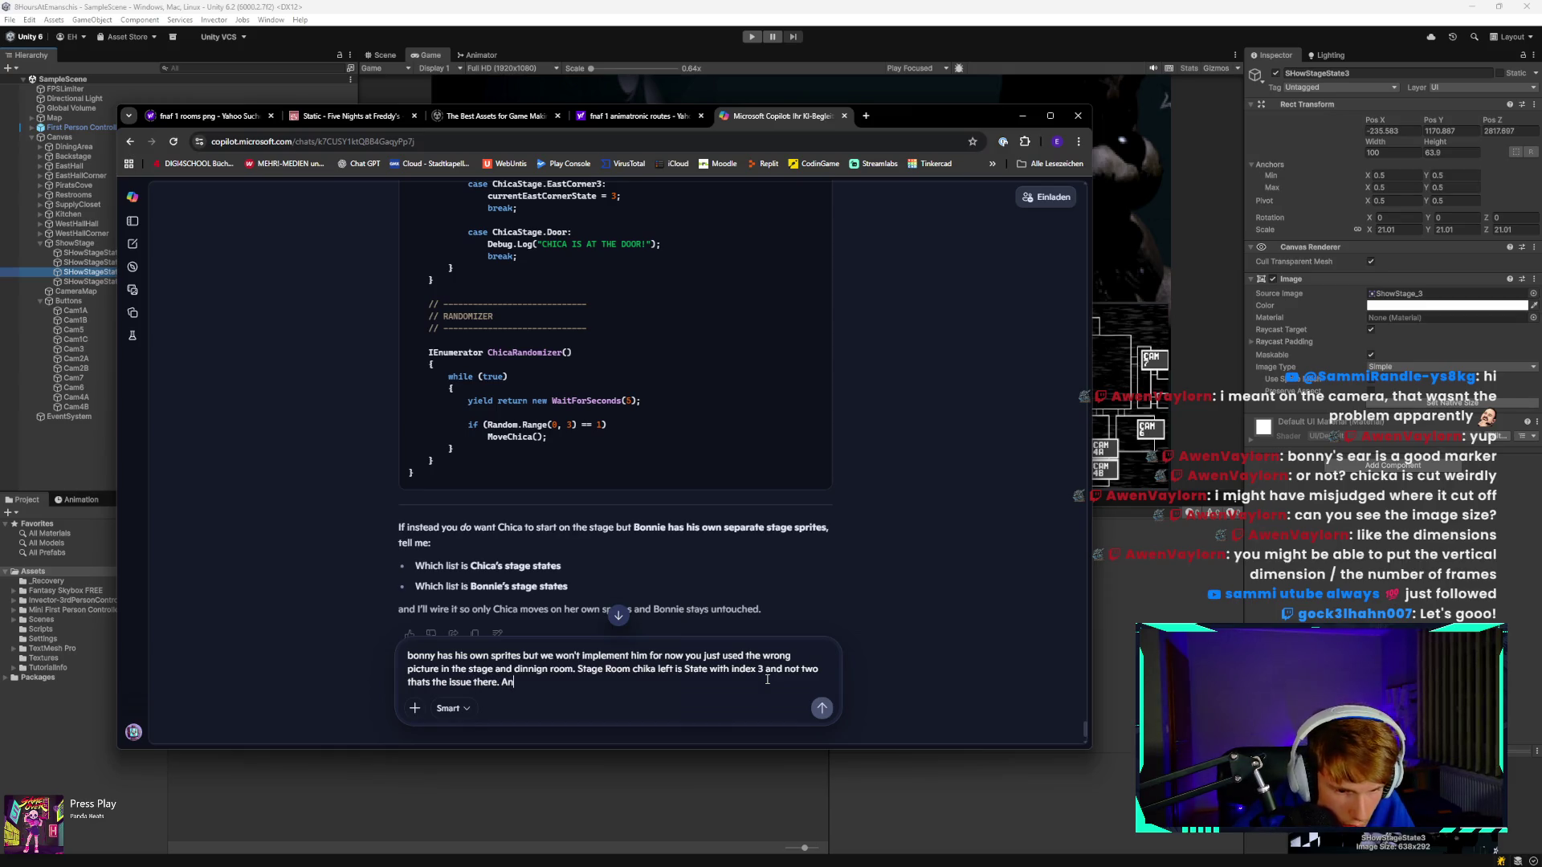
pyautogui.write('d in the di')
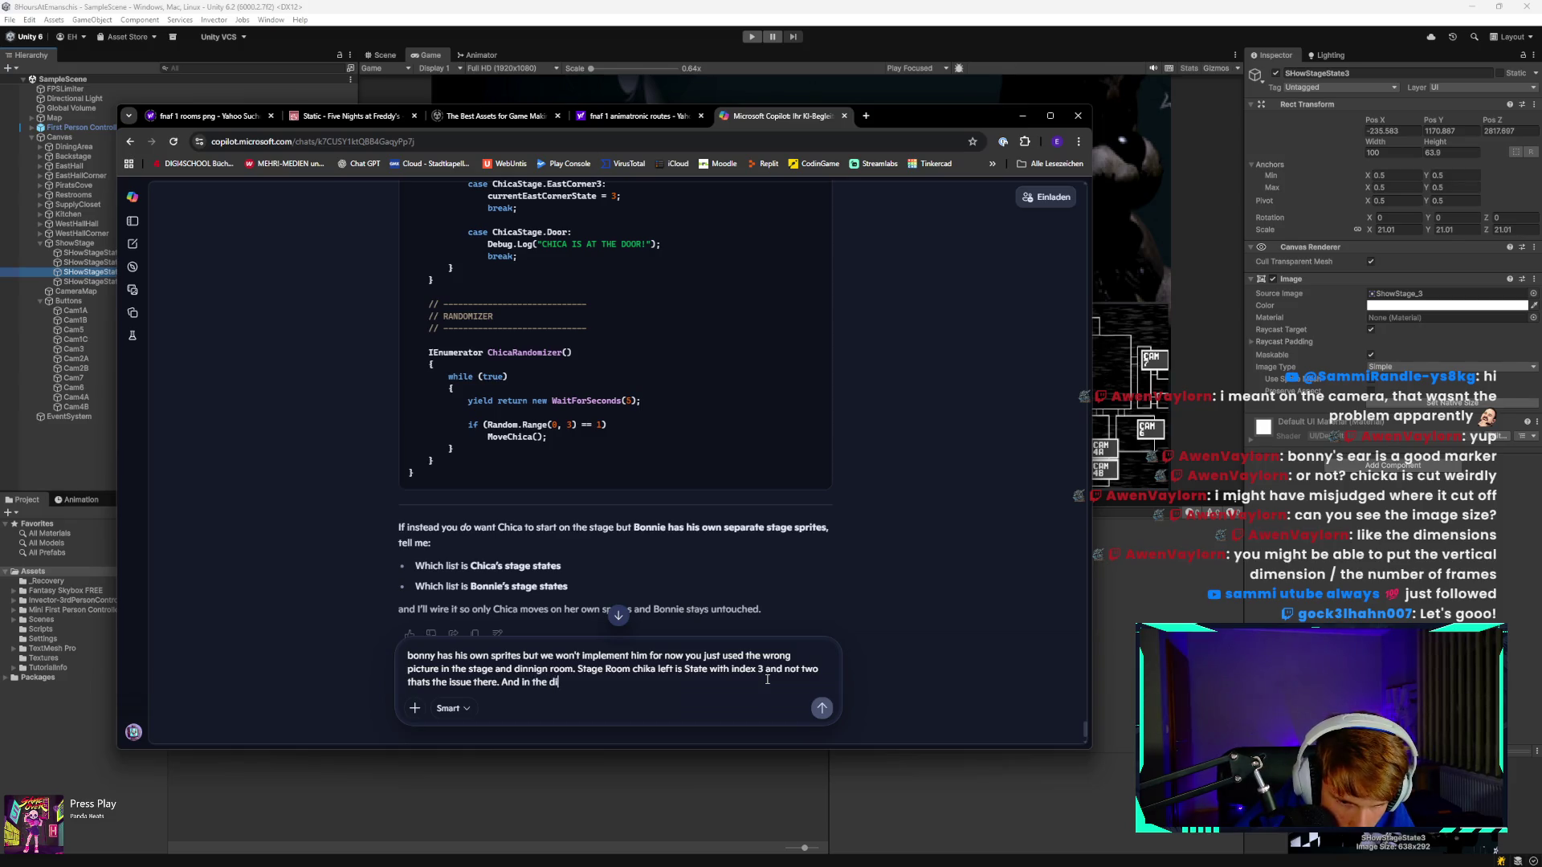
pyautogui.write('nning room when chi')
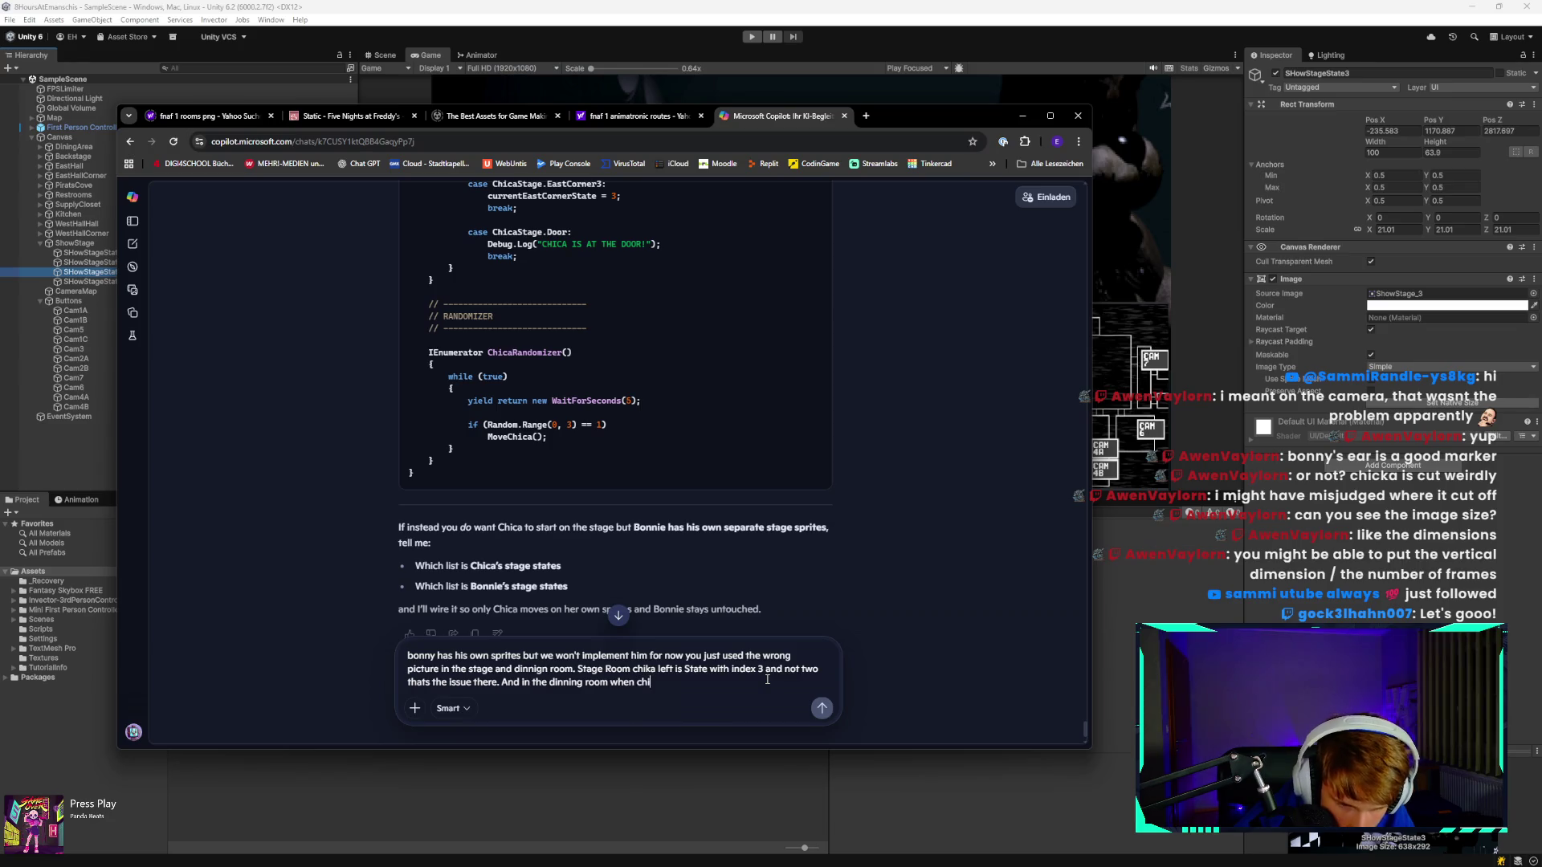
pyautogui.write('ka is in i')
pyautogui.write('t')
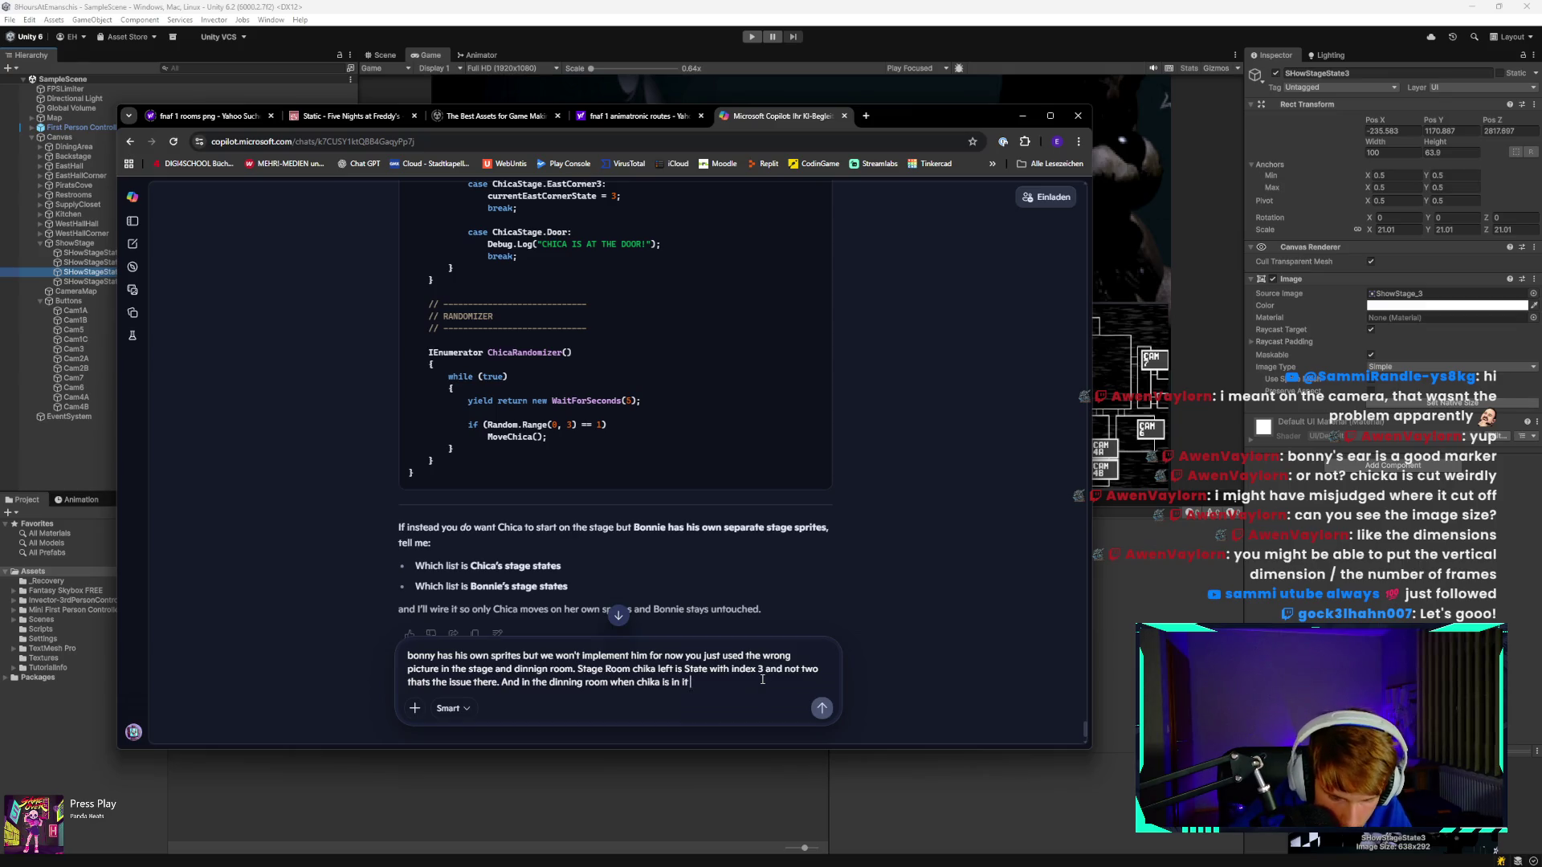
pyautogui.hotkey('alt', 'Tab')
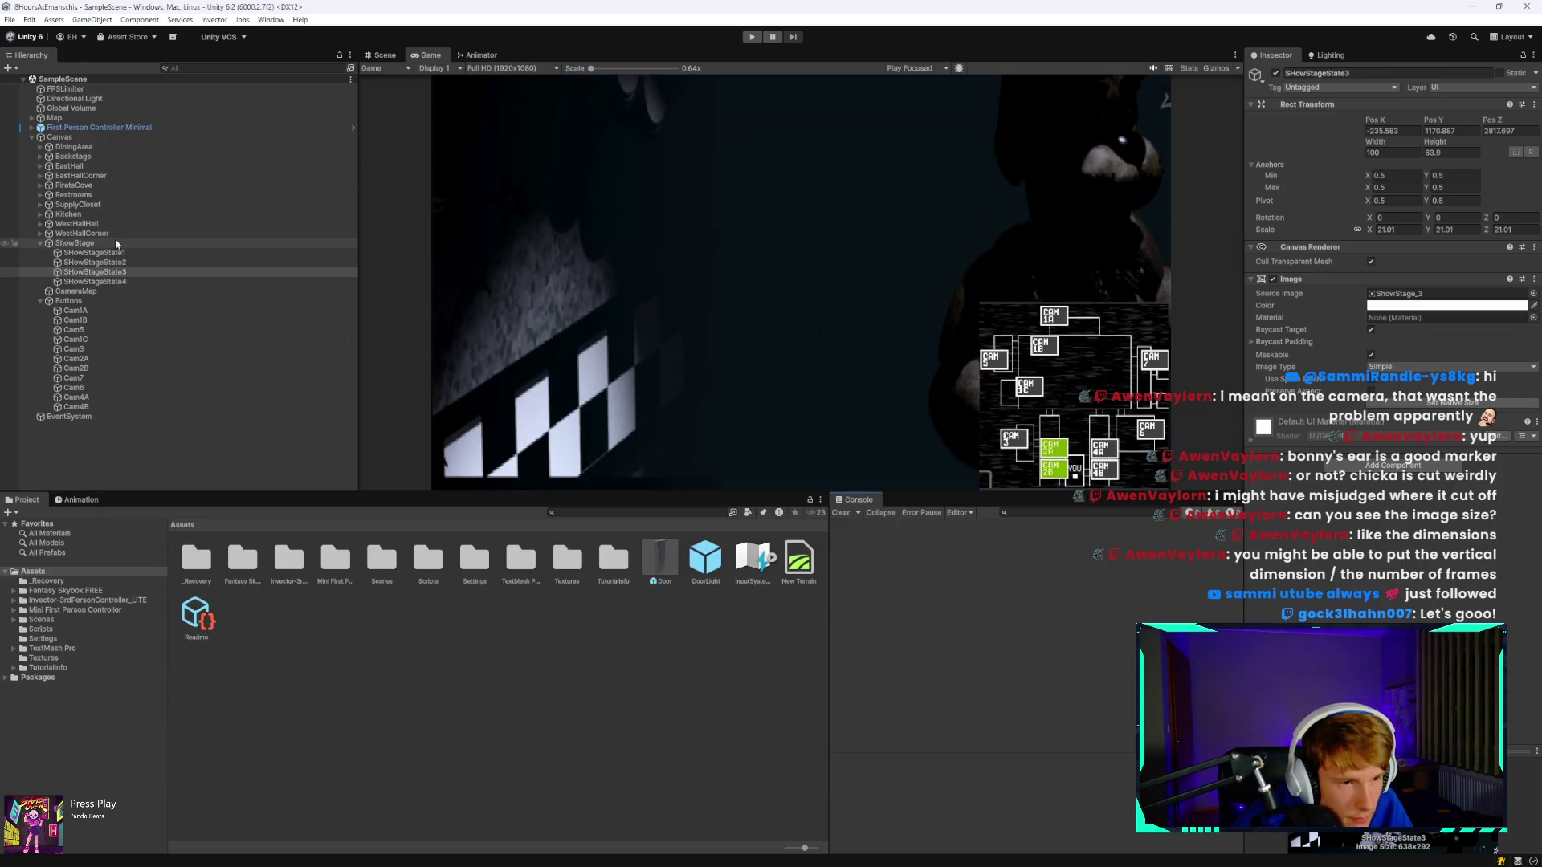
# Collapse ShowStage, expand DiningArea, and inspect the DiningRoomState2, 3 and 4 images
pyautogui.click(40, 242)
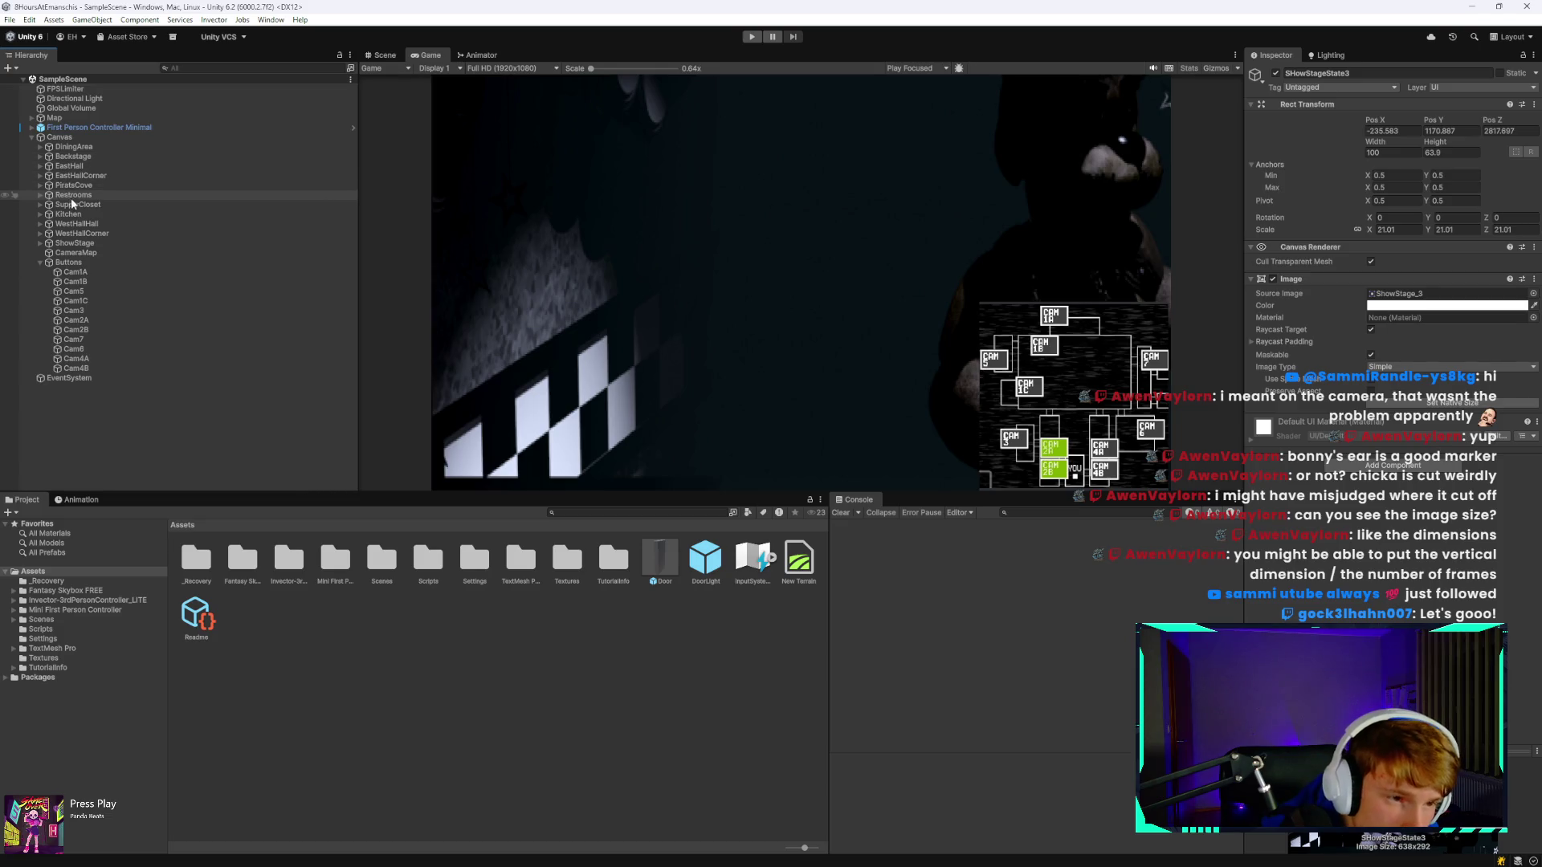
pyautogui.click(40, 147)
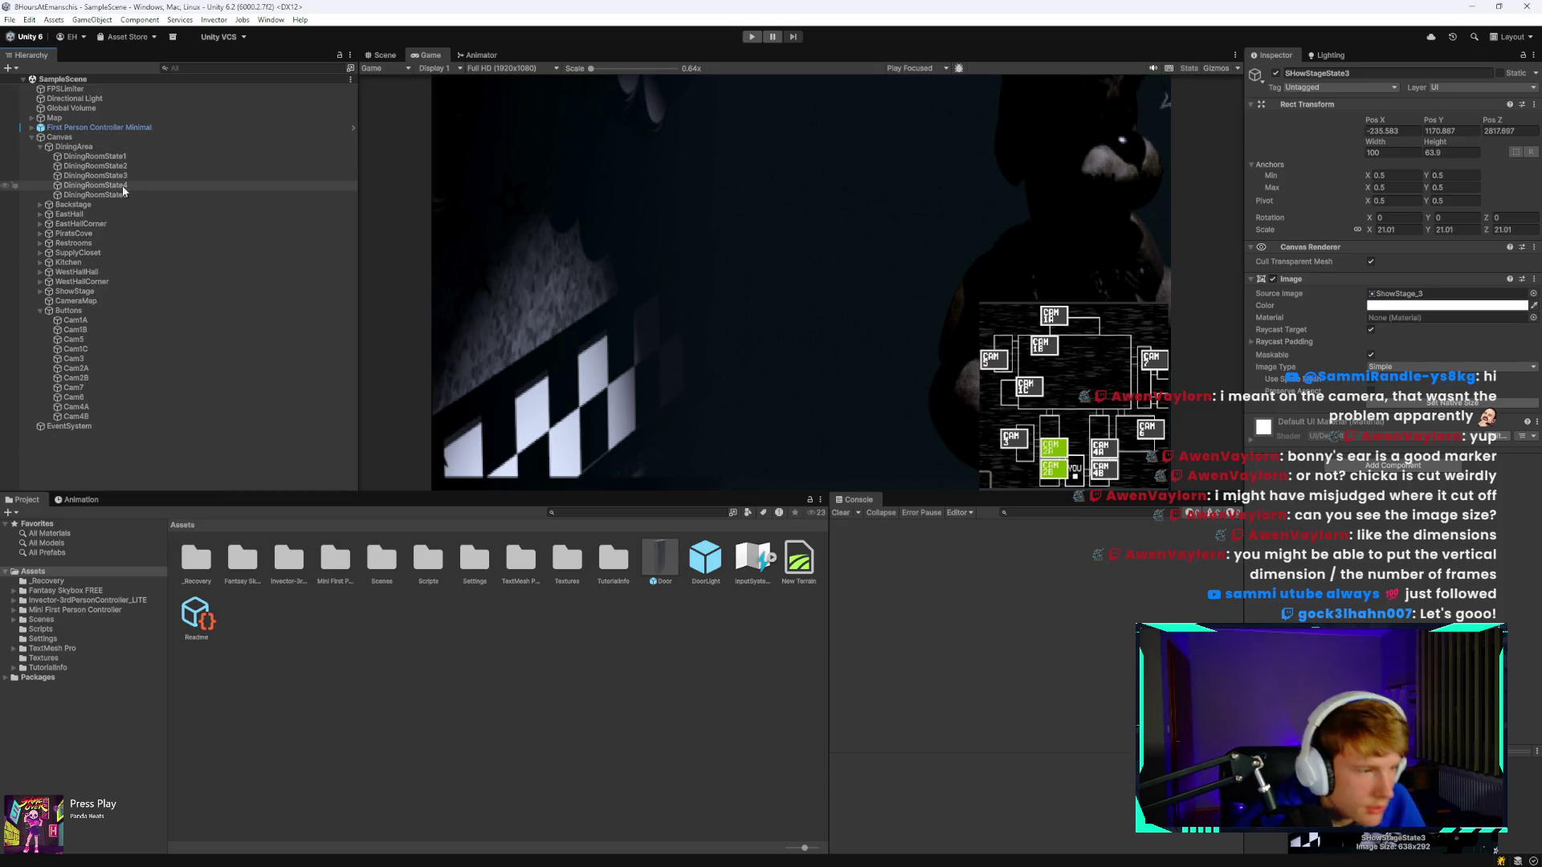
pyautogui.click(143, 156)
pyautogui.click(143, 168)
pyautogui.click(142, 175)
pyautogui.click(139, 187)
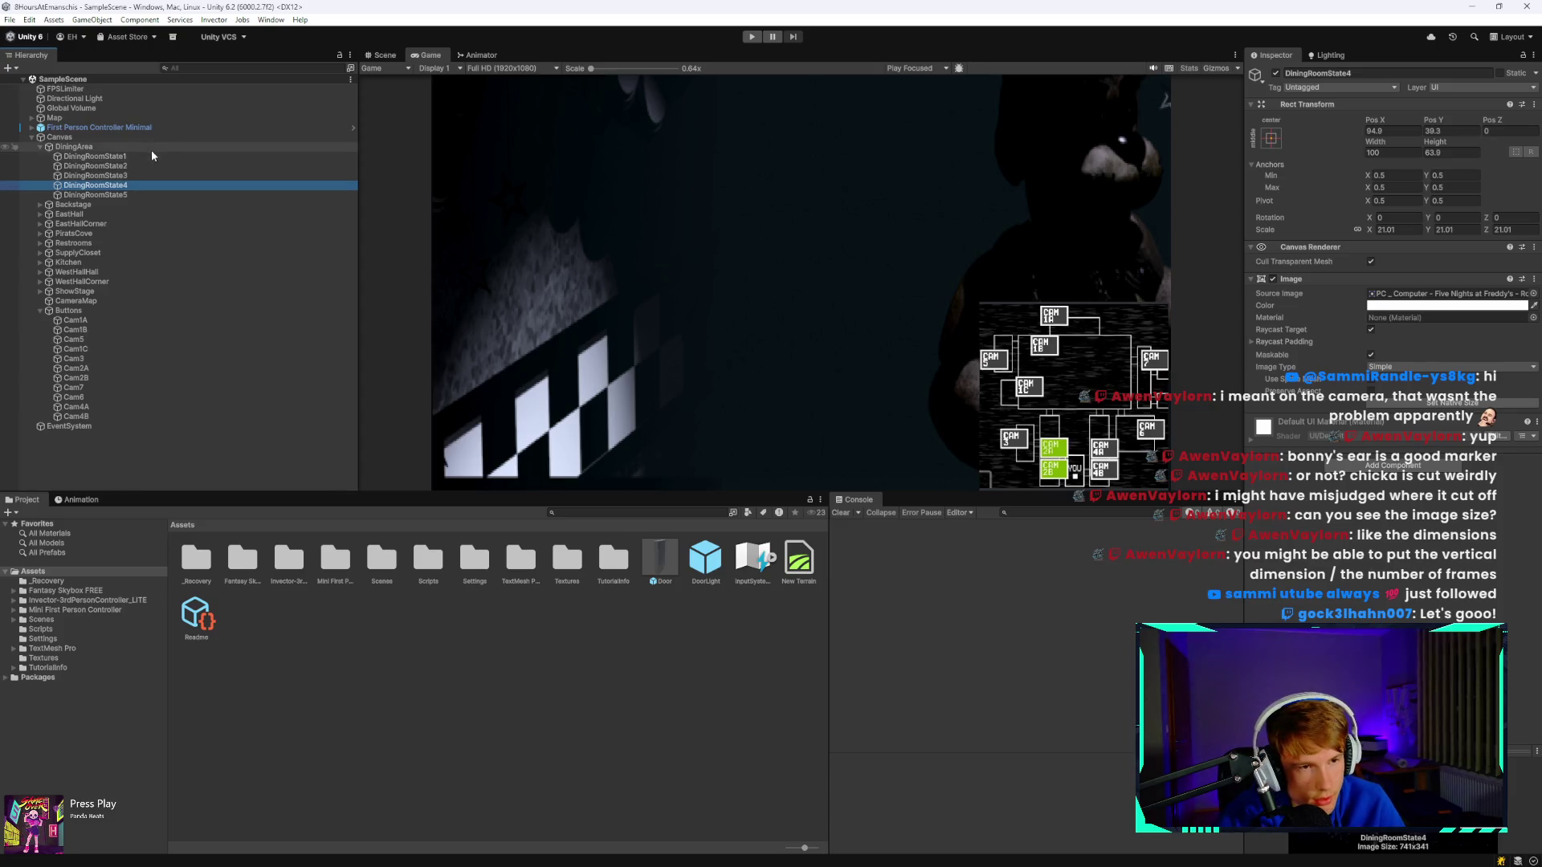
# Bring the Copilot chat window back in front of Unity
pyautogui.moveTo(343, 862)
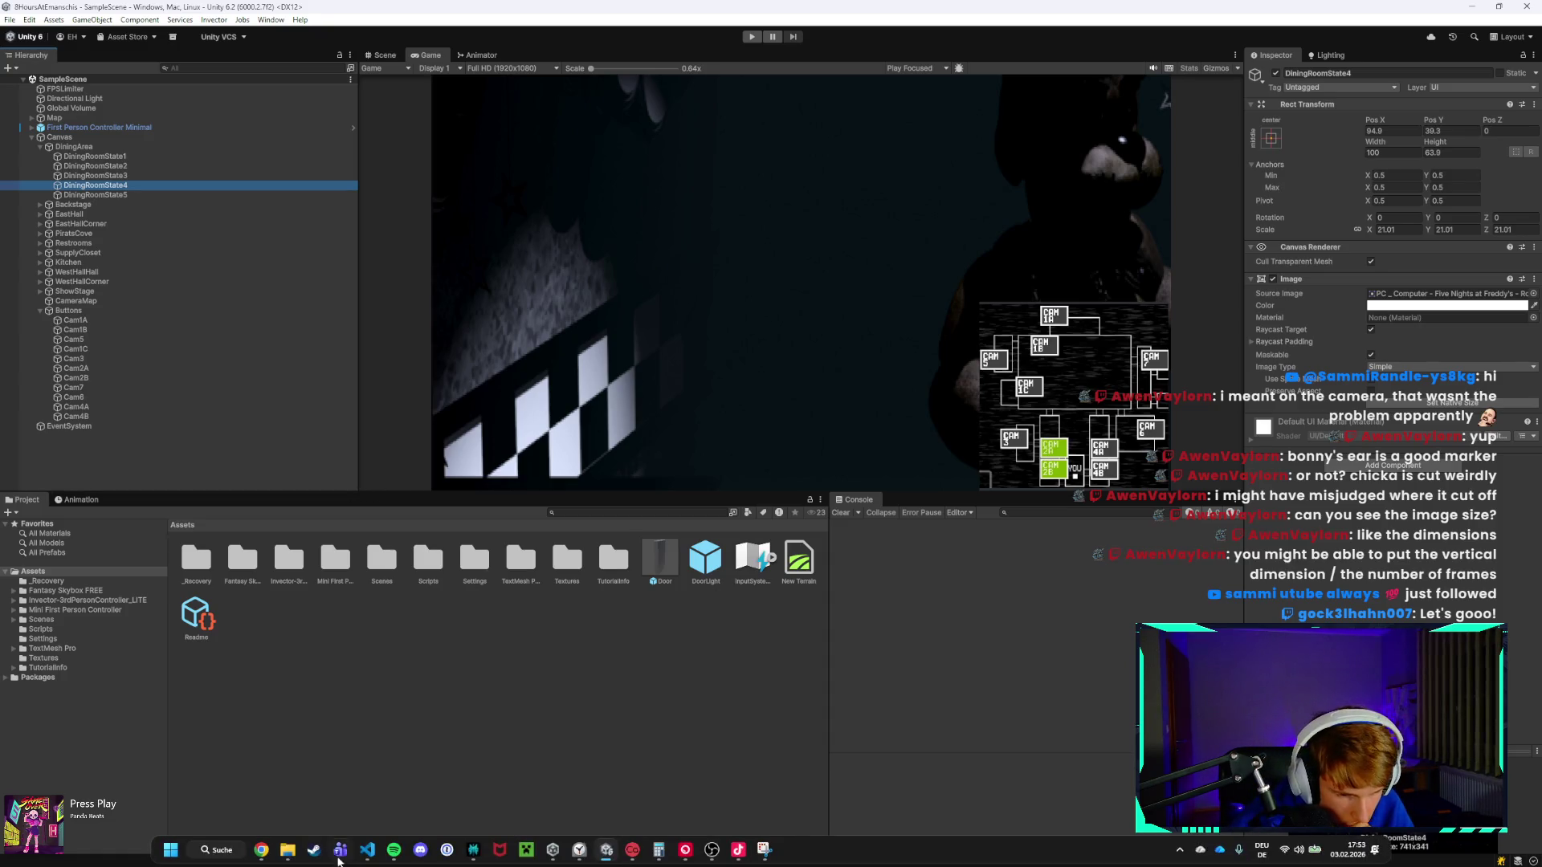
pyautogui.moveTo(261, 849)
pyautogui.click(324, 811)
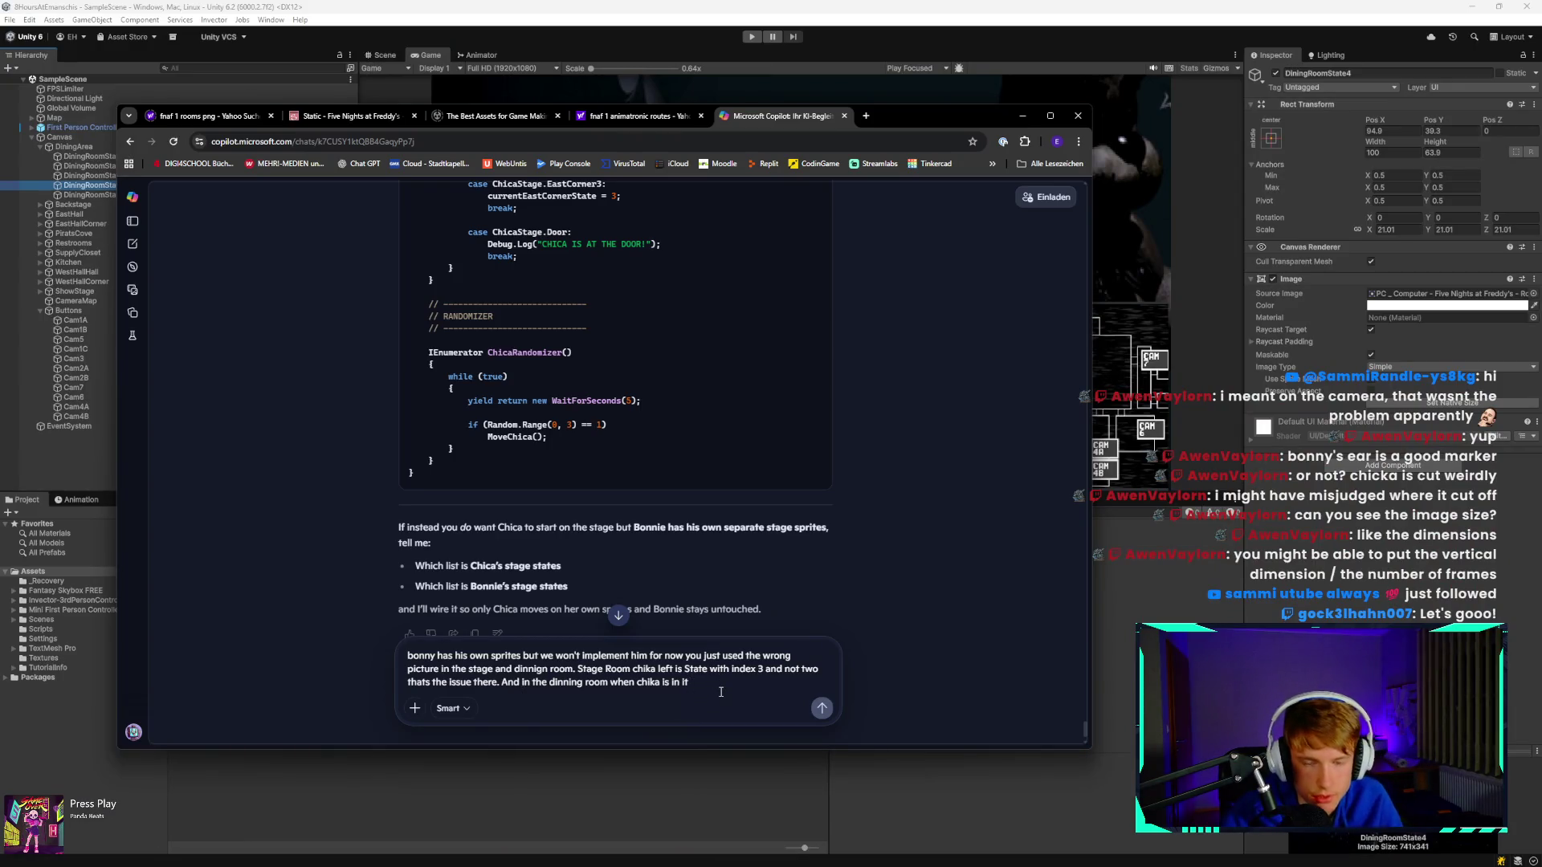
# Add 'at the back its index' and 'and when shes' to the draft, then reselect Unity's player controller
pyautogui.write('at t')
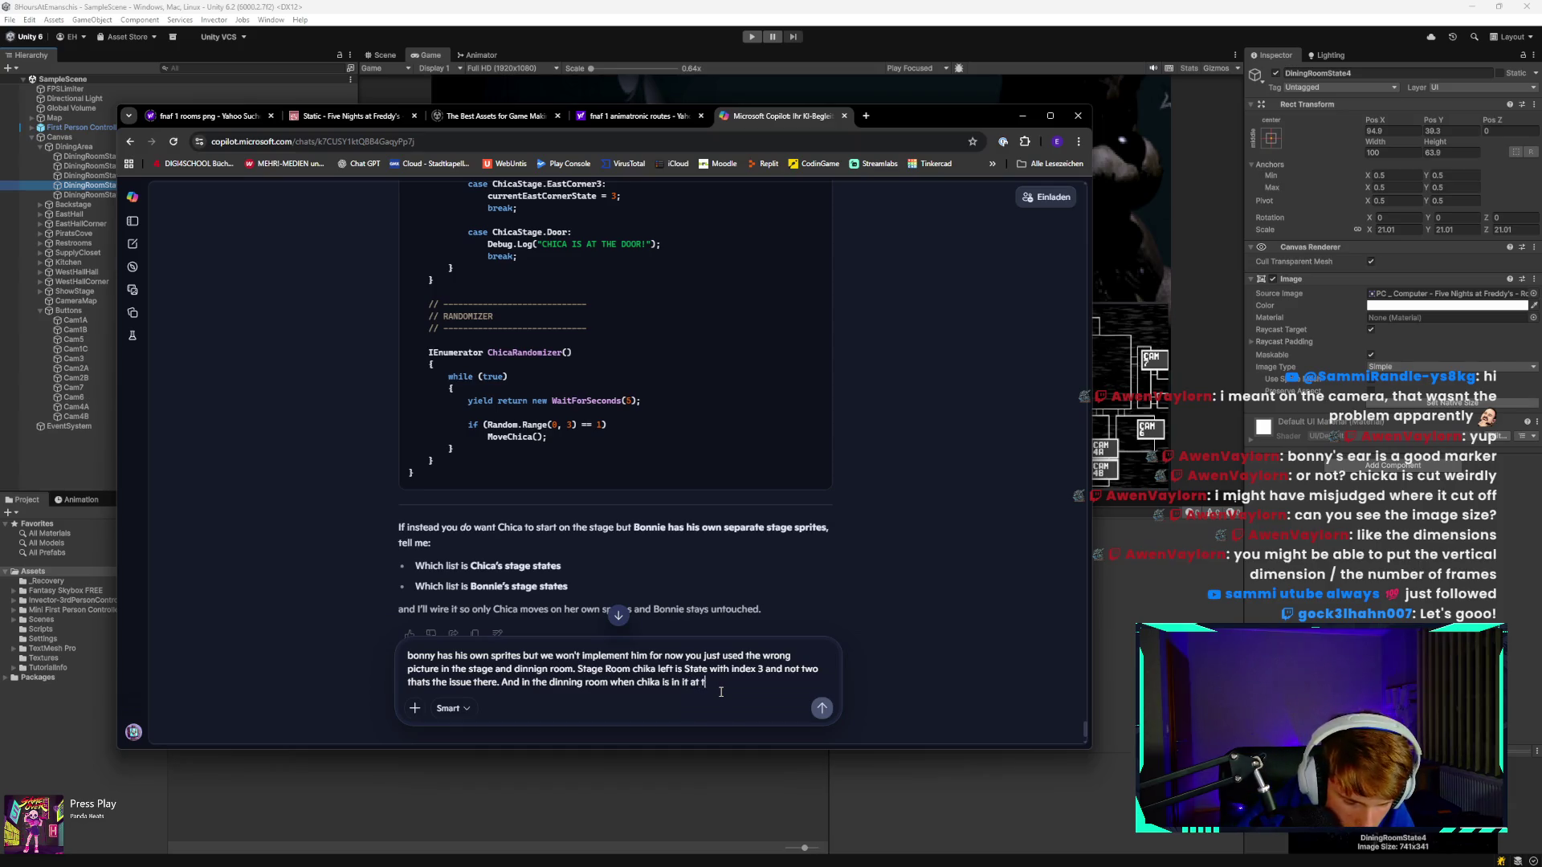
pyautogui.write('he back it')
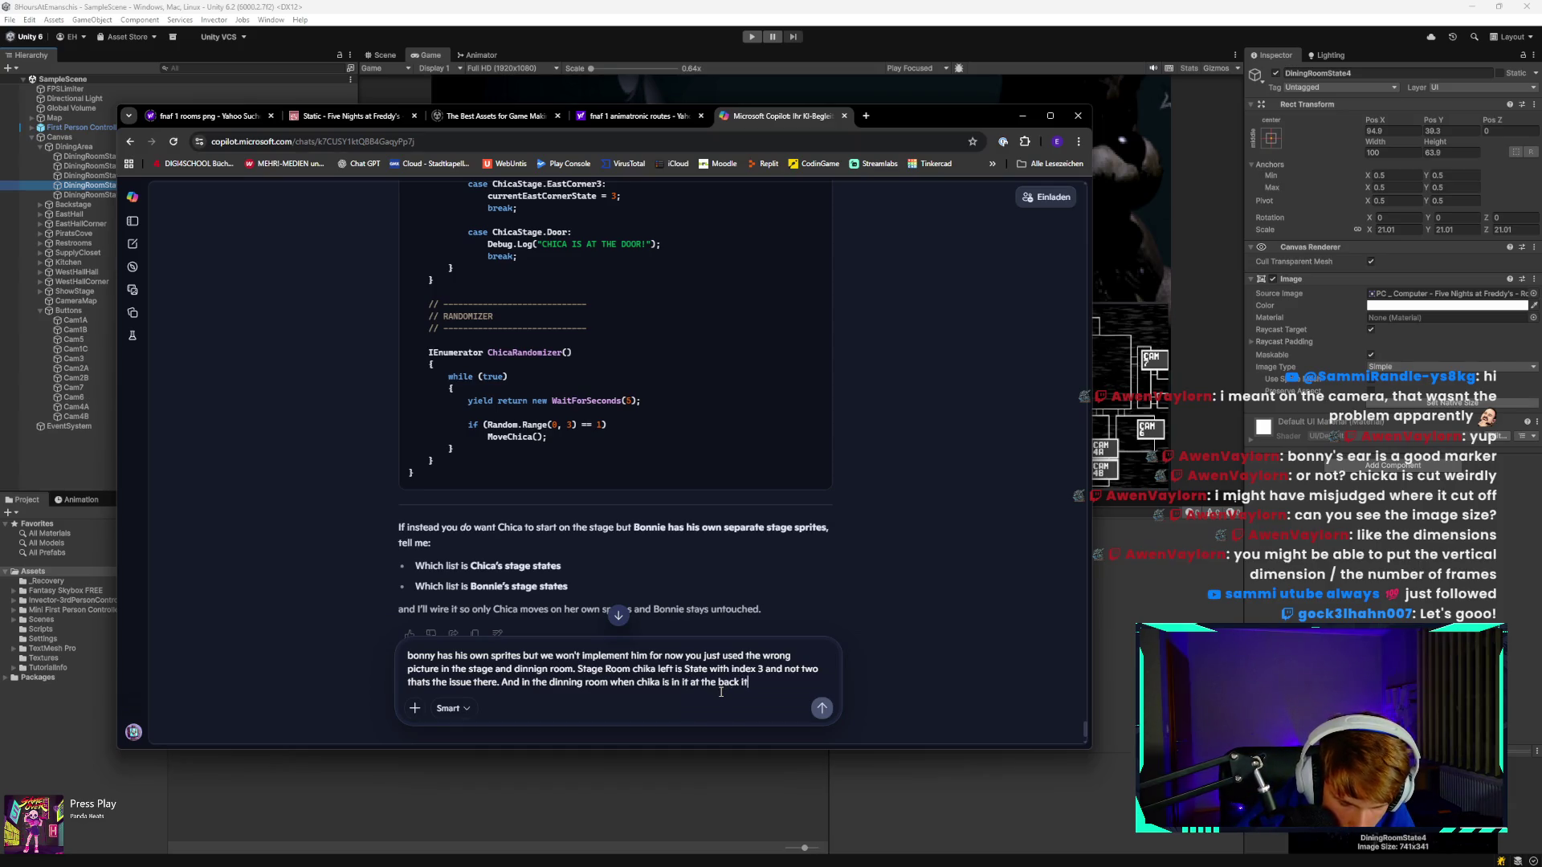
pyautogui.write('s index')
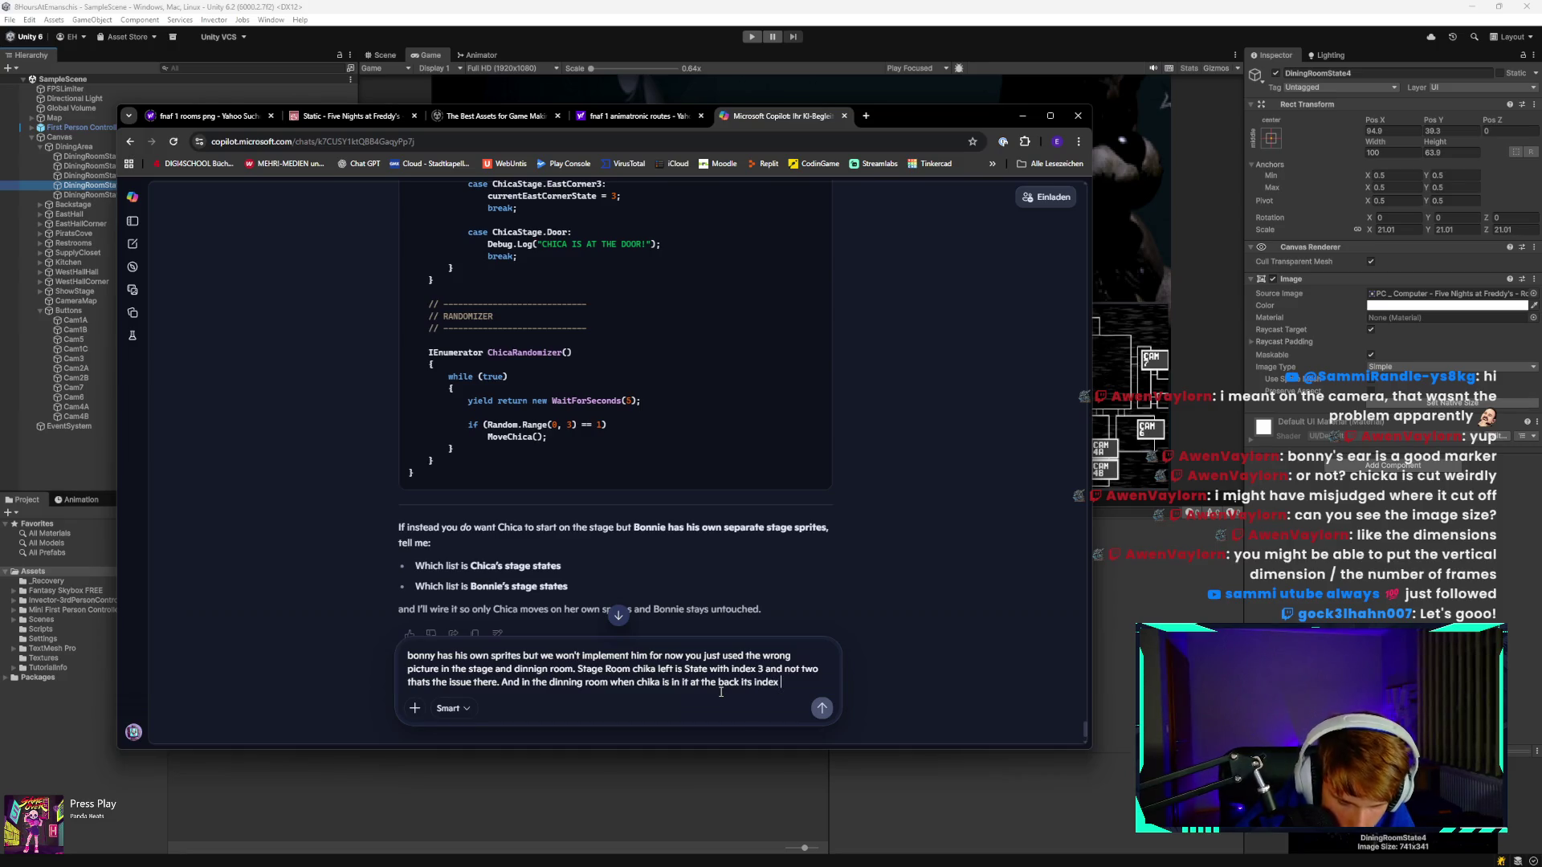
pyautogui.moveTo(864, 127)
pyautogui.mouseDown()
pyautogui.moveTo(957, 158)
pyautogui.moveTo(990, 215)
pyautogui.moveTo(917, 125)
pyautogui.mouseUp()
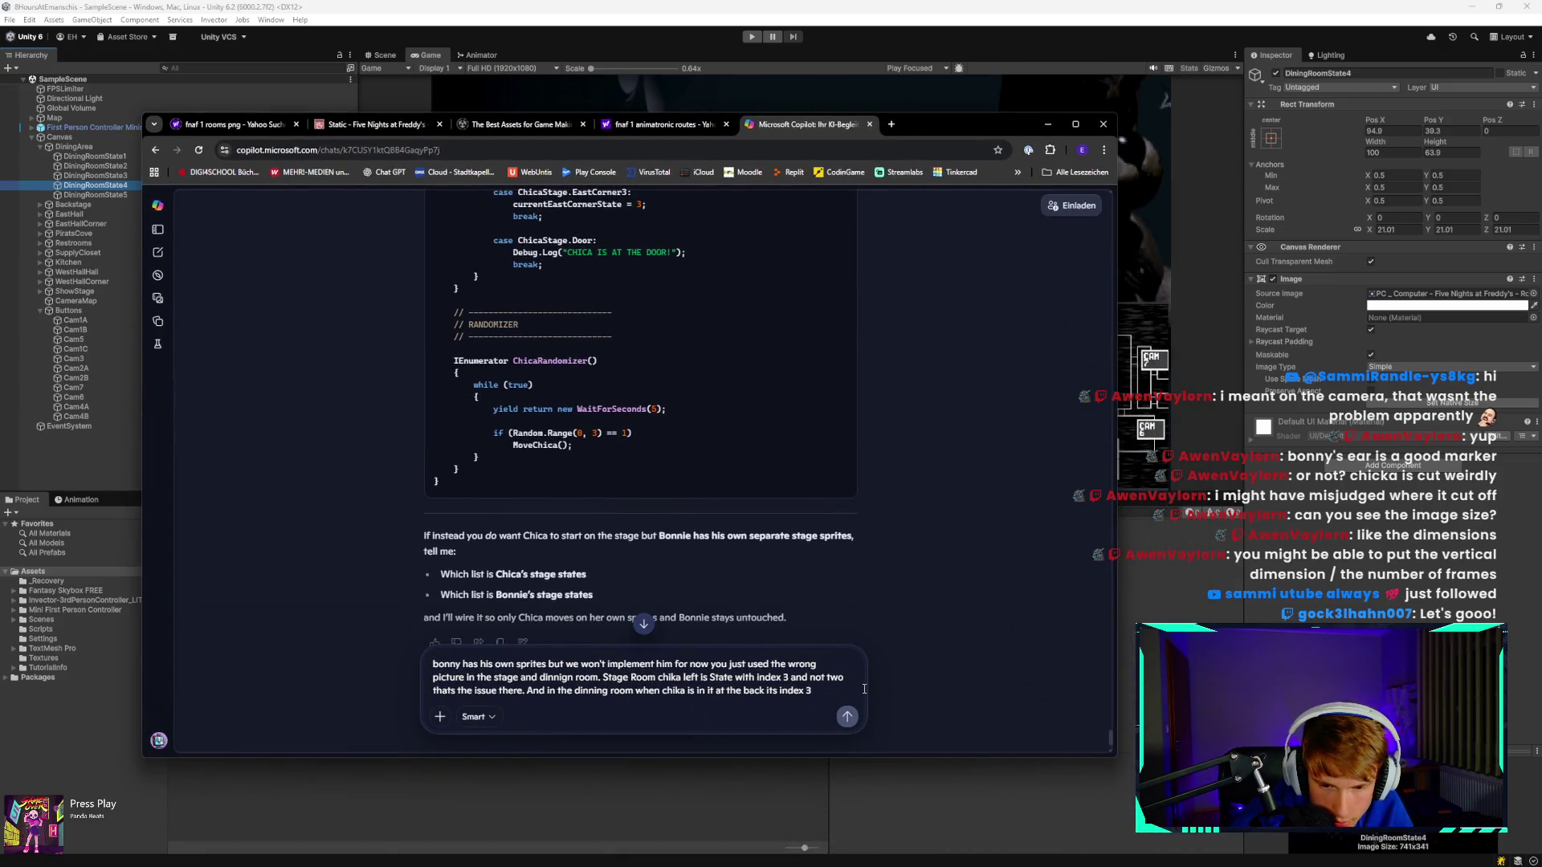
pyautogui.write('and ')
pyautogui.write('when ')
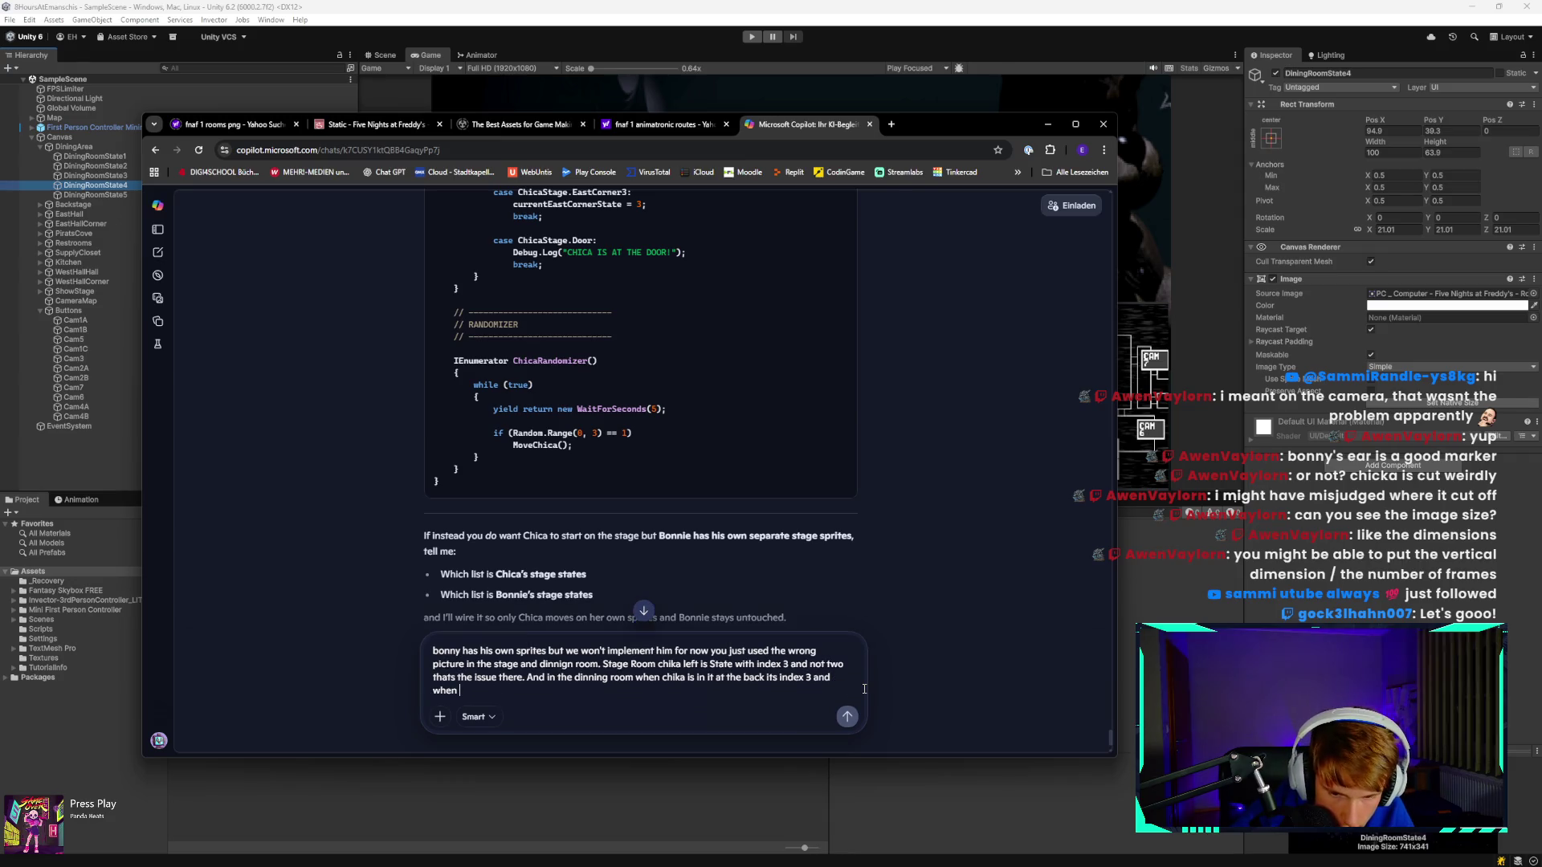
pyautogui.write('shes')
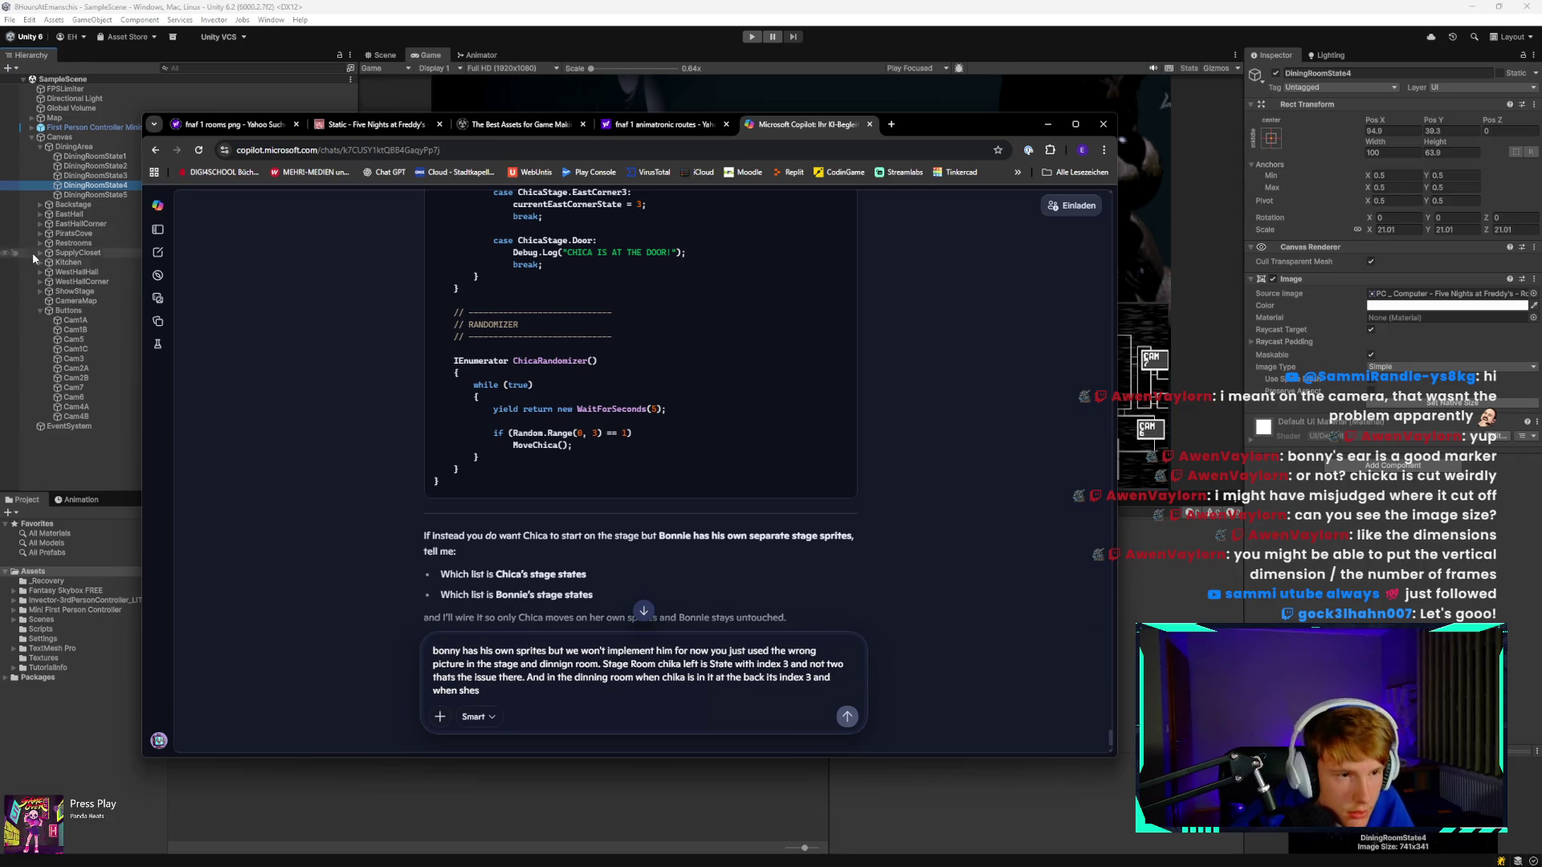
pyautogui.click(94, 126)
pyautogui.scroll(-10, 1284, 538)
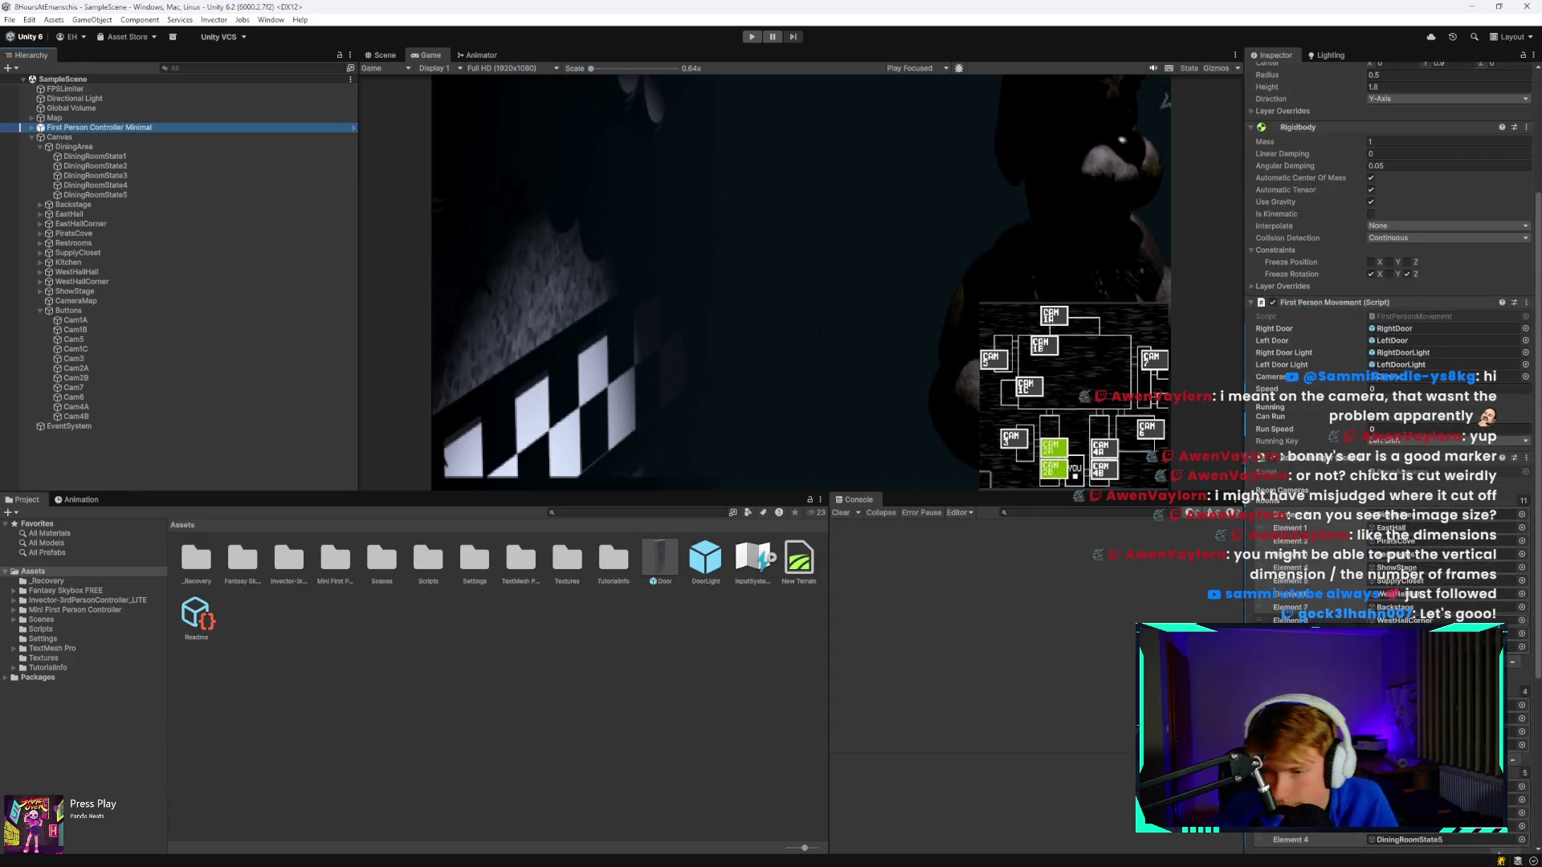
# Scroll to the Room Manager's Rooms and Room States lists, then switch to the Copilot chat window
pyautogui.scroll(-3, 1346, 538)
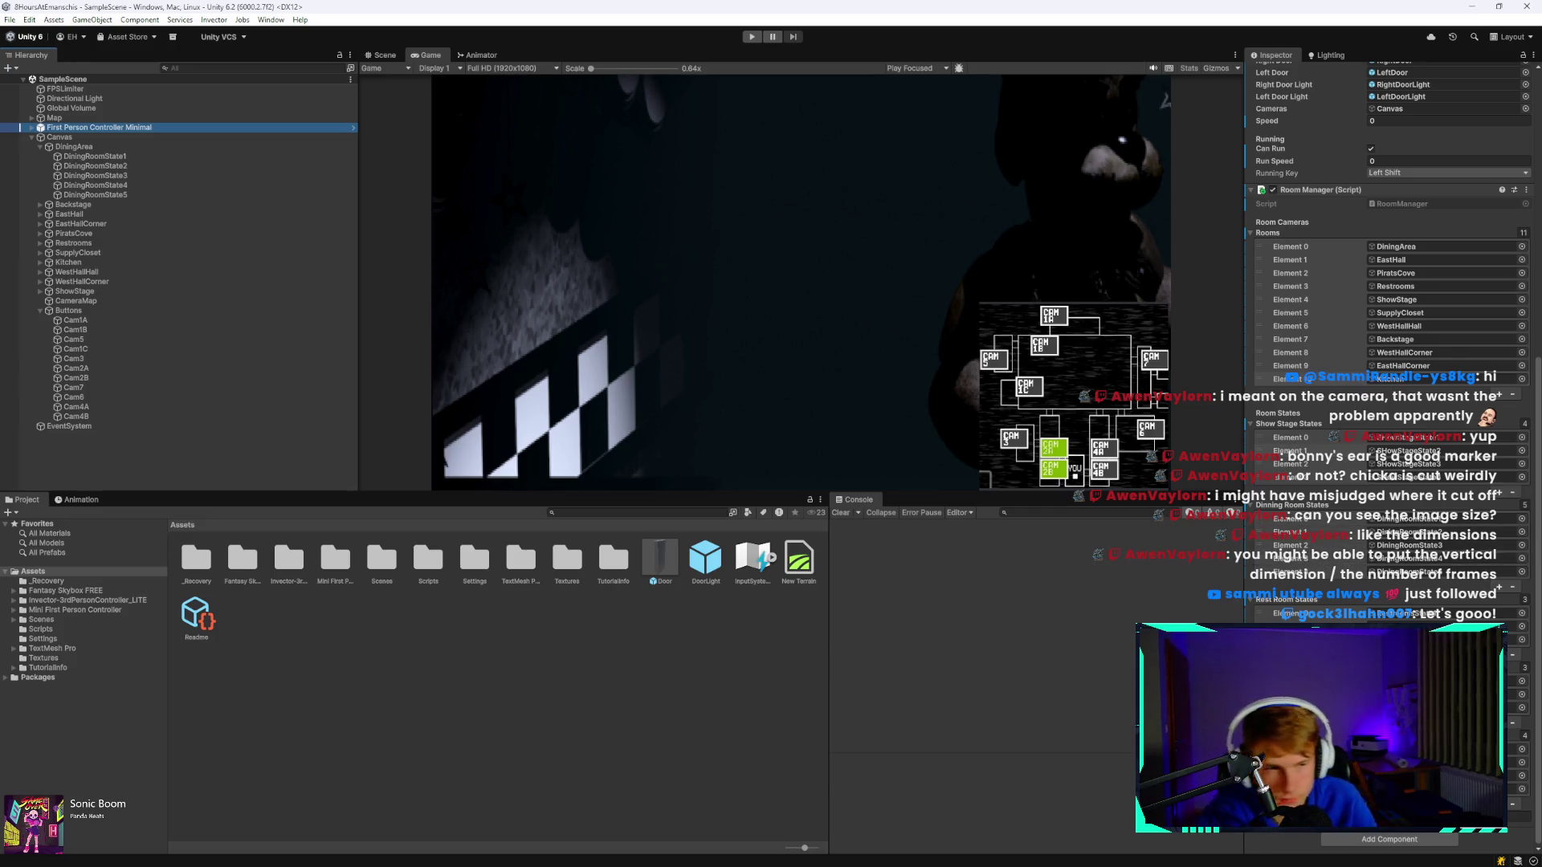
pyautogui.moveTo(1359, 866)
pyautogui.moveTo(261, 849)
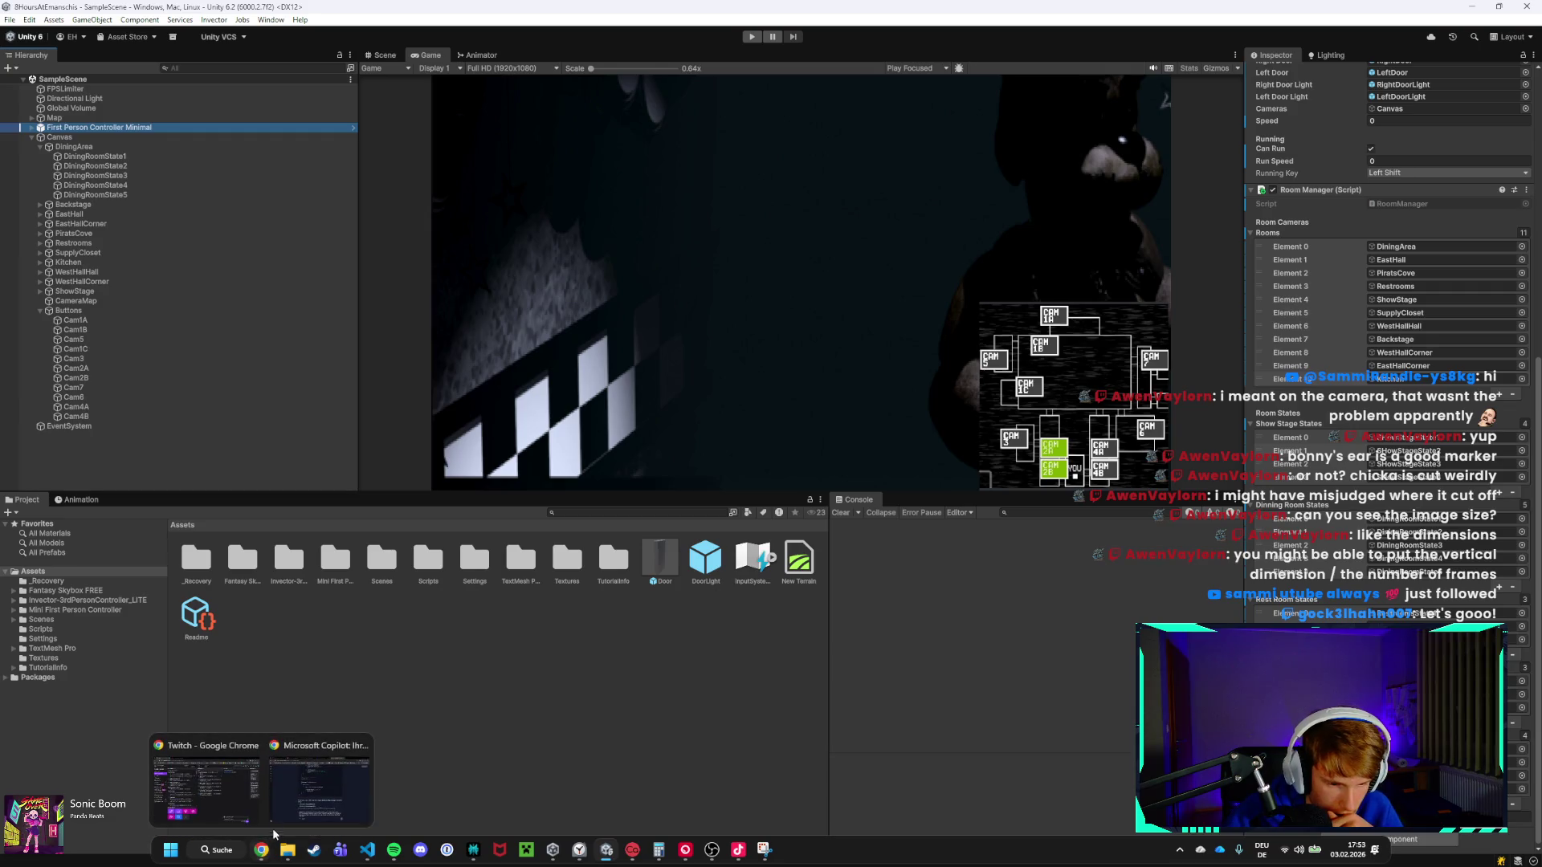
pyautogui.click(313, 791)
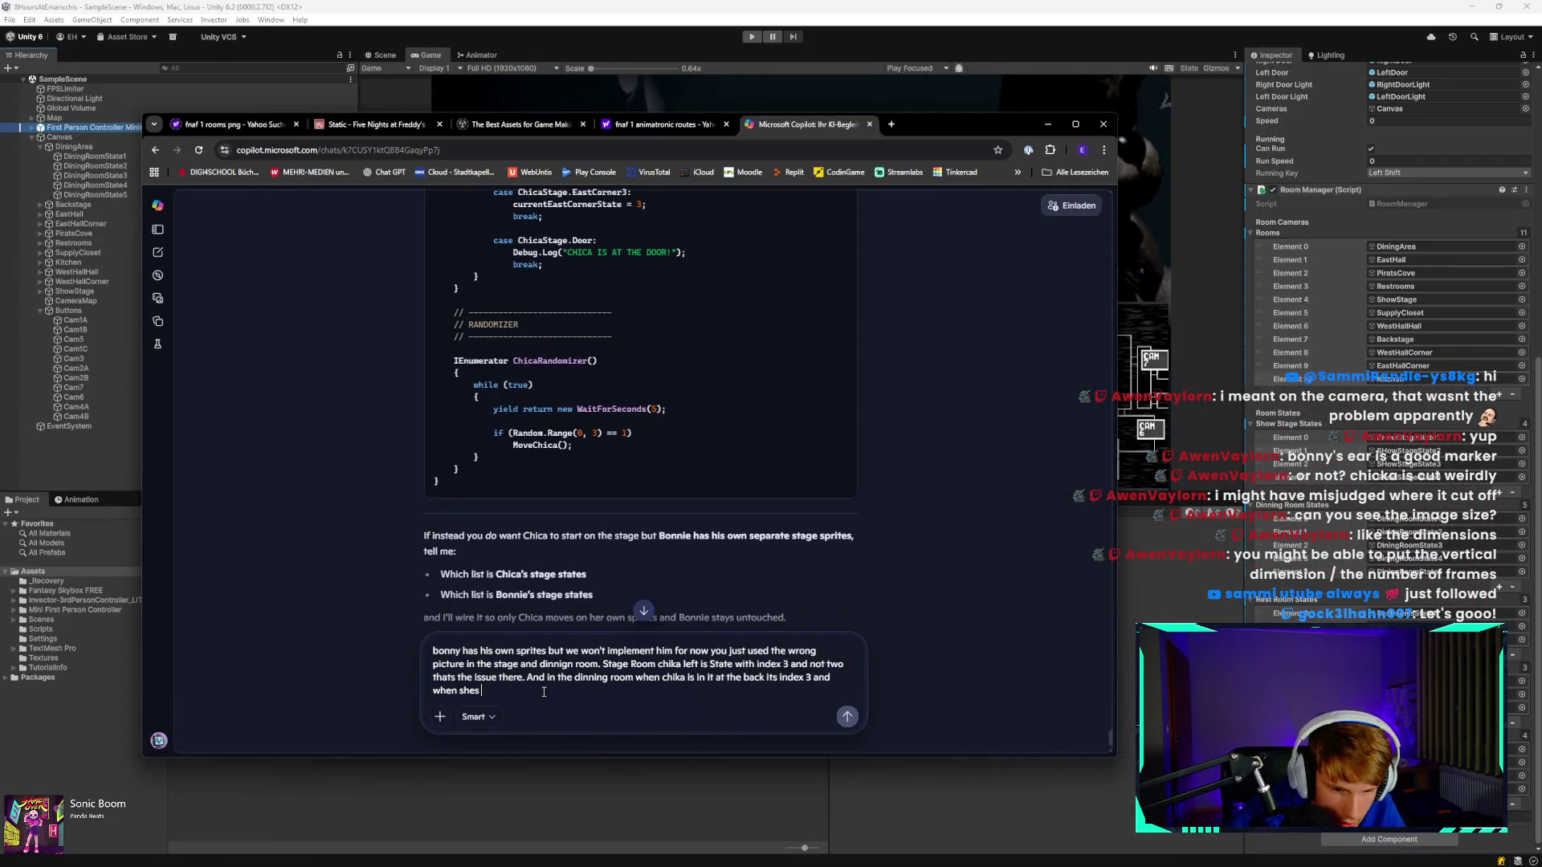
# Finish the message saying the front is index 4 and asking that Chica can move backward, and send it
pyautogui.write('at the ')
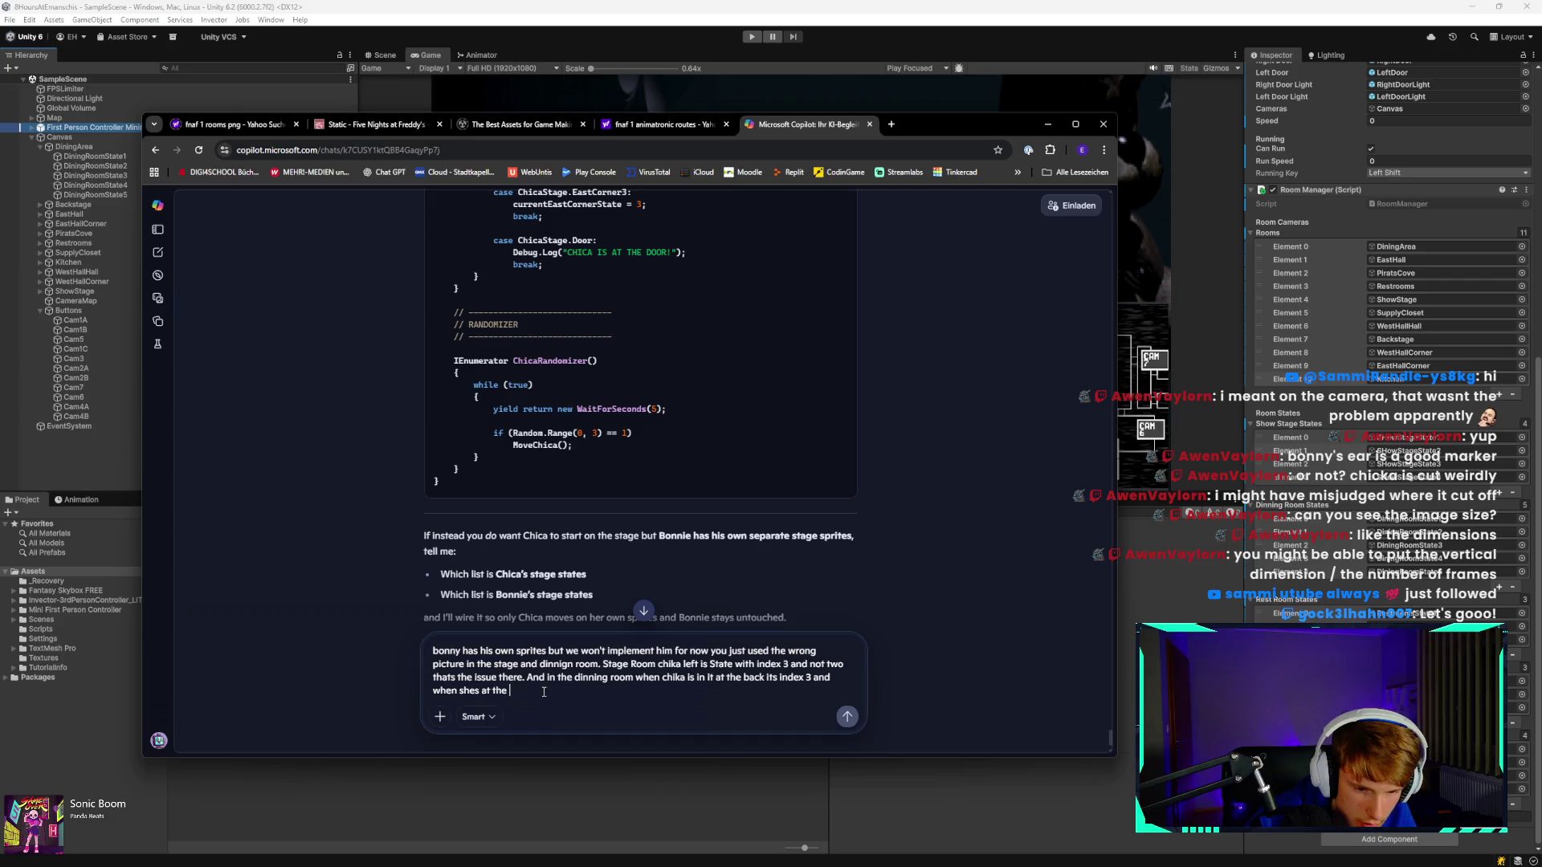
pyautogui.write('o')
pyautogui.write('ont')
pyautogui.write(' 4')
pyautogui.write(' can')
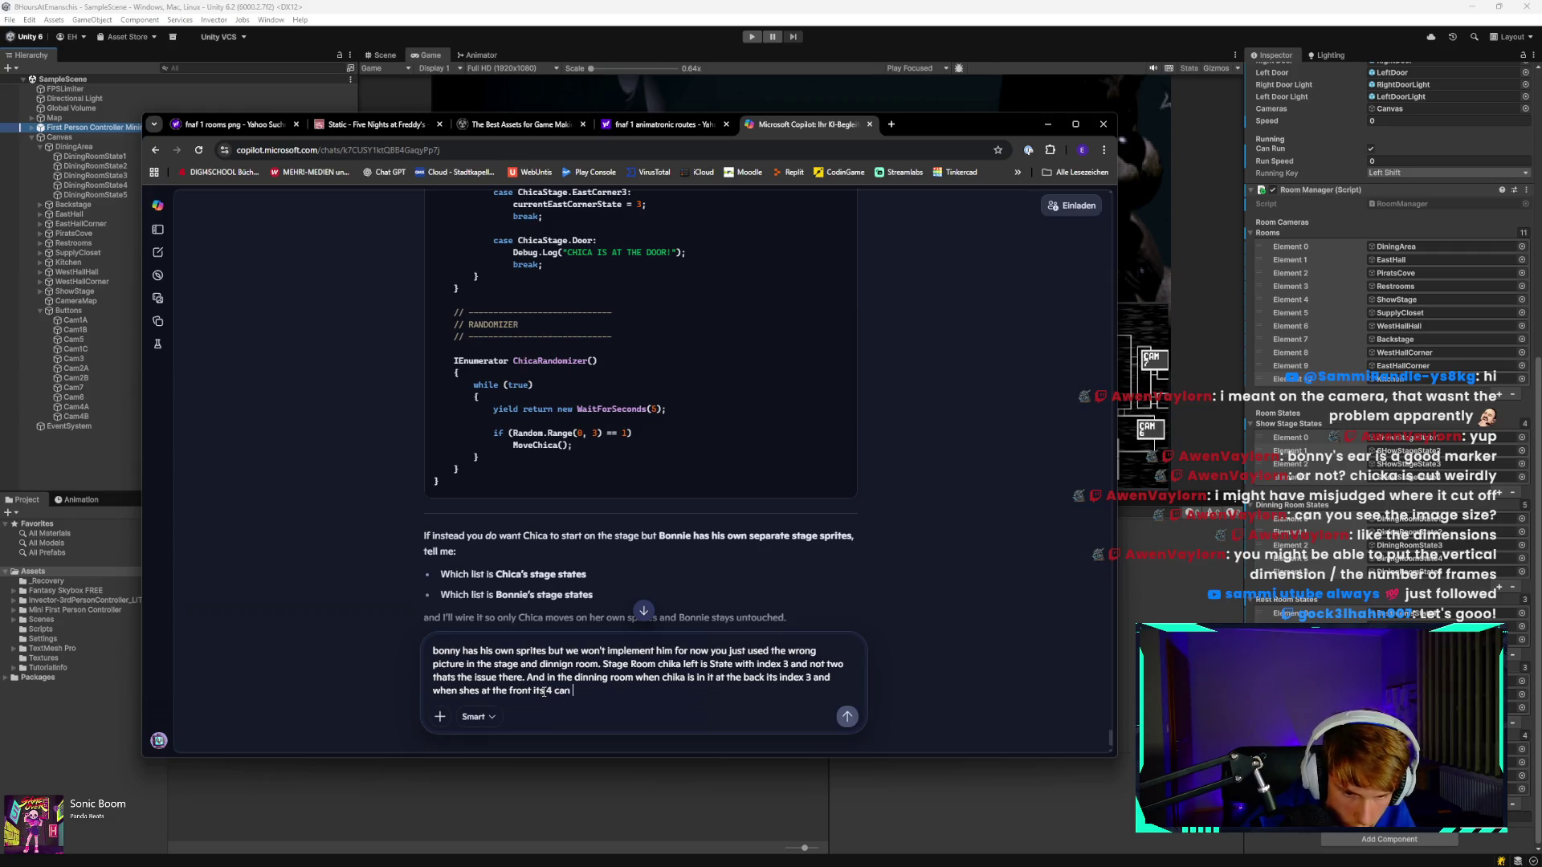
pyautogui.write('ou fixtha')
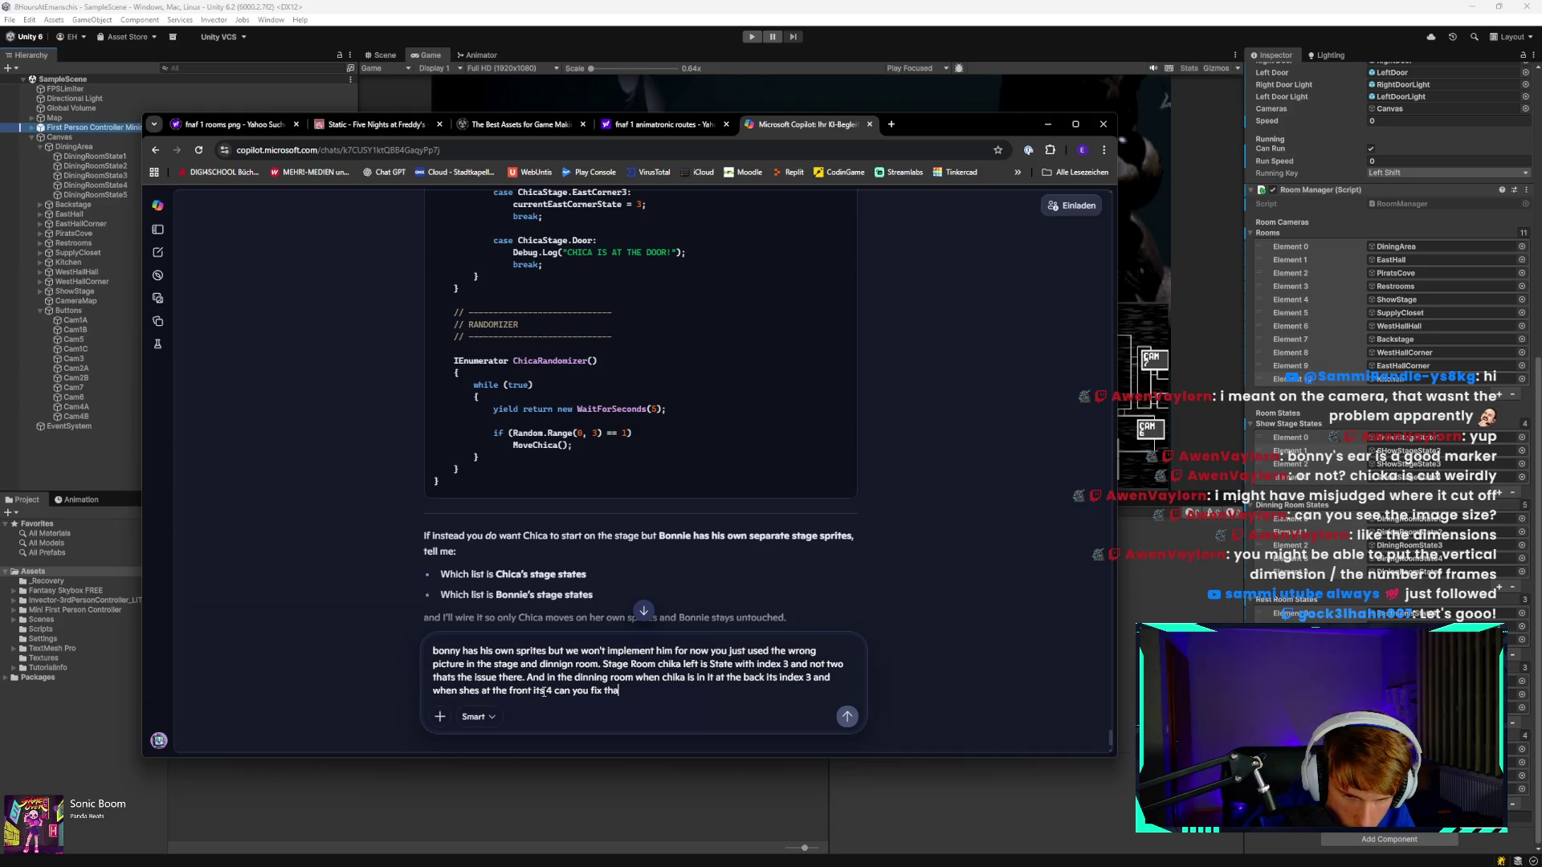
pyautogui.write('othe rr')
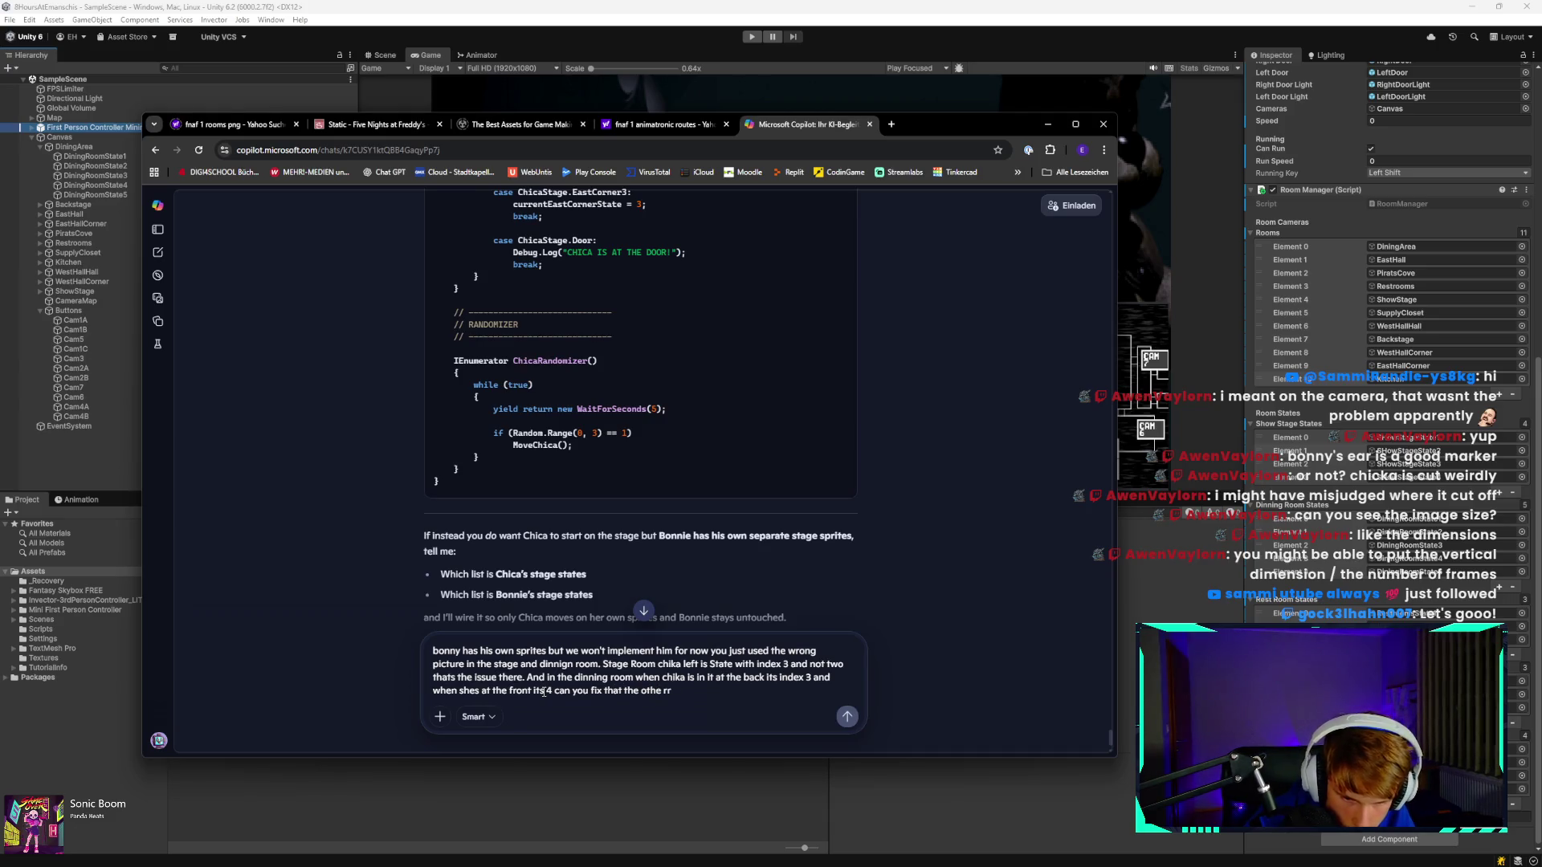
pyautogui.write('oms are co')
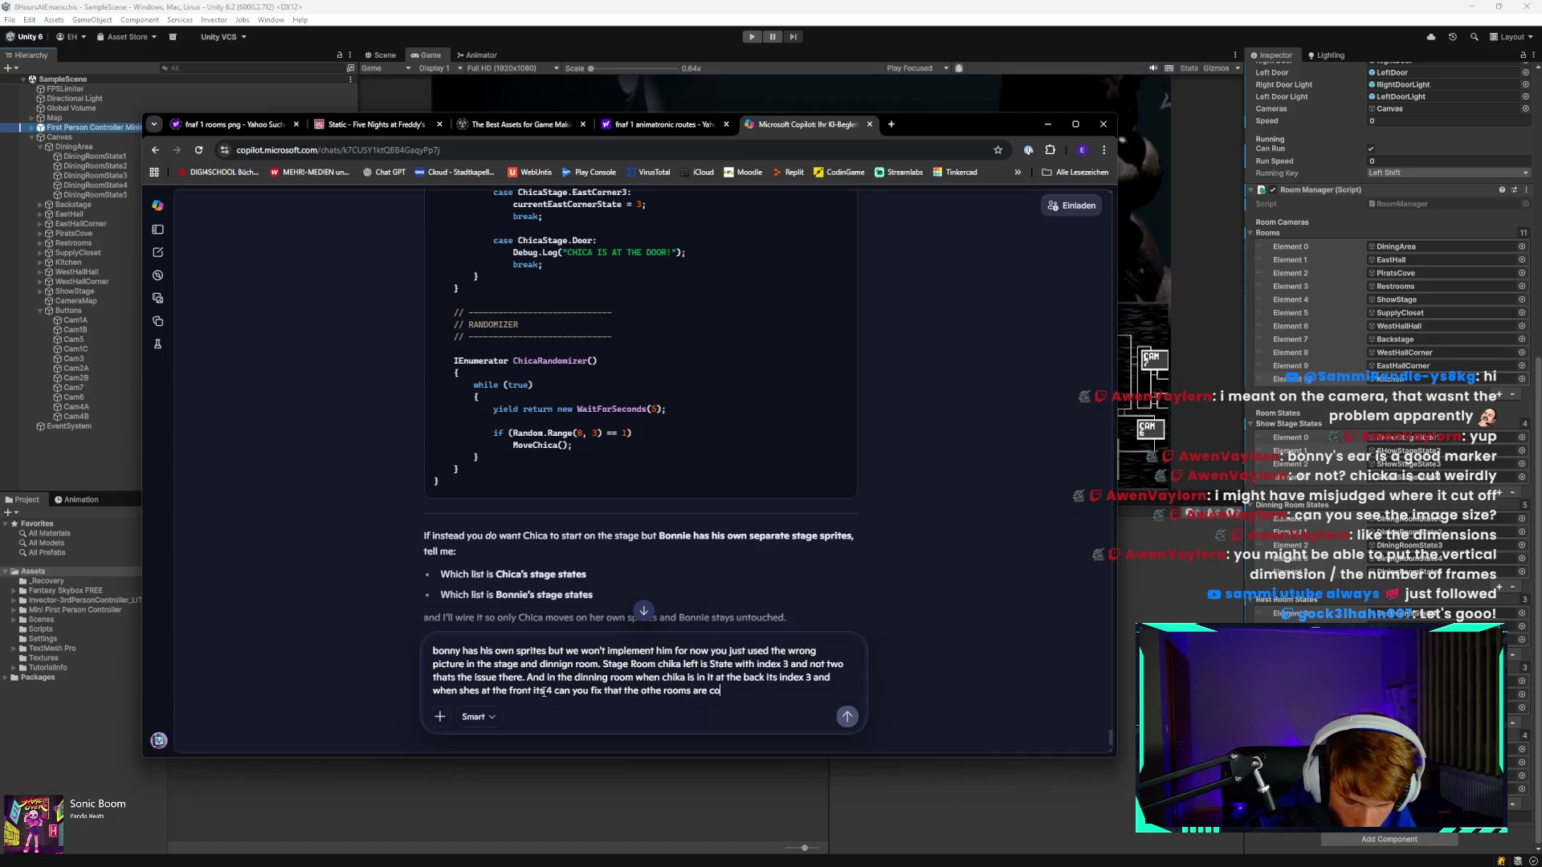
pyautogui.write('rrcet and can she als')
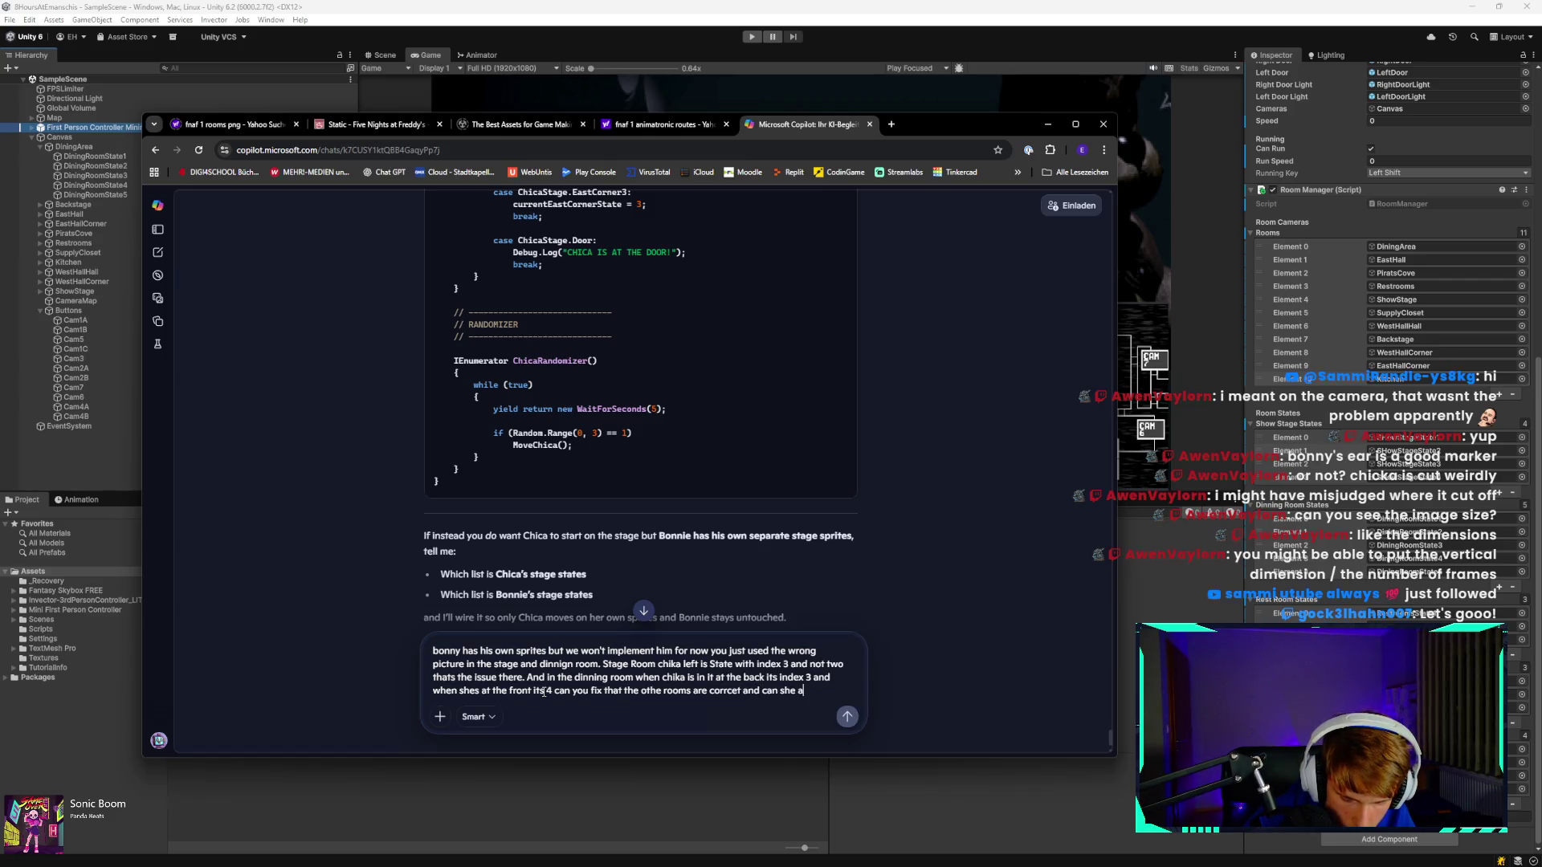
pyautogui.write('move ')
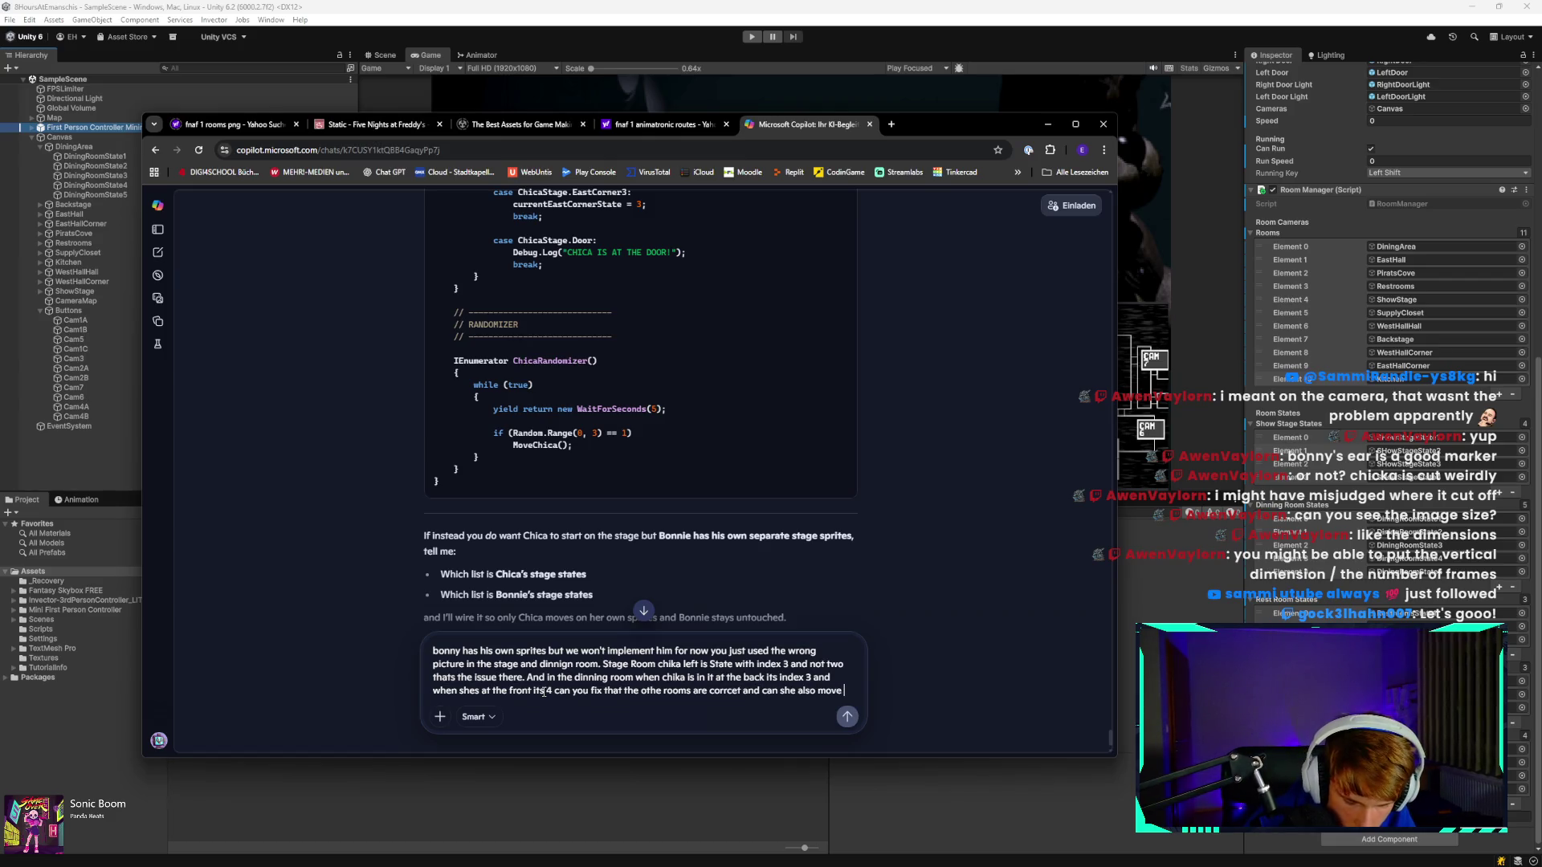
pyautogui.write('backard')
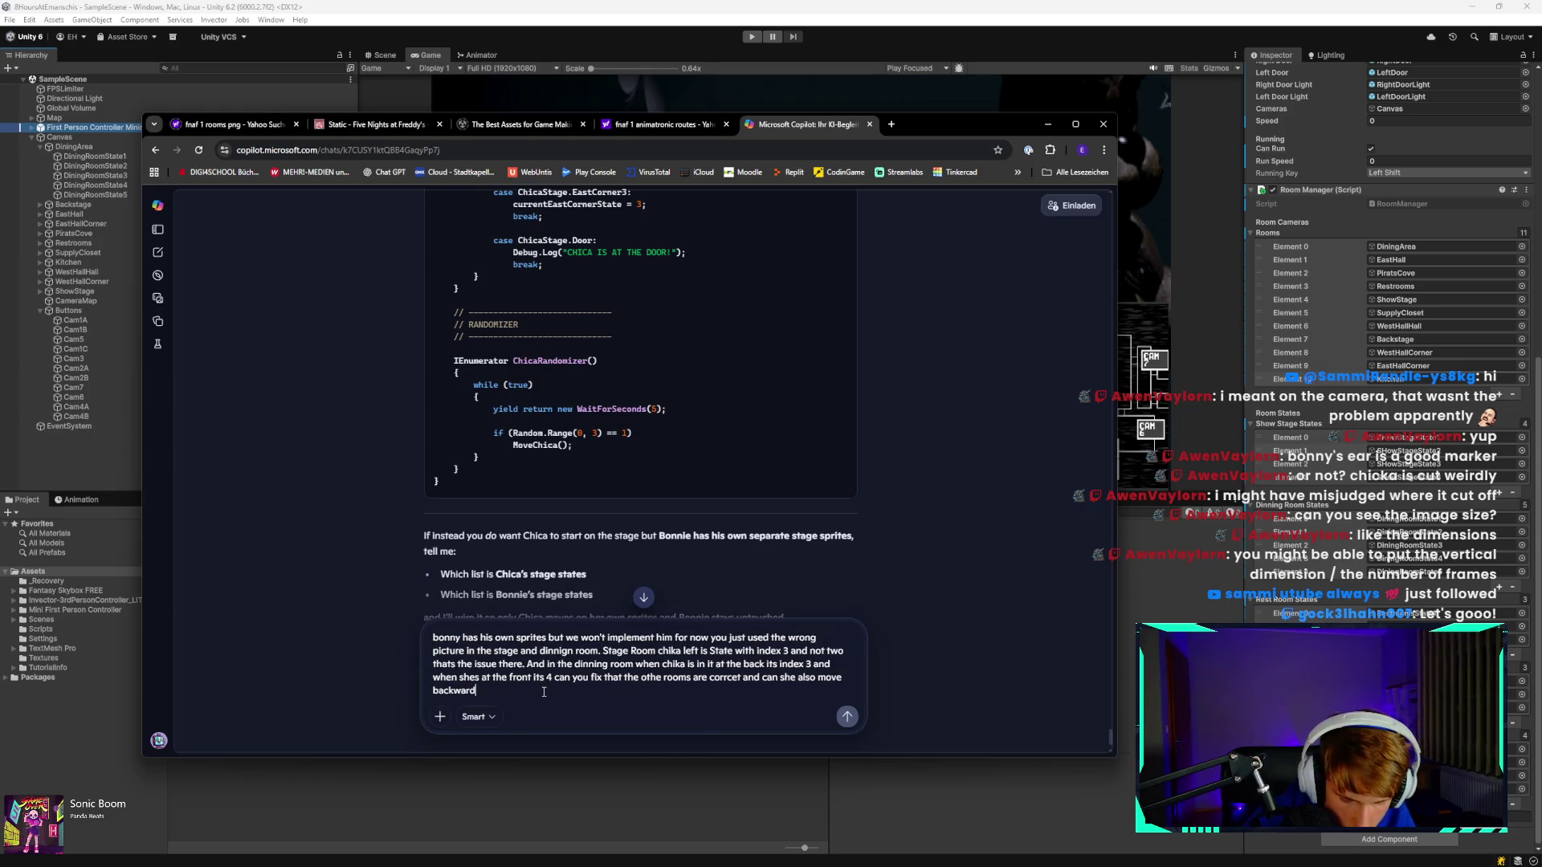
pyautogui.write('?')
pyautogui.press('Return')
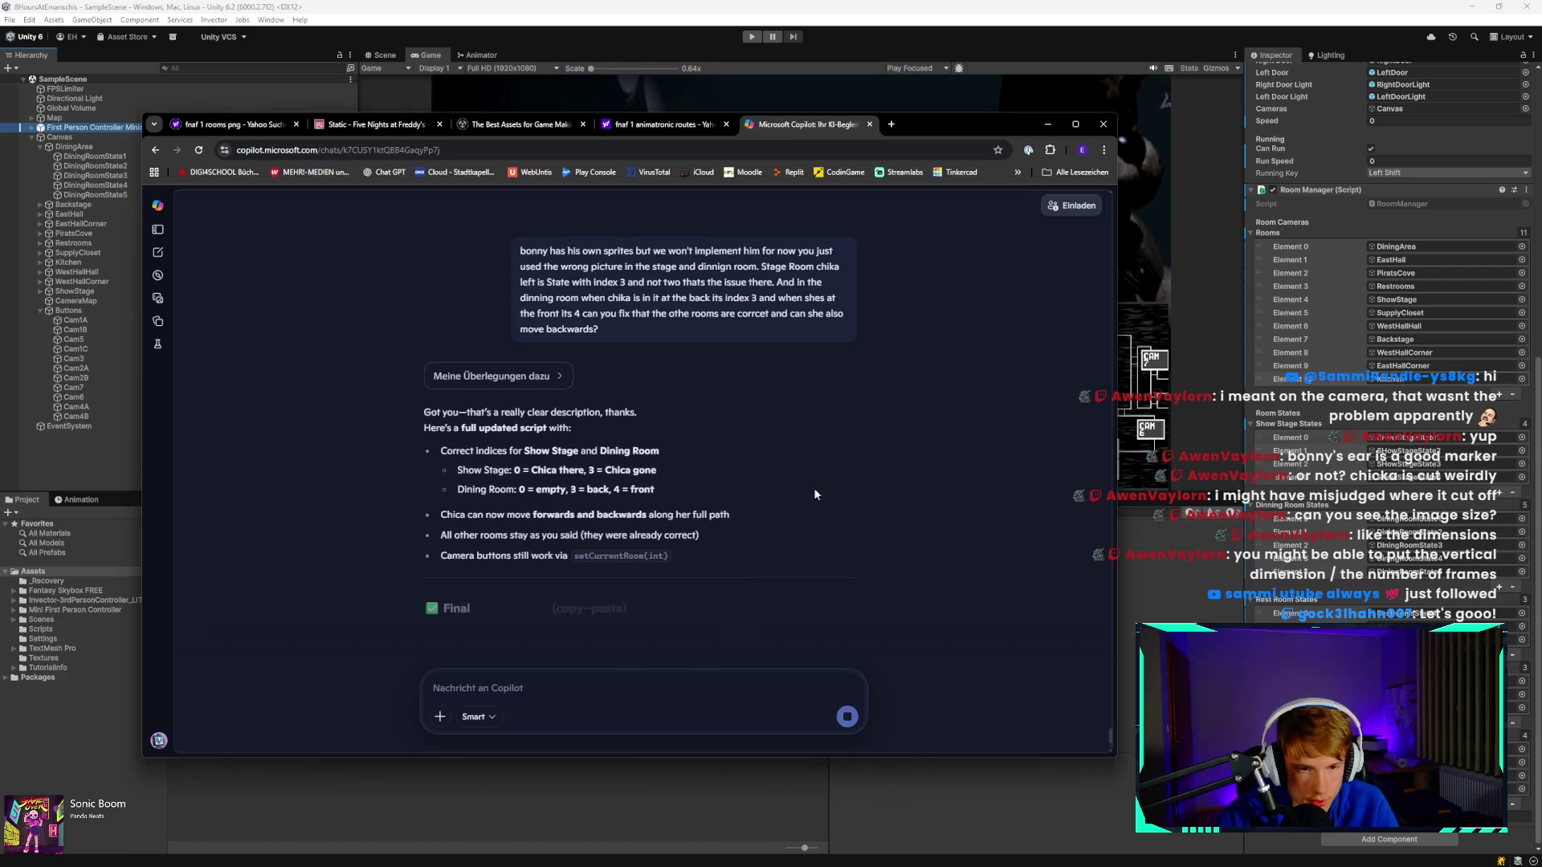
# Read through Copilot's updated RoomManager.cs with backward movement, copy the script, and switch to VS Code
pyautogui.scroll(-1, 798, 493)
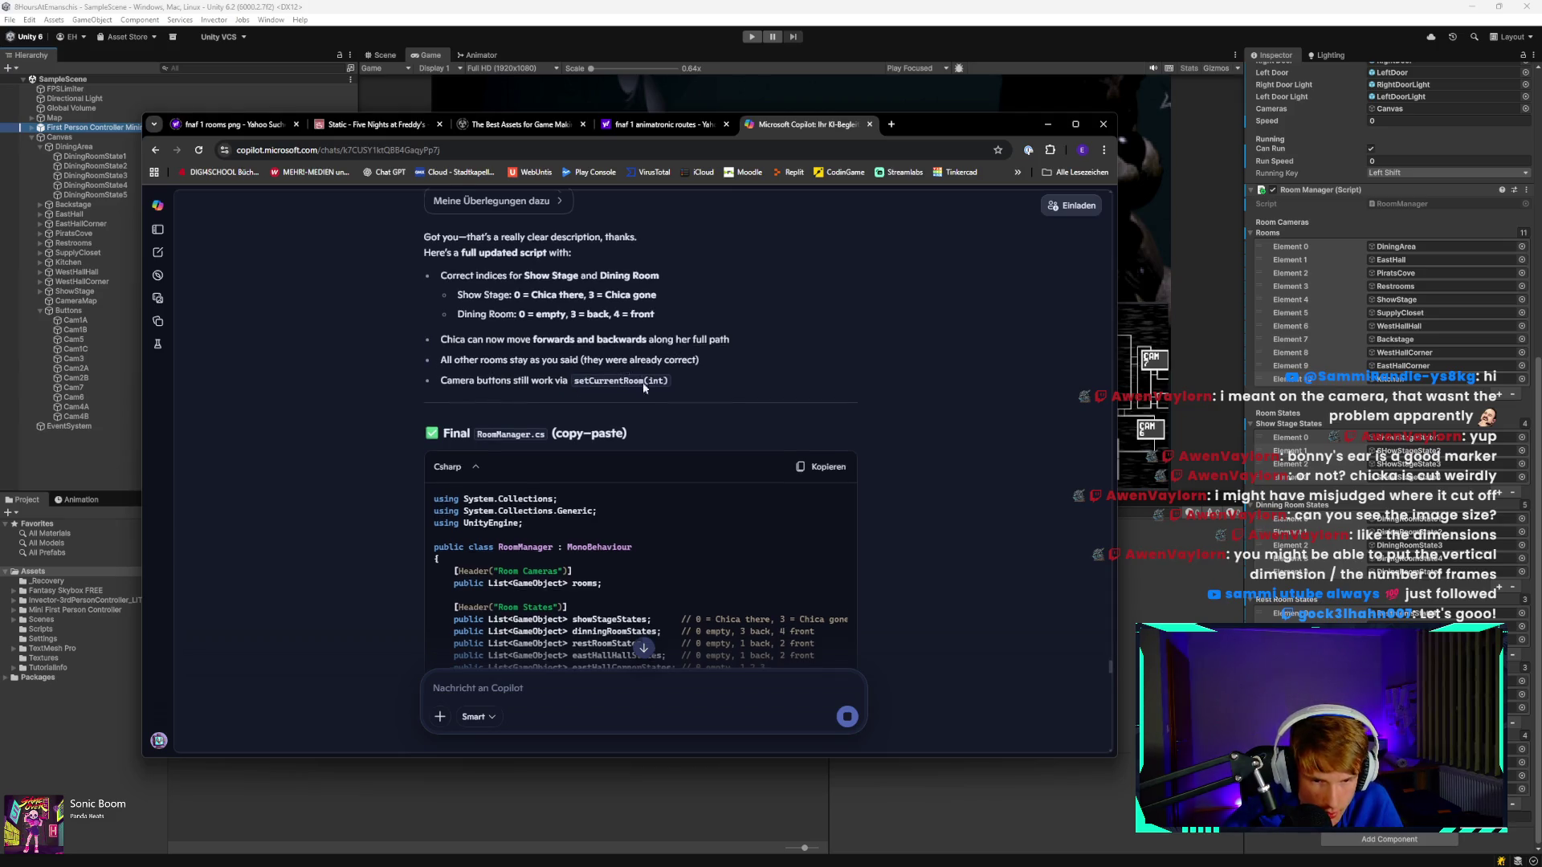
pyautogui.scroll(-5, 654, 391)
pyautogui.scroll(-15, 654, 390)
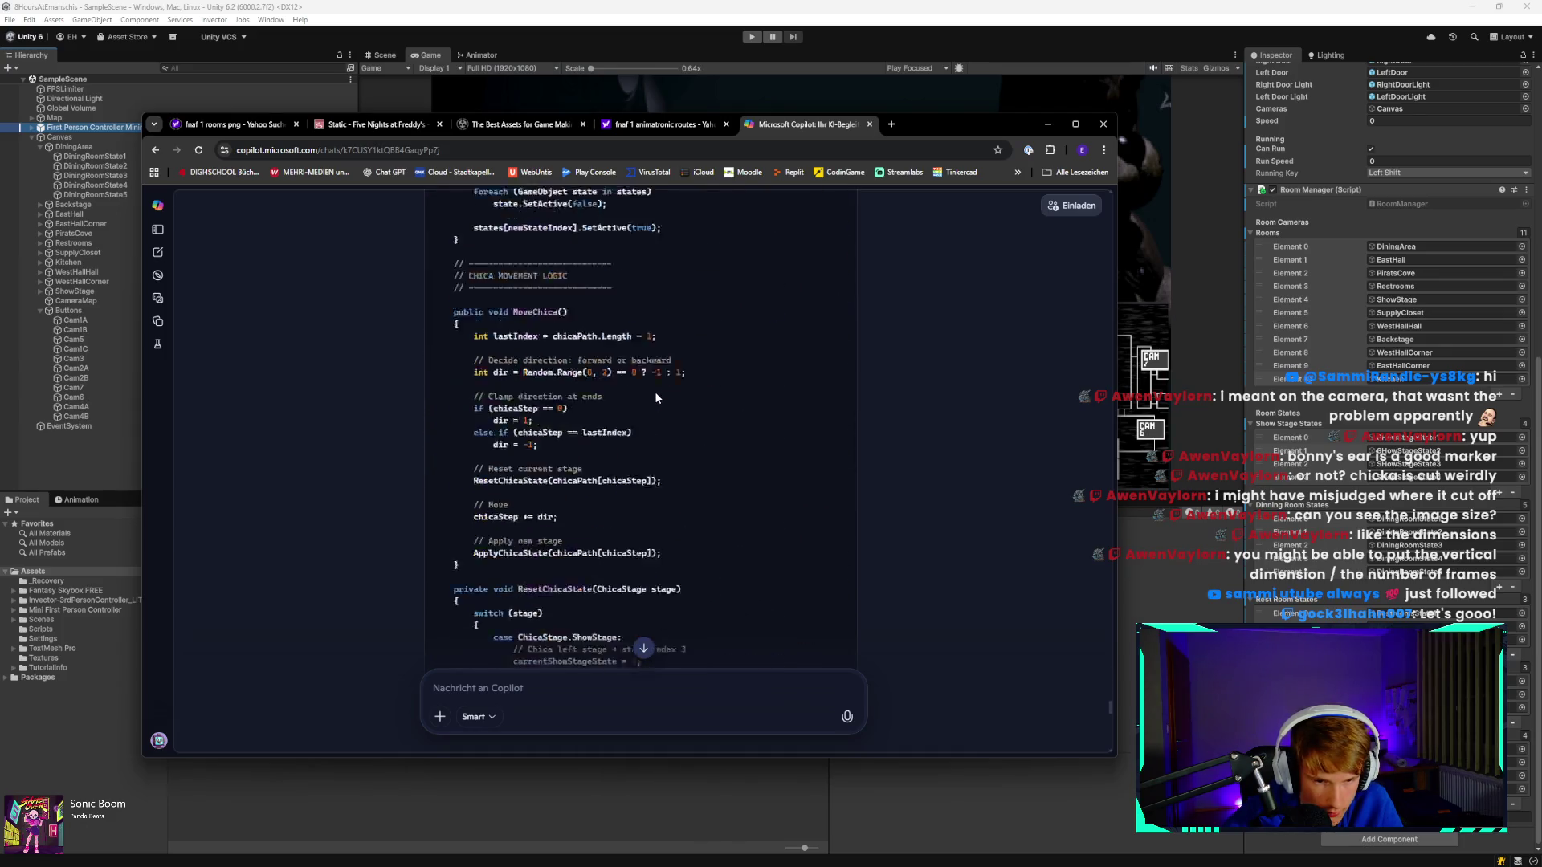
pyautogui.scroll(-15, 655, 394)
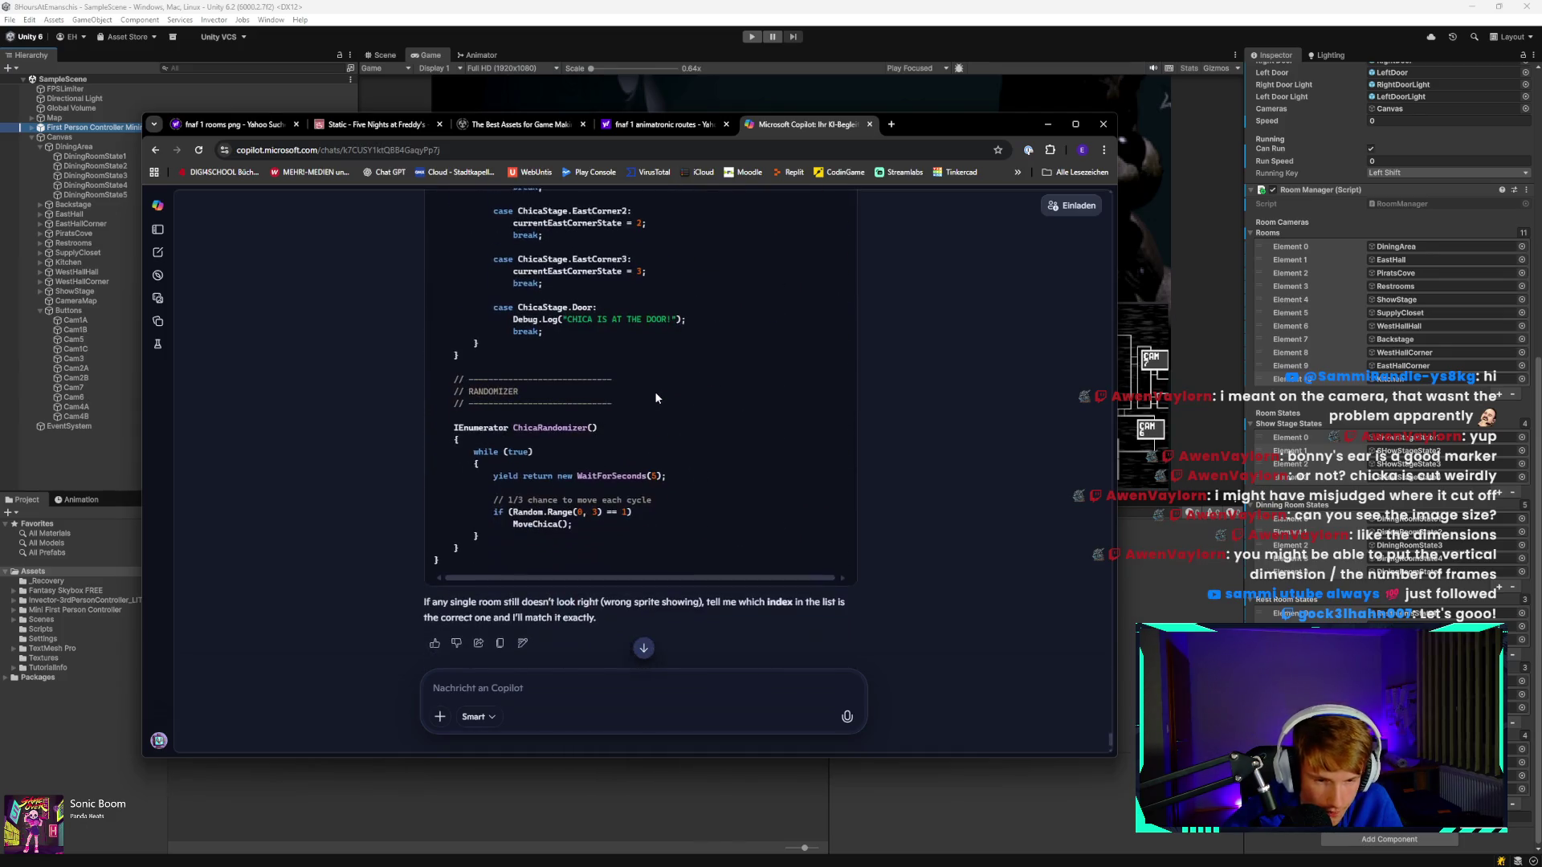
pyautogui.scroll(10, 653, 403)
pyautogui.scroll(15, 831, 417)
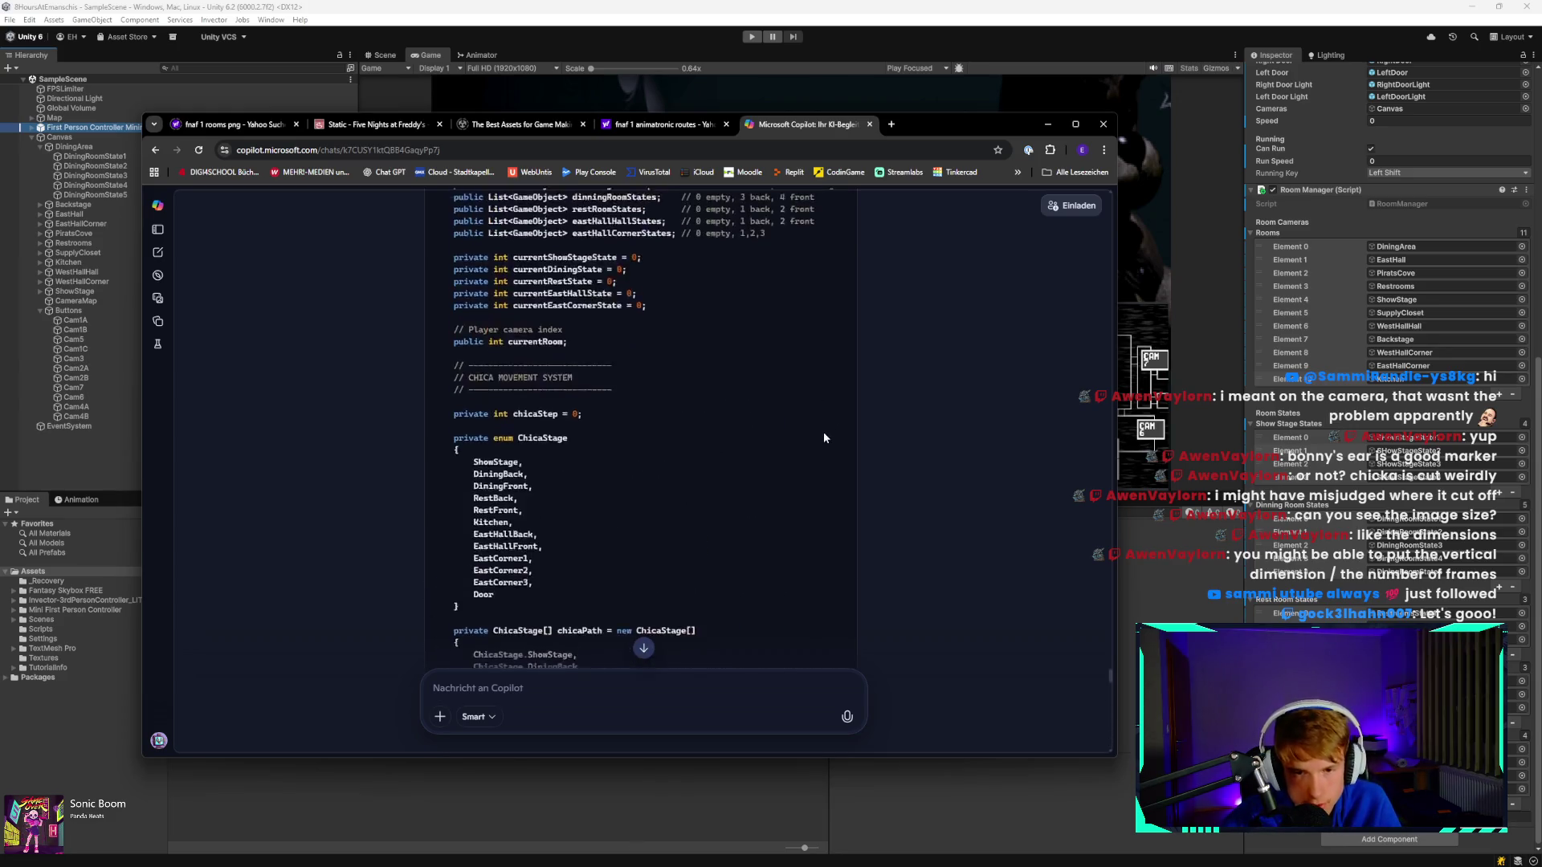
pyautogui.scroll(-3, 819, 443)
pyautogui.click(827, 384)
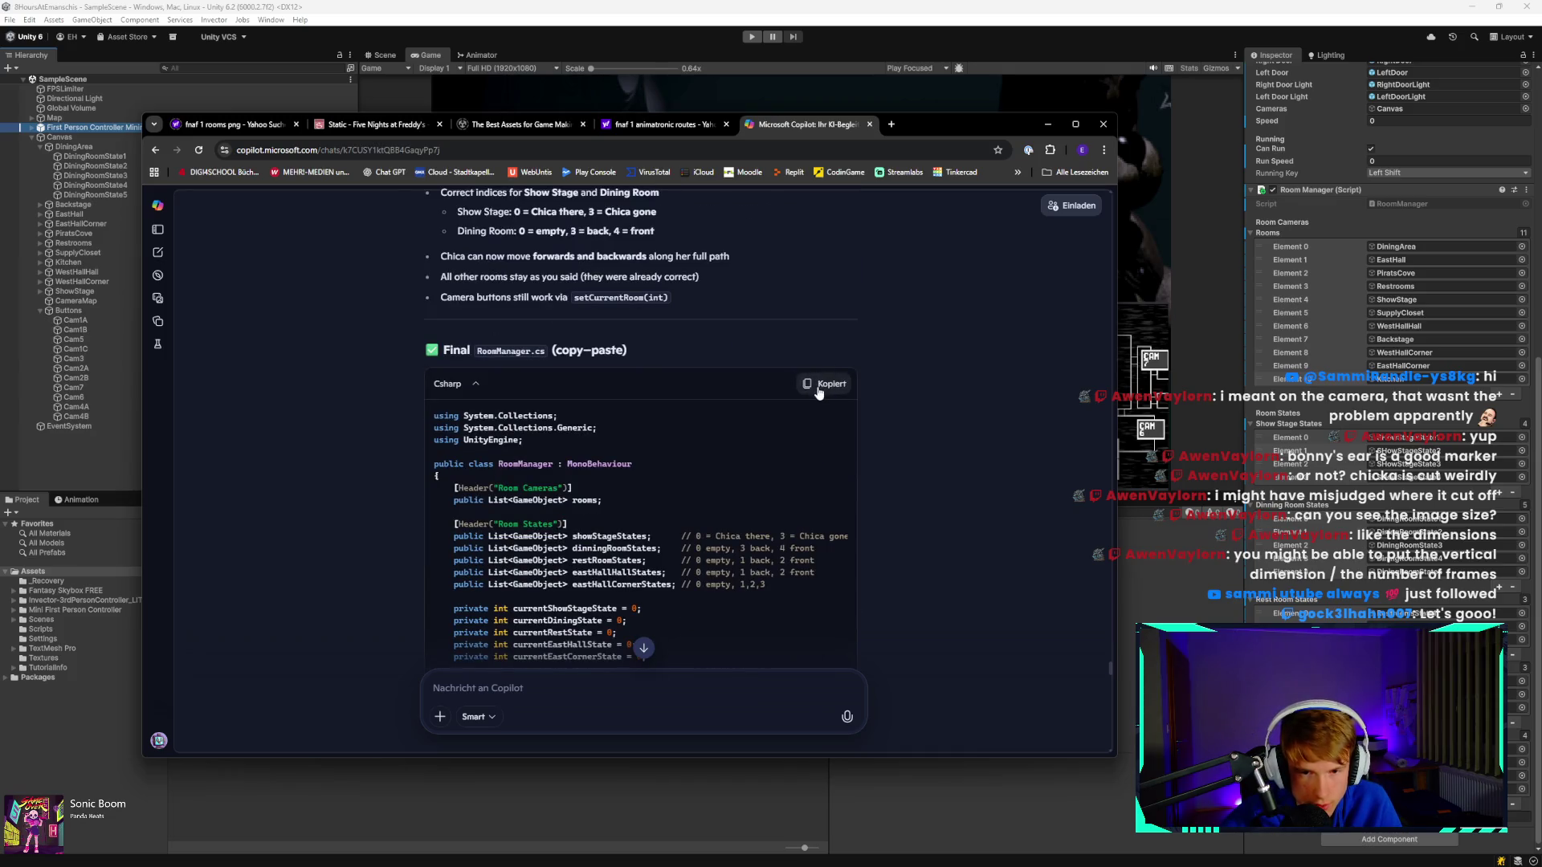
pyautogui.click(367, 860)
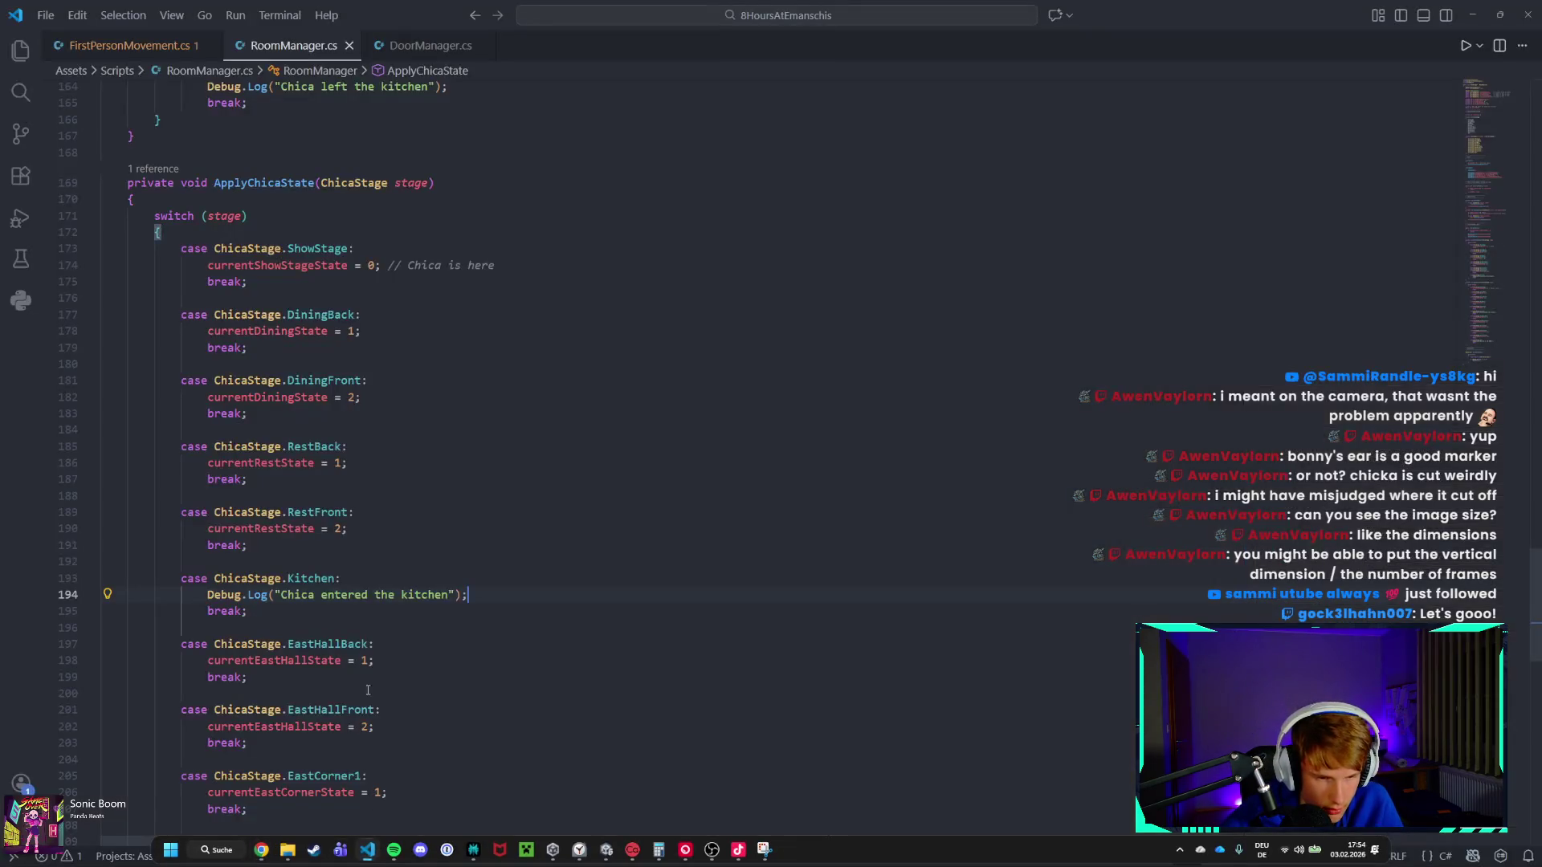
# Replace RoomManager.cs with Copilot's updated script and remove the trailing blank line
pyautogui.hotkey('ctrl', 'a')
pyautogui.hotkey('ctrl', 'v')
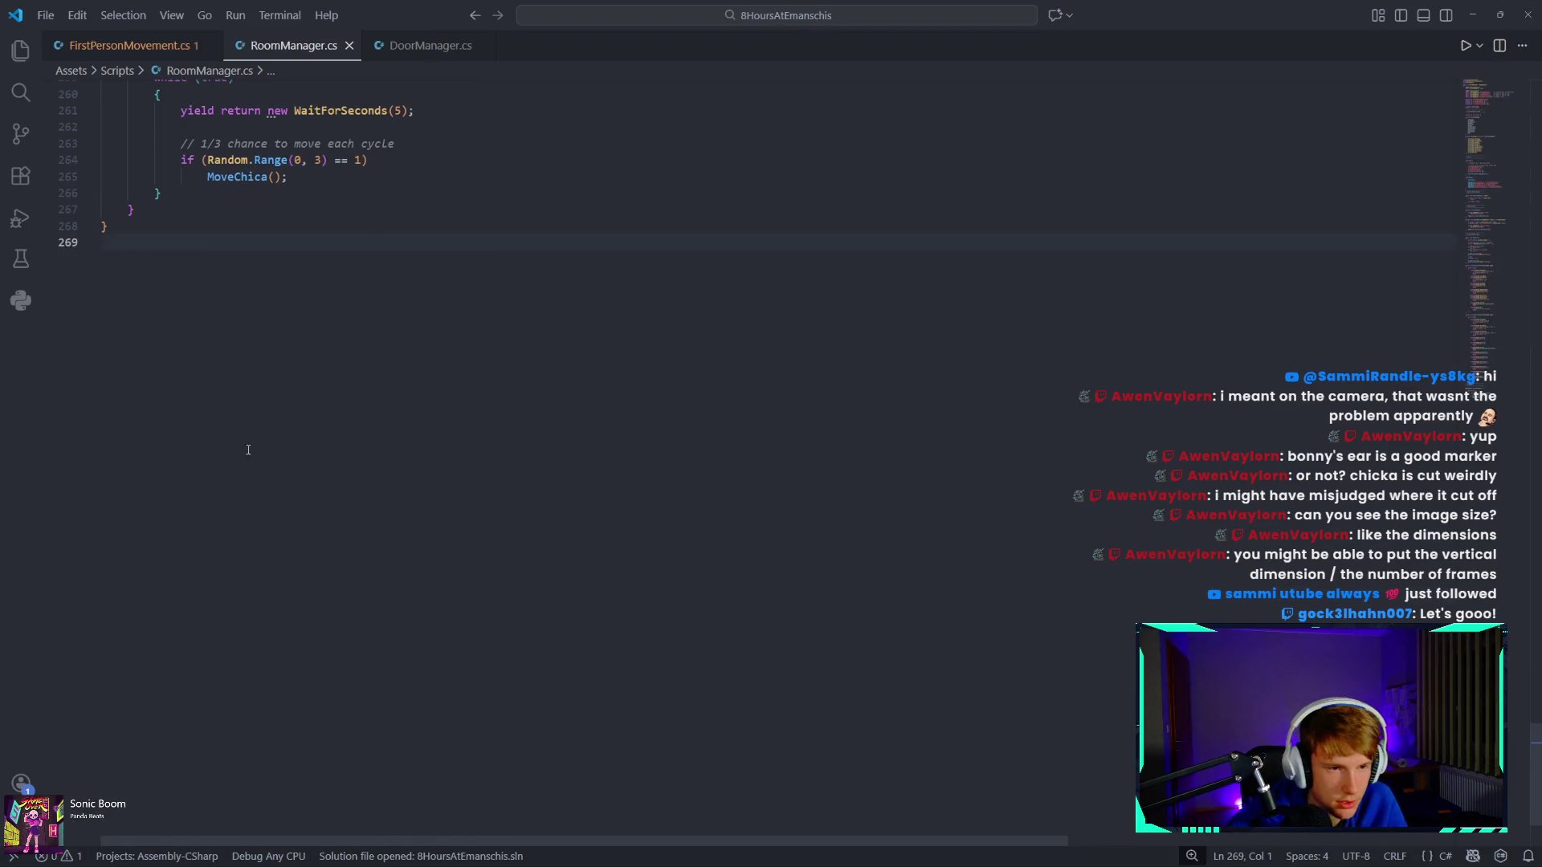
pyautogui.press('BackSpace')
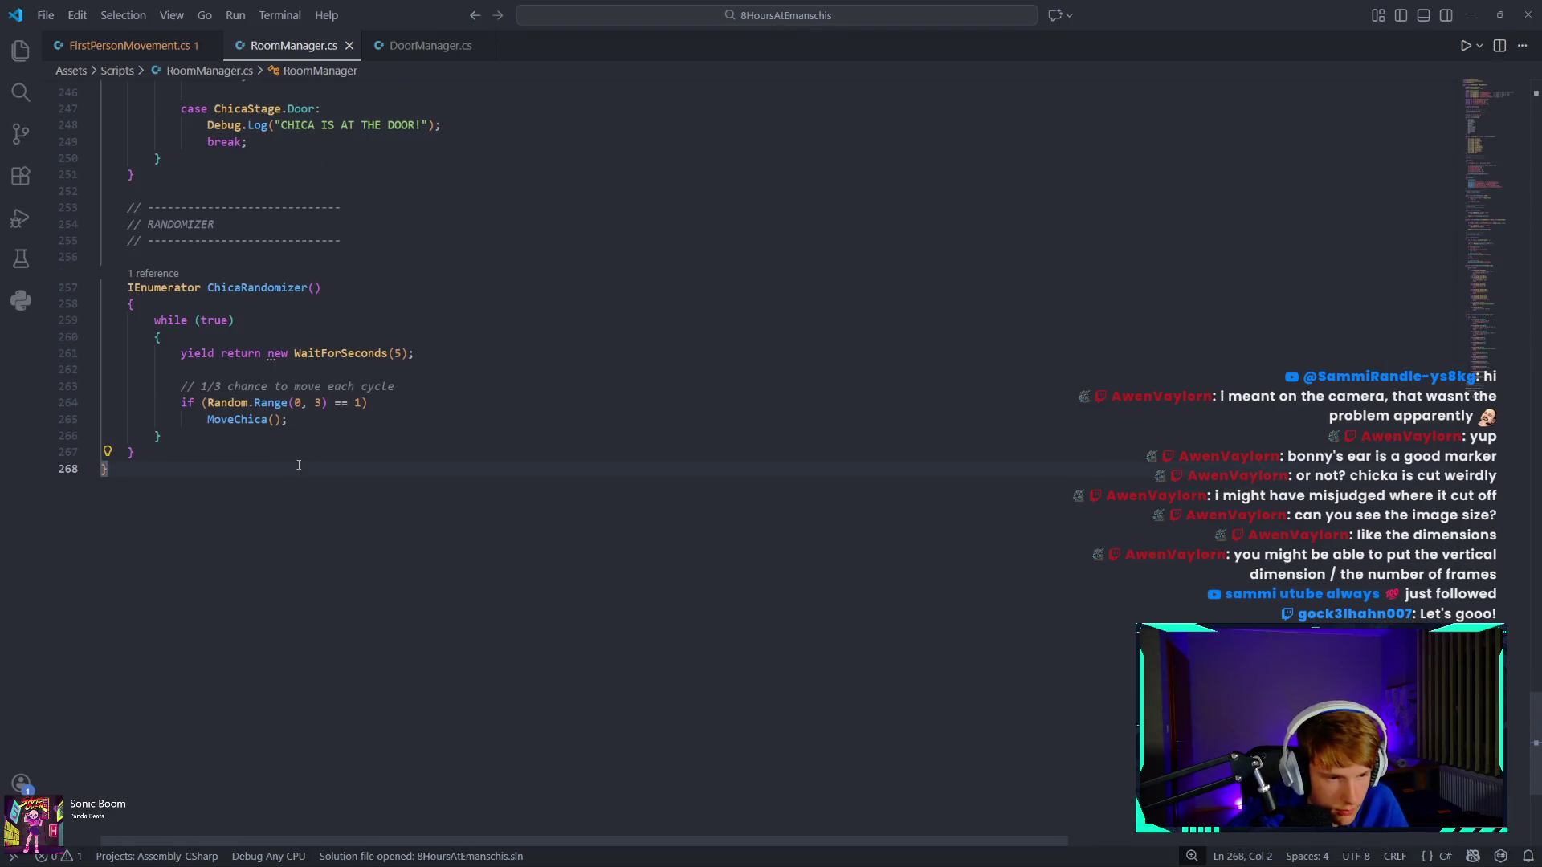
pyautogui.scroll(7, 299, 464)
# Check the Windows Clock timer, which shows 01:25:09 left, then hide it
pyautogui.moveTo(339, 857)
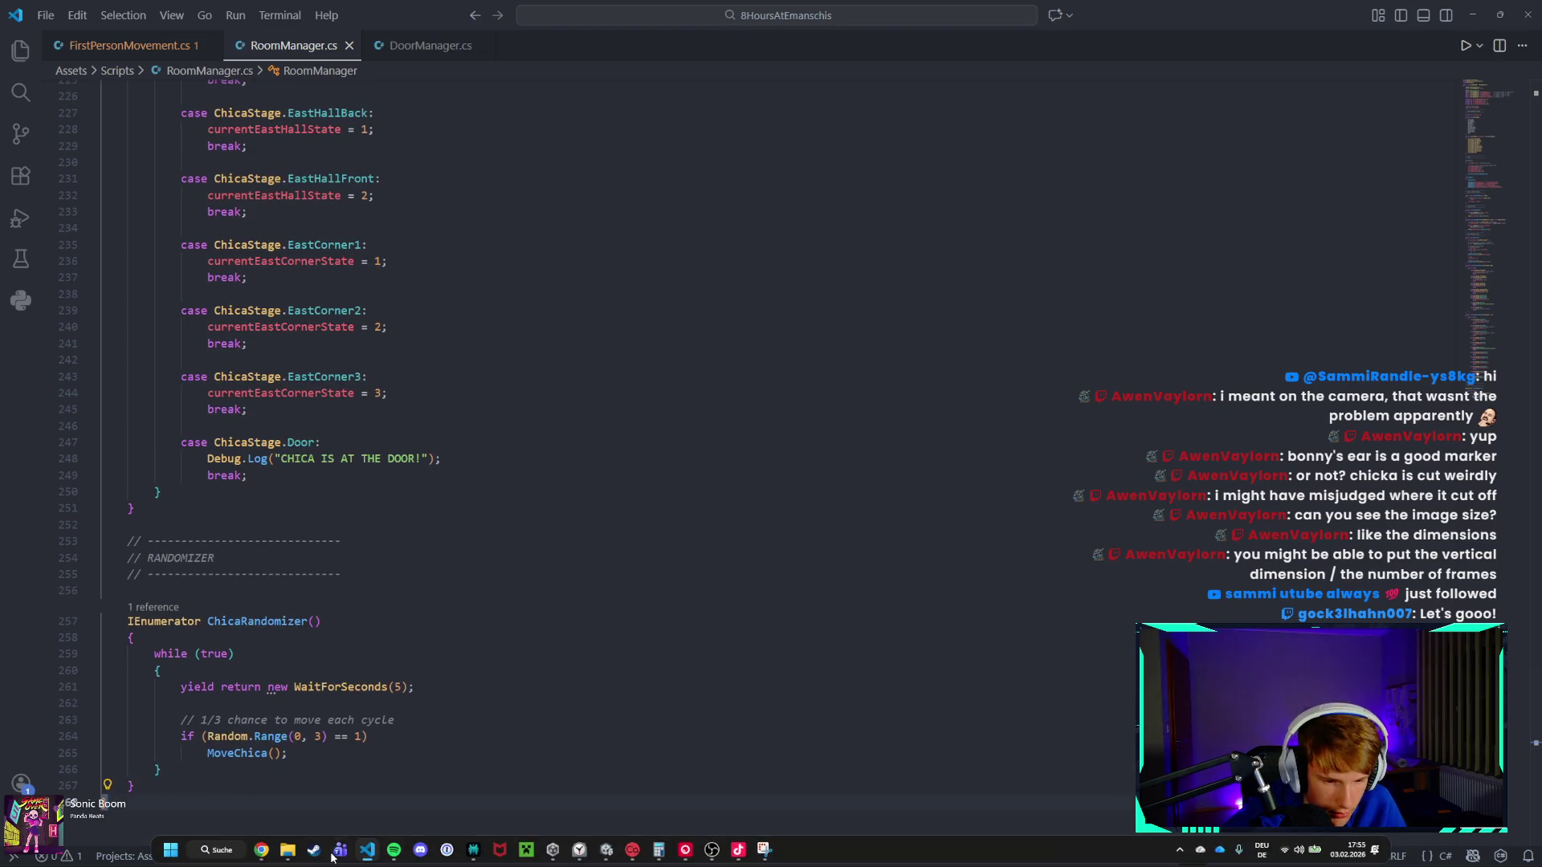
pyautogui.click(579, 853)
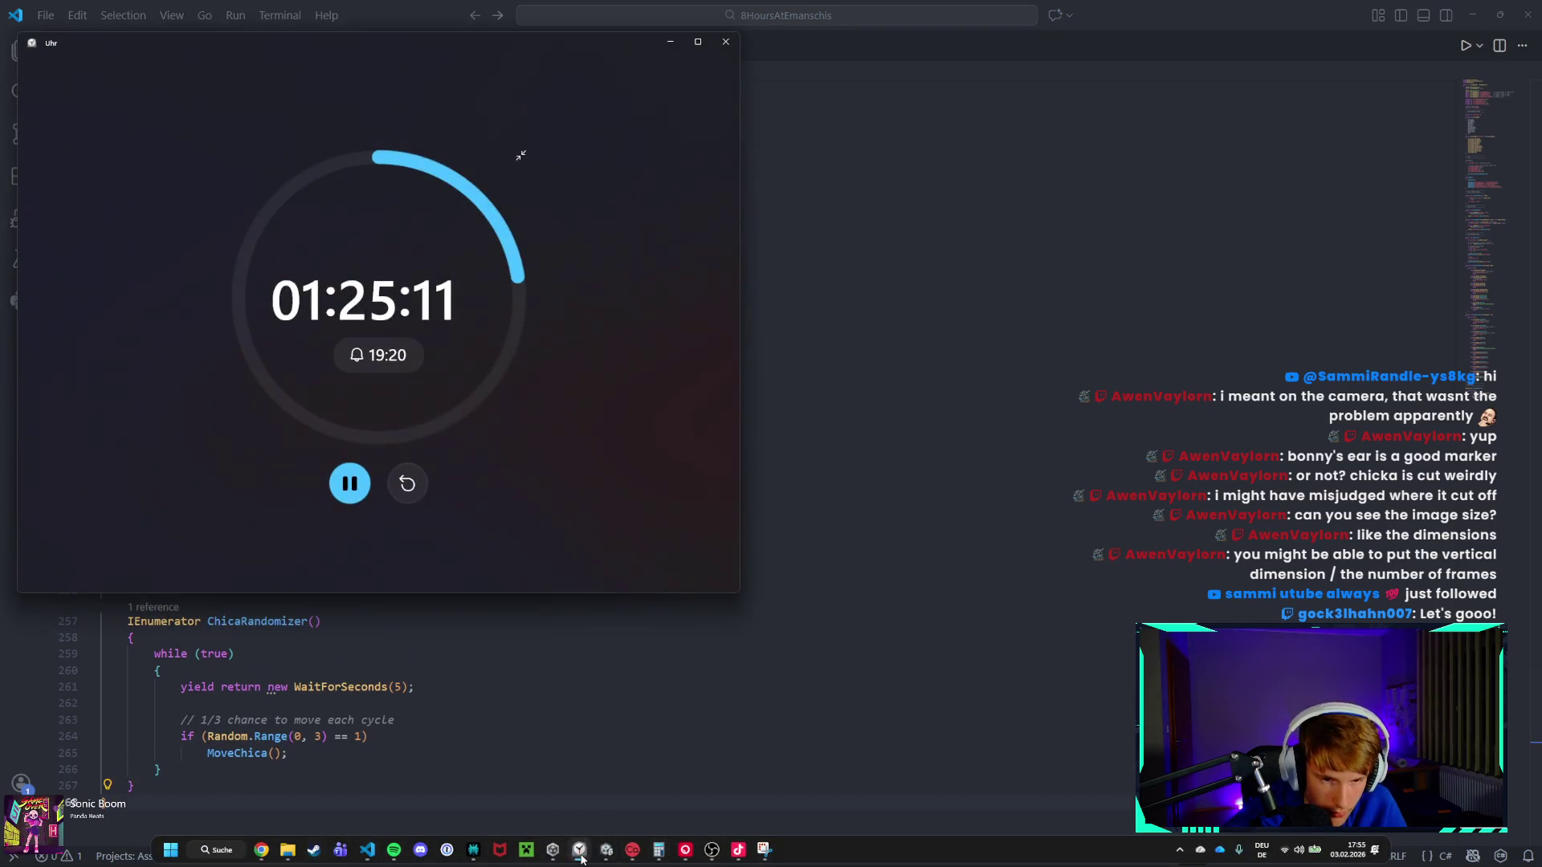
pyautogui.click(671, 41)
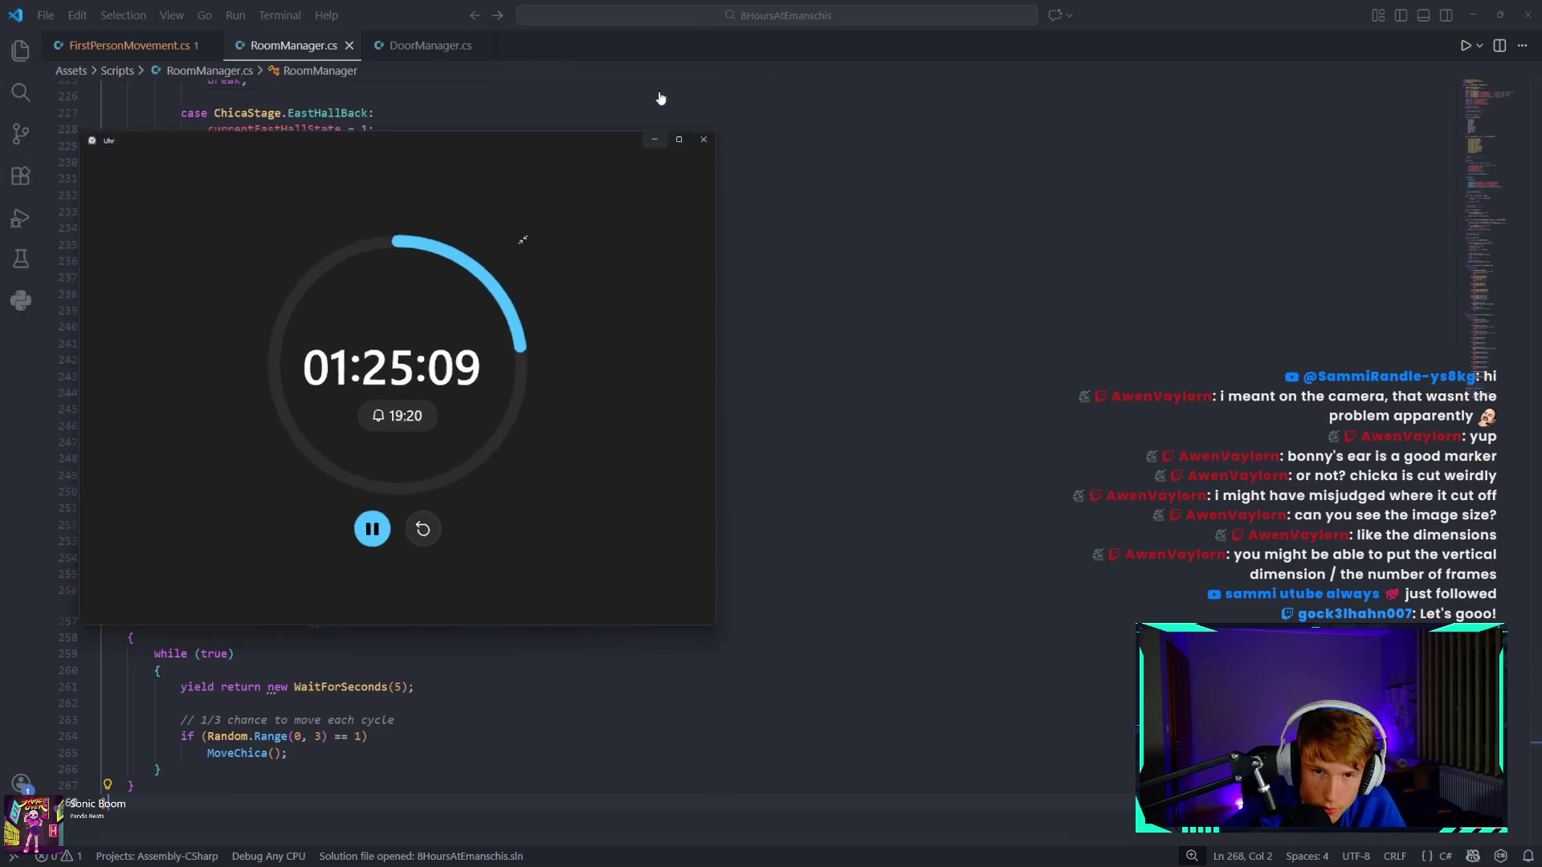
# Switch back to Unity so it recompiles the updated RoomManager.cs script
pyautogui.click(500, 855)
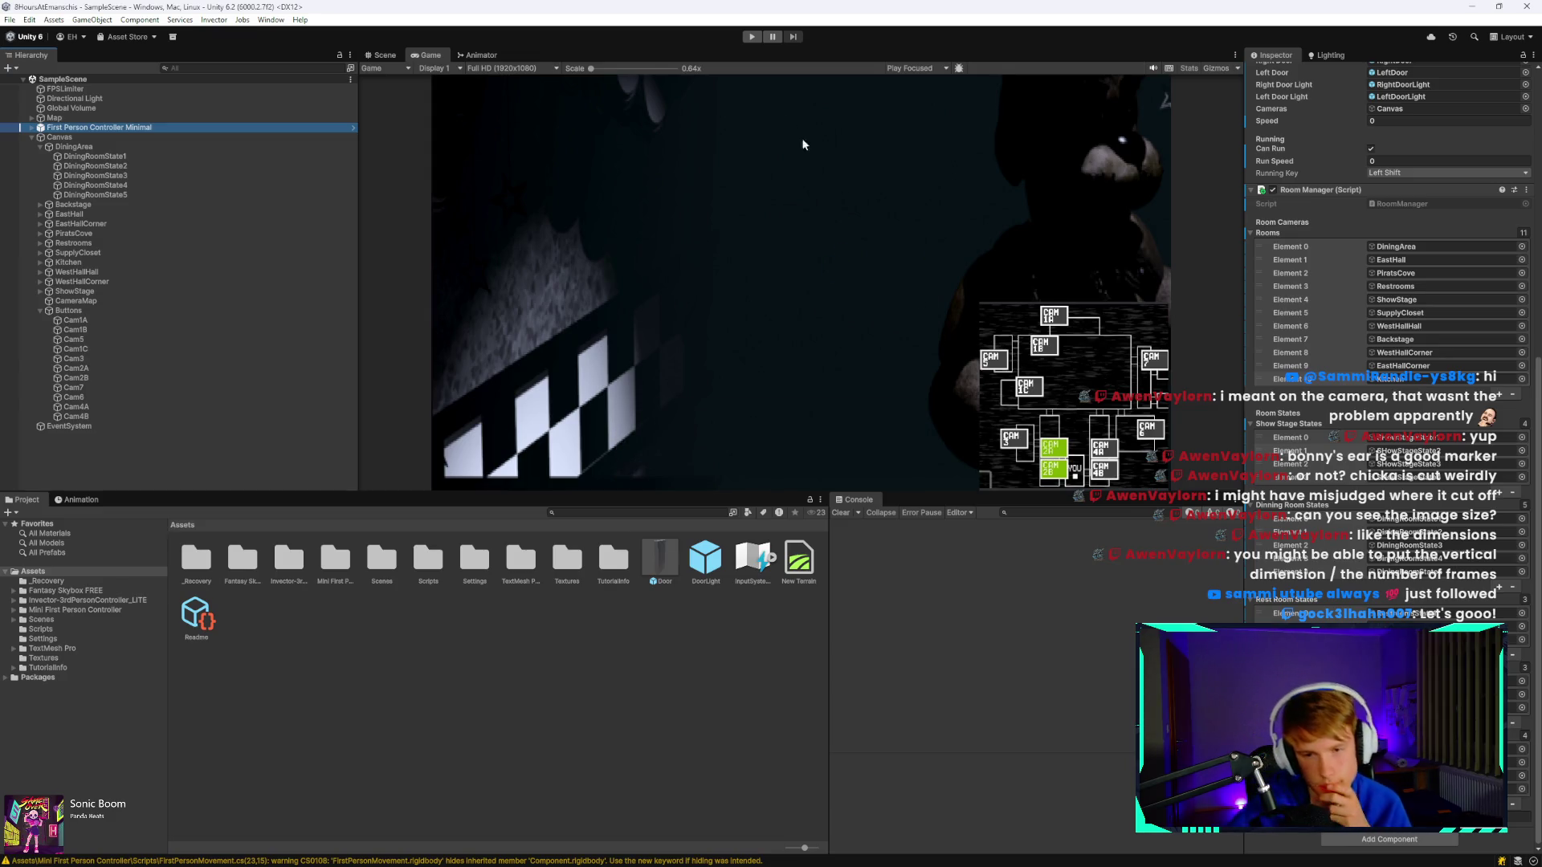
# Select Cam1B, start Play mode, and focus the Game view showing the show stage feed
pyautogui.click(749, 38)
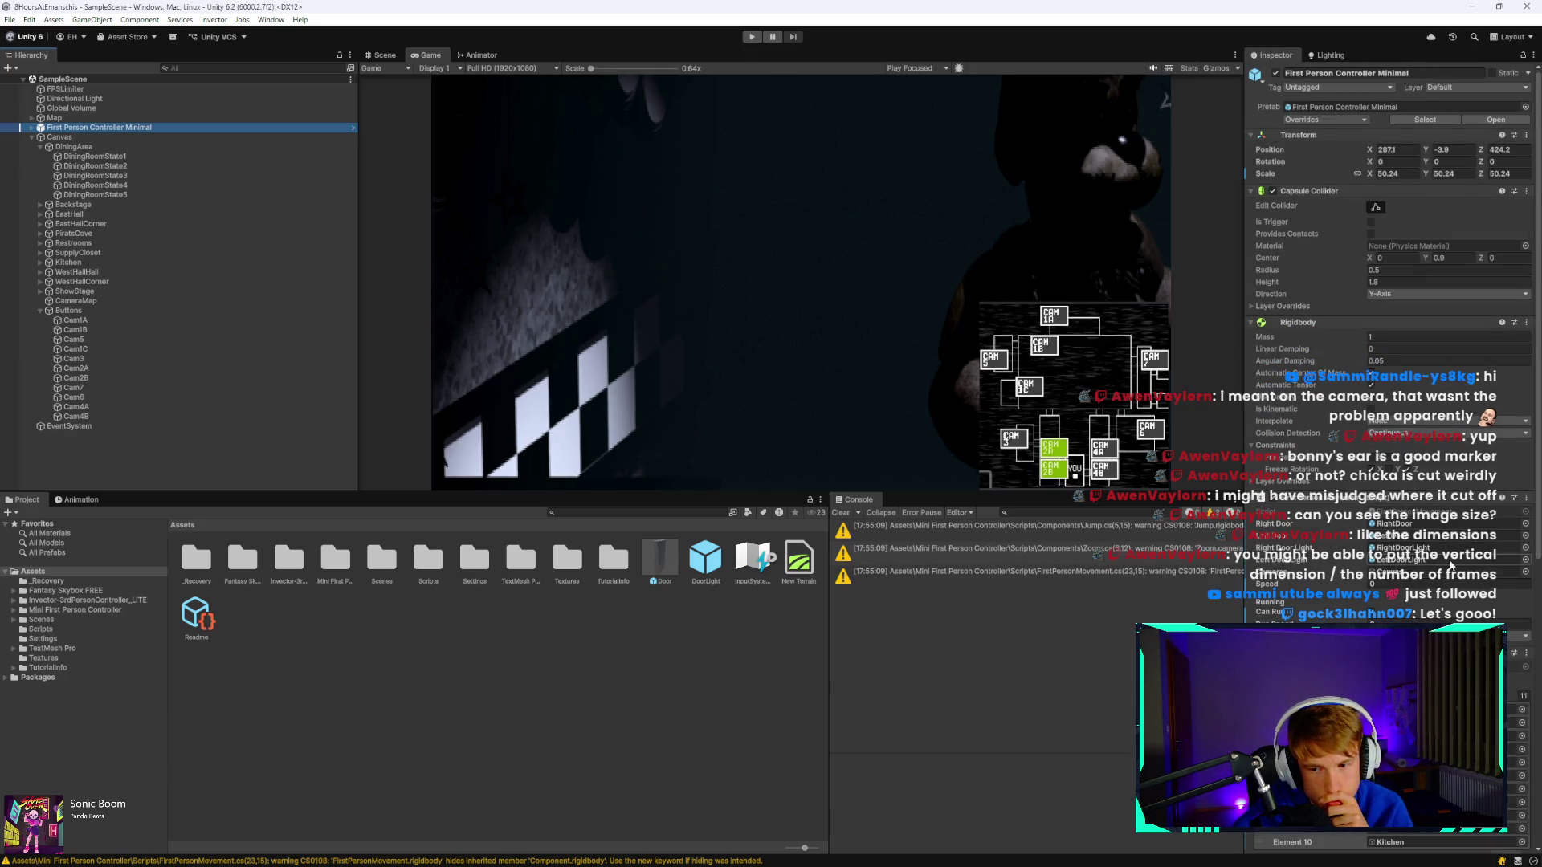
pyautogui.click(142, 330)
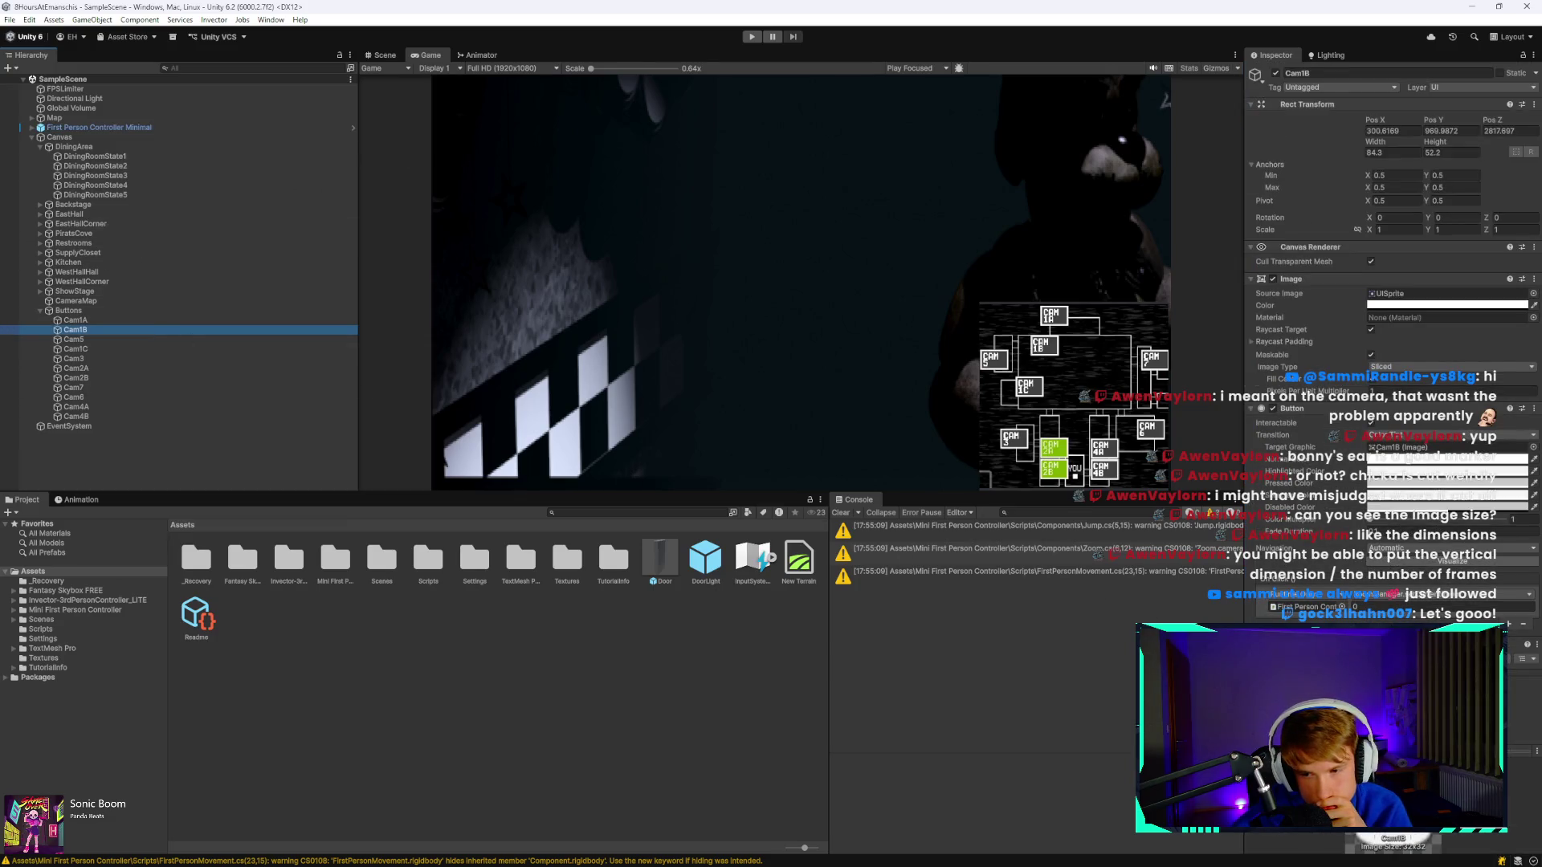
pyautogui.click(751, 37)
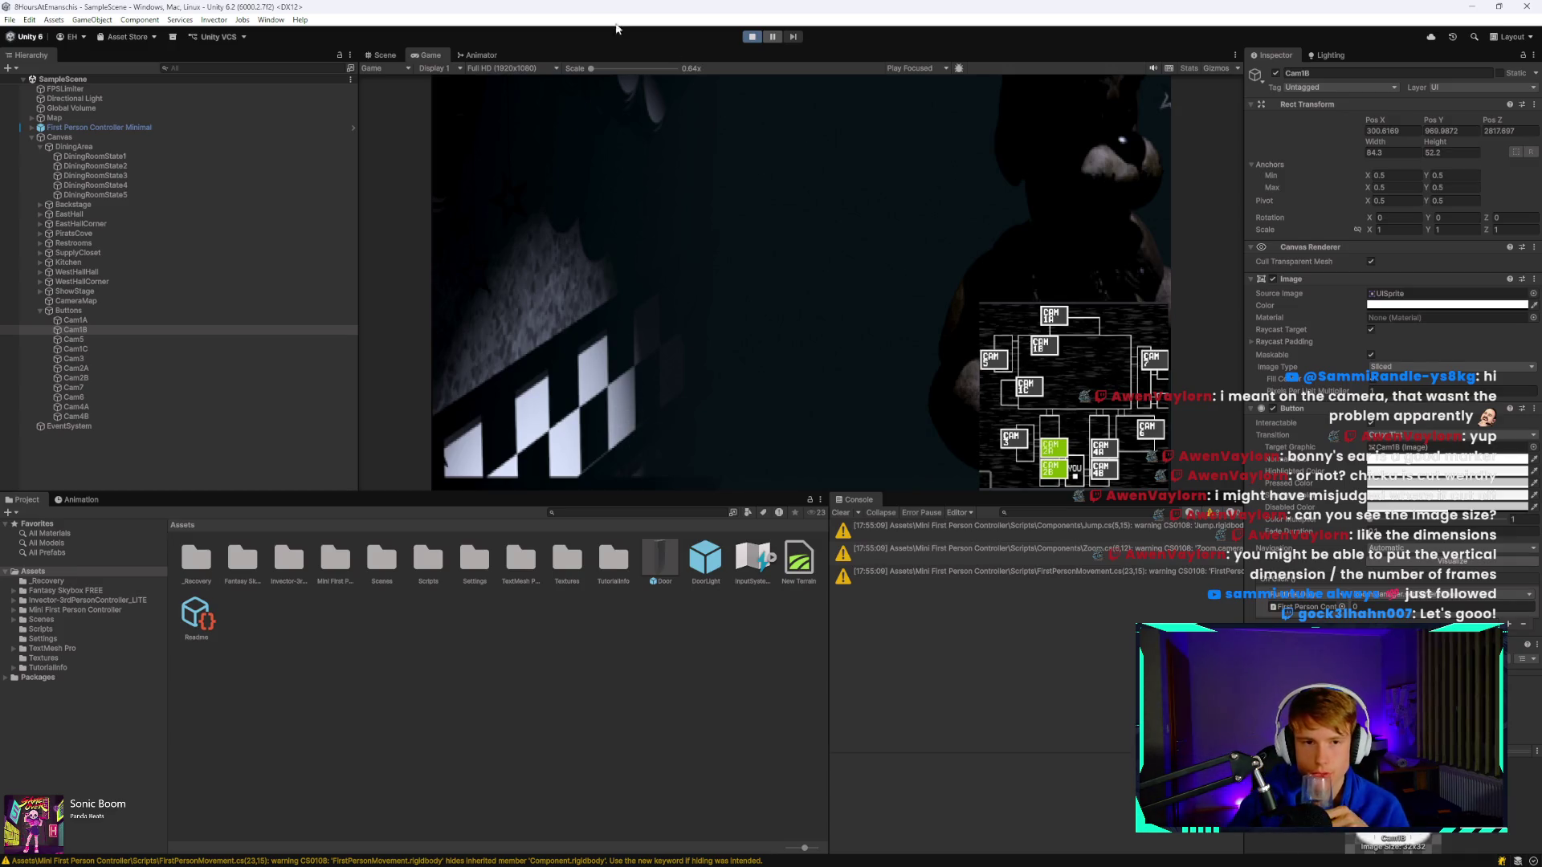
pyautogui.click(437, 70)
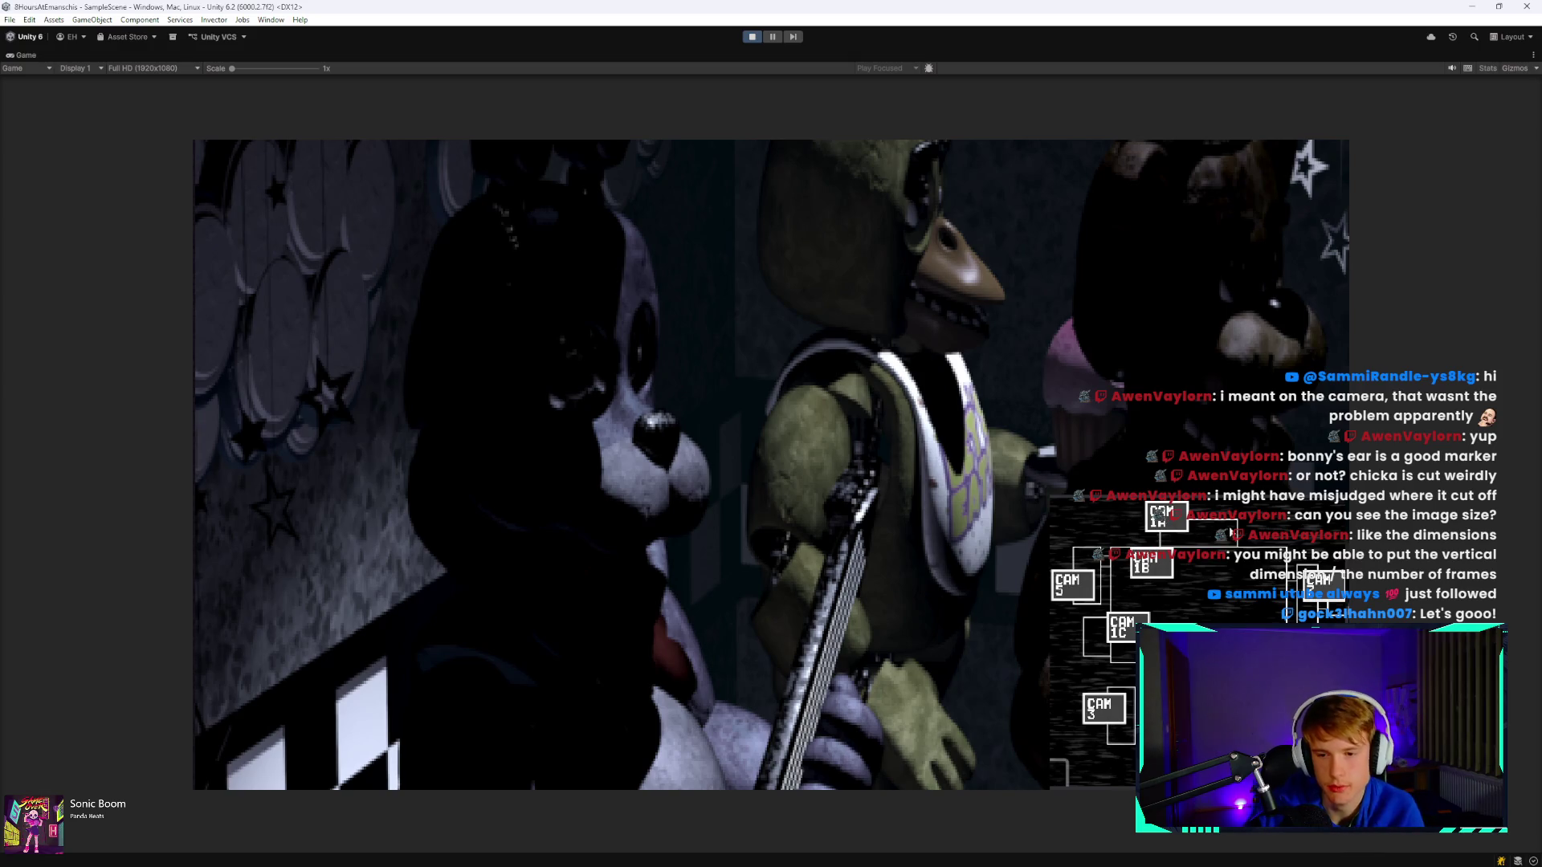
# Flip between the show stage, dining area and restroom hallway cameras to locate Chica
pyautogui.click(1146, 572)
pyautogui.click(1168, 527)
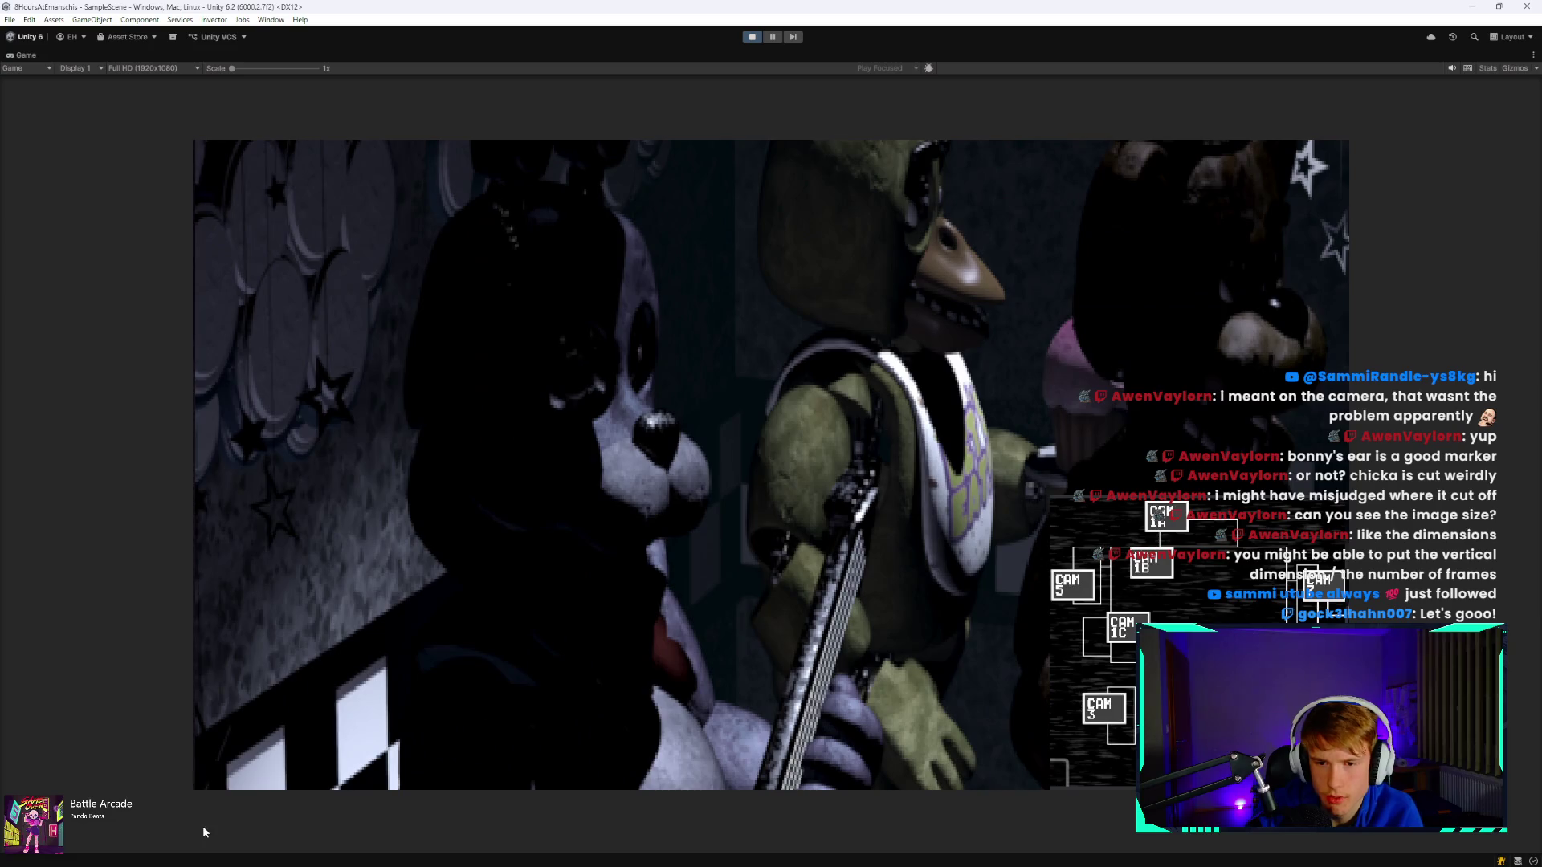
pyautogui.moveTo(315, 851)
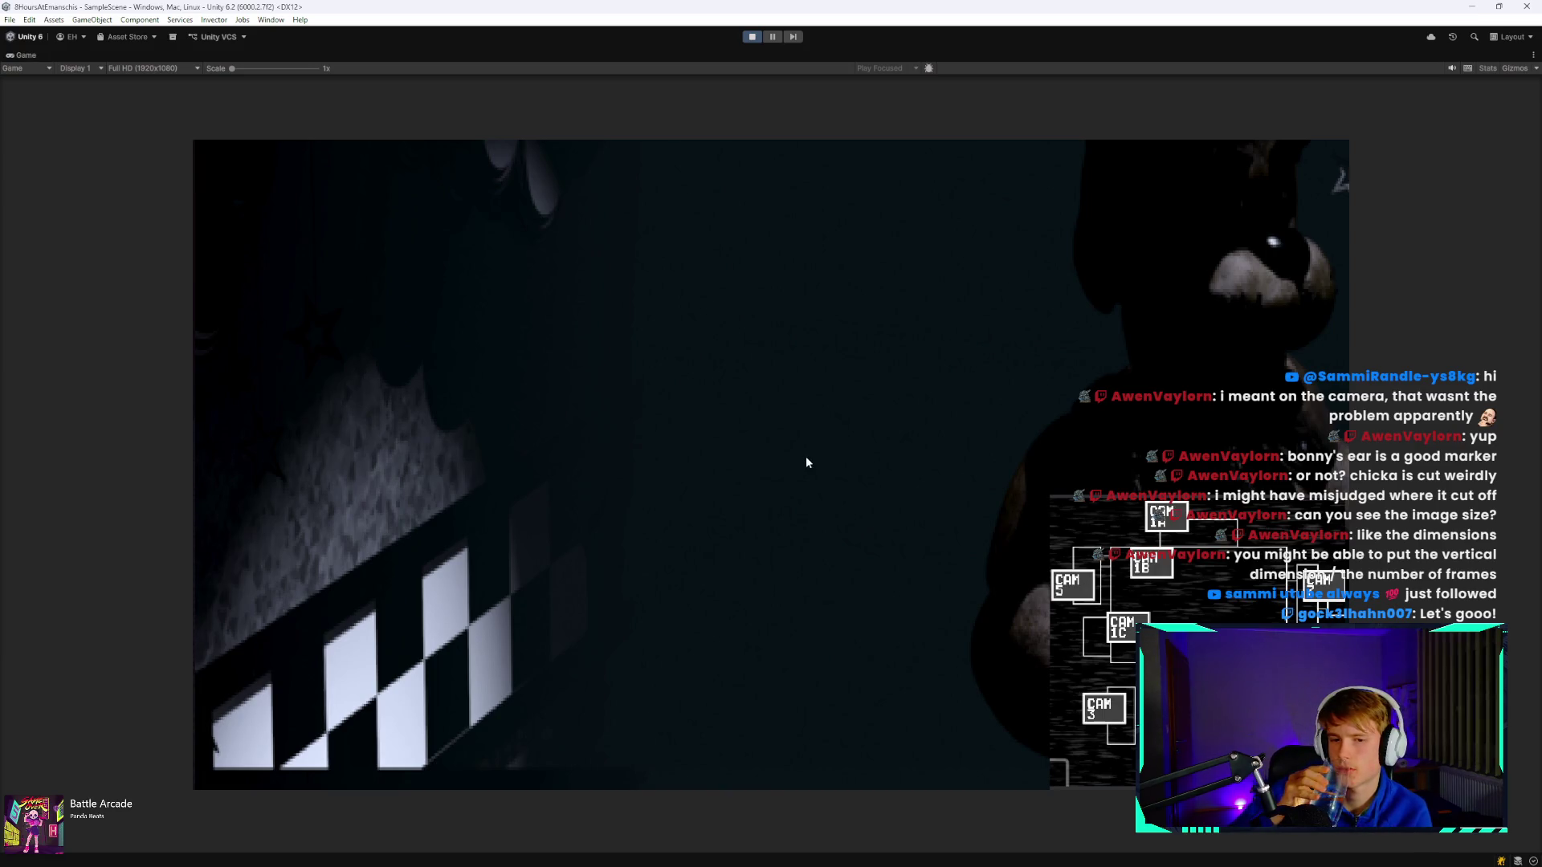
pyautogui.click(1157, 564)
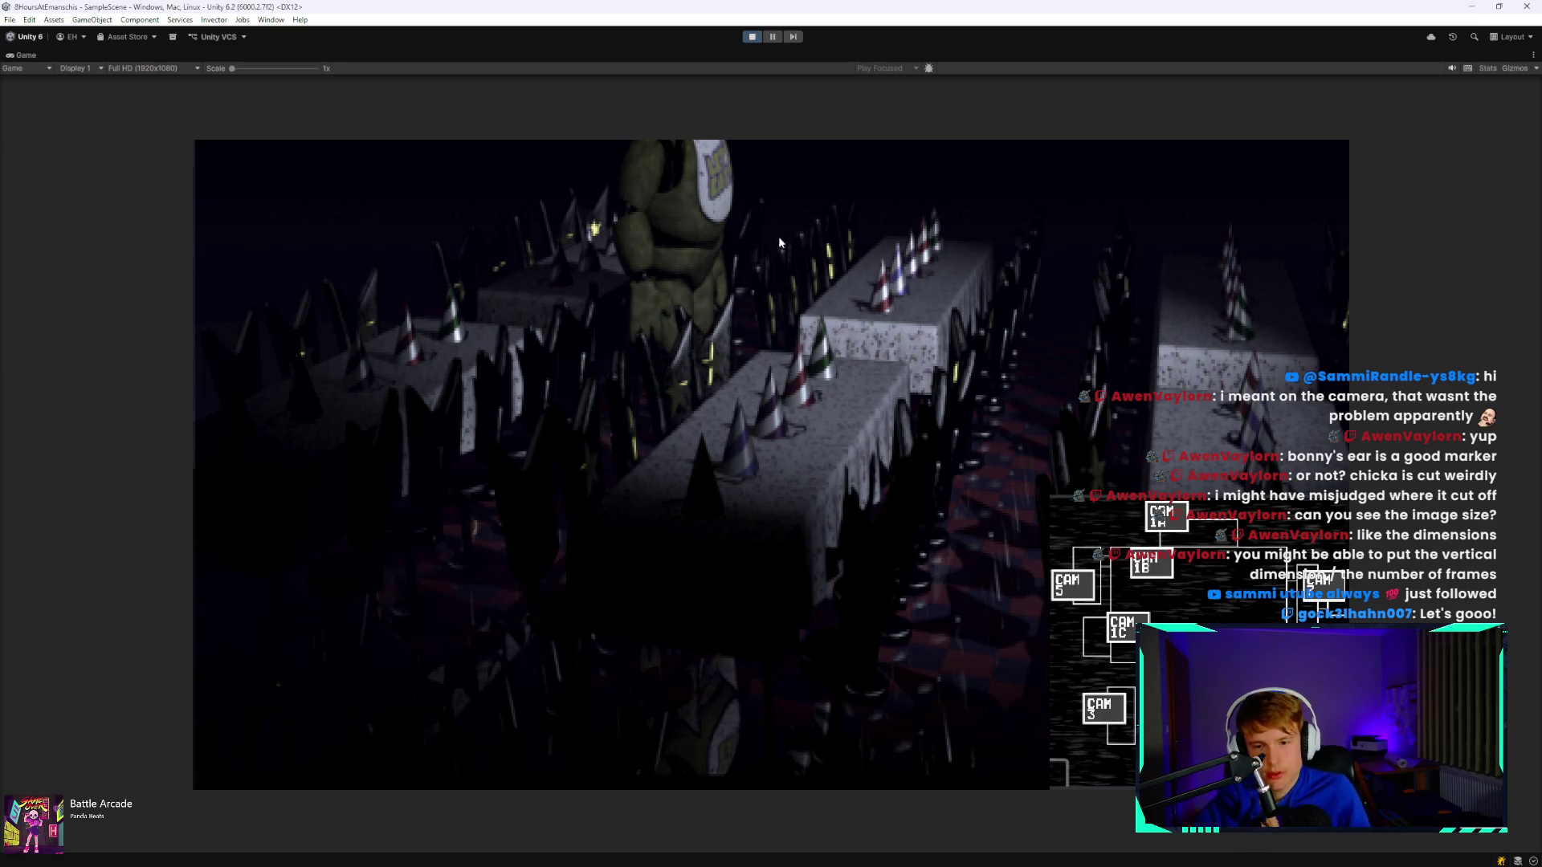
pyautogui.click(1304, 579)
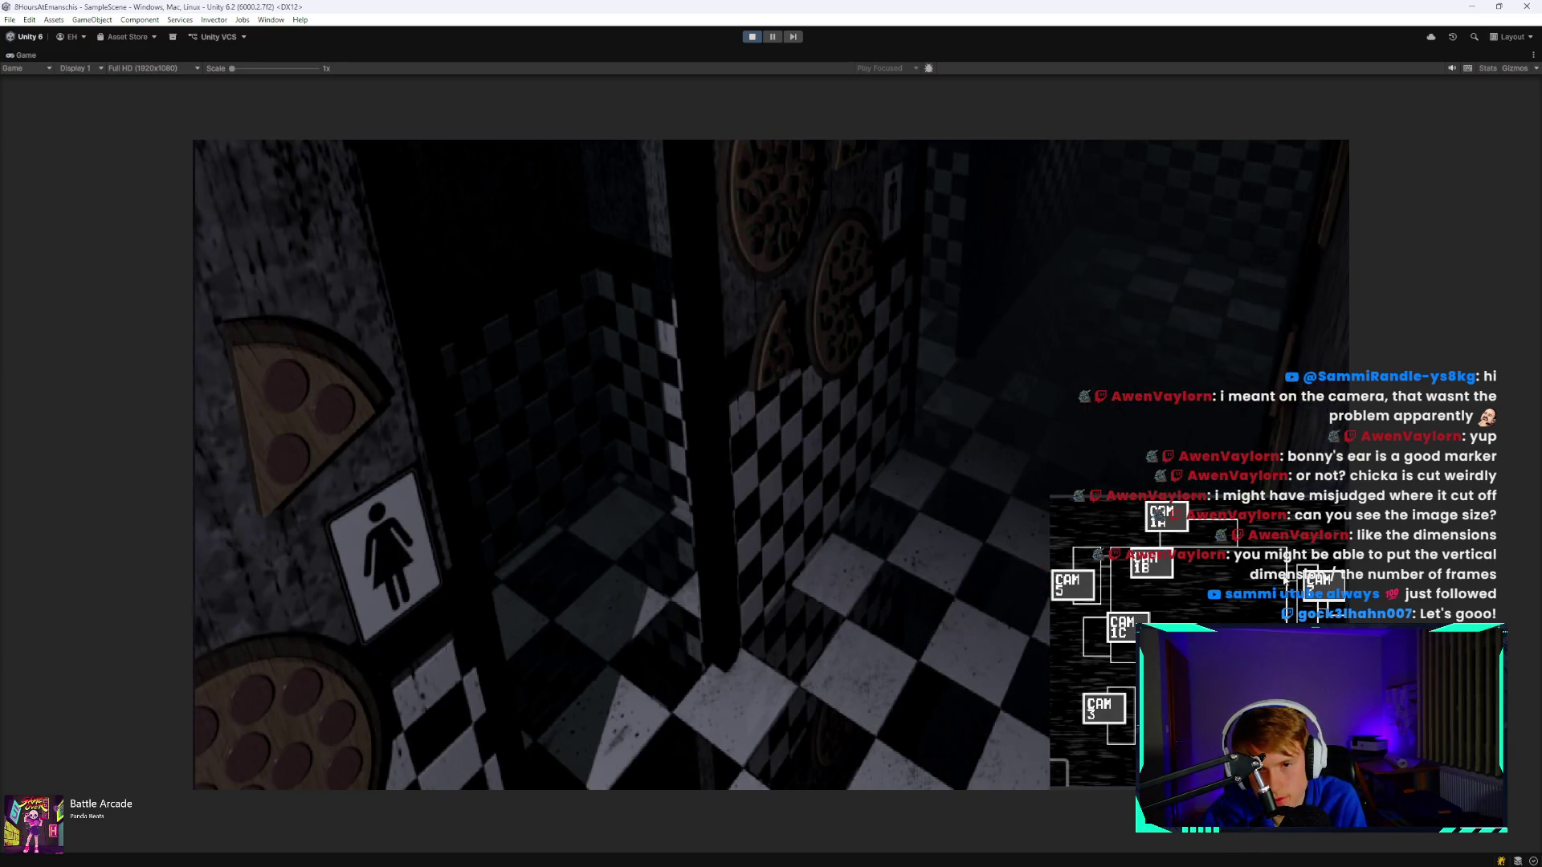
pyautogui.click(1152, 566)
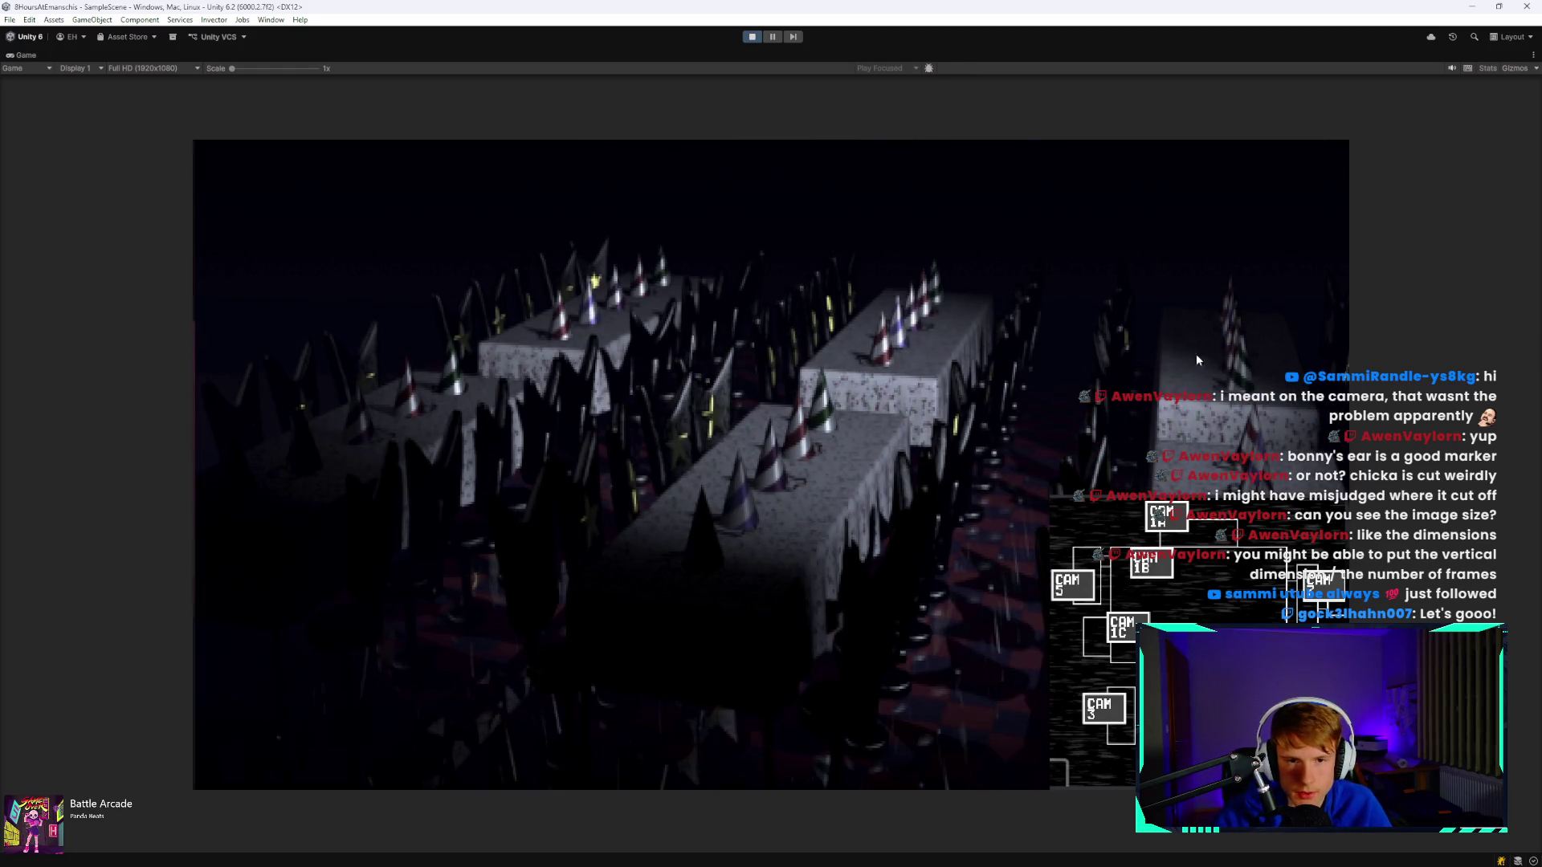
# Rapidly cycle the restroom hallway, show stage and dining area feeds to track Chica's moves
pyautogui.click(1297, 581)
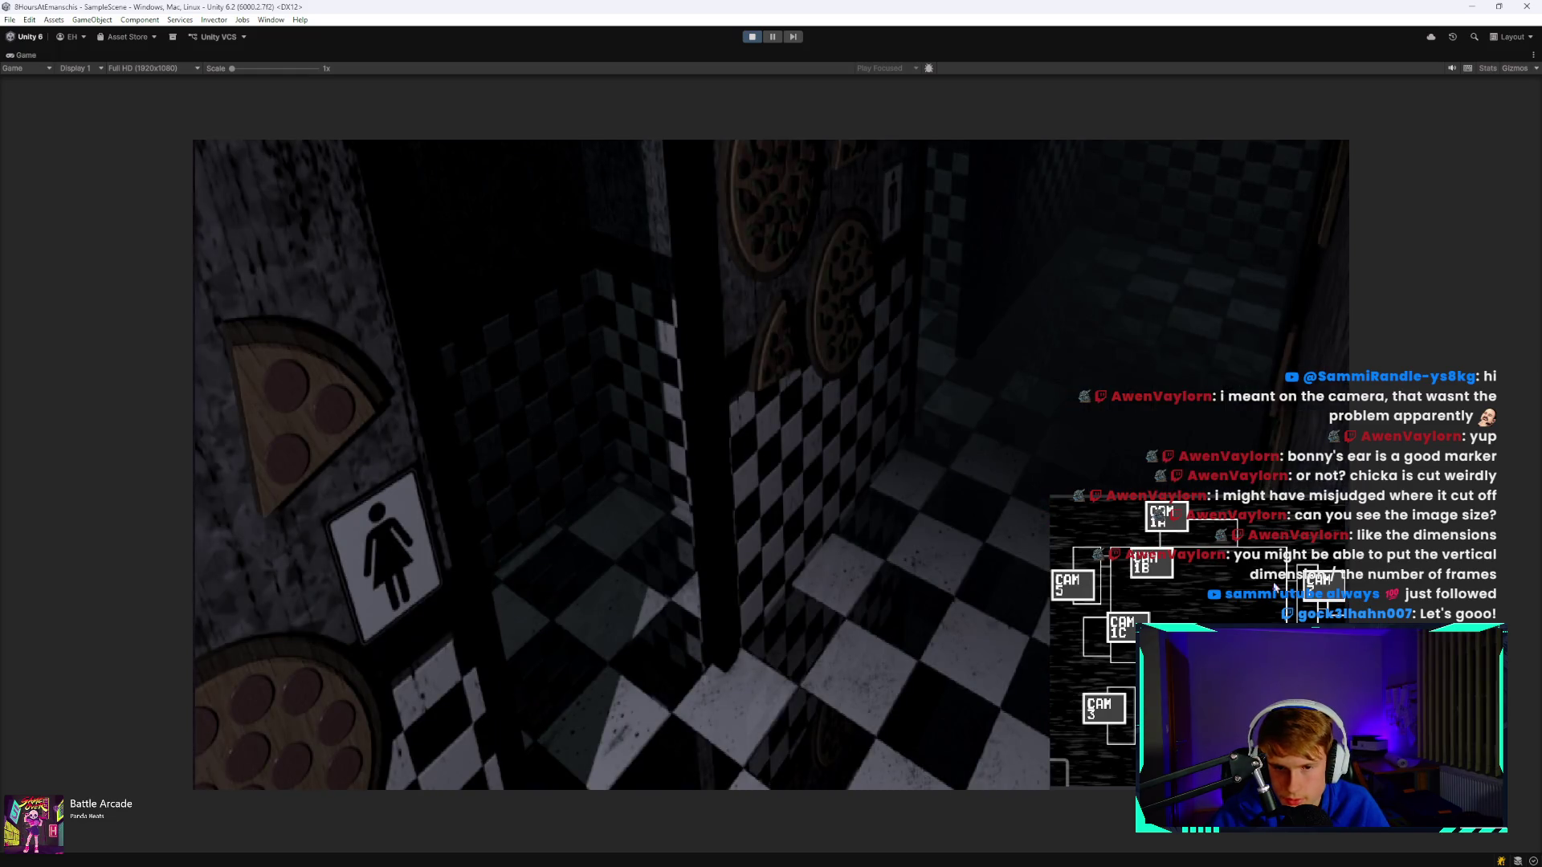
pyautogui.click(1164, 516)
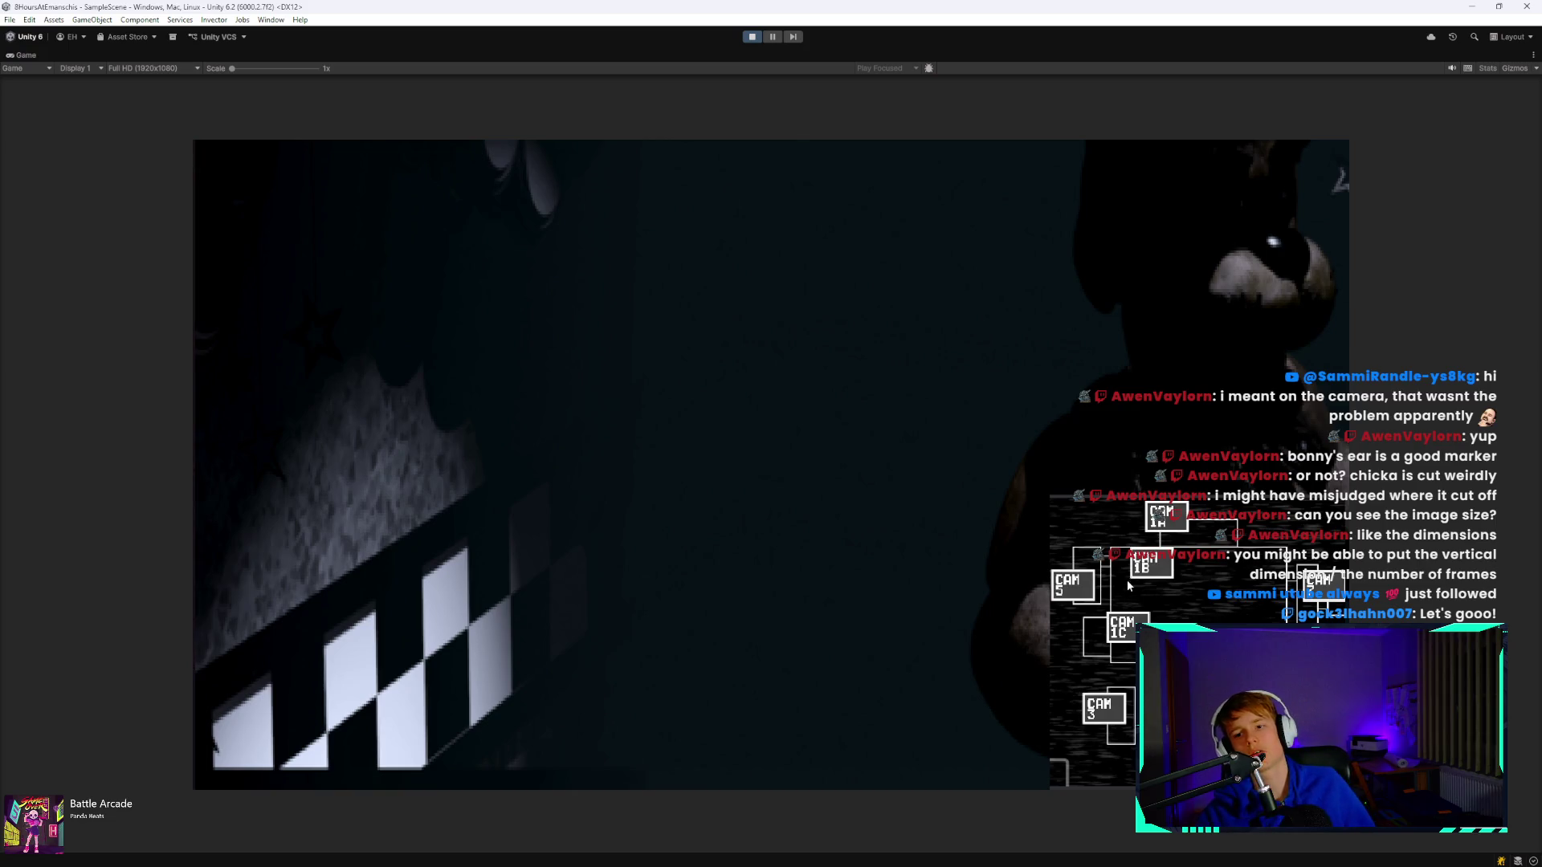
pyautogui.click(1144, 568)
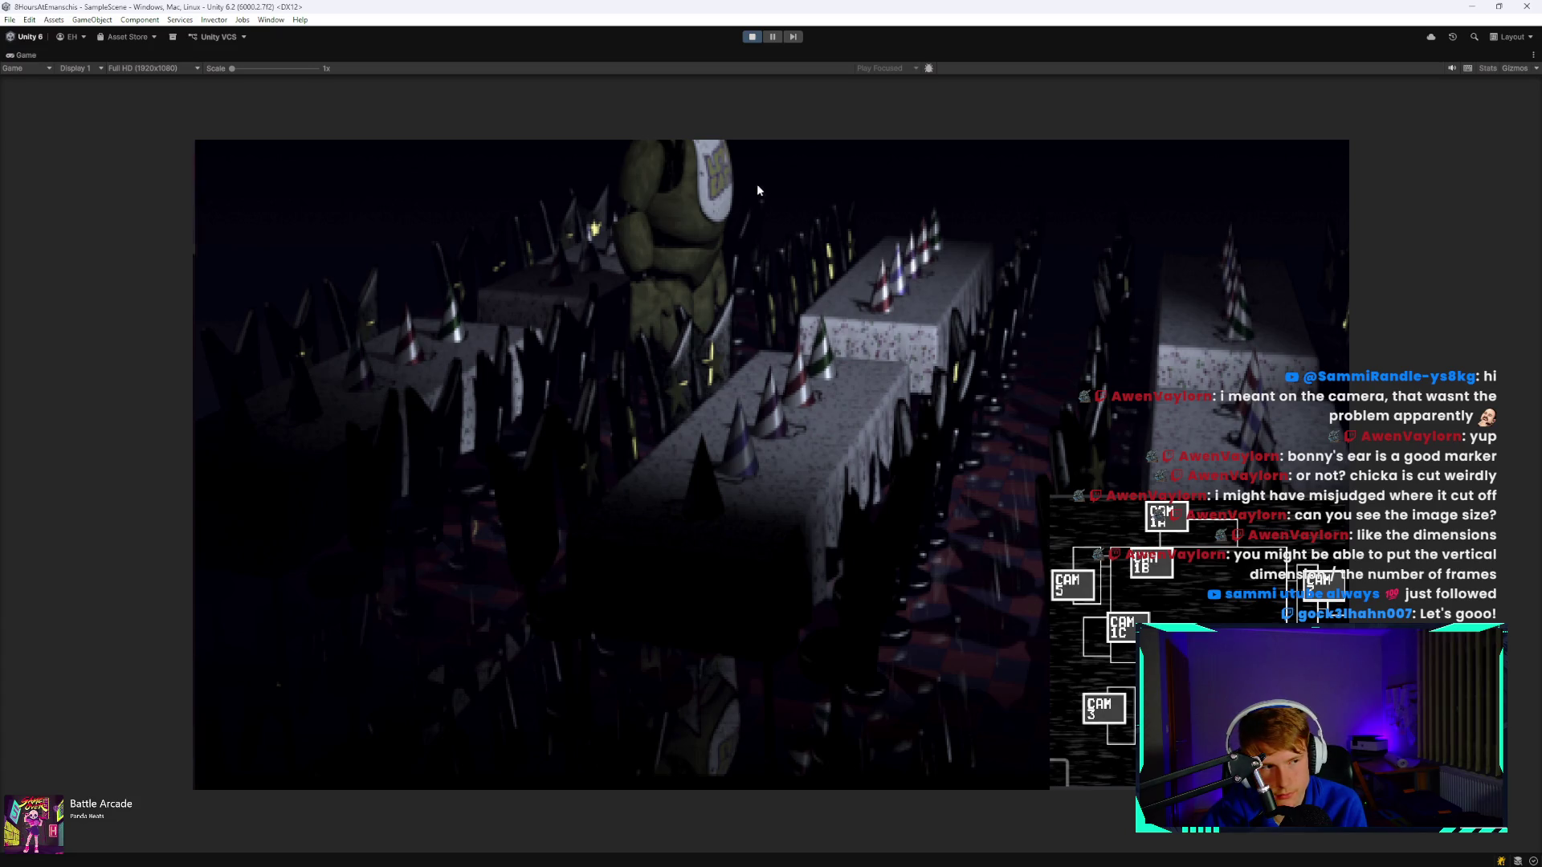
pyautogui.click(1294, 583)
pyautogui.click(1146, 569)
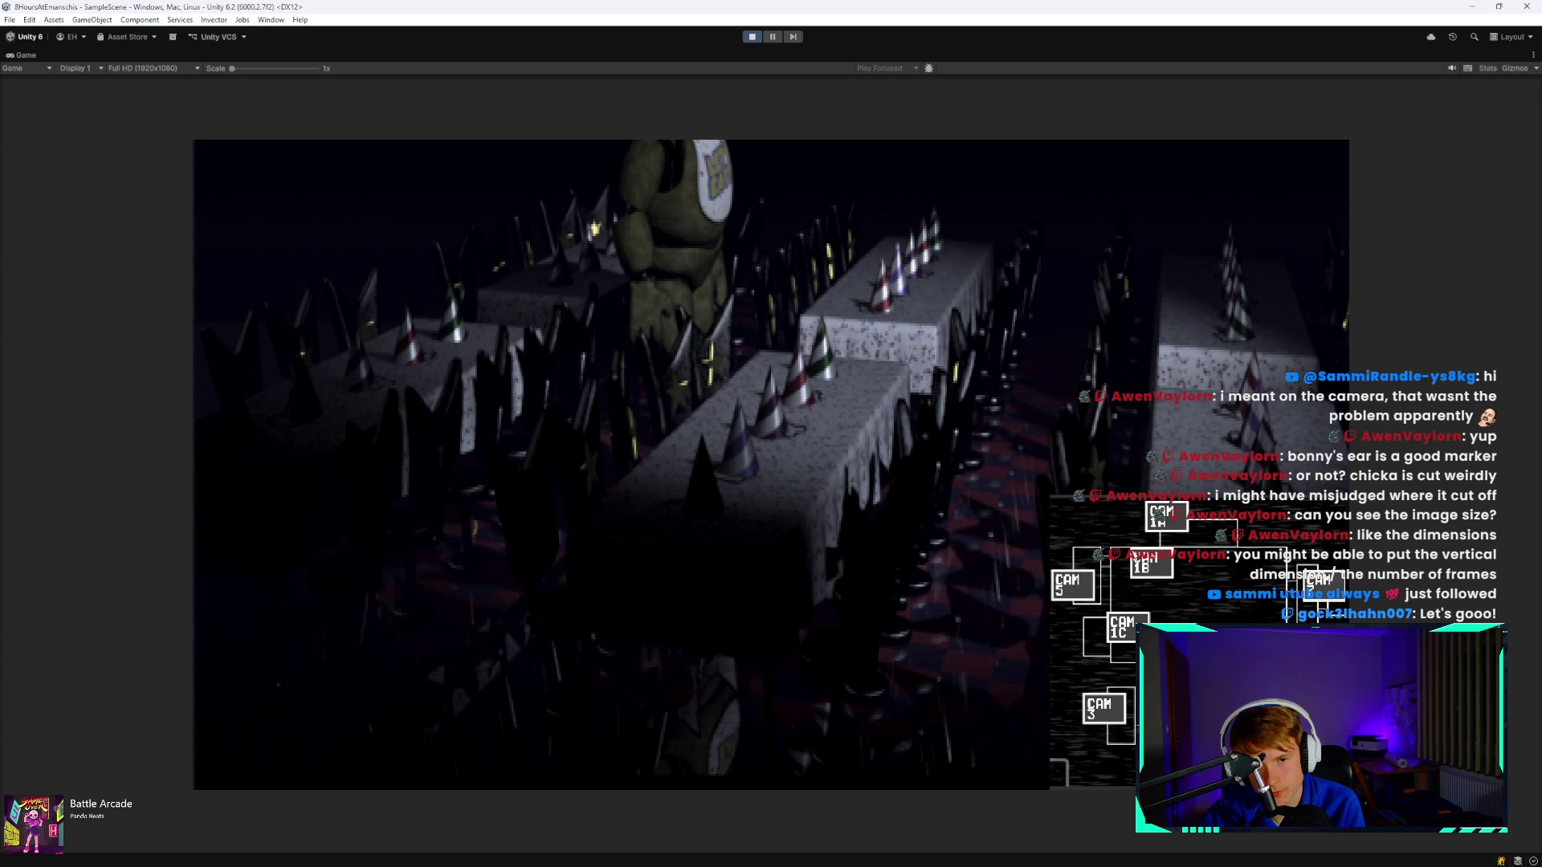
pyautogui.click(1307, 586)
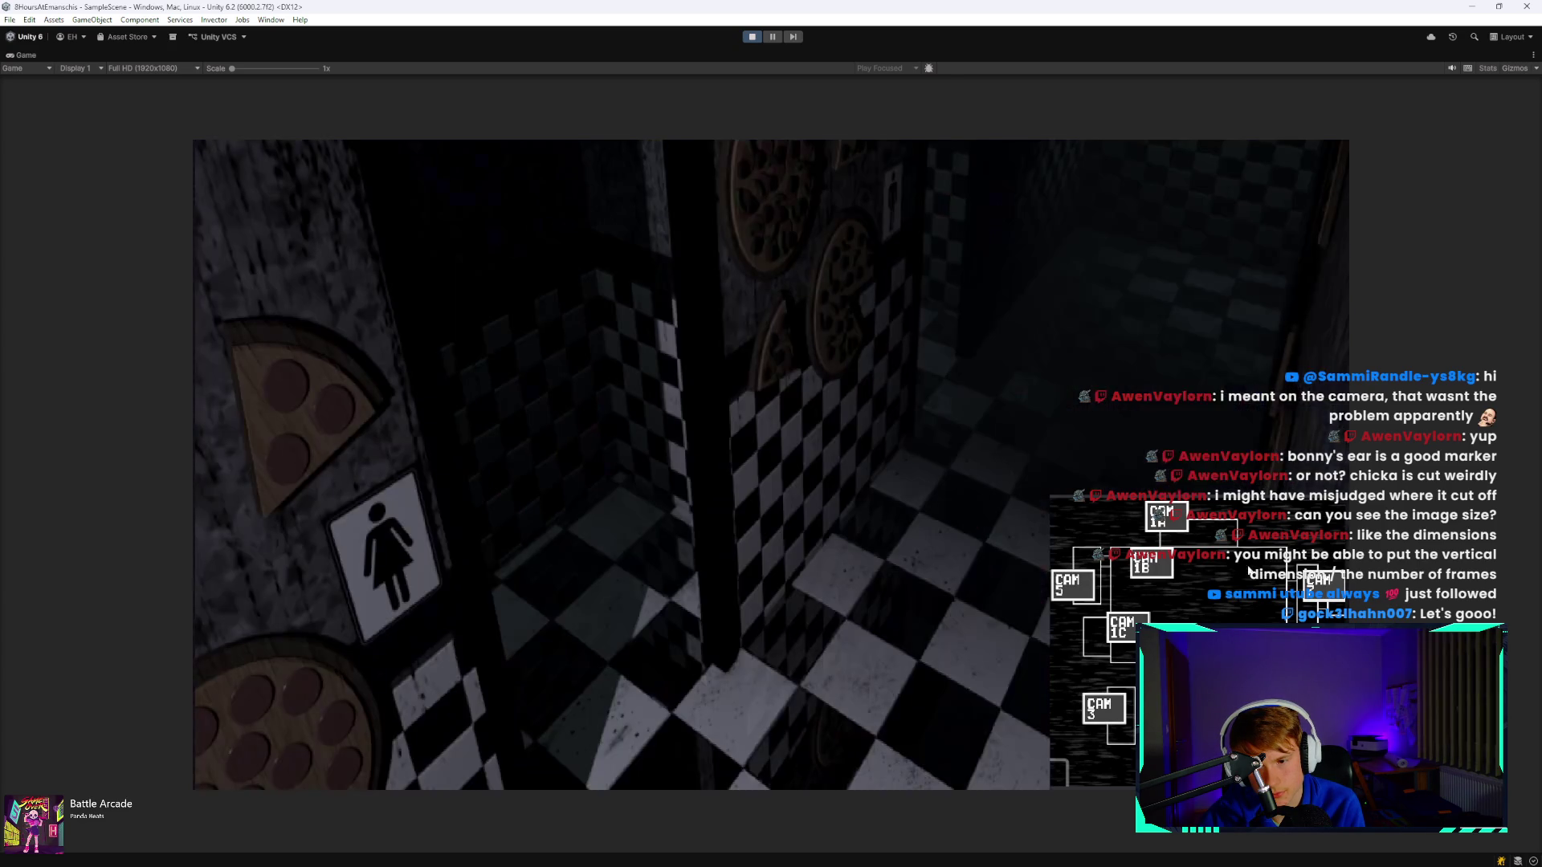
pyautogui.click(1170, 565)
pyautogui.click(1305, 595)
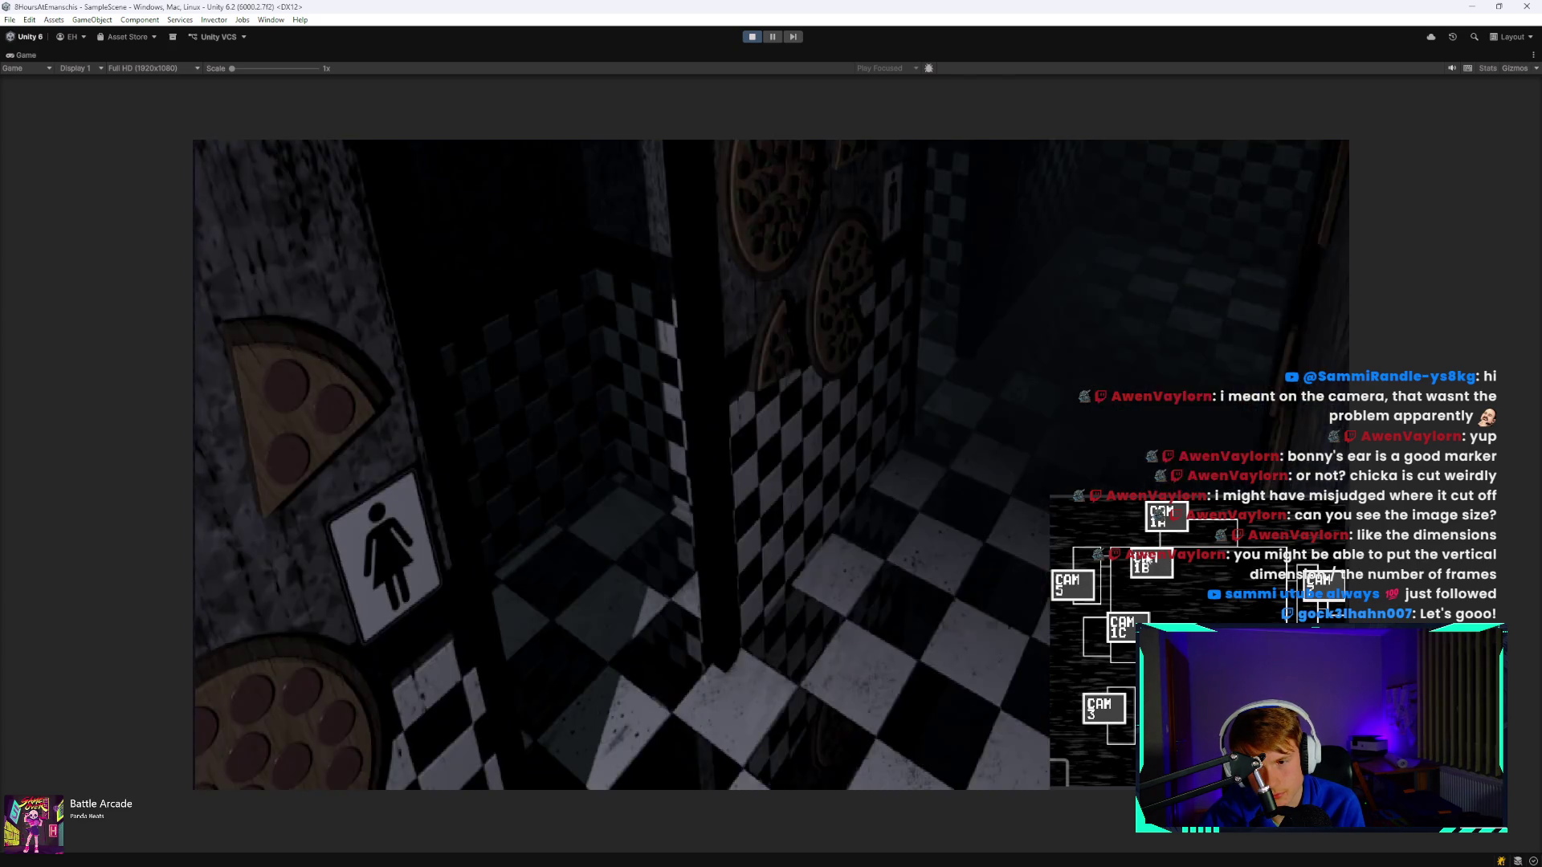
pyautogui.click(1164, 533)
pyautogui.click(1142, 575)
pyautogui.click(1315, 604)
pyautogui.click(1315, 604)
pyautogui.click(1320, 590)
pyautogui.click(1153, 566)
pyautogui.click(1317, 590)
pyautogui.click(1166, 516)
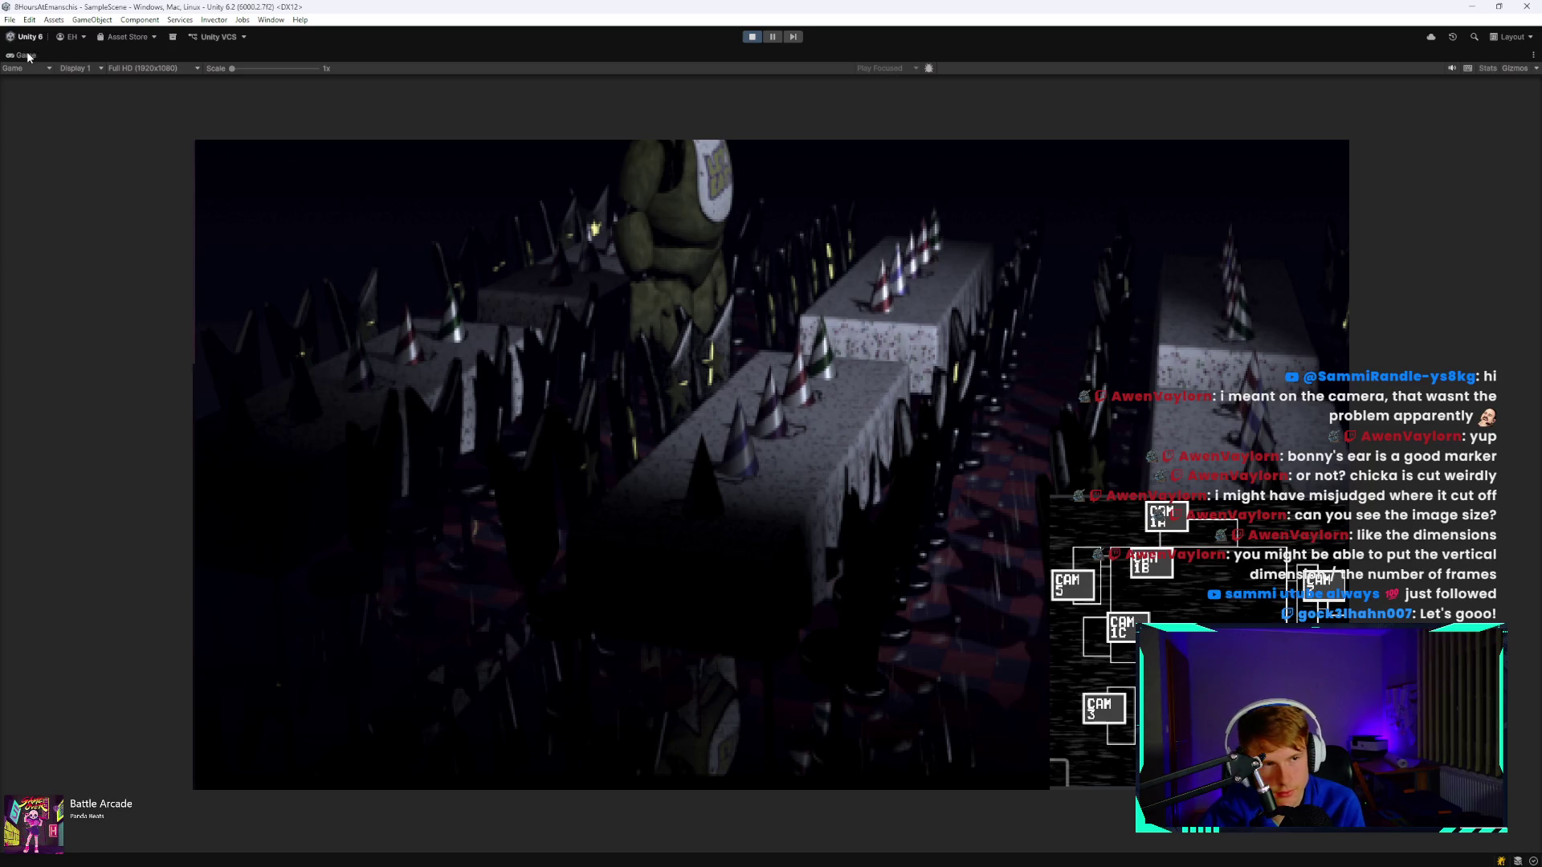
# Restore the Game view, check the show stage, dining and restroom cameras, and stop Play mode
pyautogui.doubleClick(28, 57)
pyautogui.click(1051, 320)
pyautogui.click(1042, 345)
pyautogui.click(1164, 369)
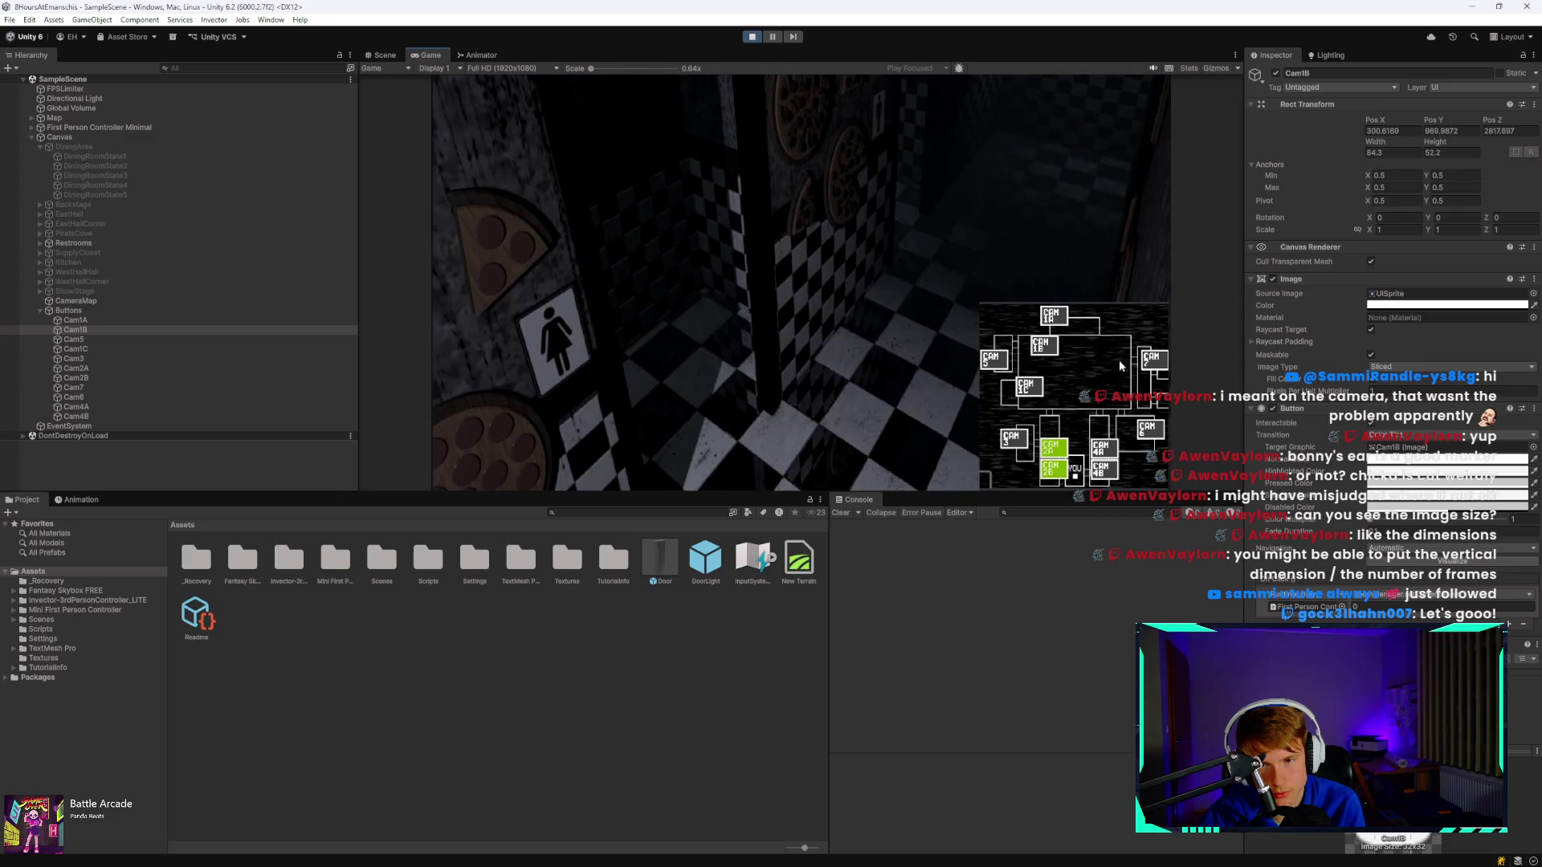
pyautogui.click(1043, 346)
pyautogui.click(1050, 315)
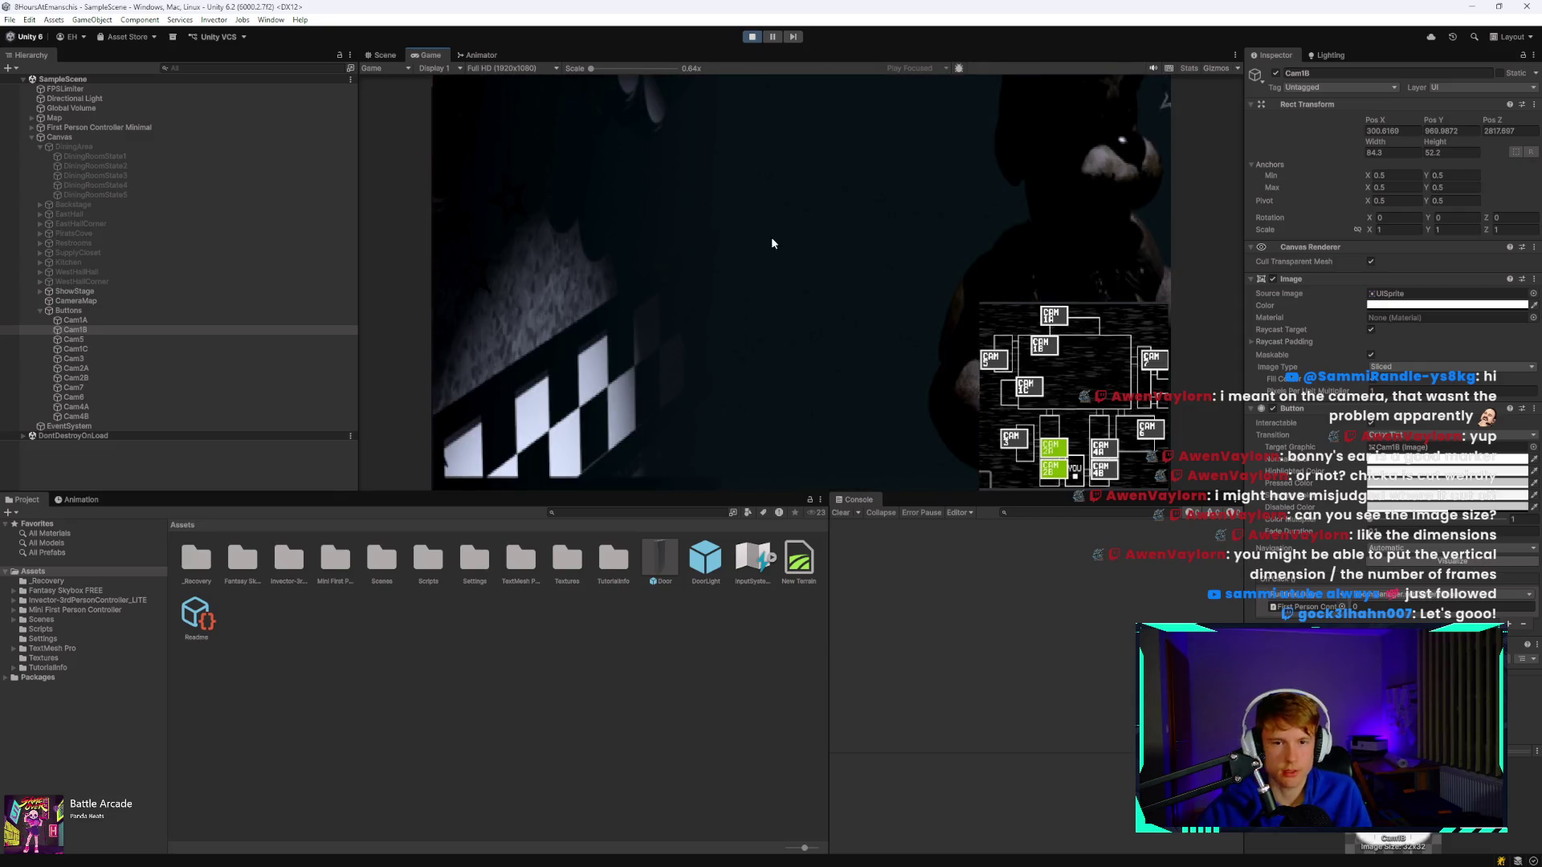
pyautogui.click(751, 36)
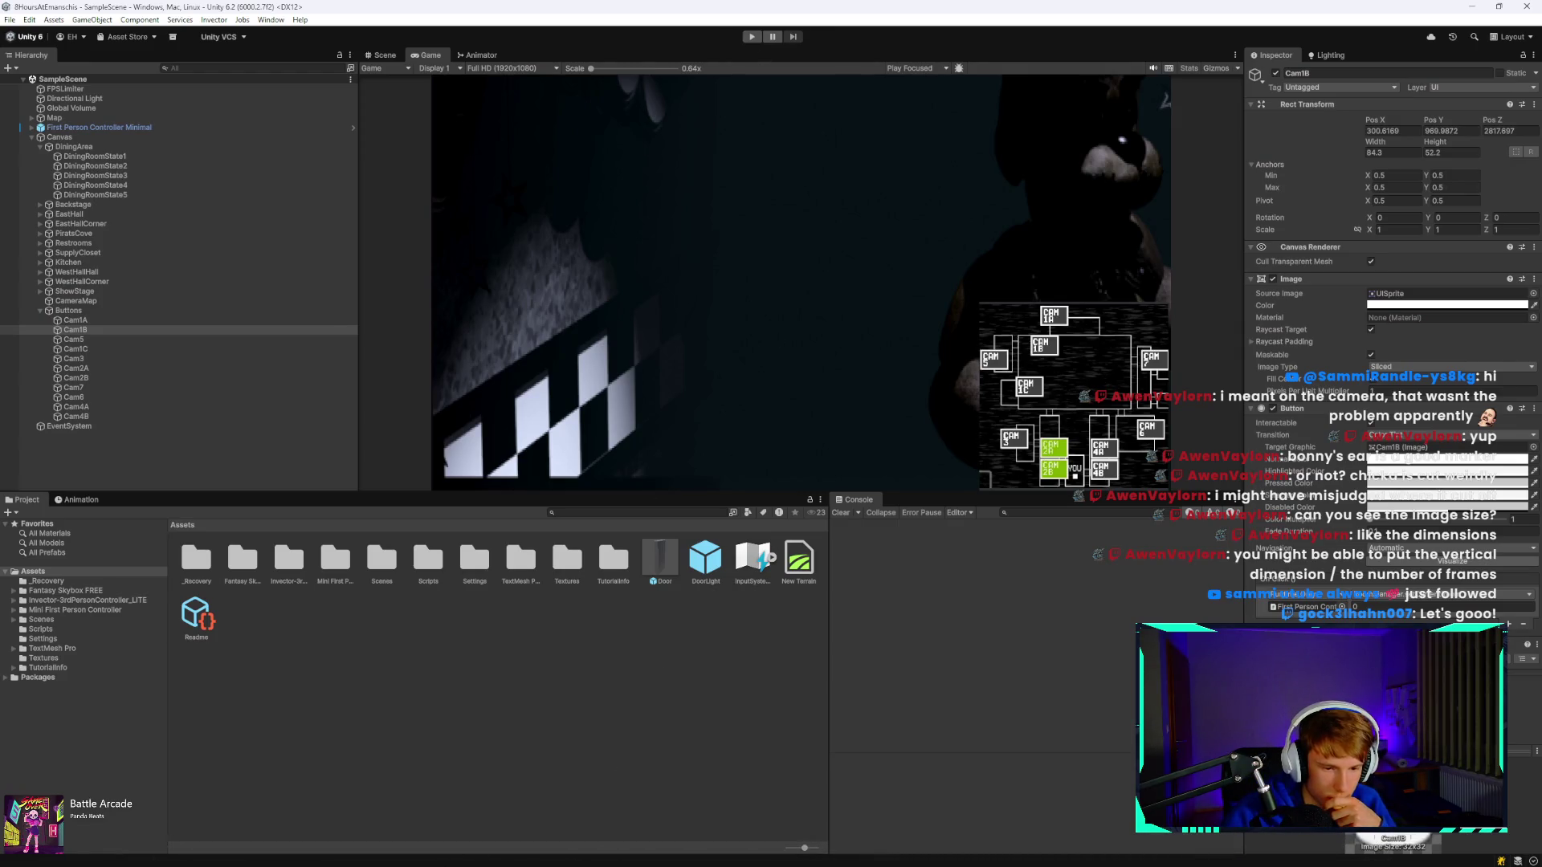
# Bring Visual Studio Code with RoomManager.cs back to the front
pyautogui.press('super')
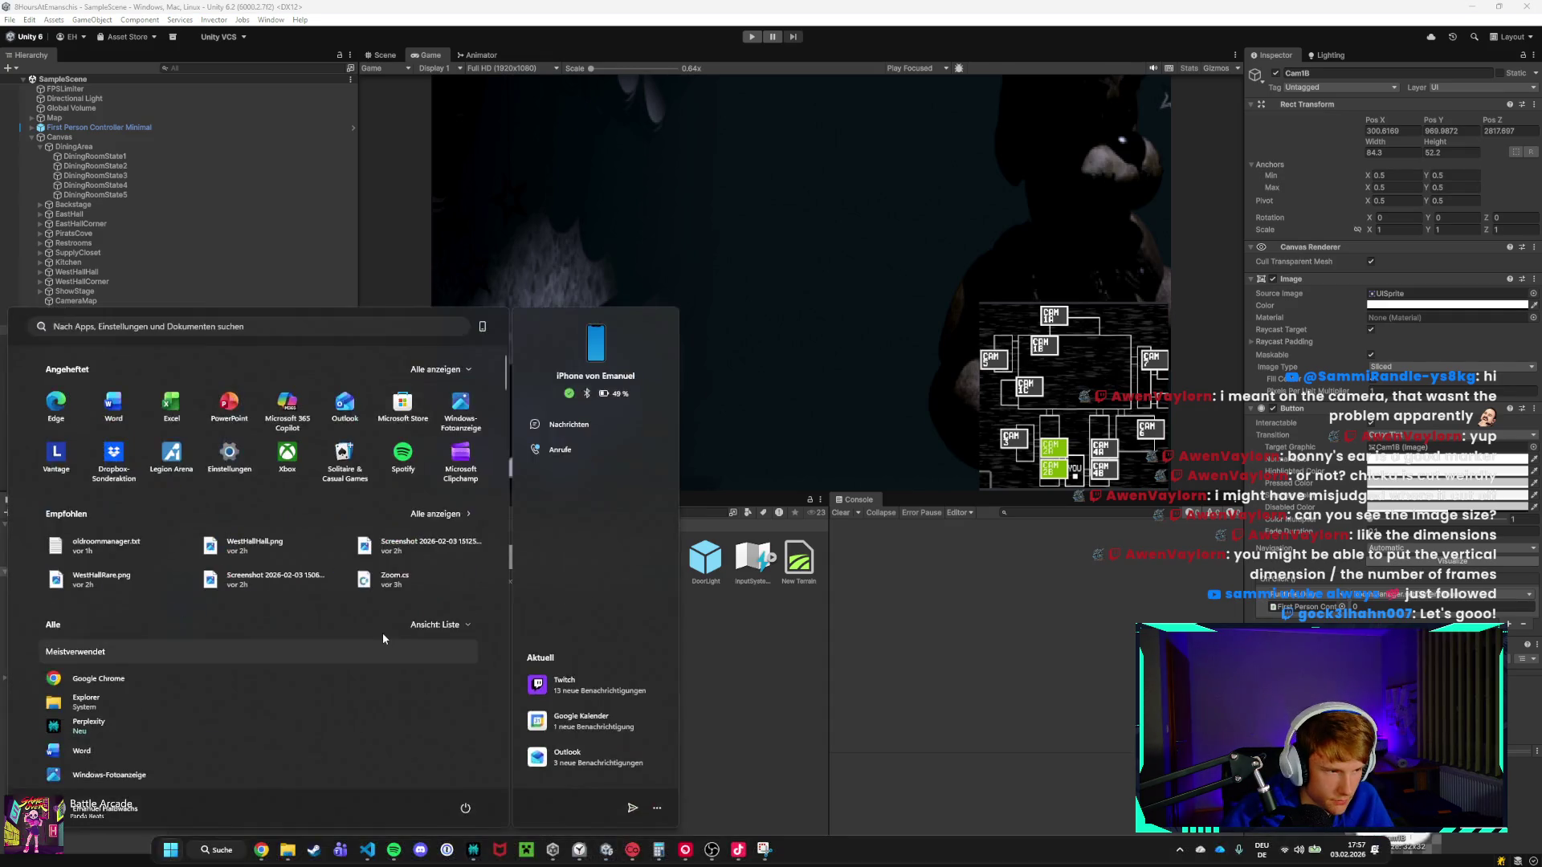
pyautogui.click(390, 628)
pyautogui.click(1525, 16)
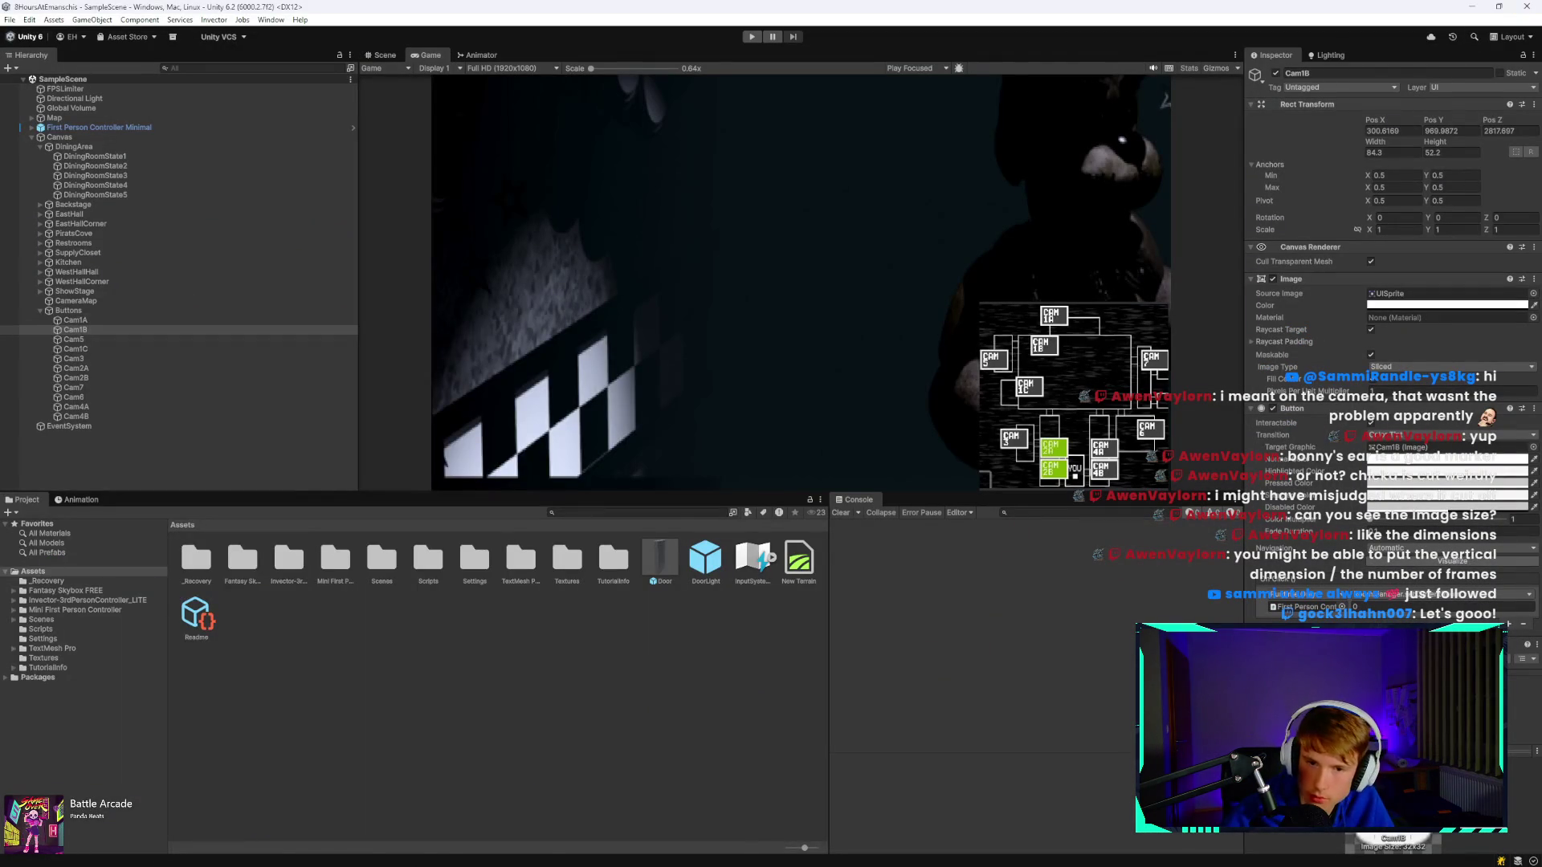
pyautogui.press('super')
pyautogui.scroll(-2, 185, 578)
pyautogui.press('Escape')
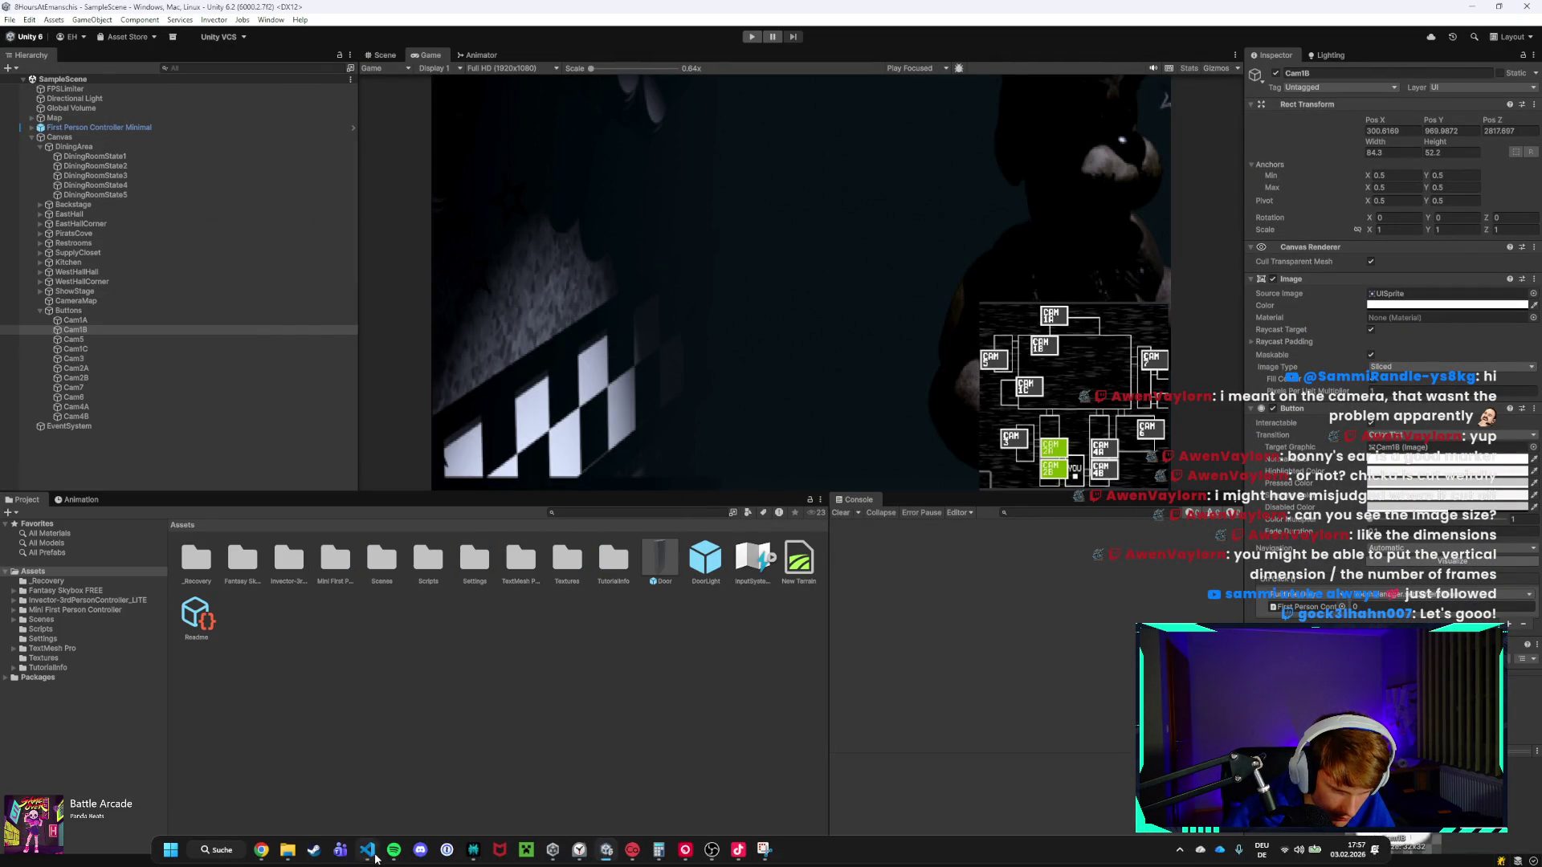
pyautogui.click(366, 848)
pyautogui.scroll(10, 1383, 519)
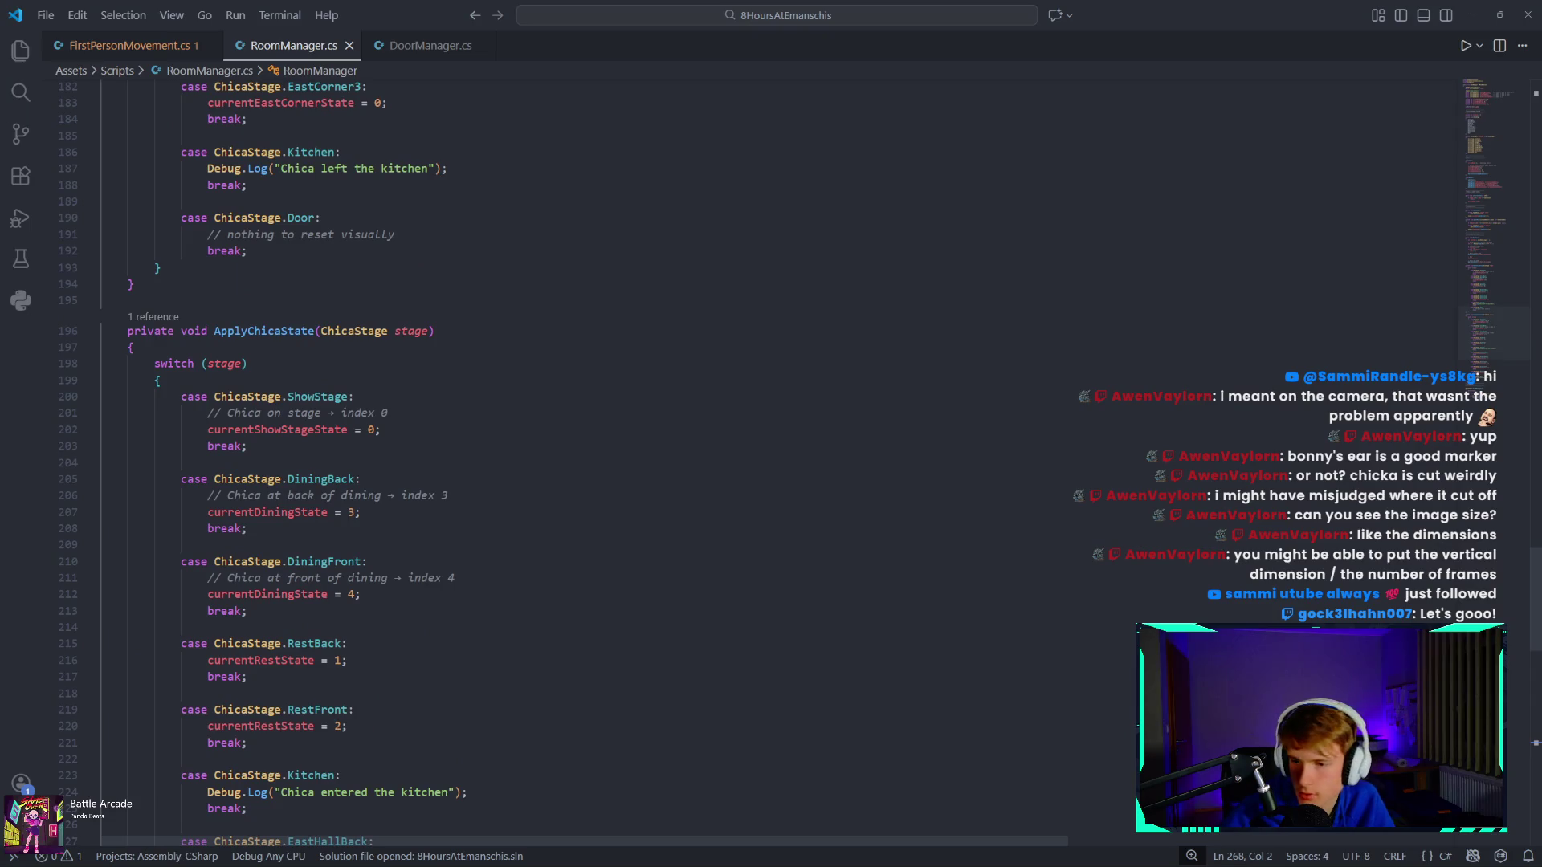
# Scroll through RoomManager.cs to review the MoveChica and ResetChicaState code
pyautogui.moveTo(1535, 598); pyautogui.dragTo(1538, 5)
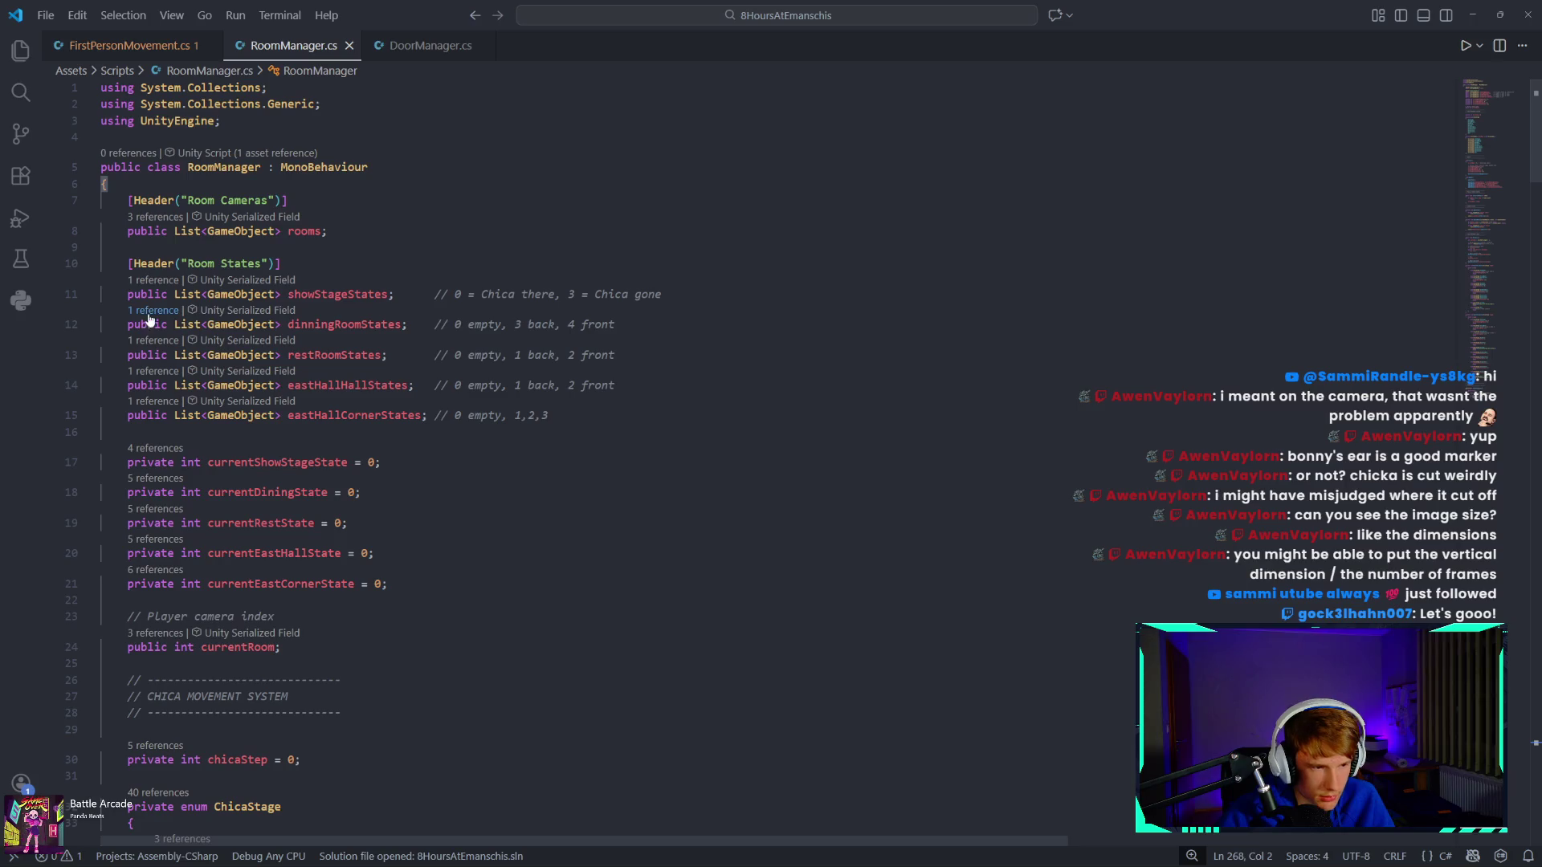
pyautogui.scroll(-4, 149, 321)
pyautogui.scroll(-4, 244, 334)
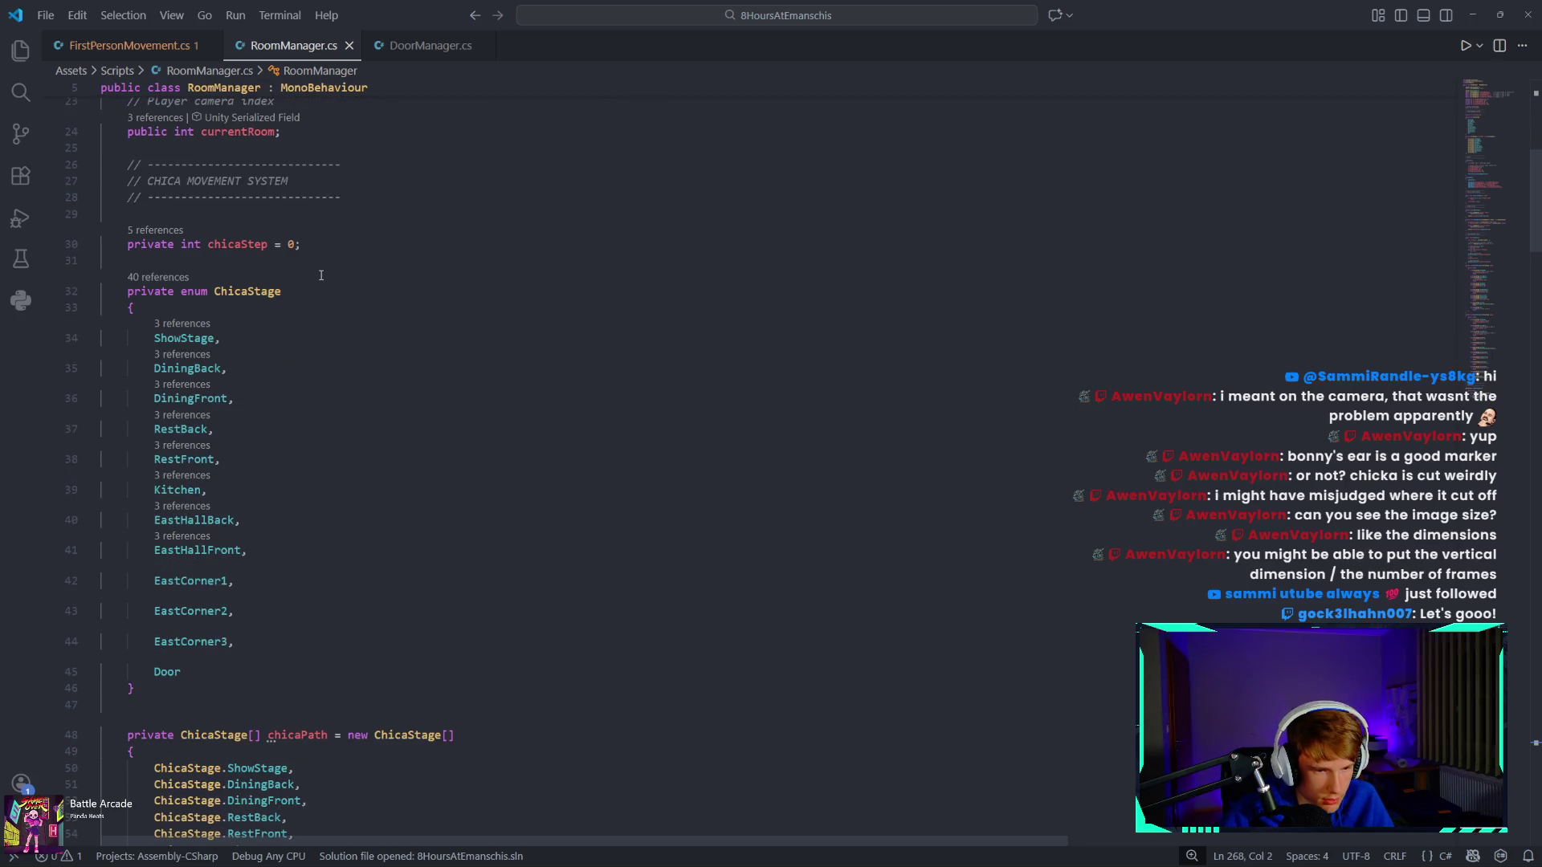
pyautogui.scroll(-1, 192, 333)
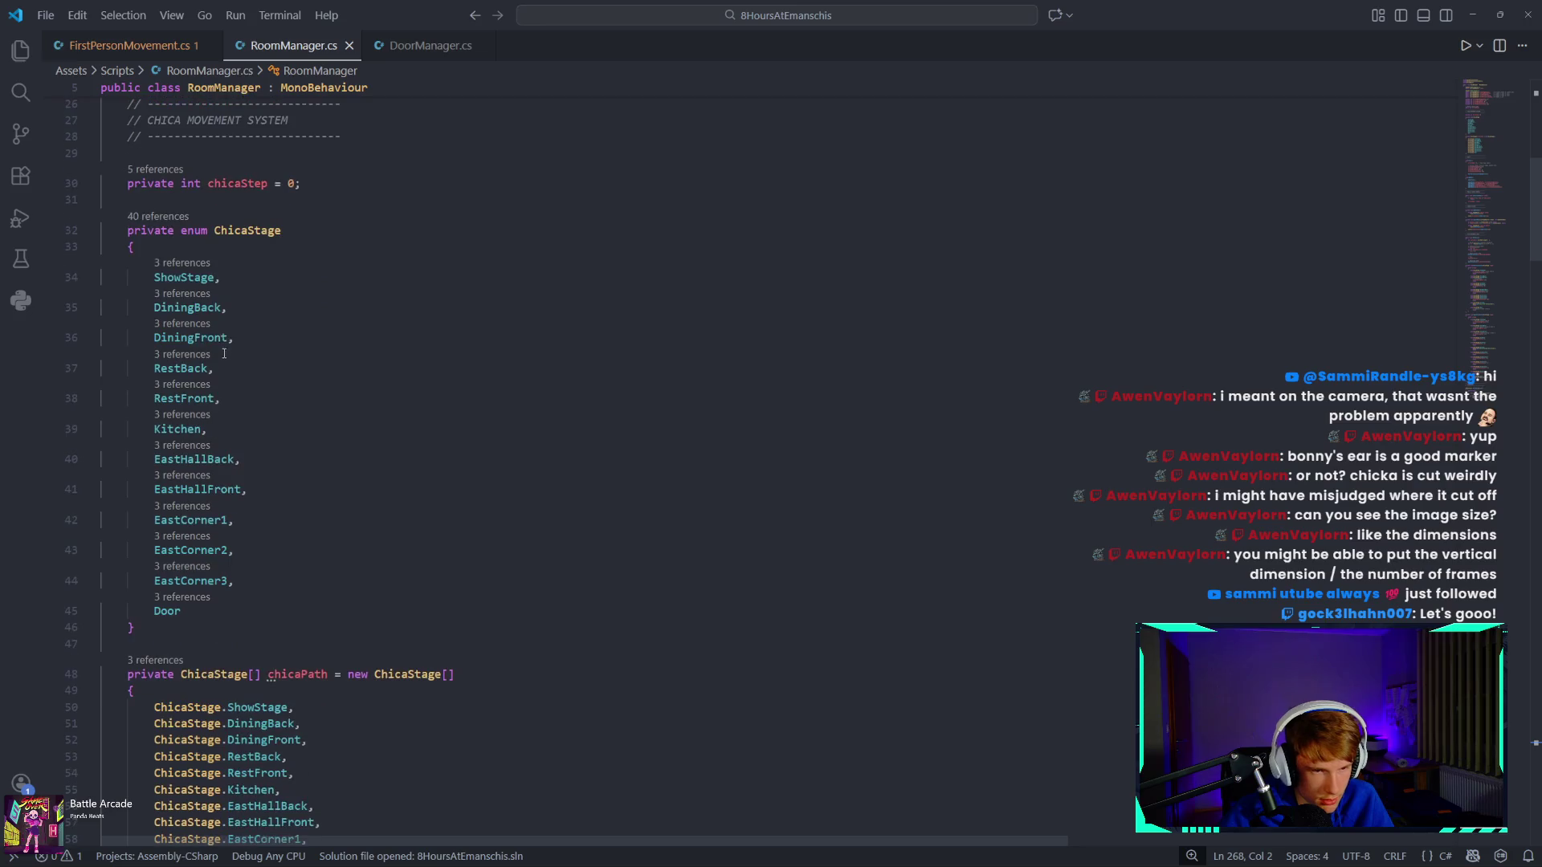
pyautogui.scroll(-5, 210, 305)
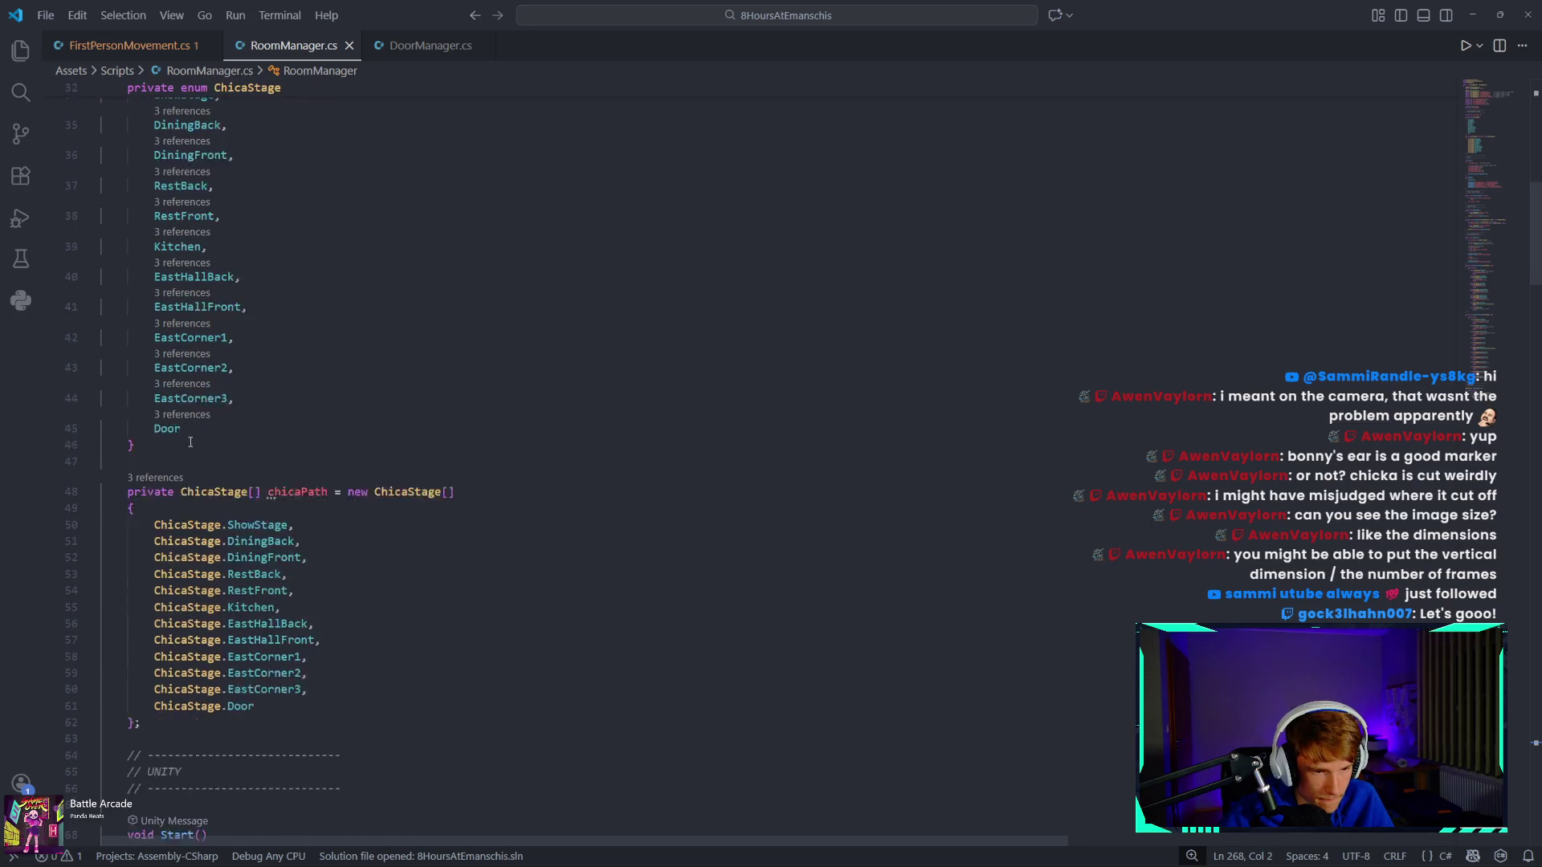
pyautogui.scroll(-1, 216, 313)
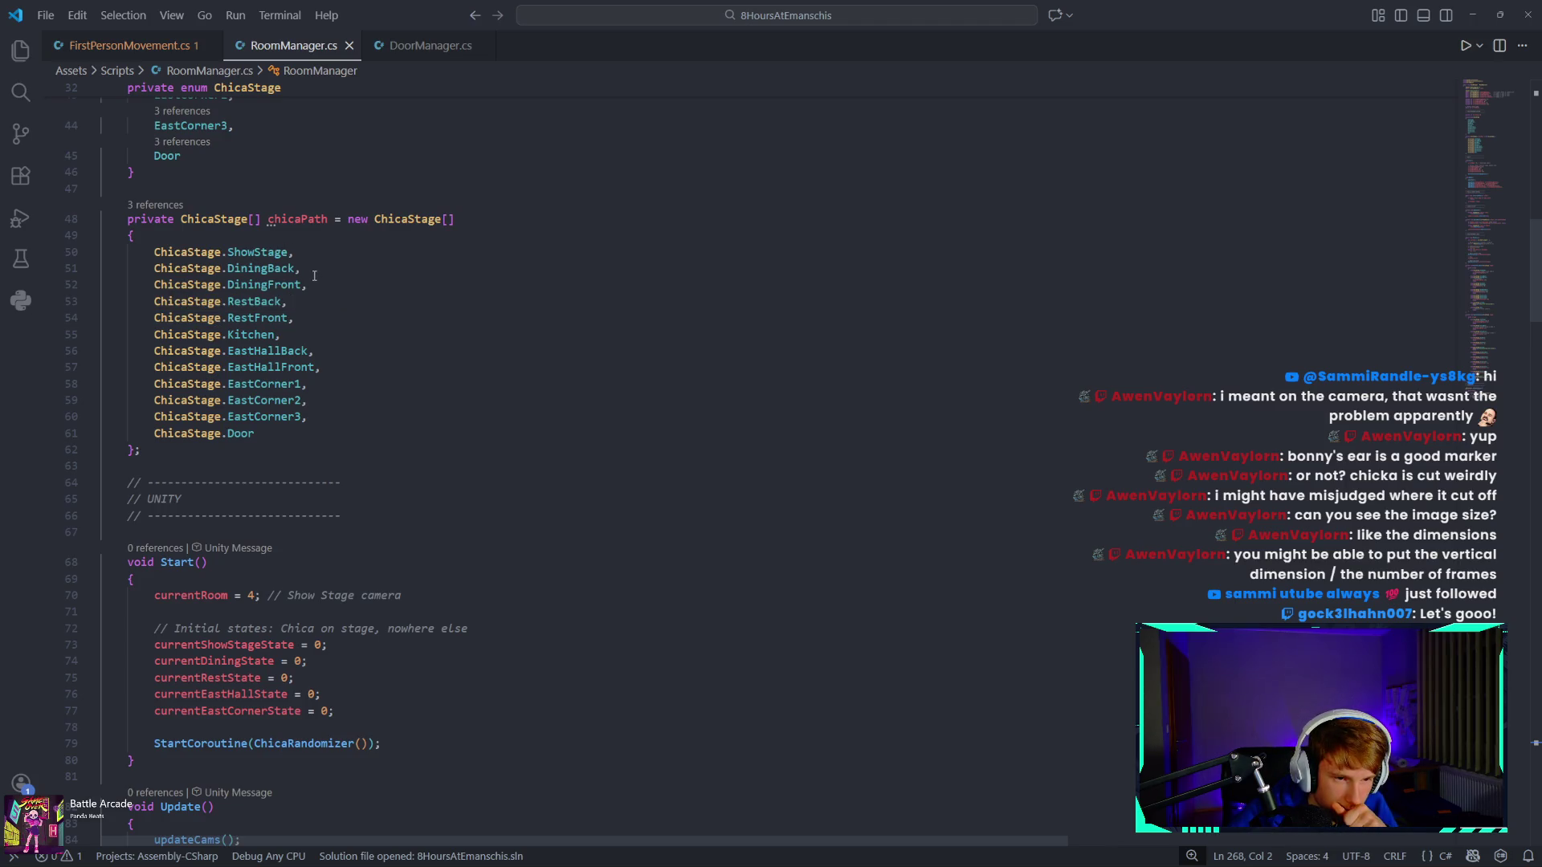
pyautogui.scroll(-6, 291, 434)
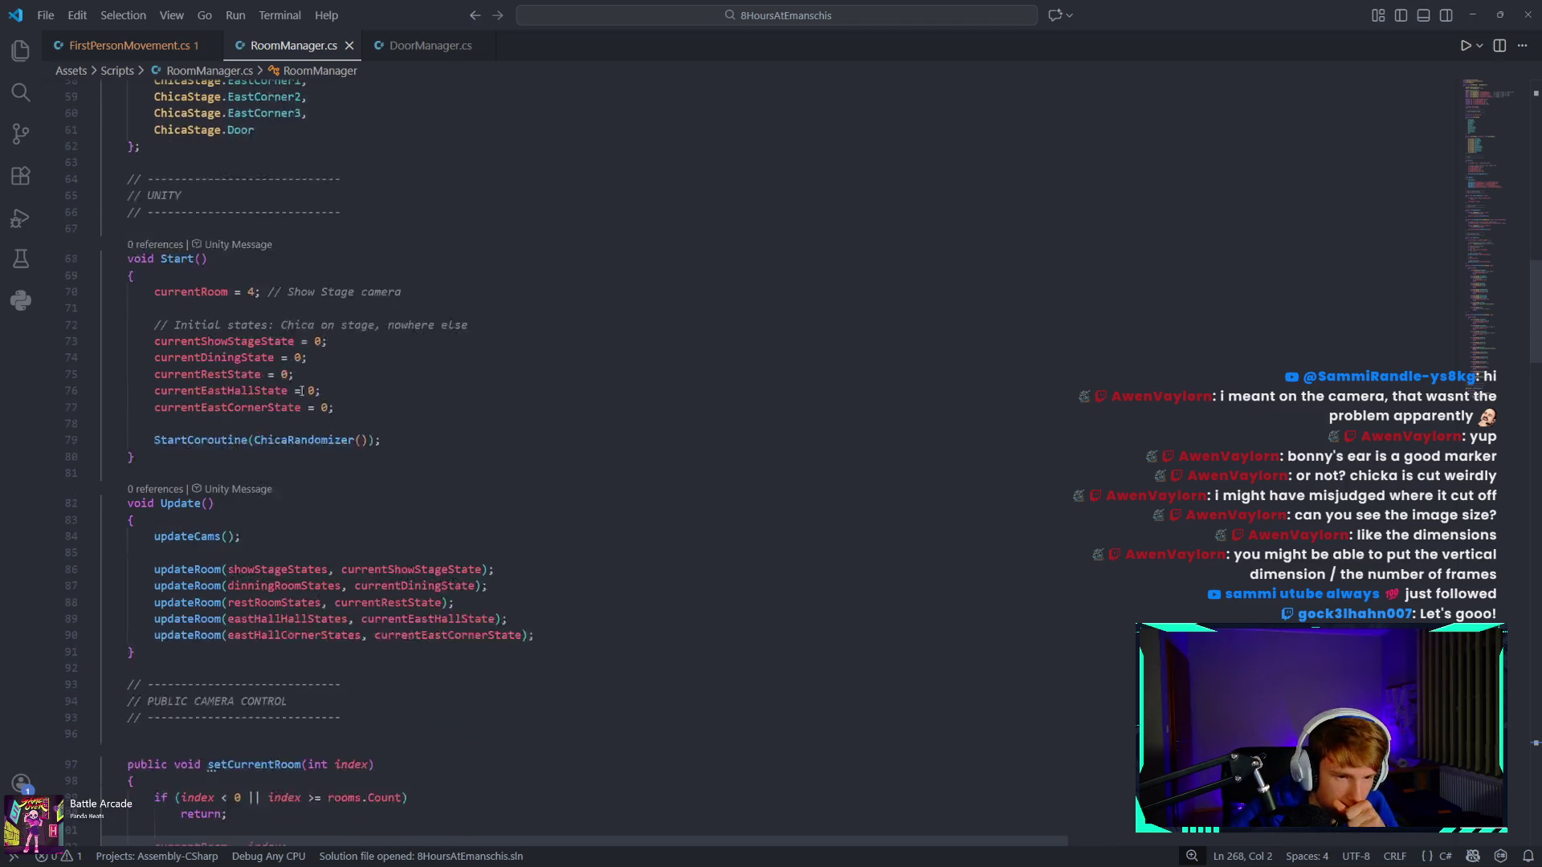
pyautogui.scroll(-1, 365, 329)
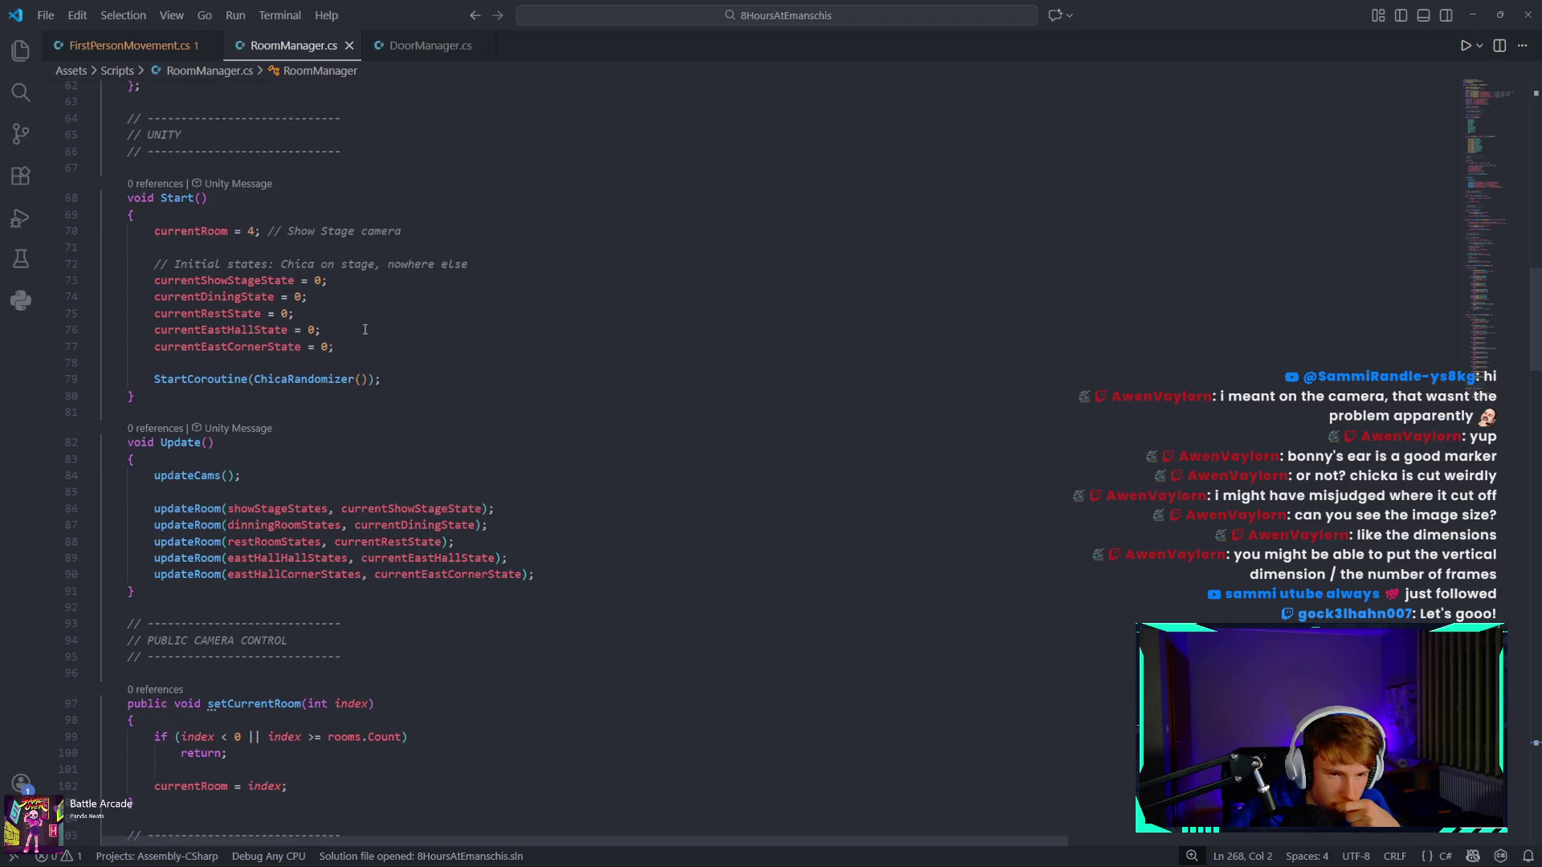
pyautogui.scroll(-5, 268, 282)
pyautogui.scroll(-2, 317, 284)
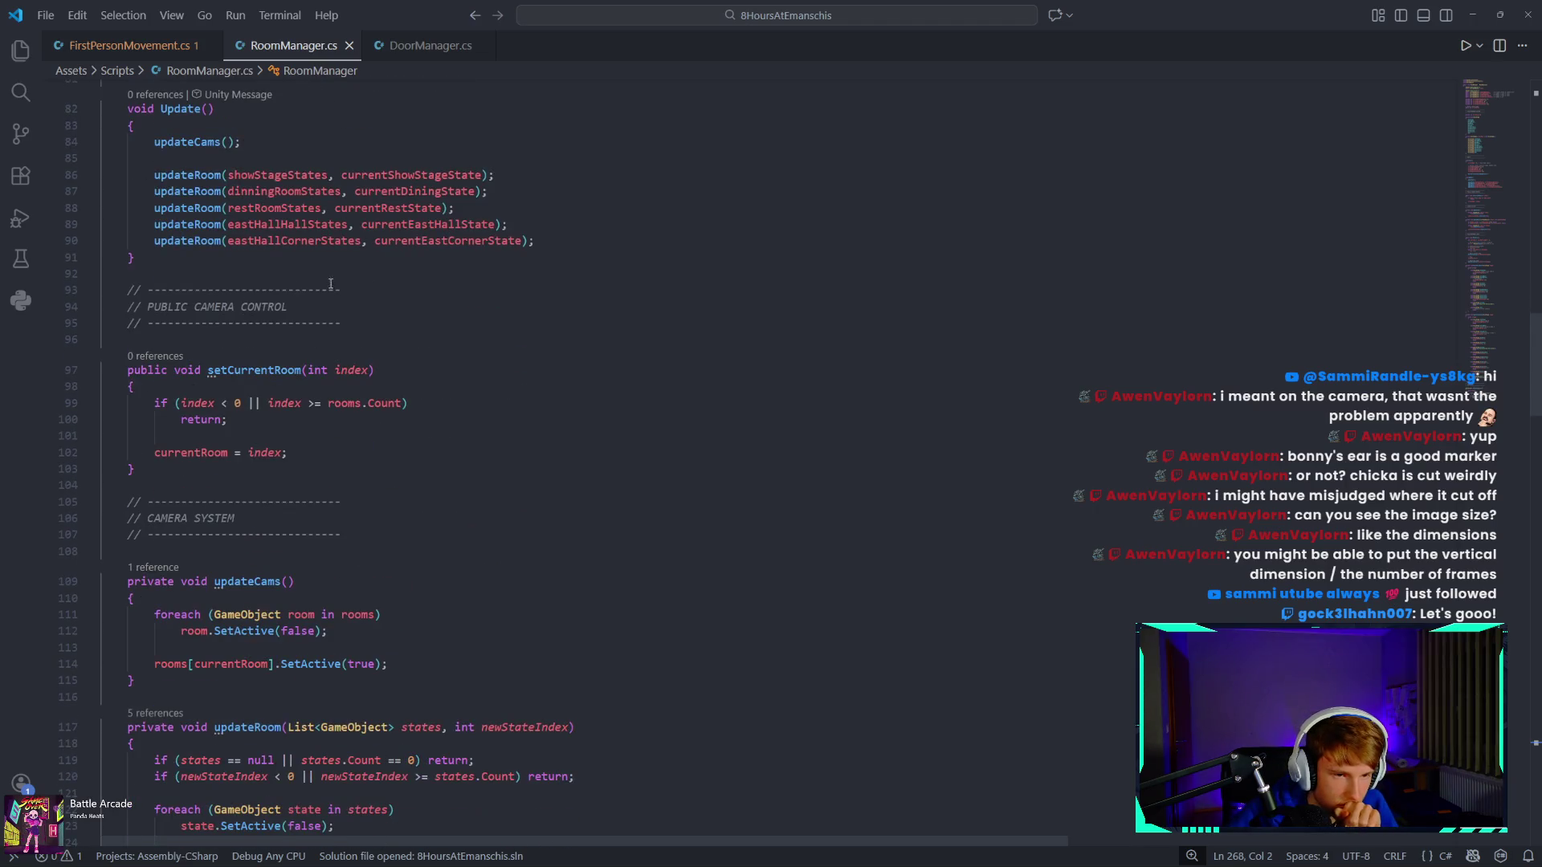
pyautogui.scroll(-2, 277, 232)
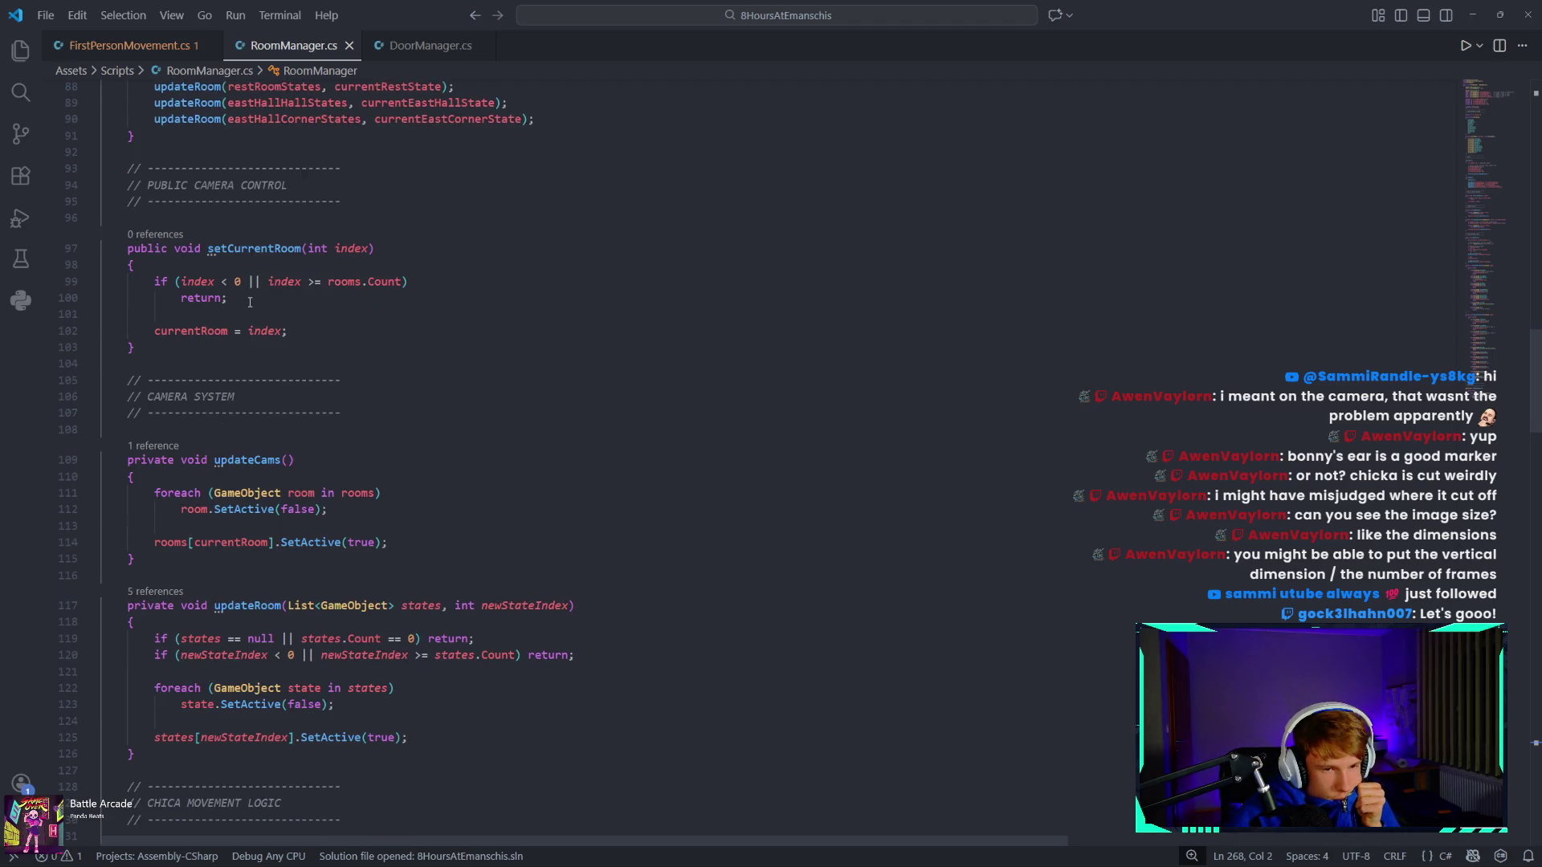
pyautogui.scroll(-4, 229, 303)
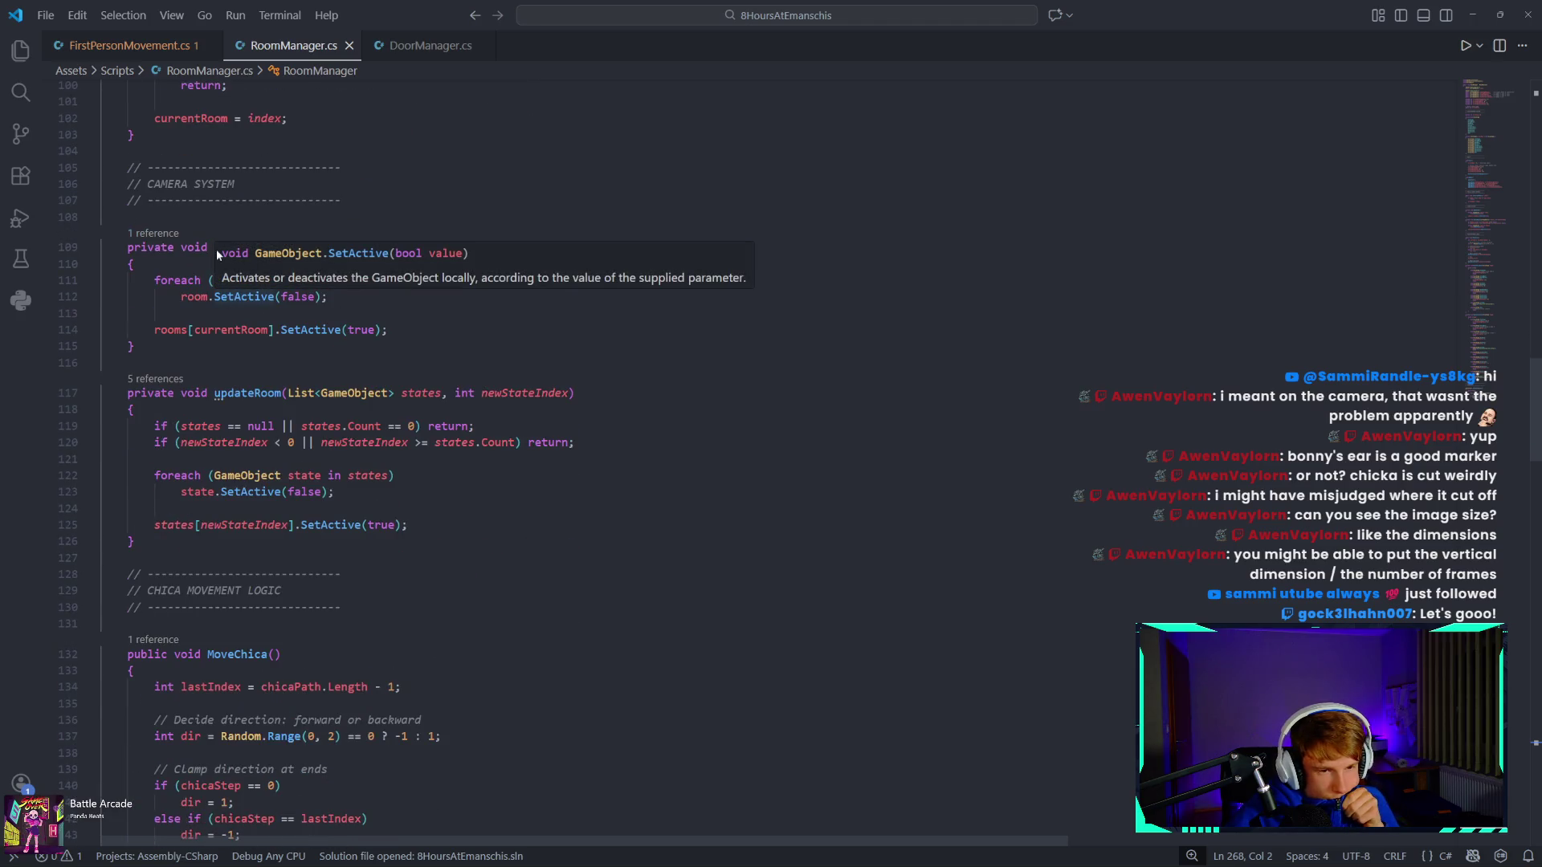
pyautogui.scroll(-4, 247, 341)
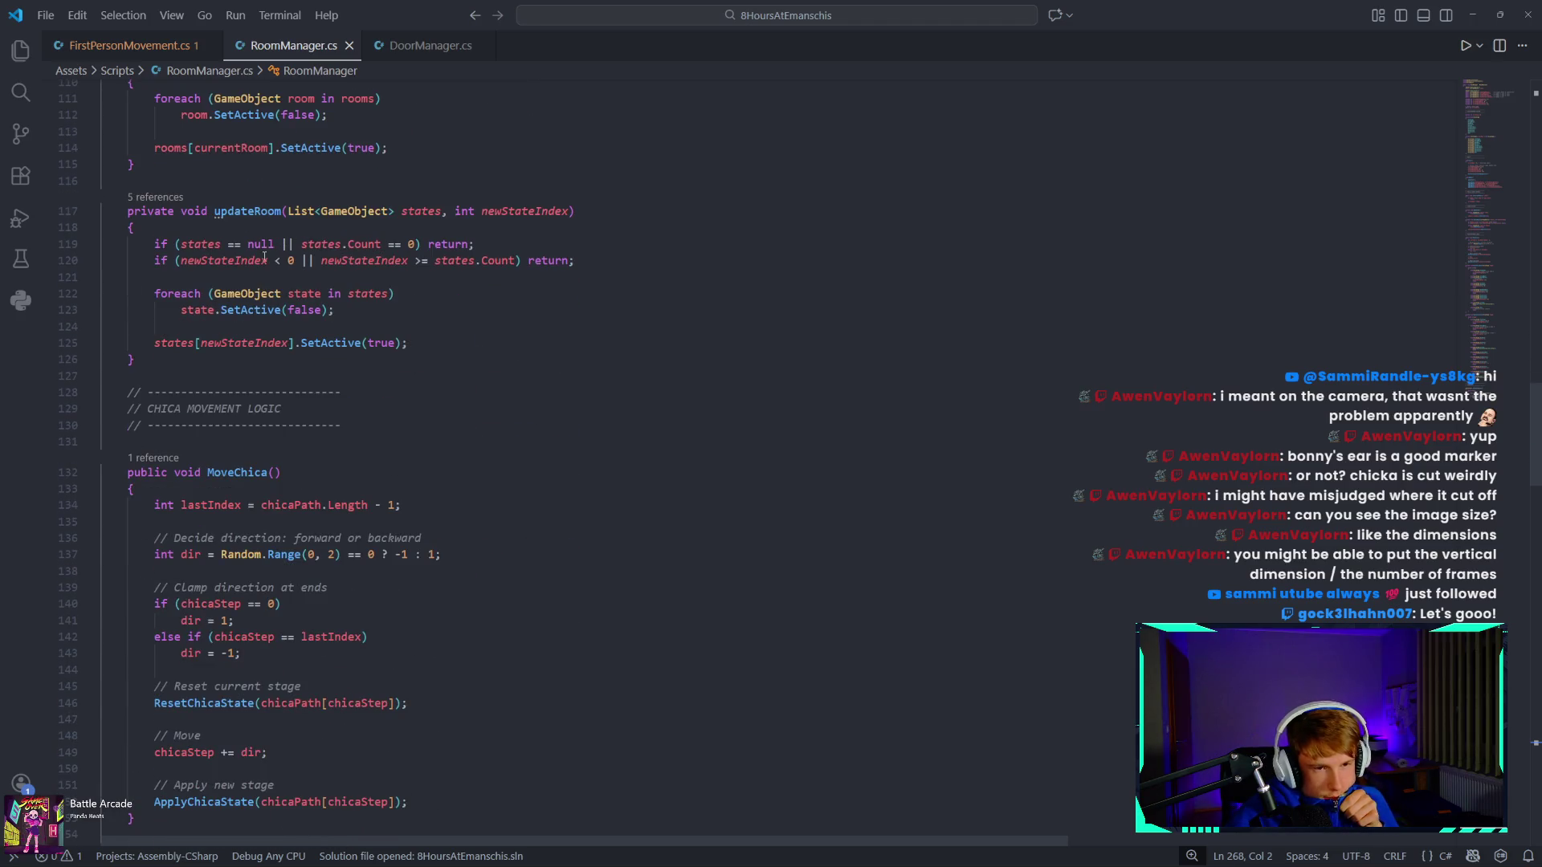
pyautogui.scroll(-5, 257, 265)
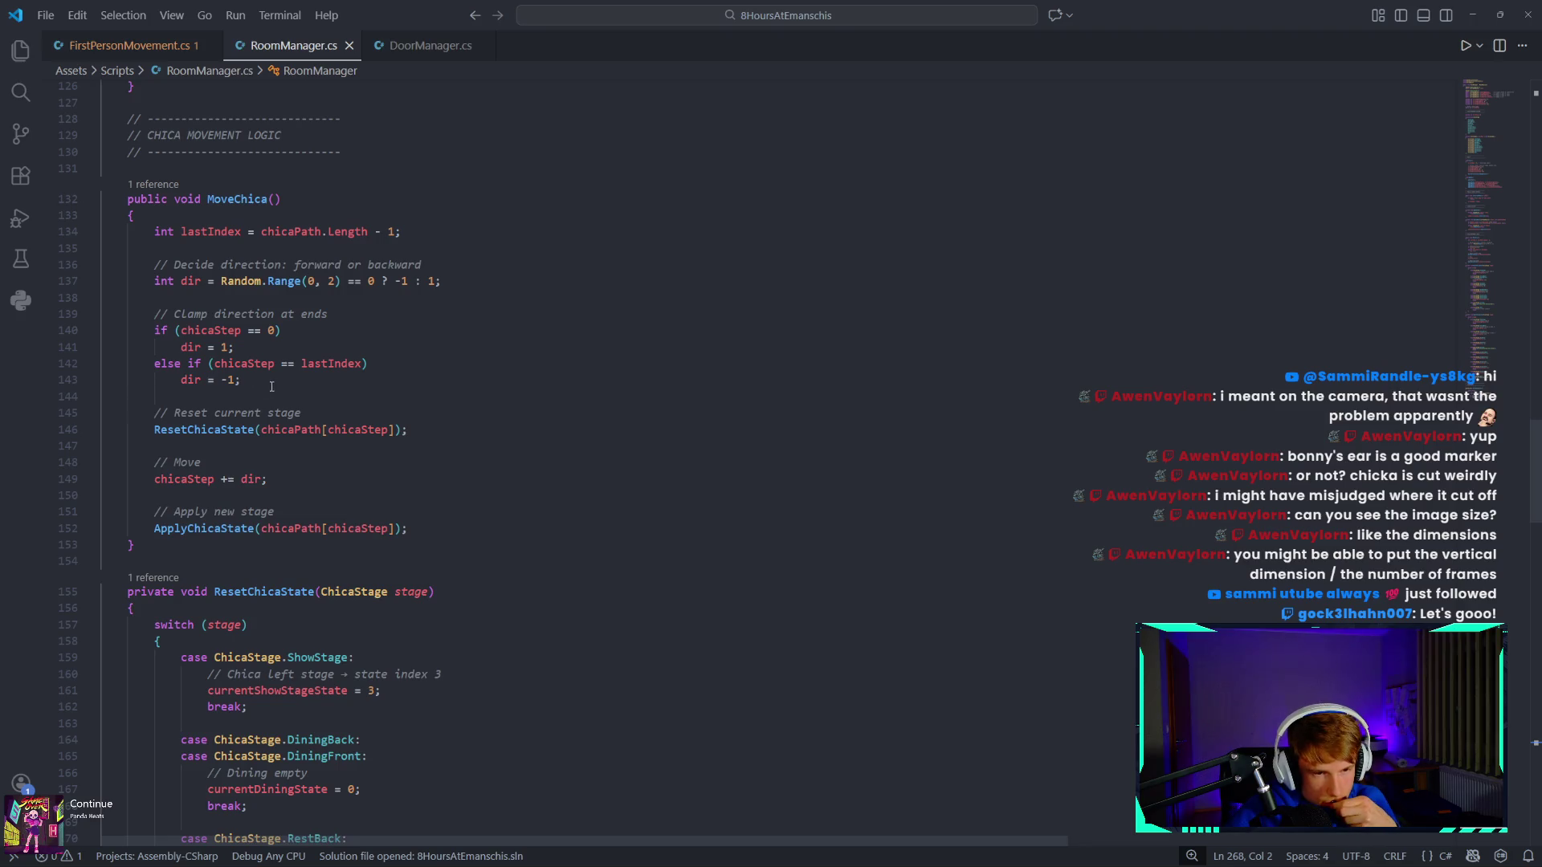
pyautogui.scroll(-2, 270, 386)
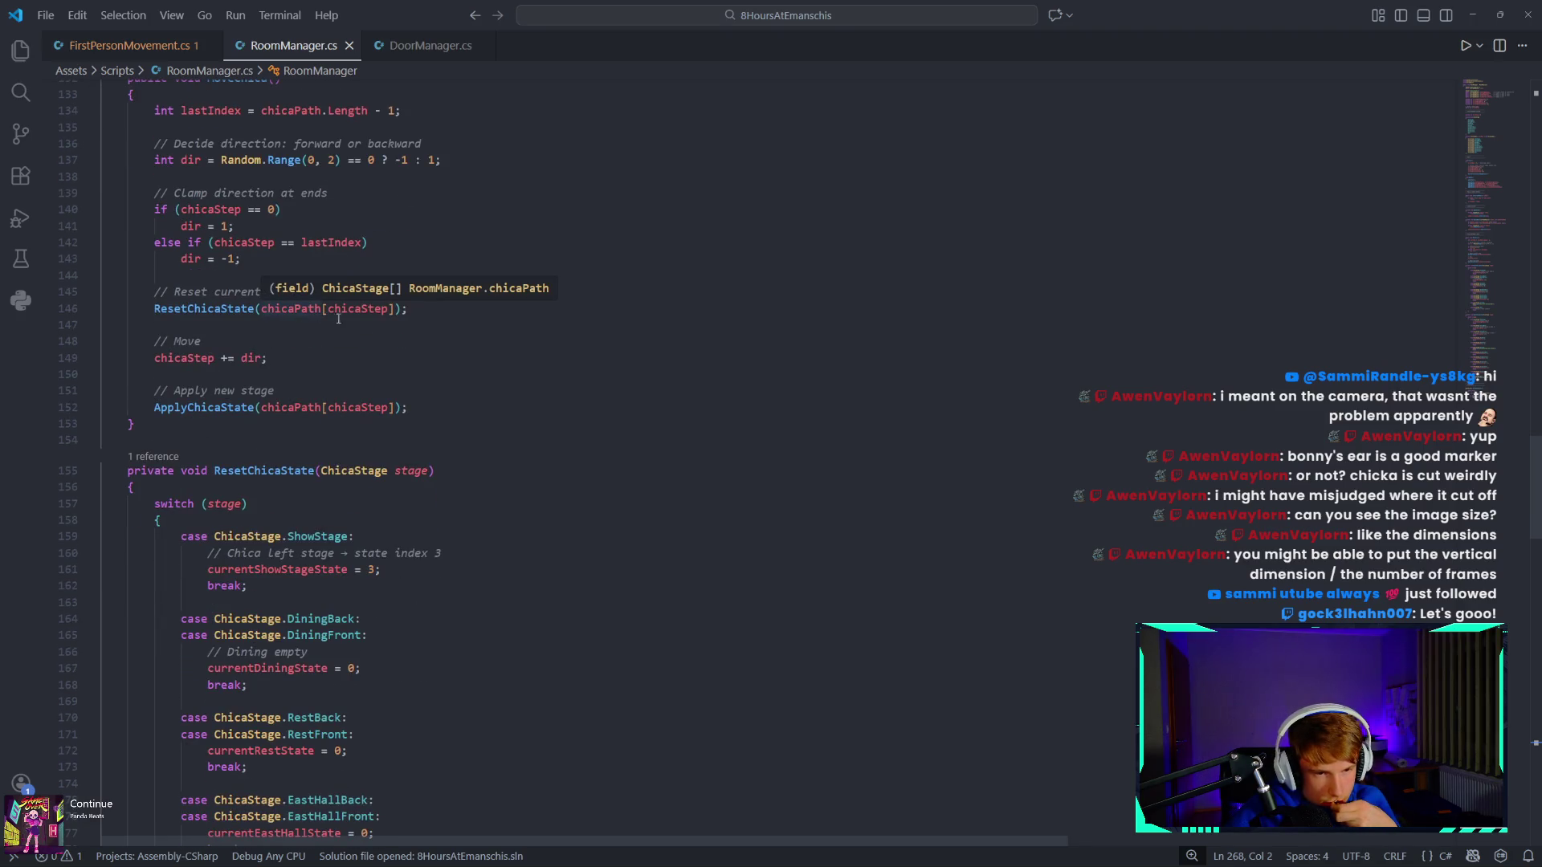
pyautogui.scroll(-3, 243, 396)
pyautogui.scroll(-2, 246, 339)
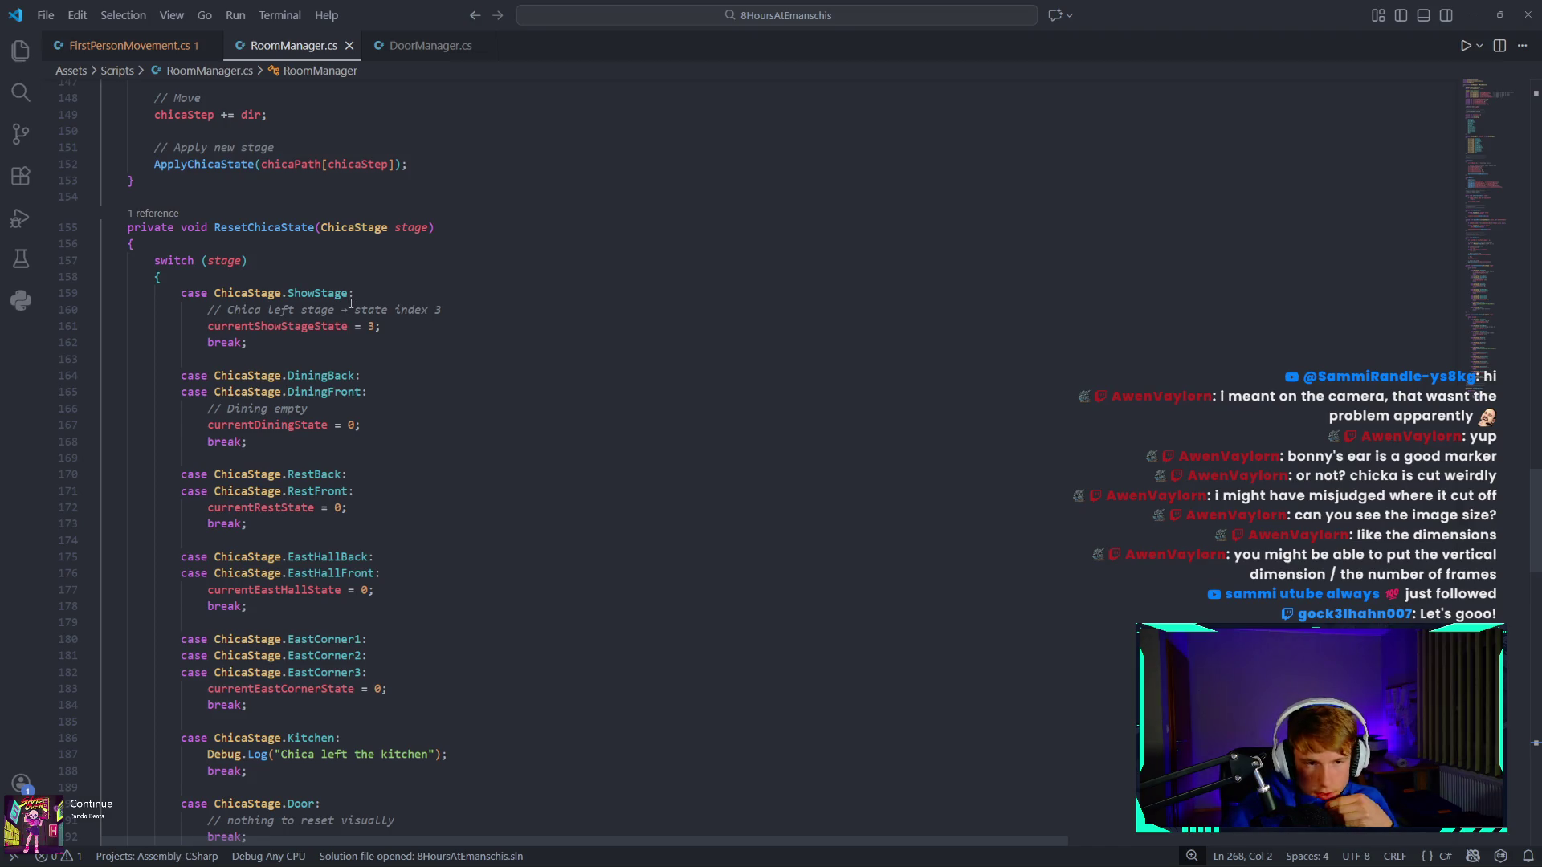
# Switch back to the Unity editor showing the dark camera feed
pyautogui.moveTo(392, 857)
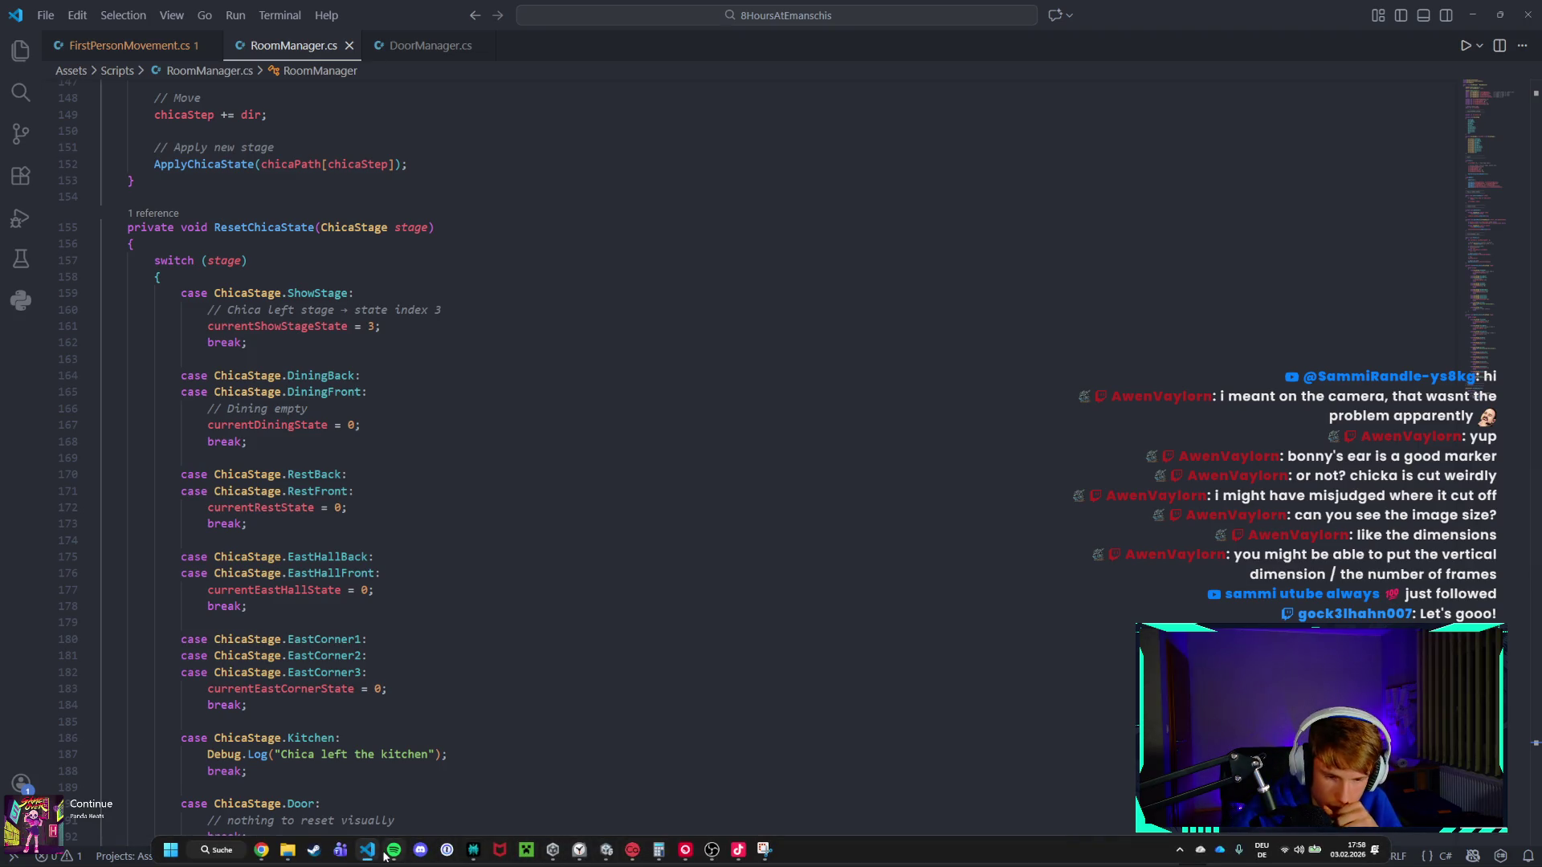
pyautogui.moveTo(755, 851)
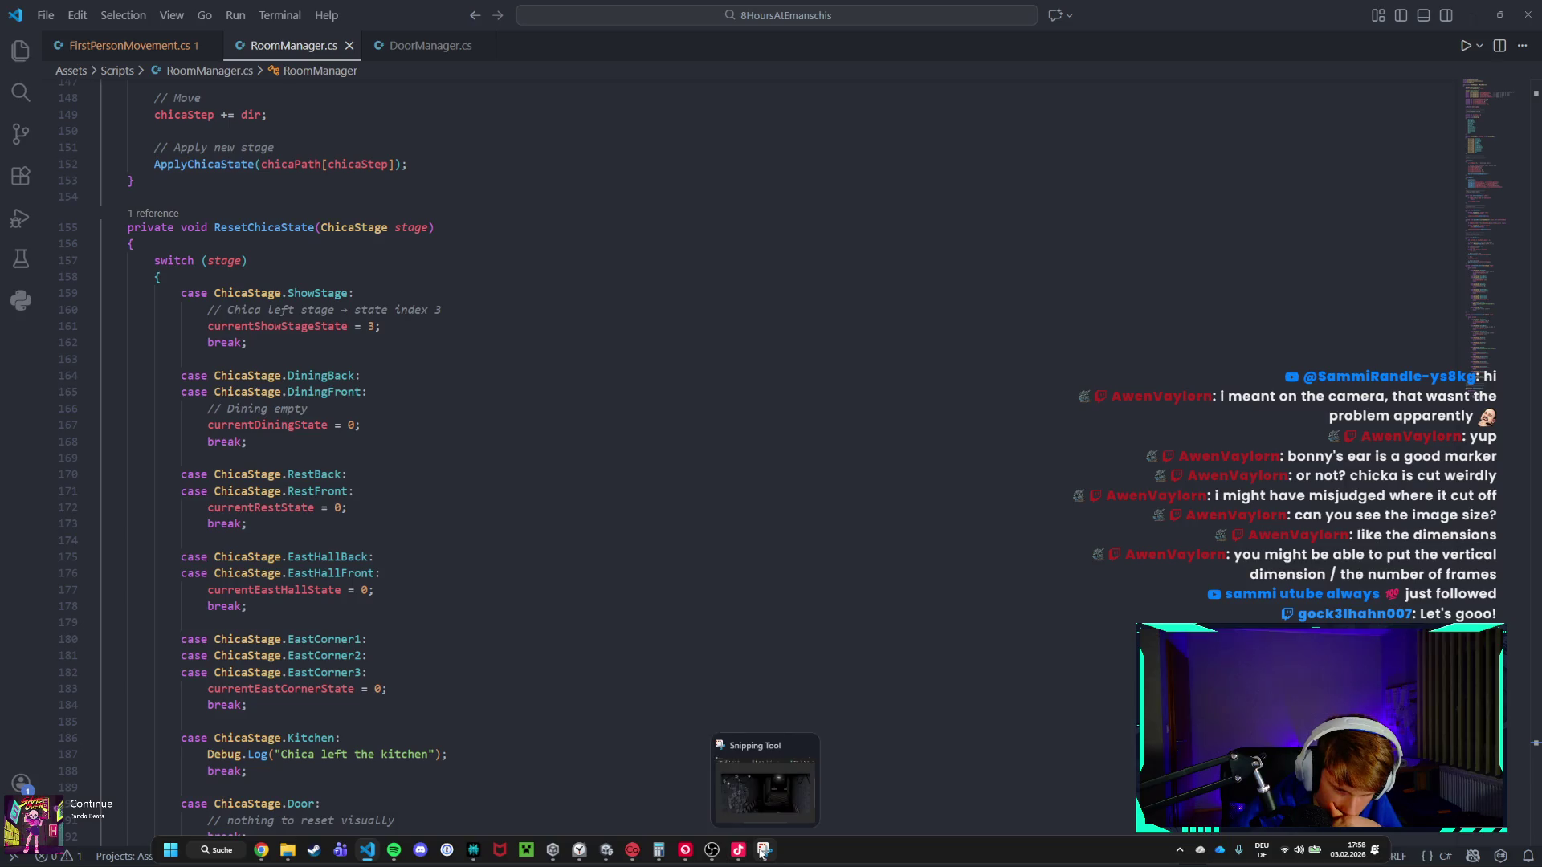
pyautogui.click(608, 851)
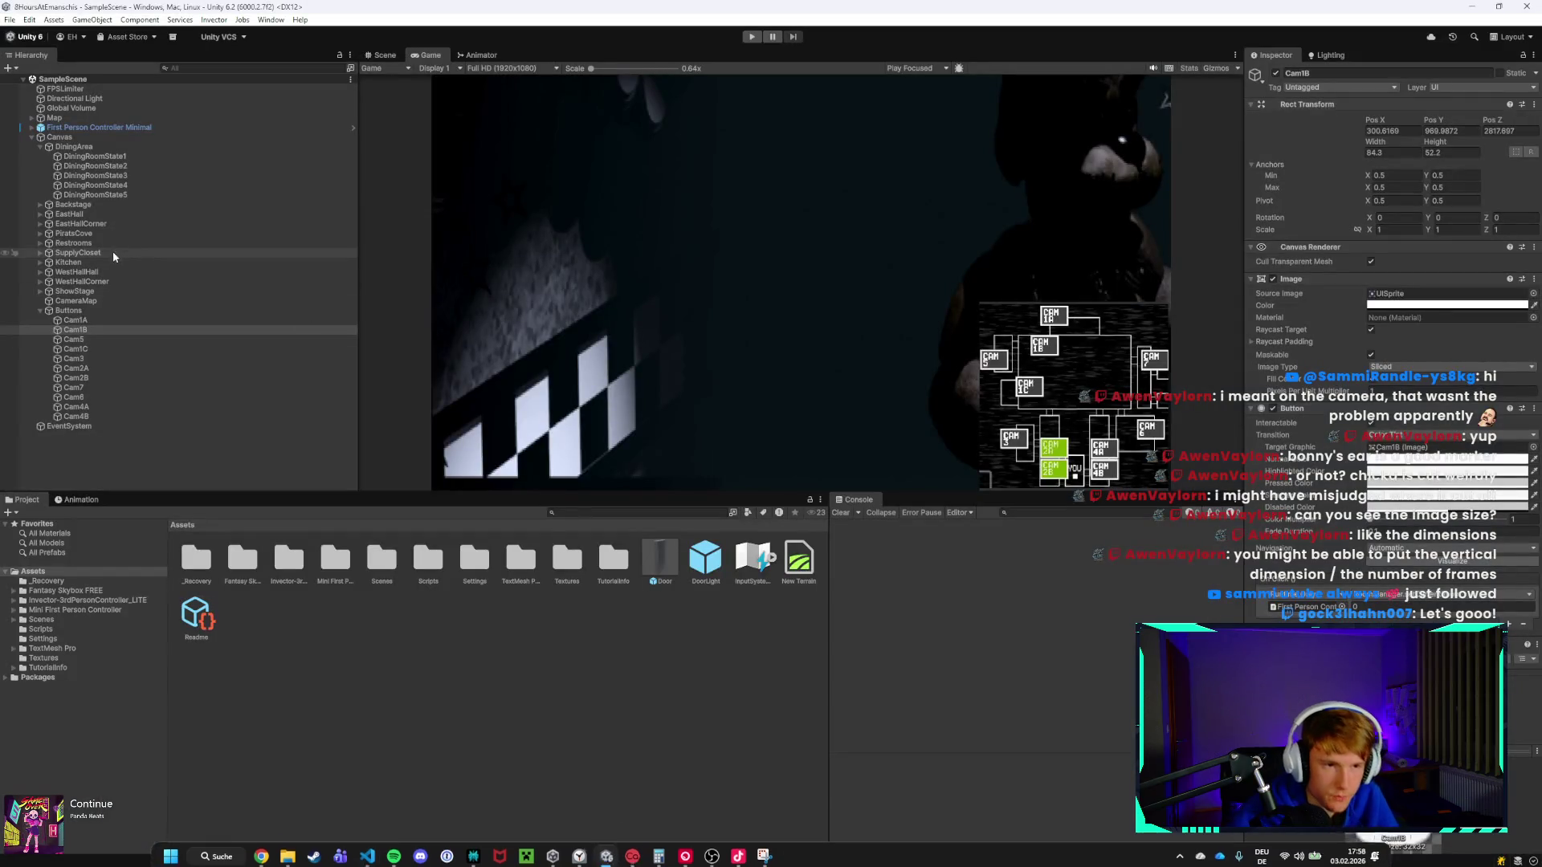
# Collapse DiningArea, expand ShowStage, and inspect the three show-stage state images
pyautogui.click(40, 146)
pyautogui.click(40, 242)
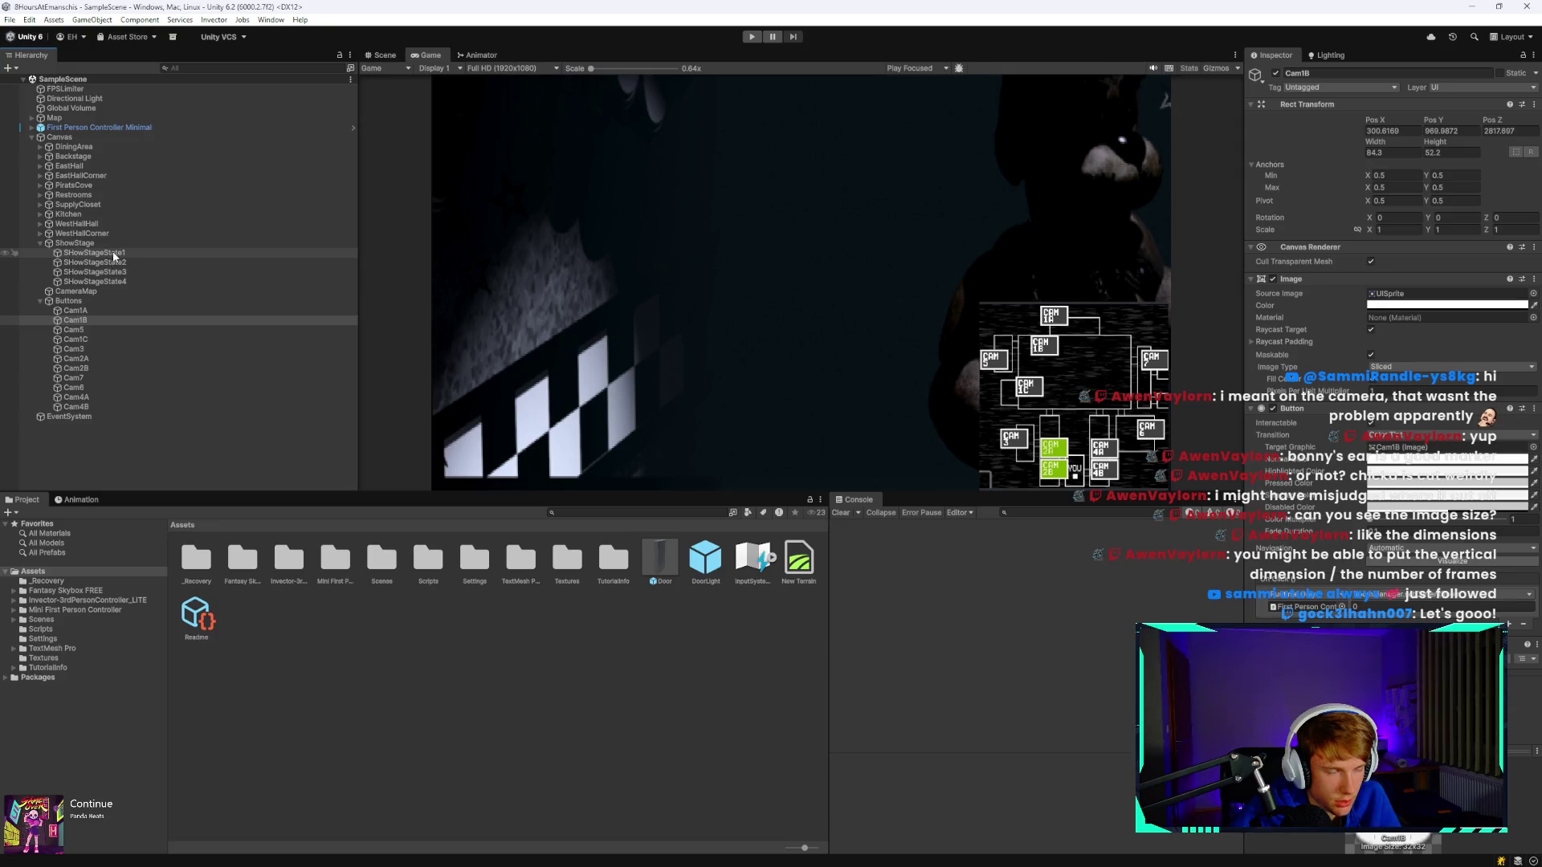
pyautogui.click(109, 127)
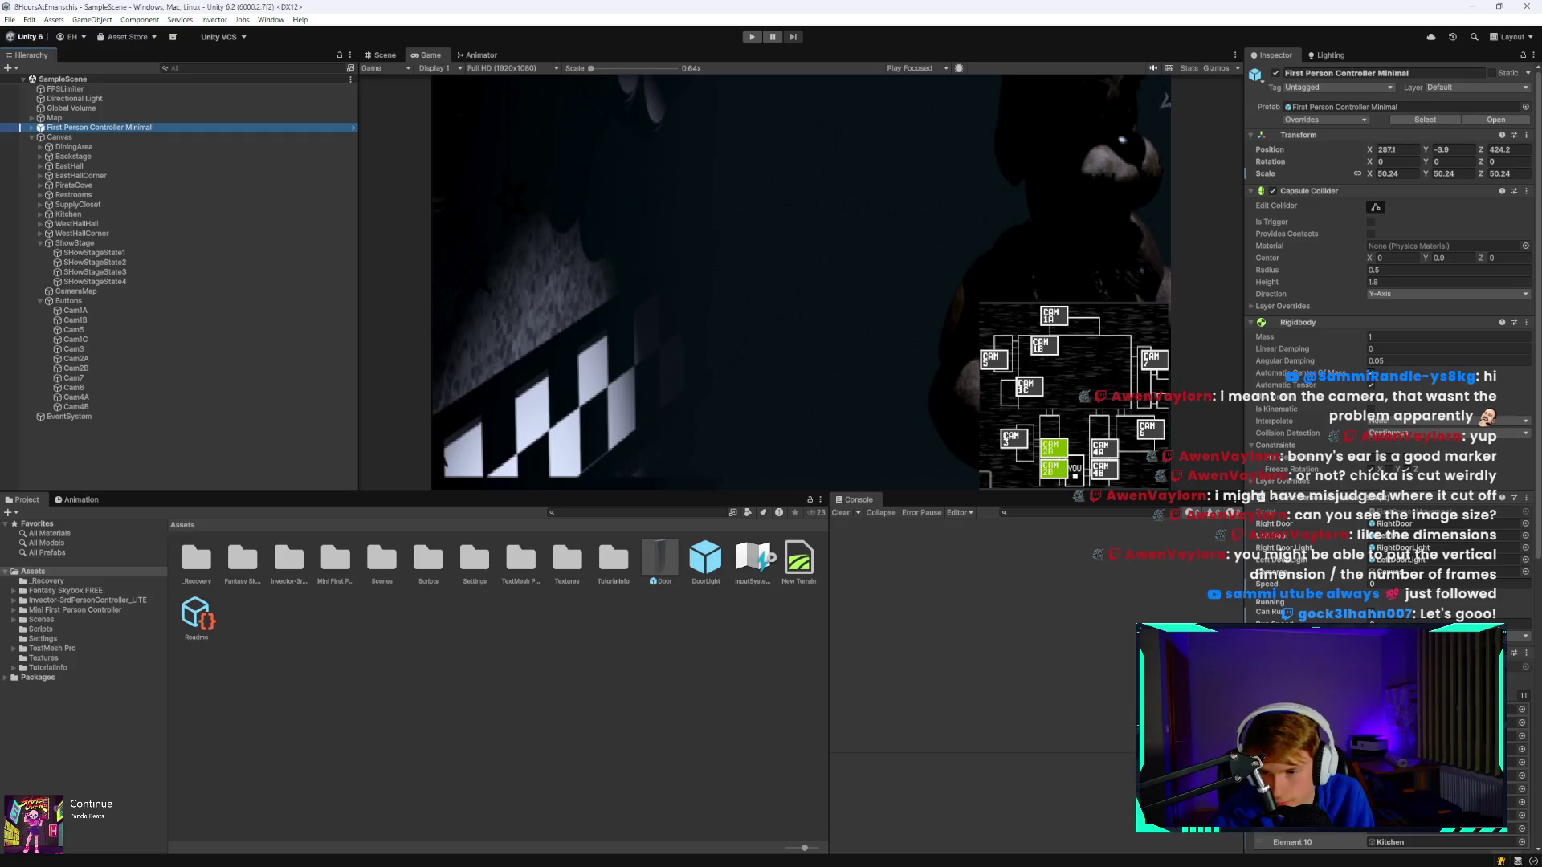
pyautogui.scroll(-10, 1335, 464)
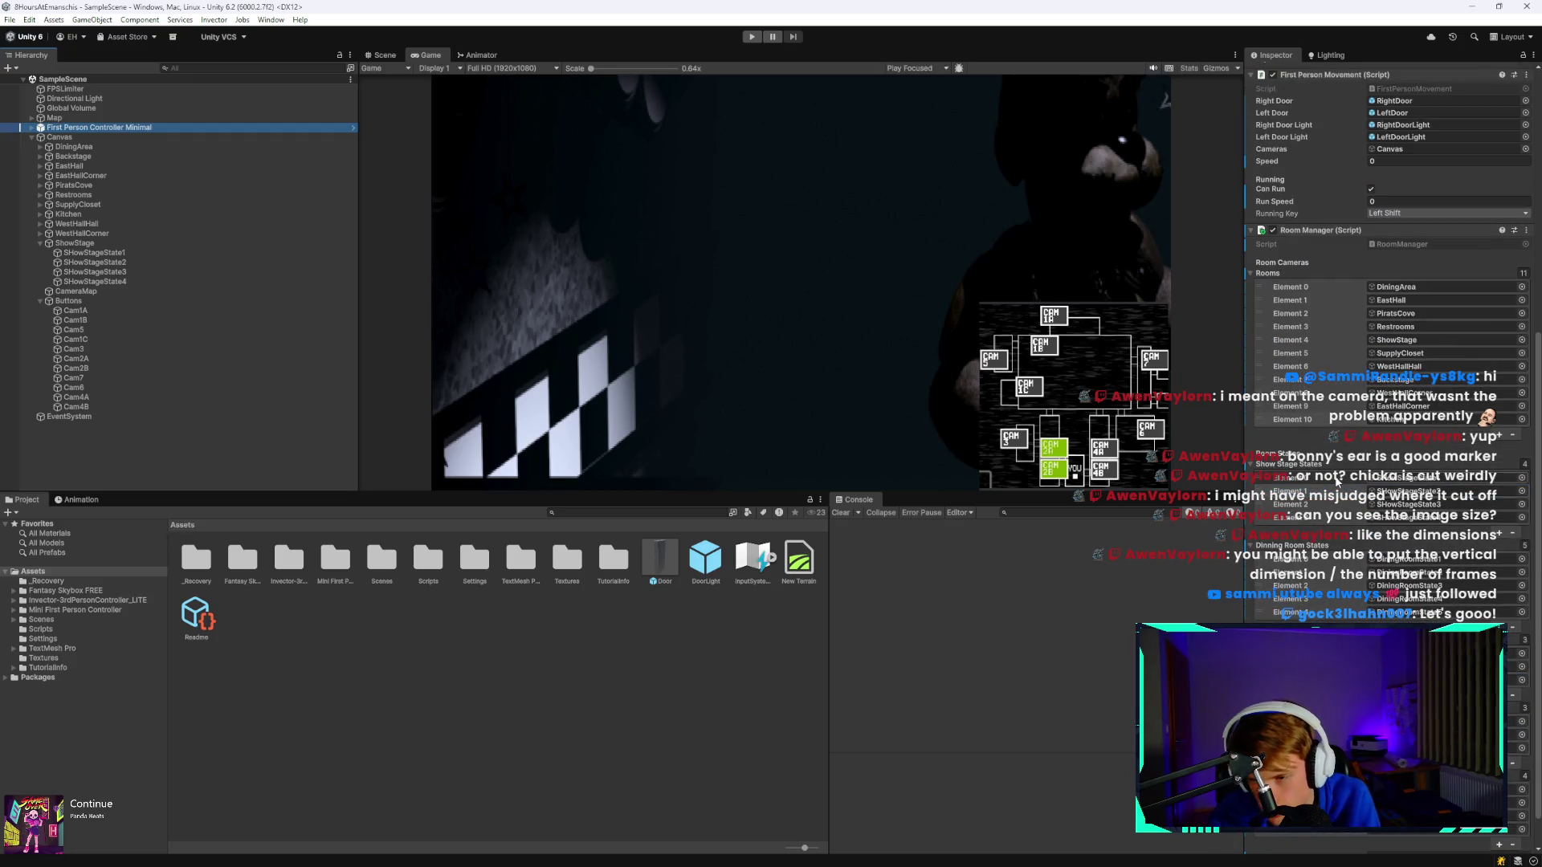
pyautogui.click(152, 254)
pyautogui.click(152, 262)
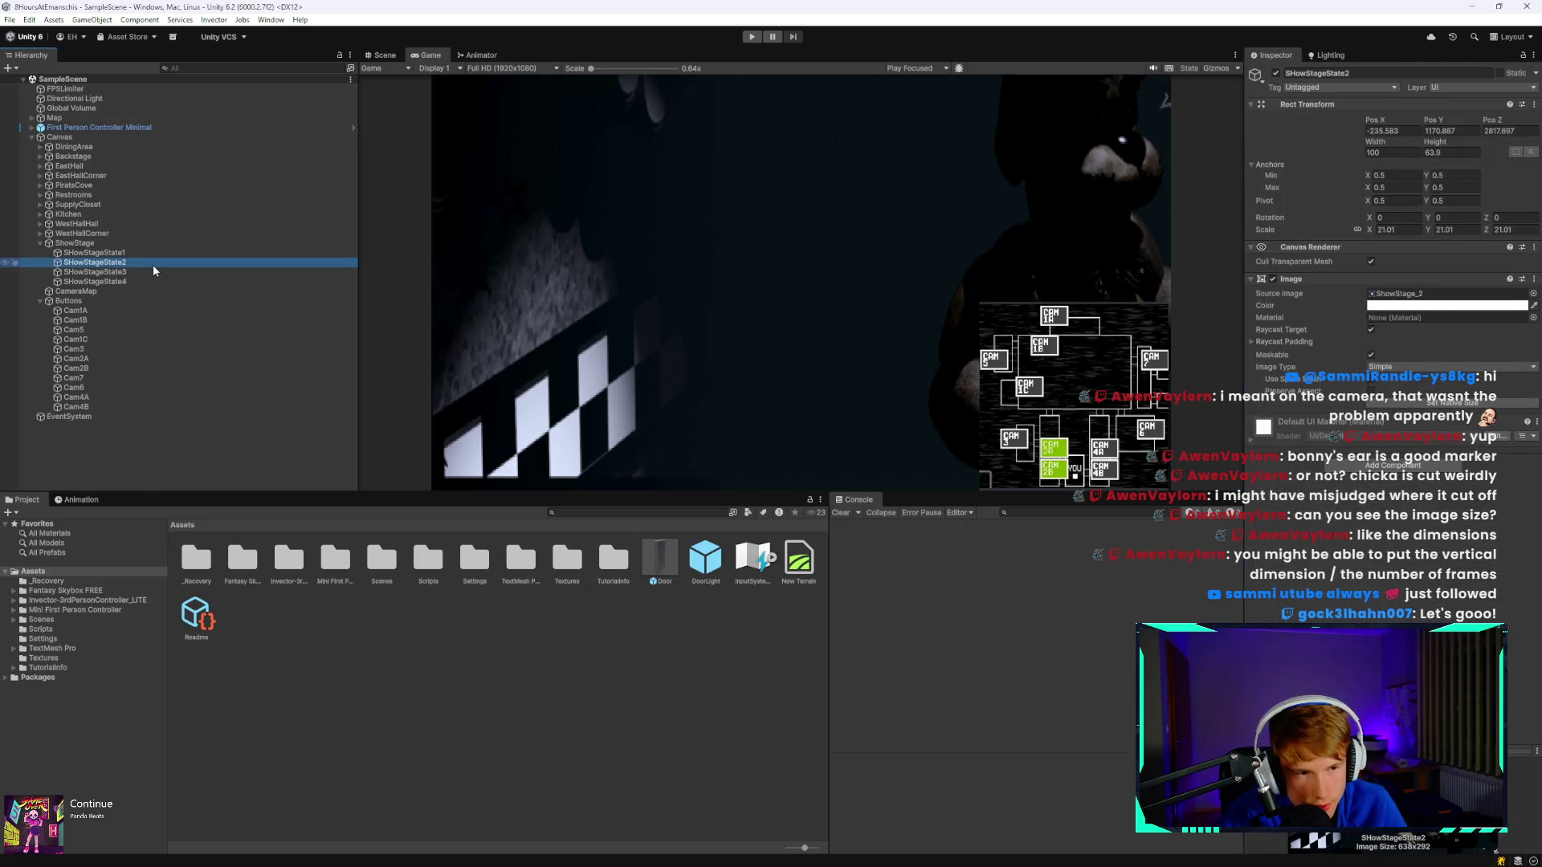
pyautogui.click(153, 271)
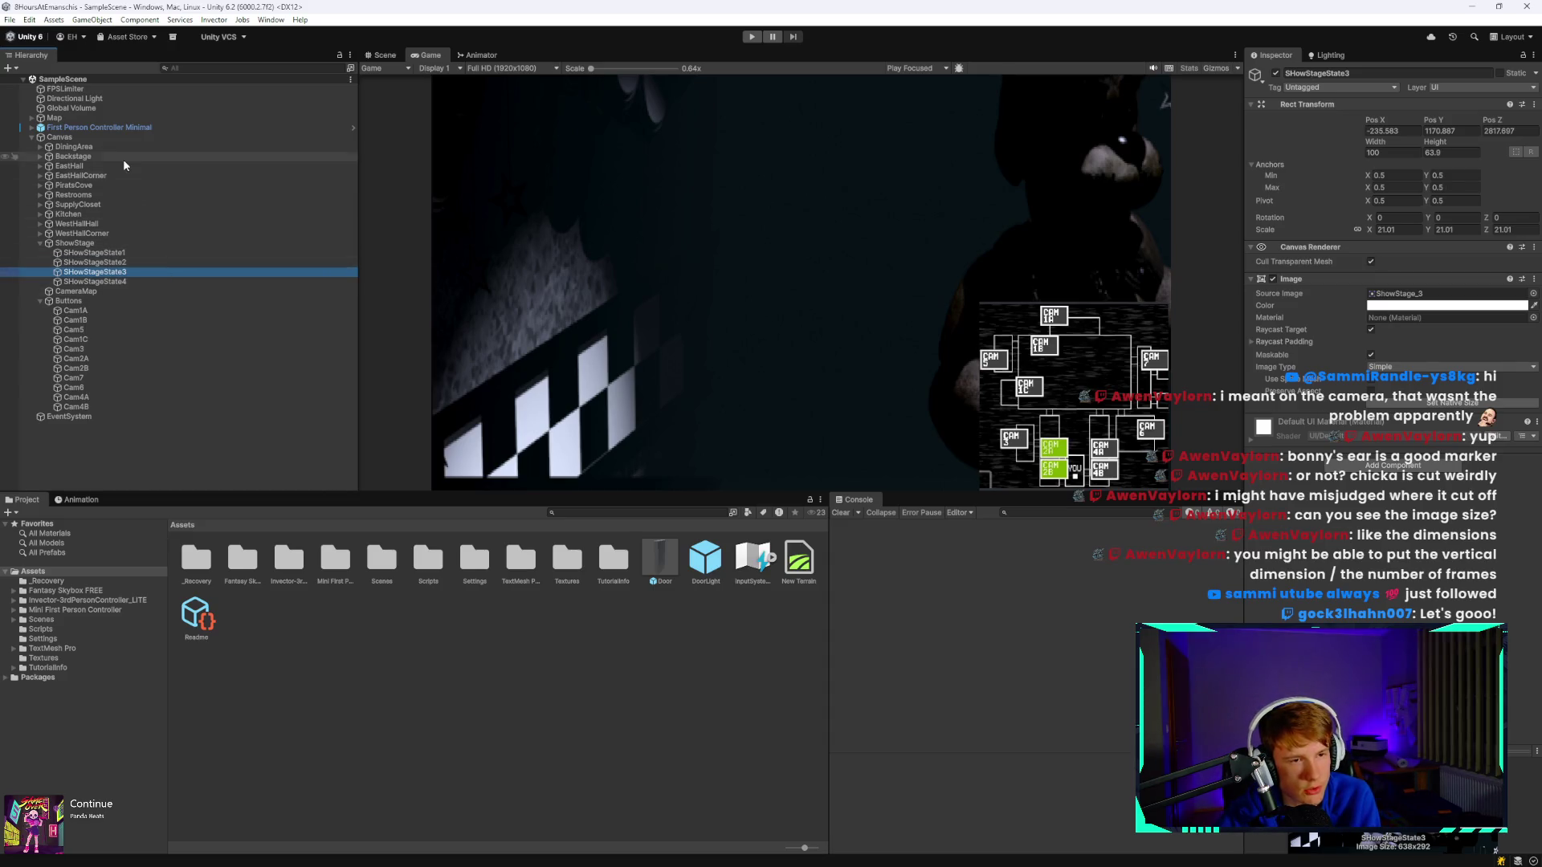
# Recheck the player's Room Manager settings, then return to Visual Studio Code
pyautogui.click(142, 128)
pyautogui.scroll(-10, 1389, 321)
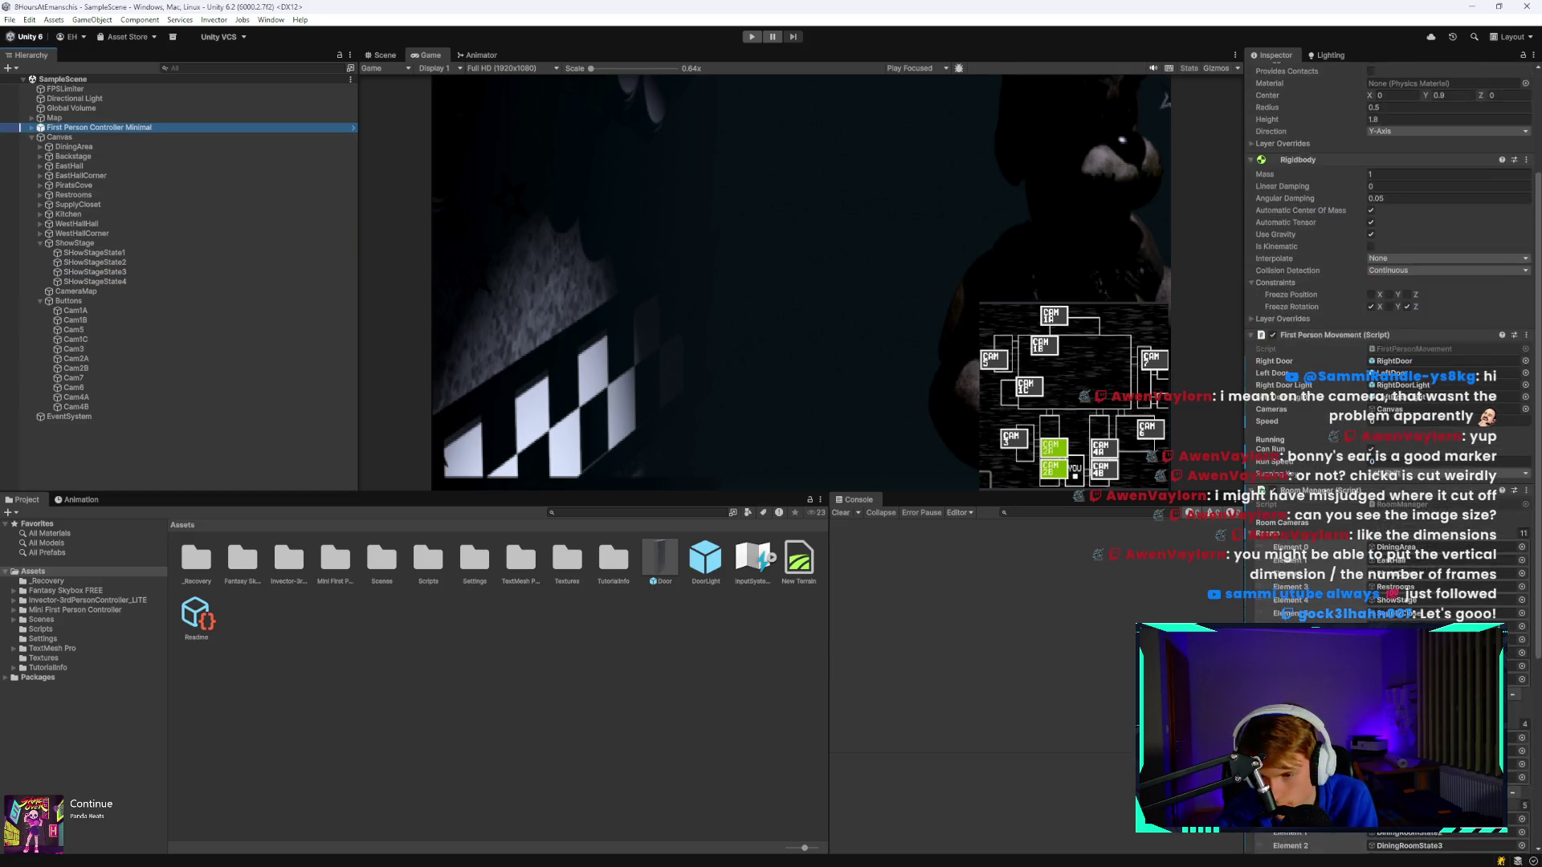
pyautogui.moveTo(423, 859)
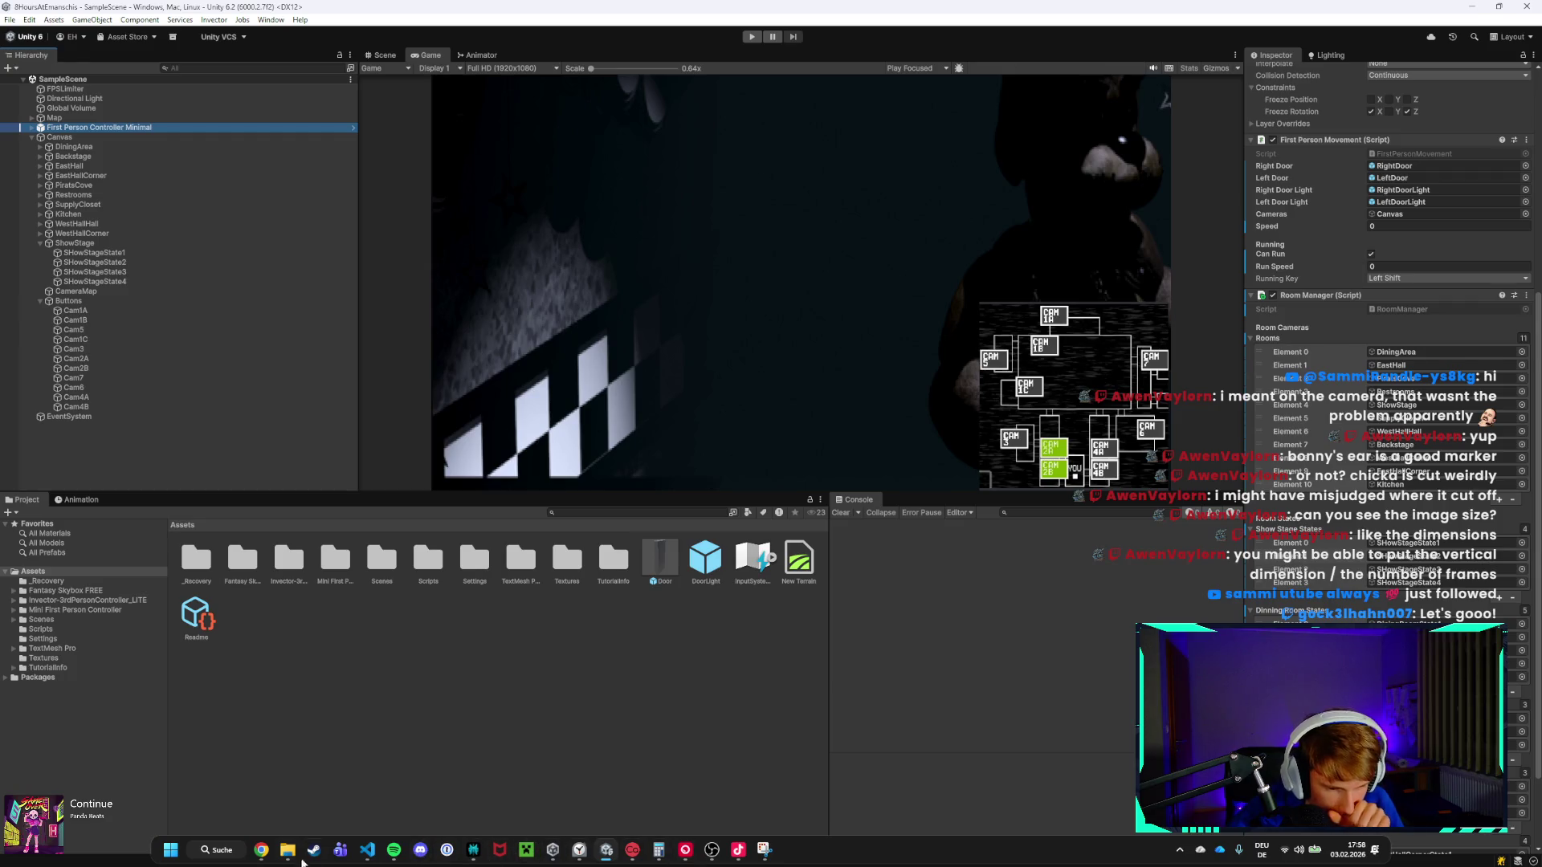
pyautogui.click(367, 850)
# Change the ShowStage case's currentShowStageState from 3 to 2 and its comment to 'state index 2'
pyautogui.click(415, 323)
pyautogui.press('BackSpace')
pyautogui.write('2;')
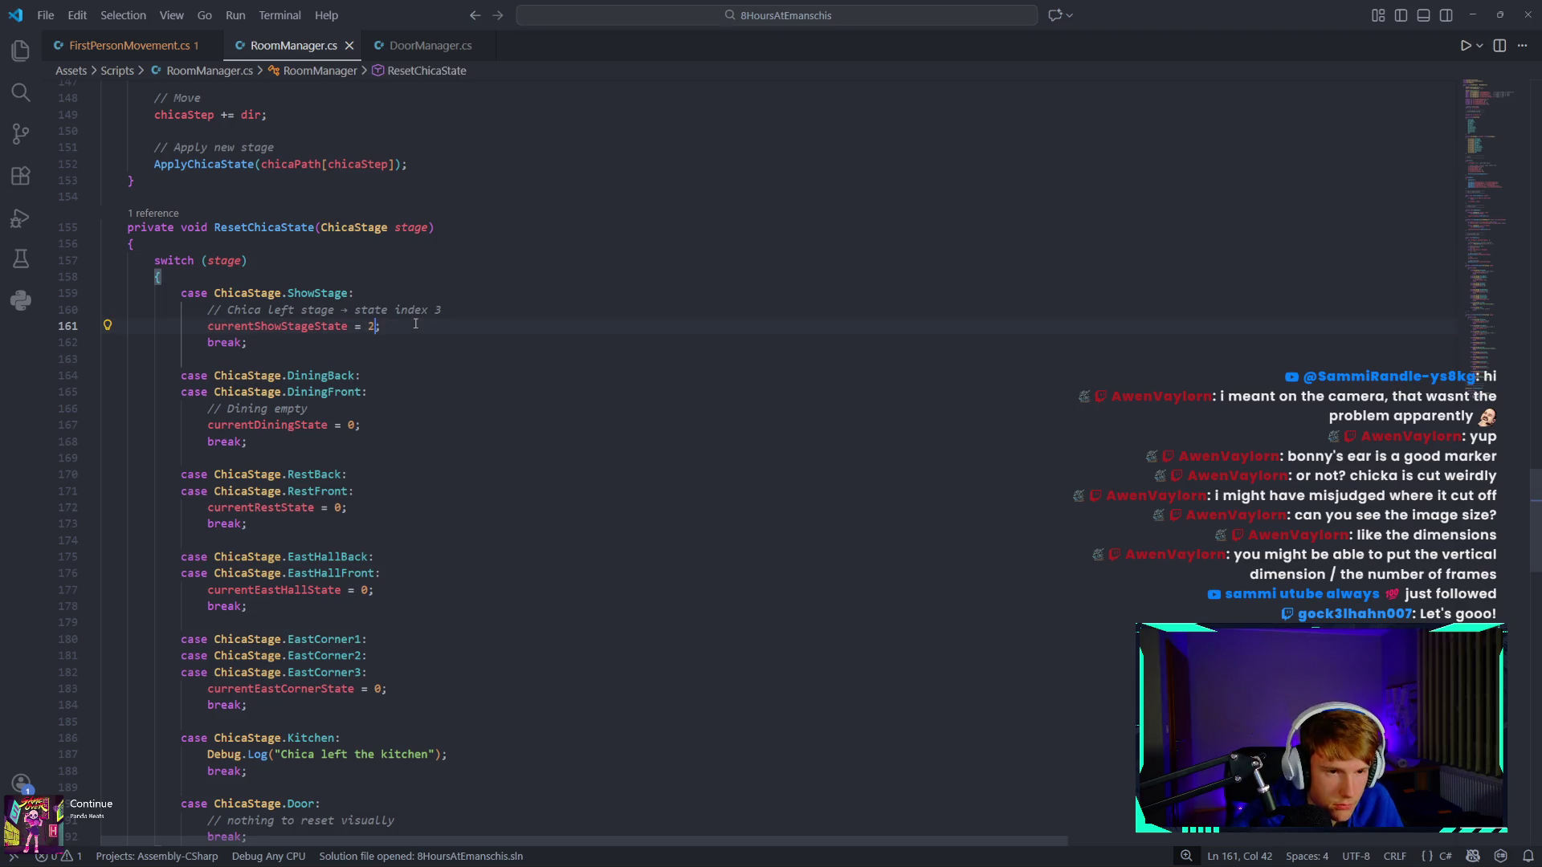
pyautogui.click(449, 298)
pyautogui.click(449, 302)
pyautogui.press('BackSpace')
pyautogui.write('2')
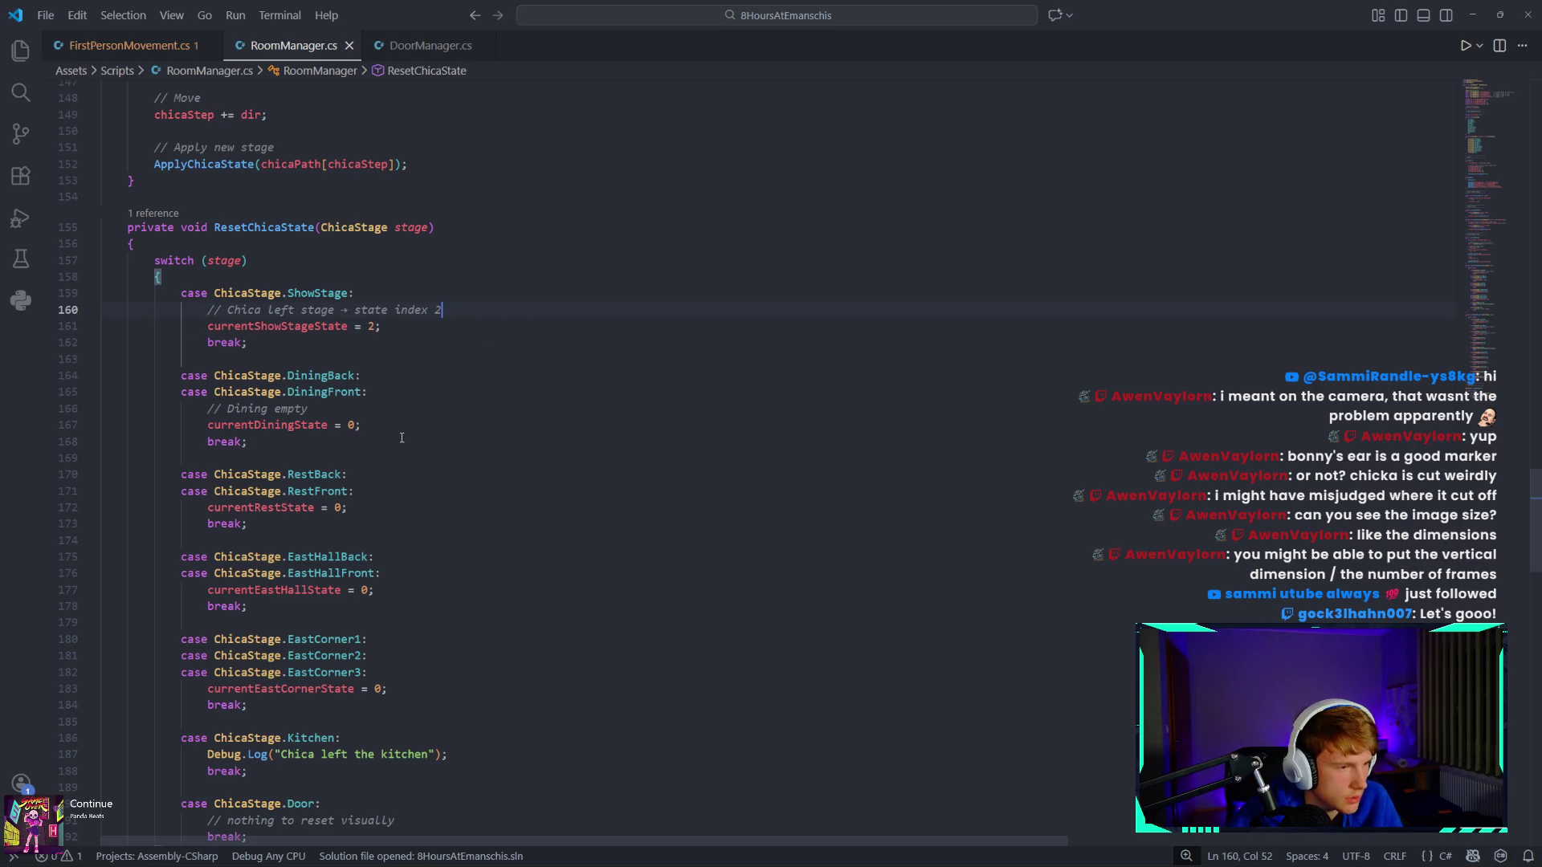
pyautogui.scroll(-10, 383, 518)
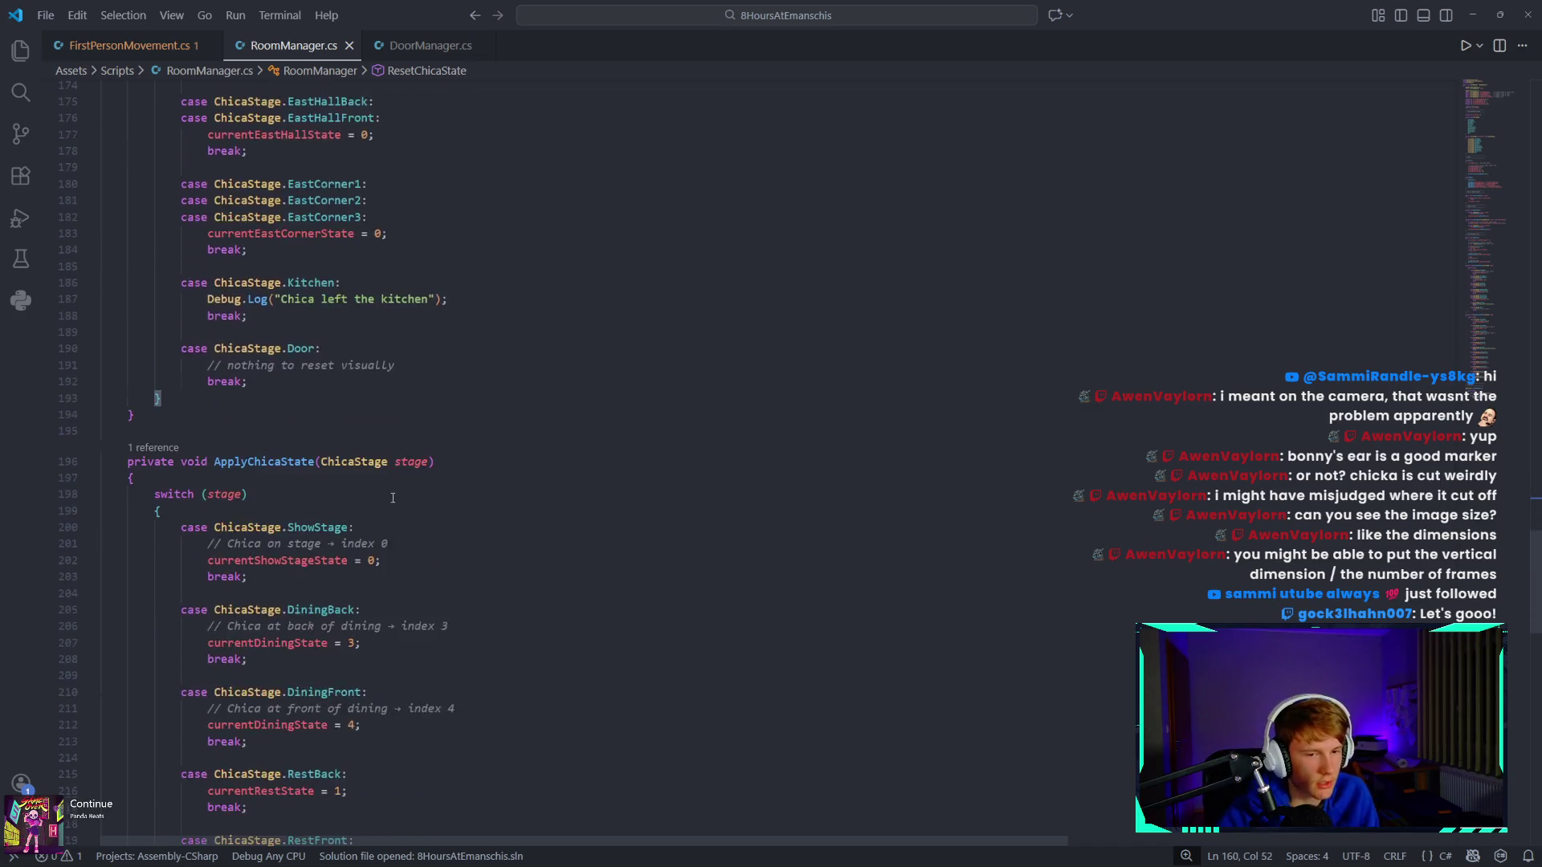
pyautogui.scroll(10, 383, 518)
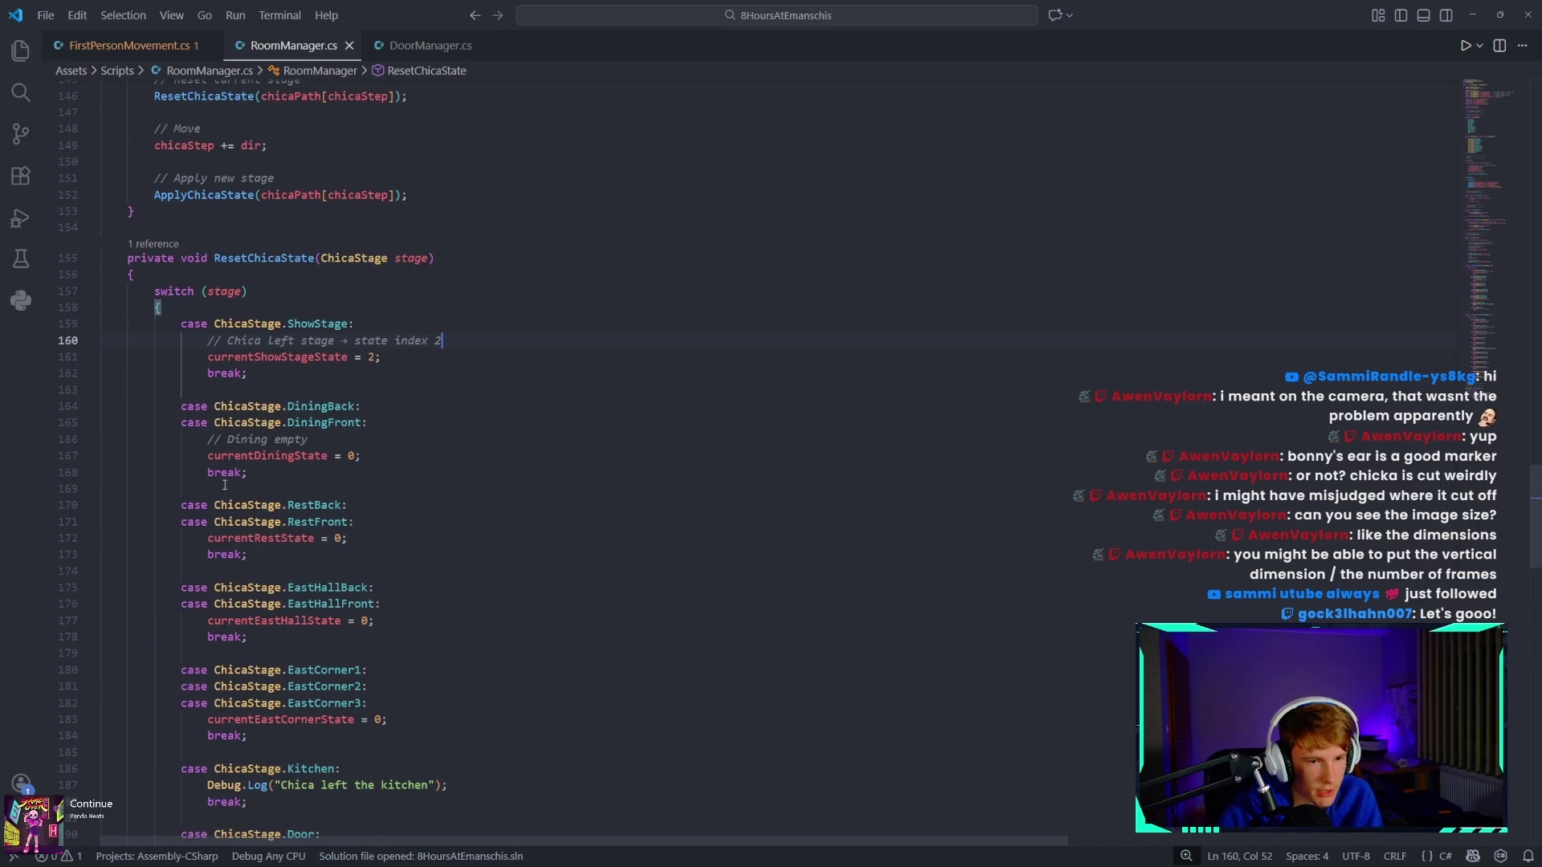
pyautogui.scroll(7, 556, 479)
pyautogui.scroll(-5, 462, 310)
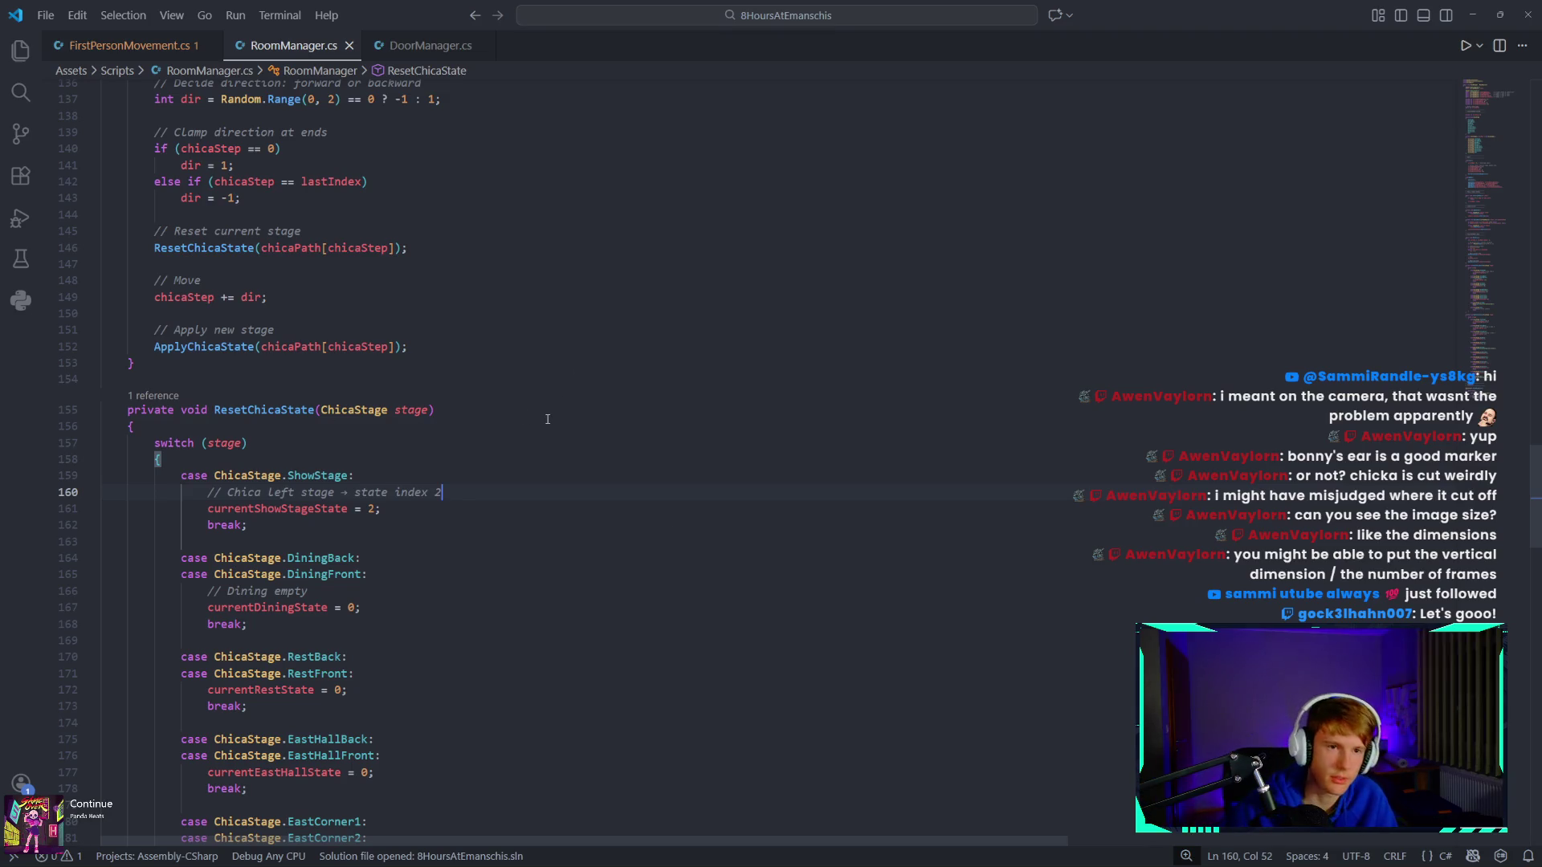
# Look over FirstPersonMovement.cs and DoorManager.cs, ending back on RoomManager.cs
pyautogui.click(112, 45)
pyautogui.scroll(-10, 301, 411)
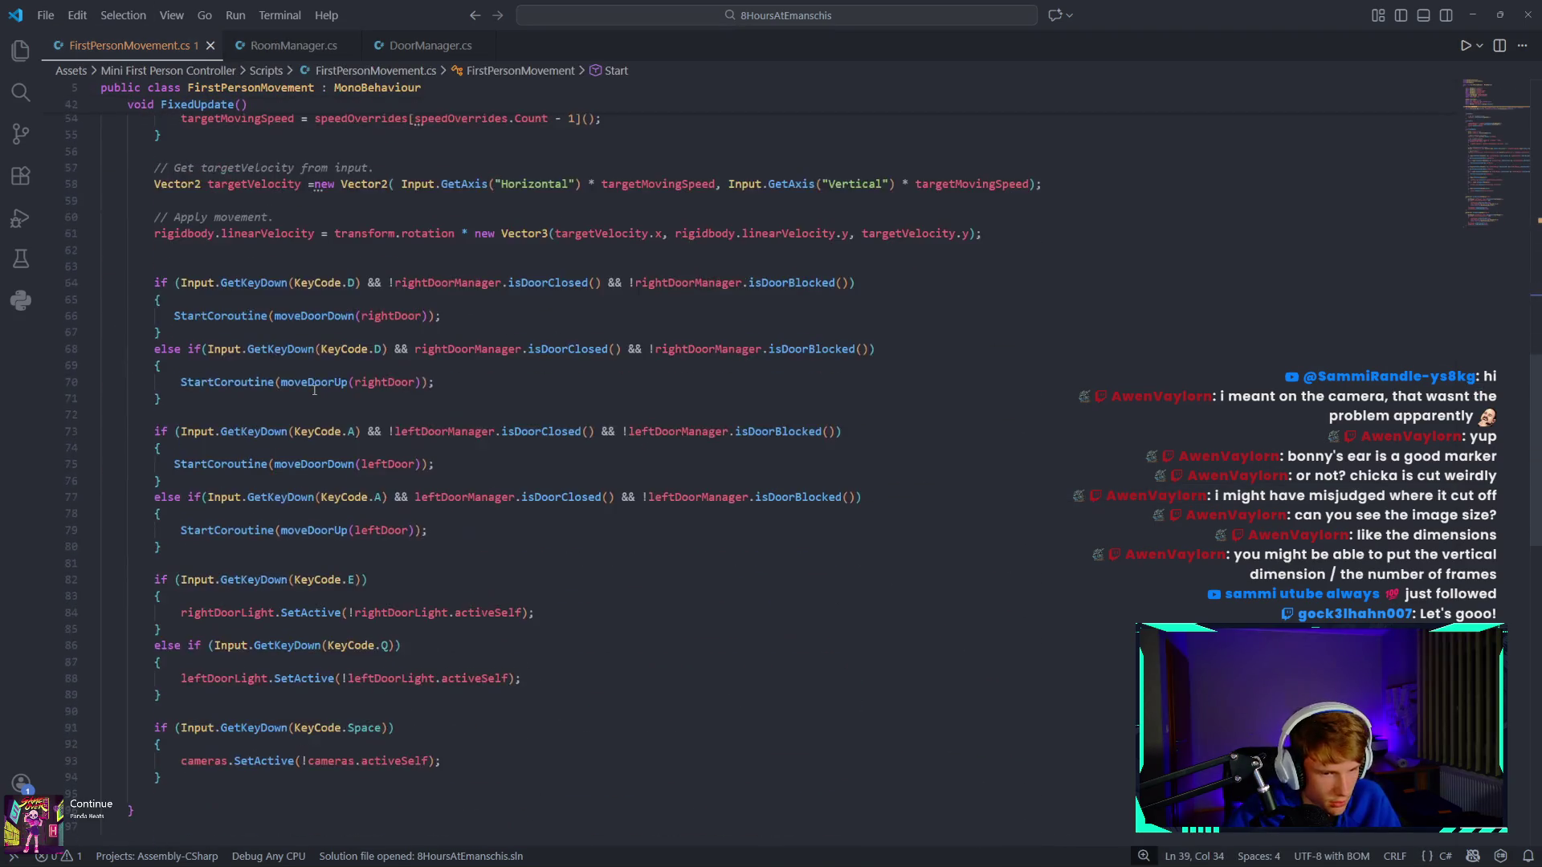
pyautogui.scroll(10, 309, 478)
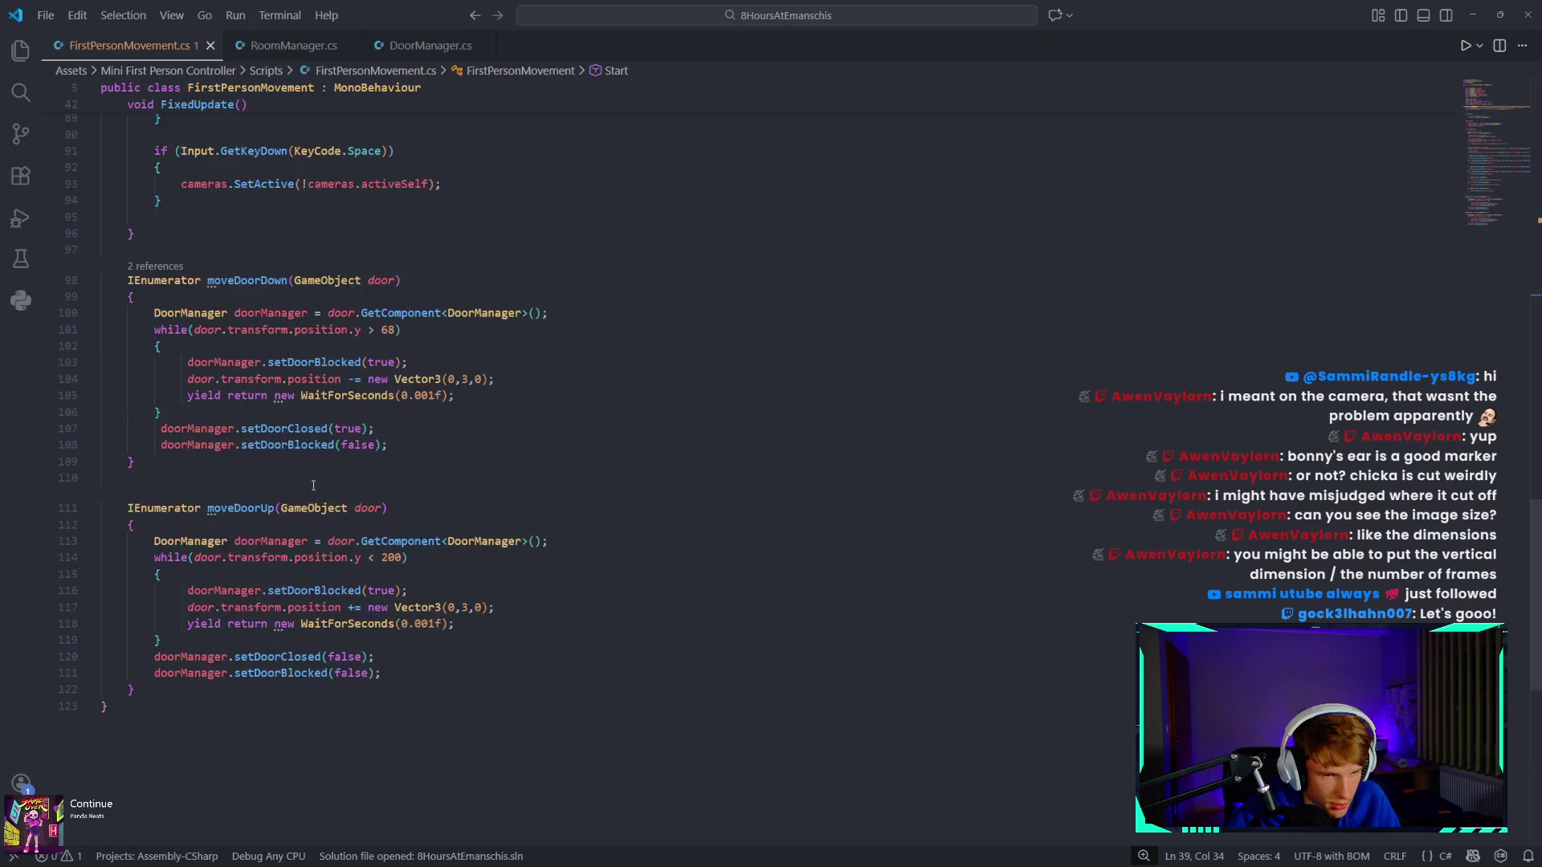
pyautogui.scroll(8, 302, 476)
pyautogui.scroll(-12, 288, 461)
pyautogui.scroll(-9, 254, 404)
pyautogui.scroll(6, 245, 395)
pyautogui.scroll(6, 243, 393)
pyautogui.scroll(-8, 301, 392)
pyautogui.scroll(-7, 302, 392)
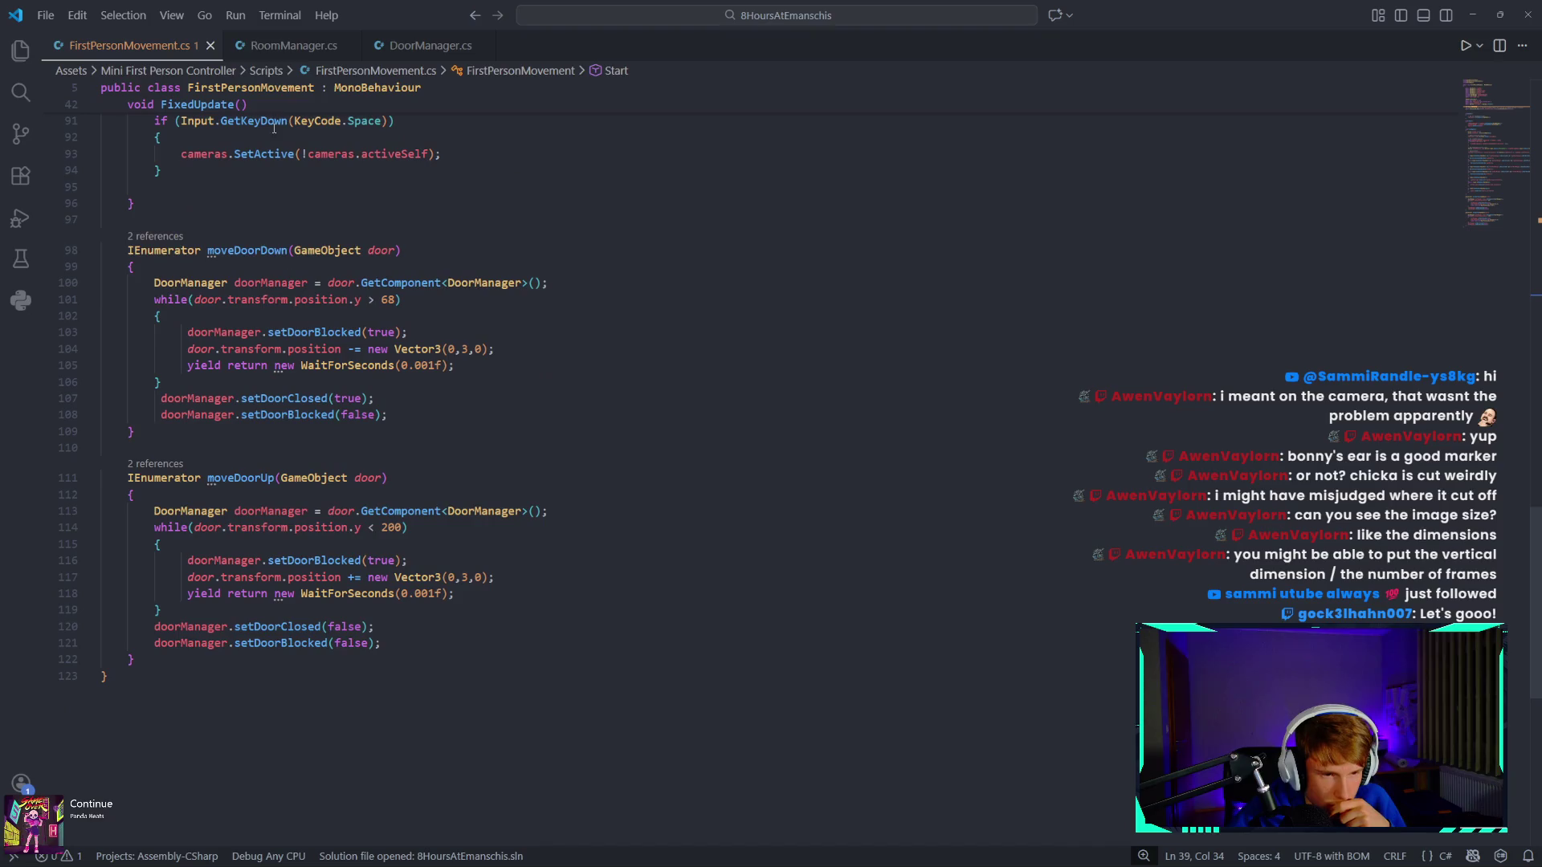
pyautogui.click(293, 45)
pyautogui.click(433, 45)
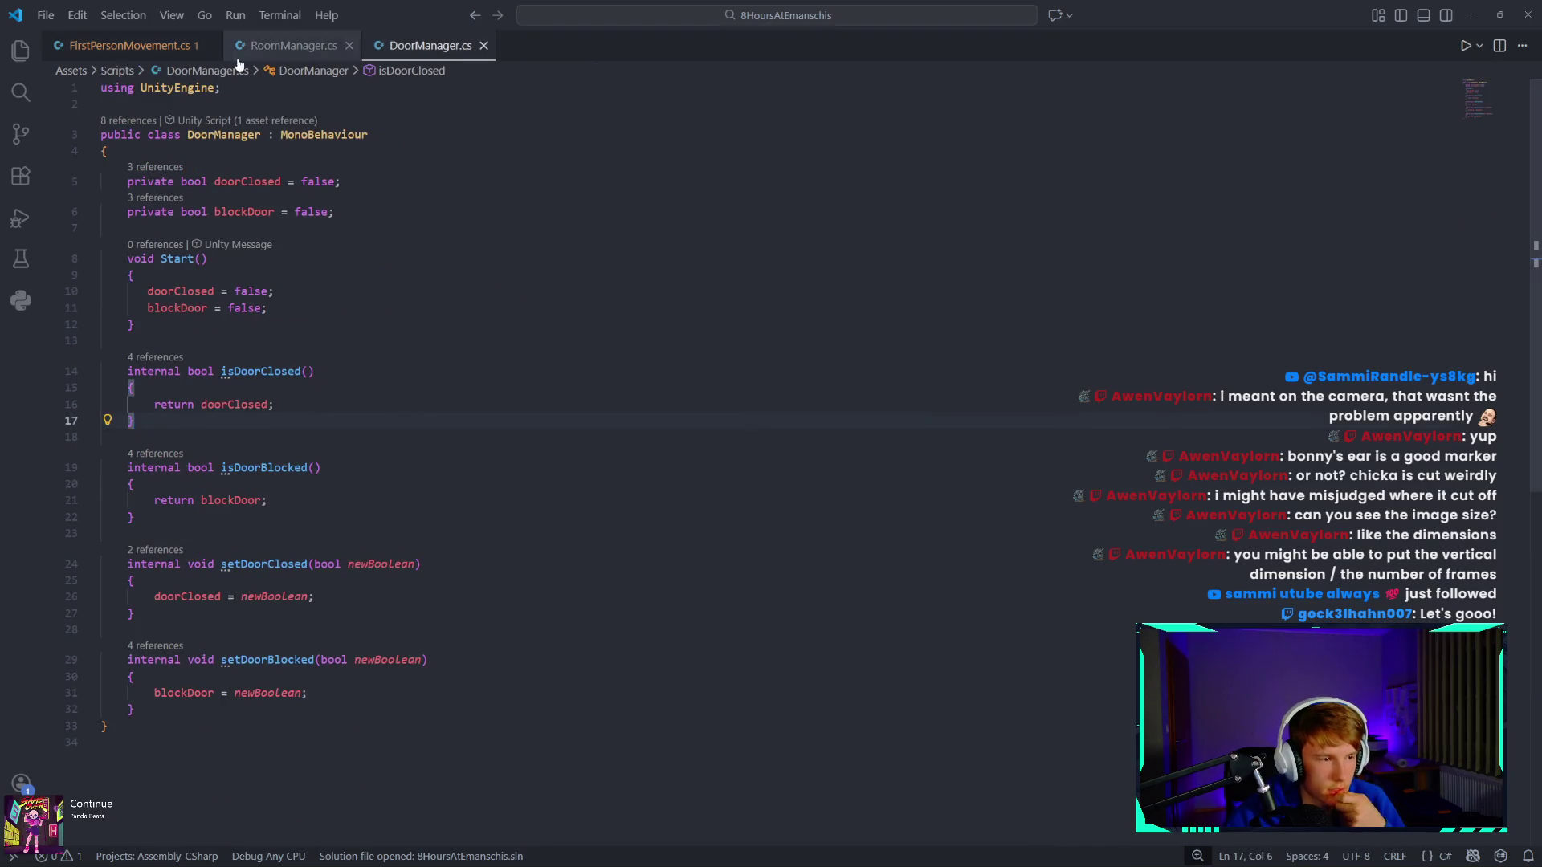
pyautogui.click(293, 46)
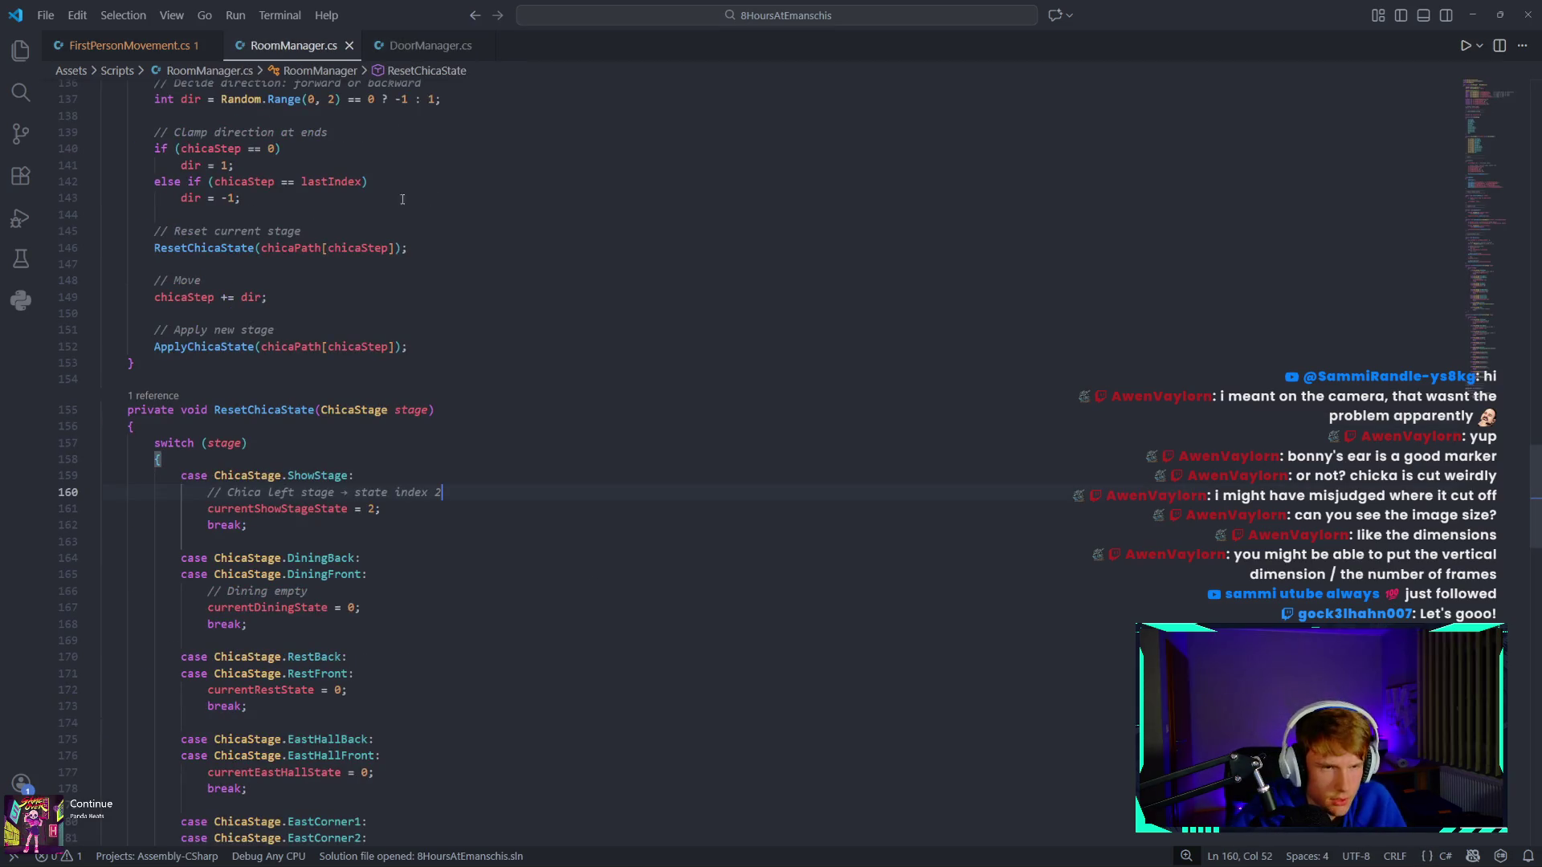
pyautogui.click(426, 46)
pyautogui.click(264, 48)
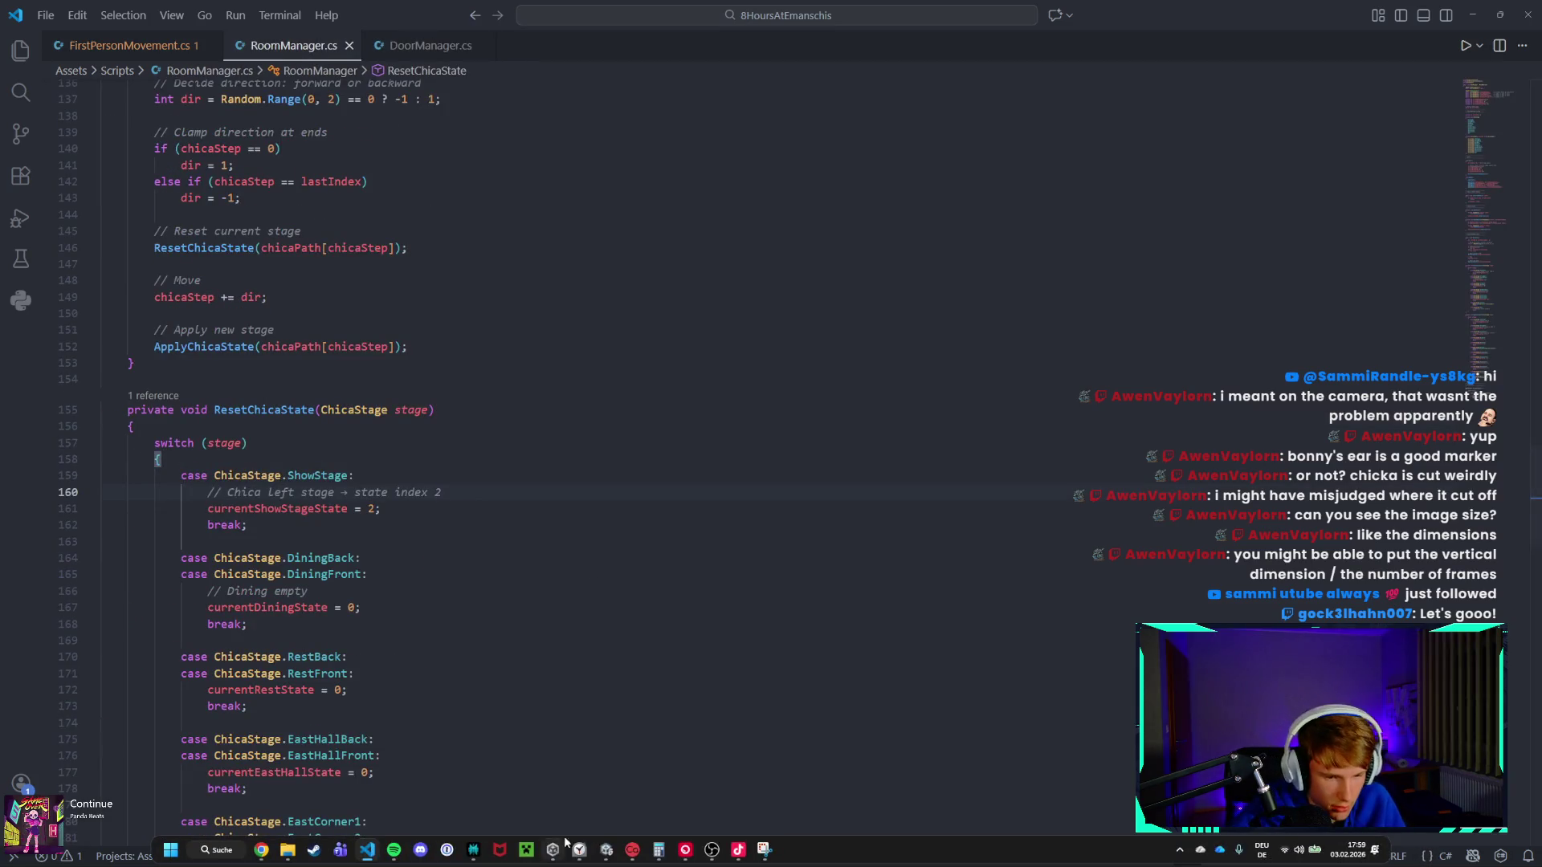
# Return to Unity after the reload, check the Clock timer, and start the game from the office view
pyautogui.click(606, 850)
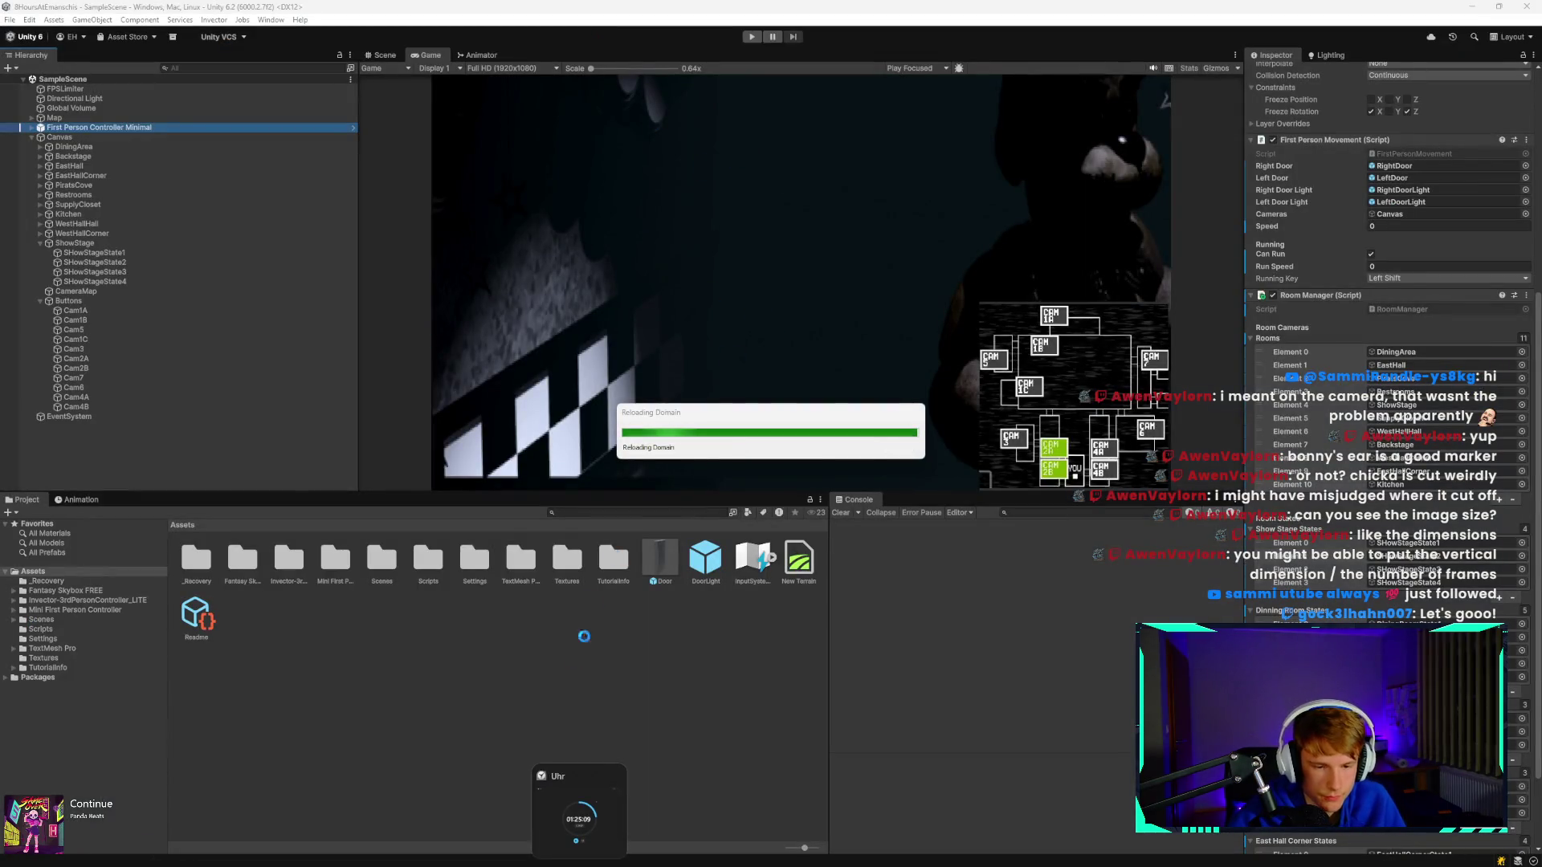
pyautogui.click(578, 811)
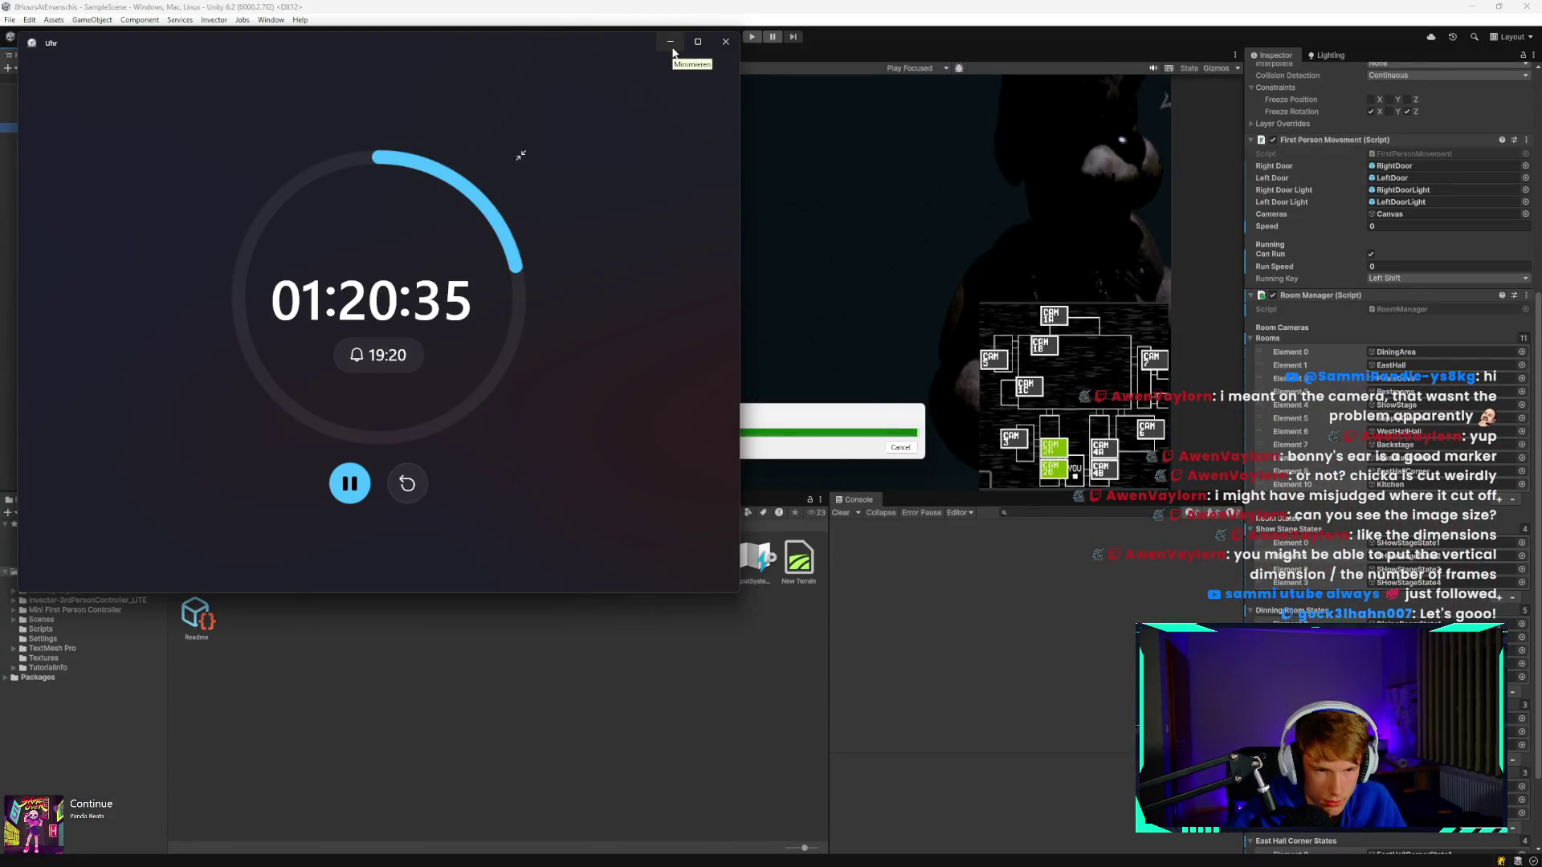
pyautogui.click(671, 46)
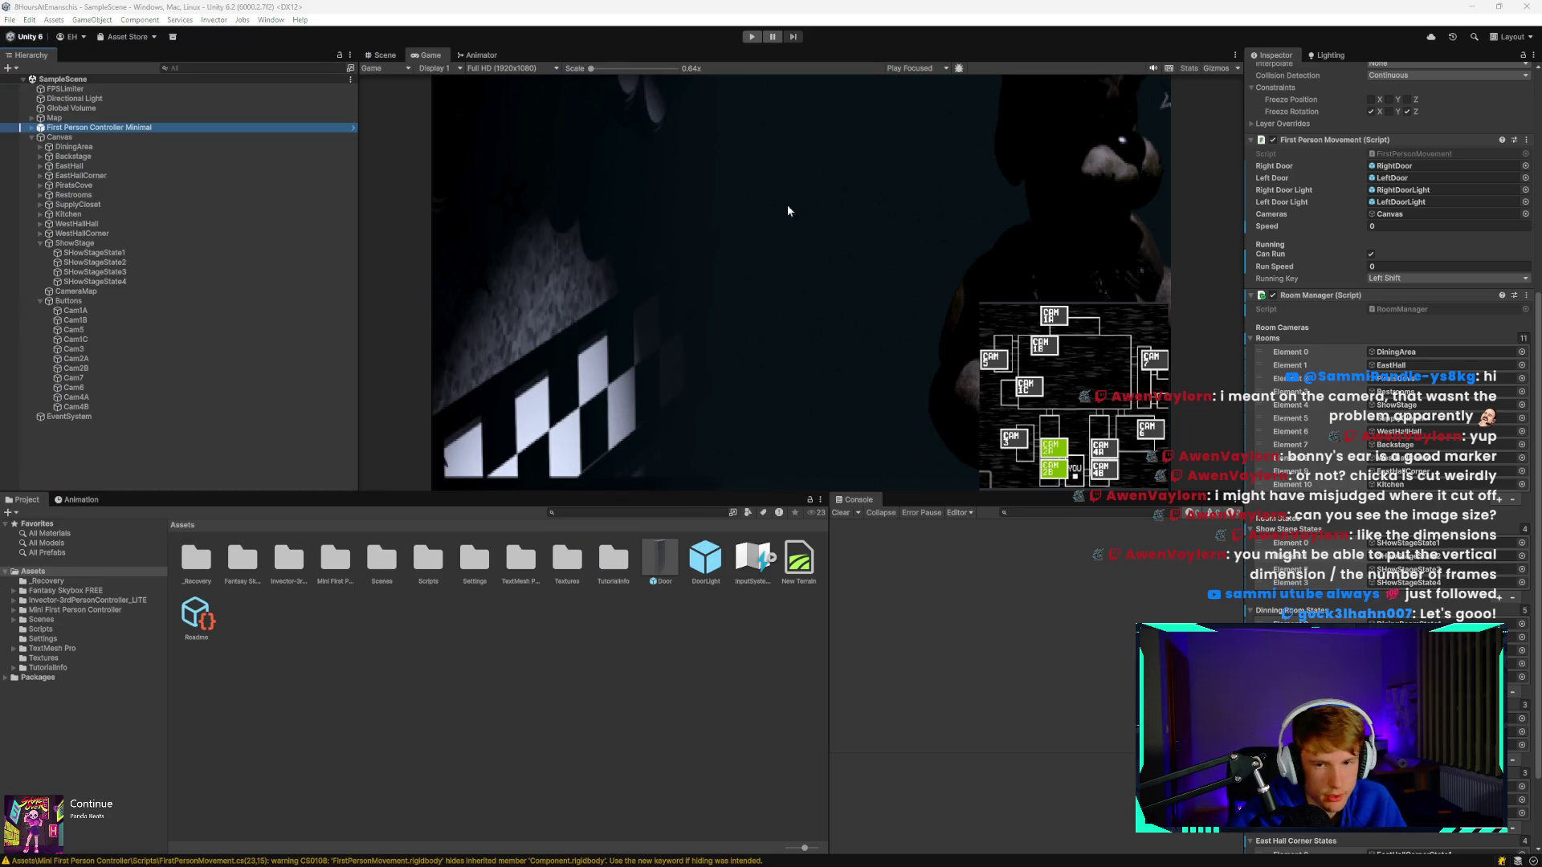
pyautogui.click(749, 37)
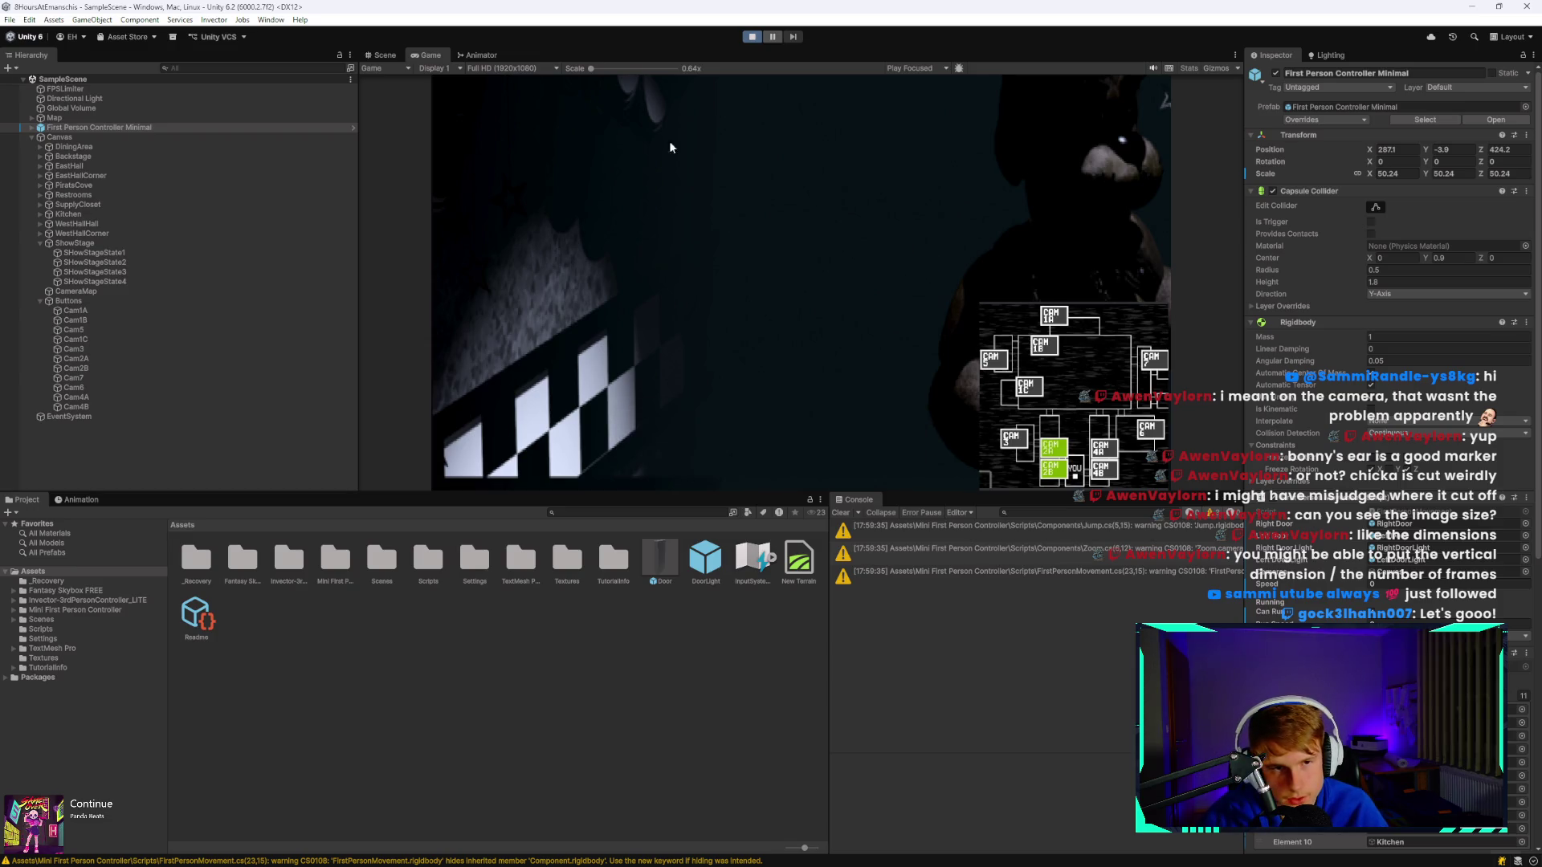
pyautogui.click(883, 294)
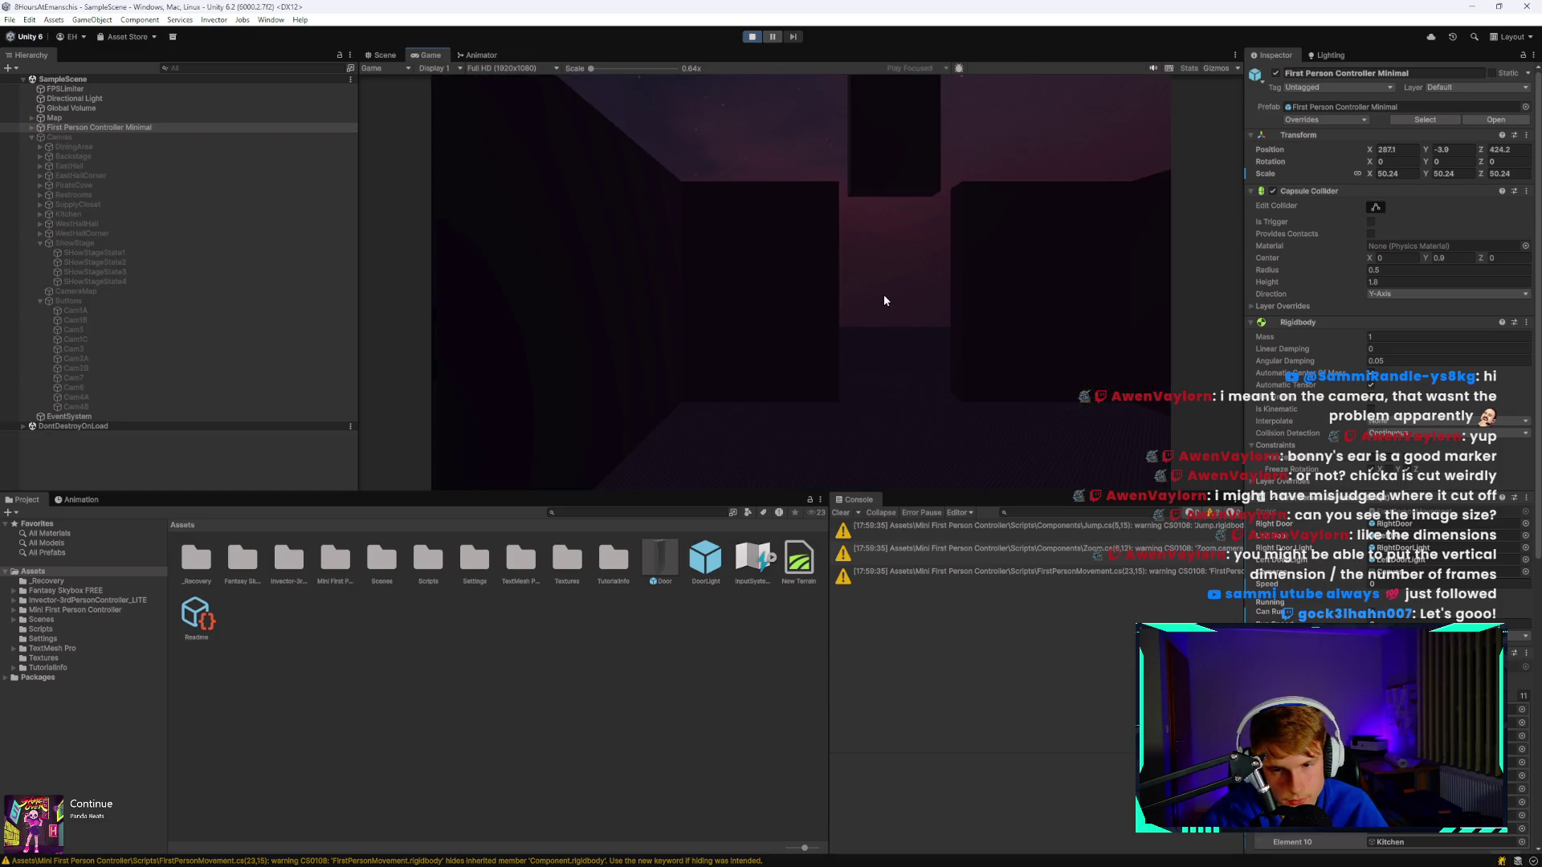
# Maximize the Game view, open the camera monitor, and check show stage, dining and restroom feeds
pyautogui.doubleClick(427, 54)
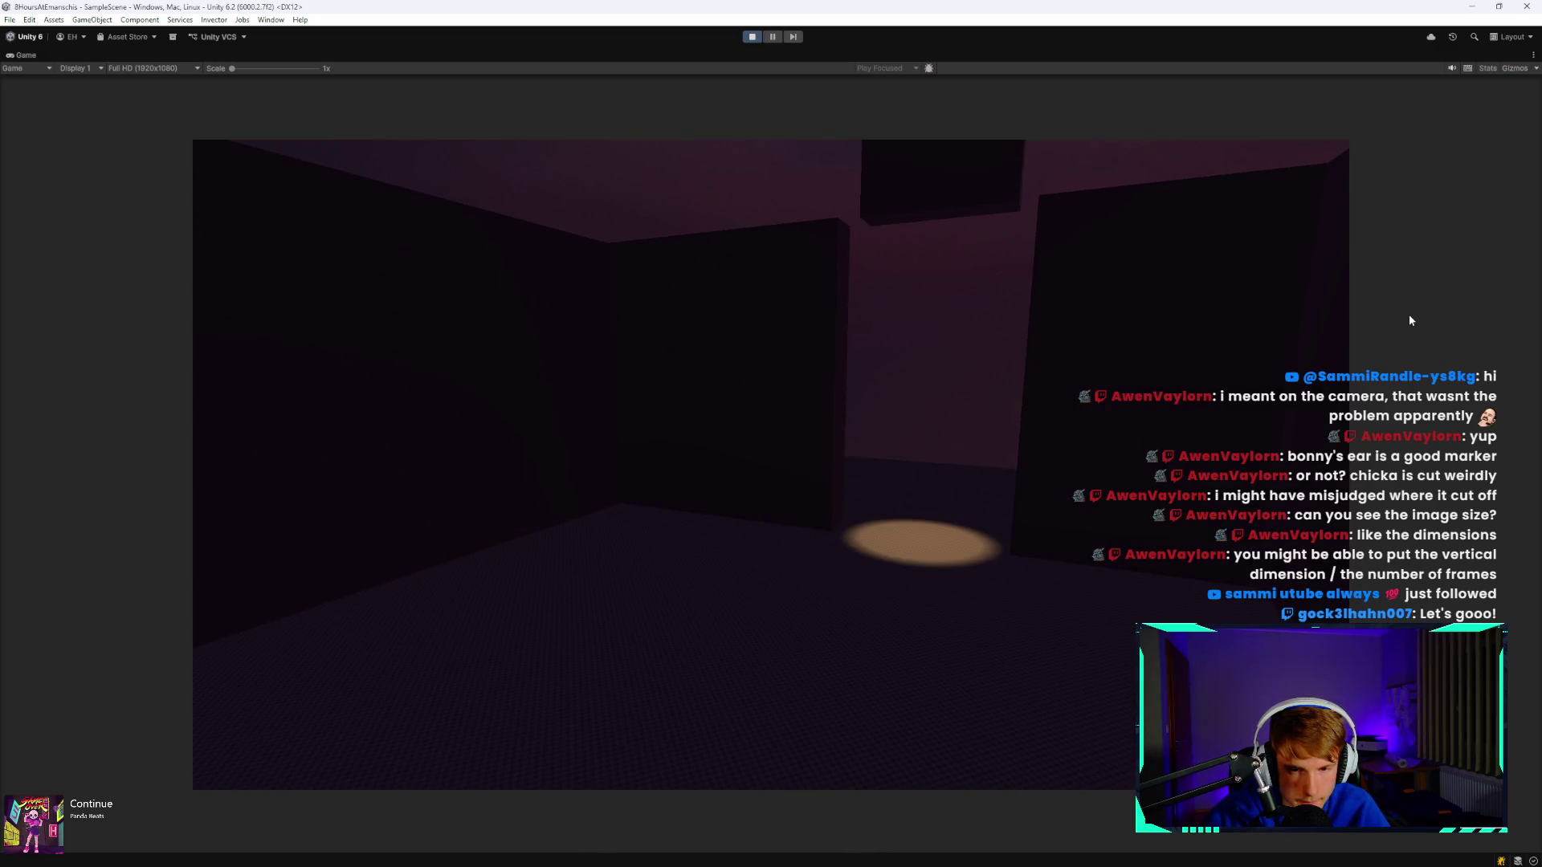
pyautogui.press('space')
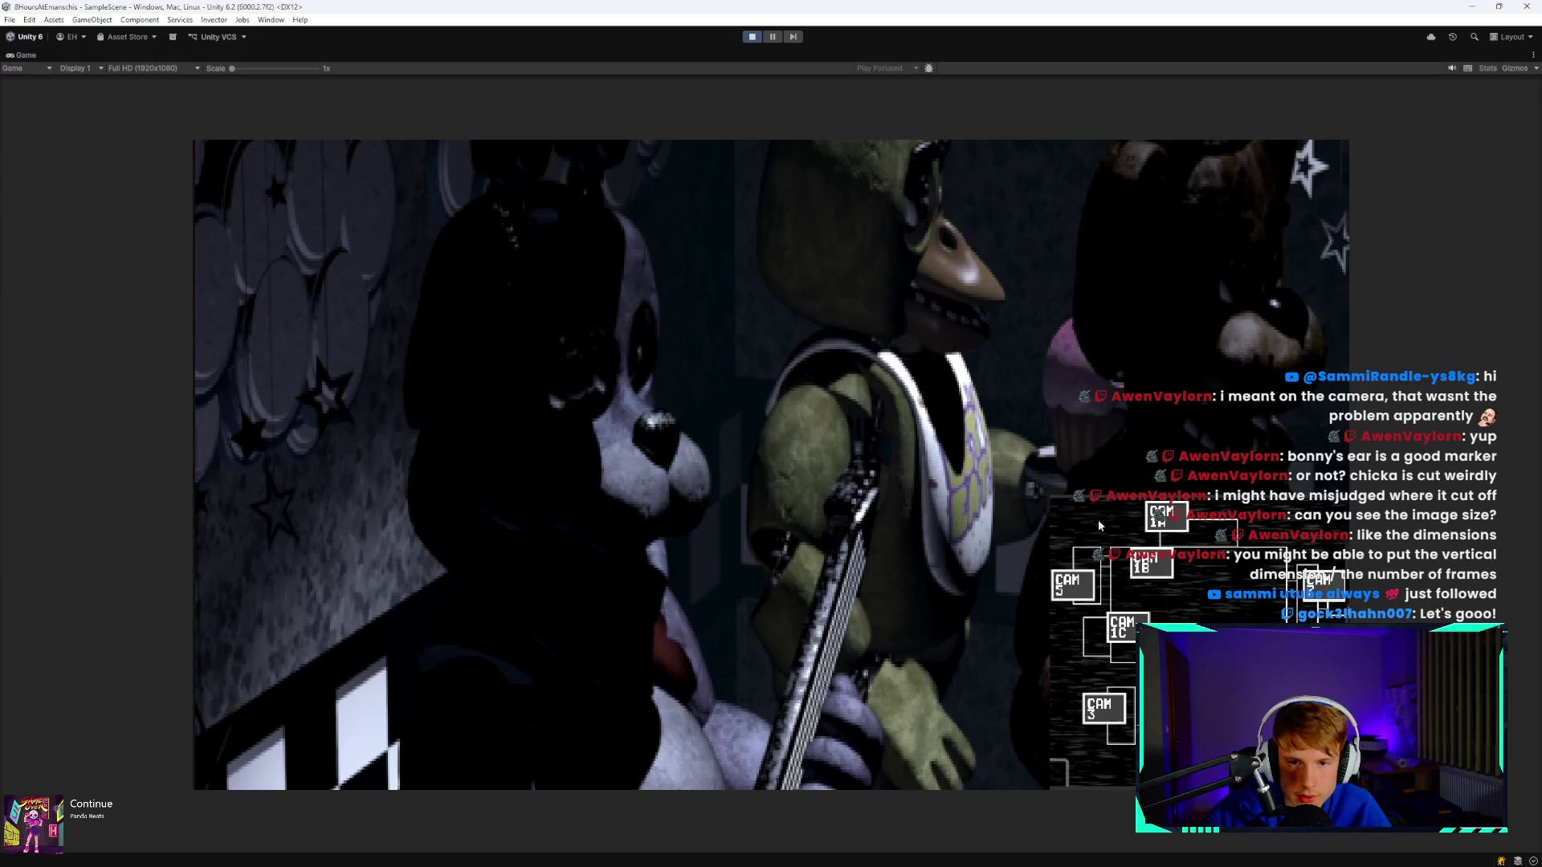
pyautogui.click(1151, 565)
pyautogui.click(1166, 518)
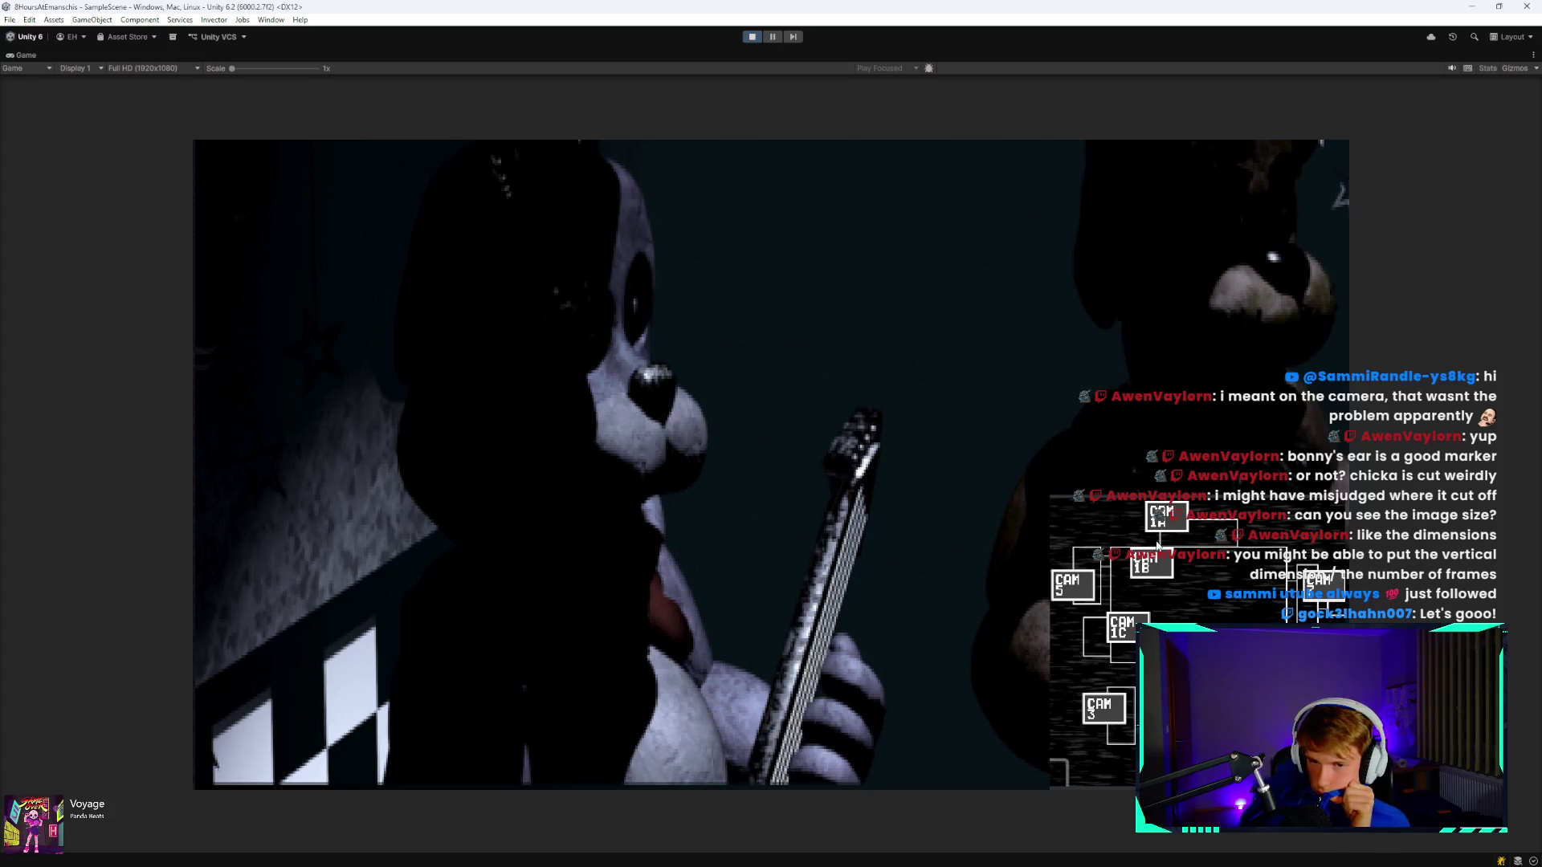
pyautogui.click(1161, 558)
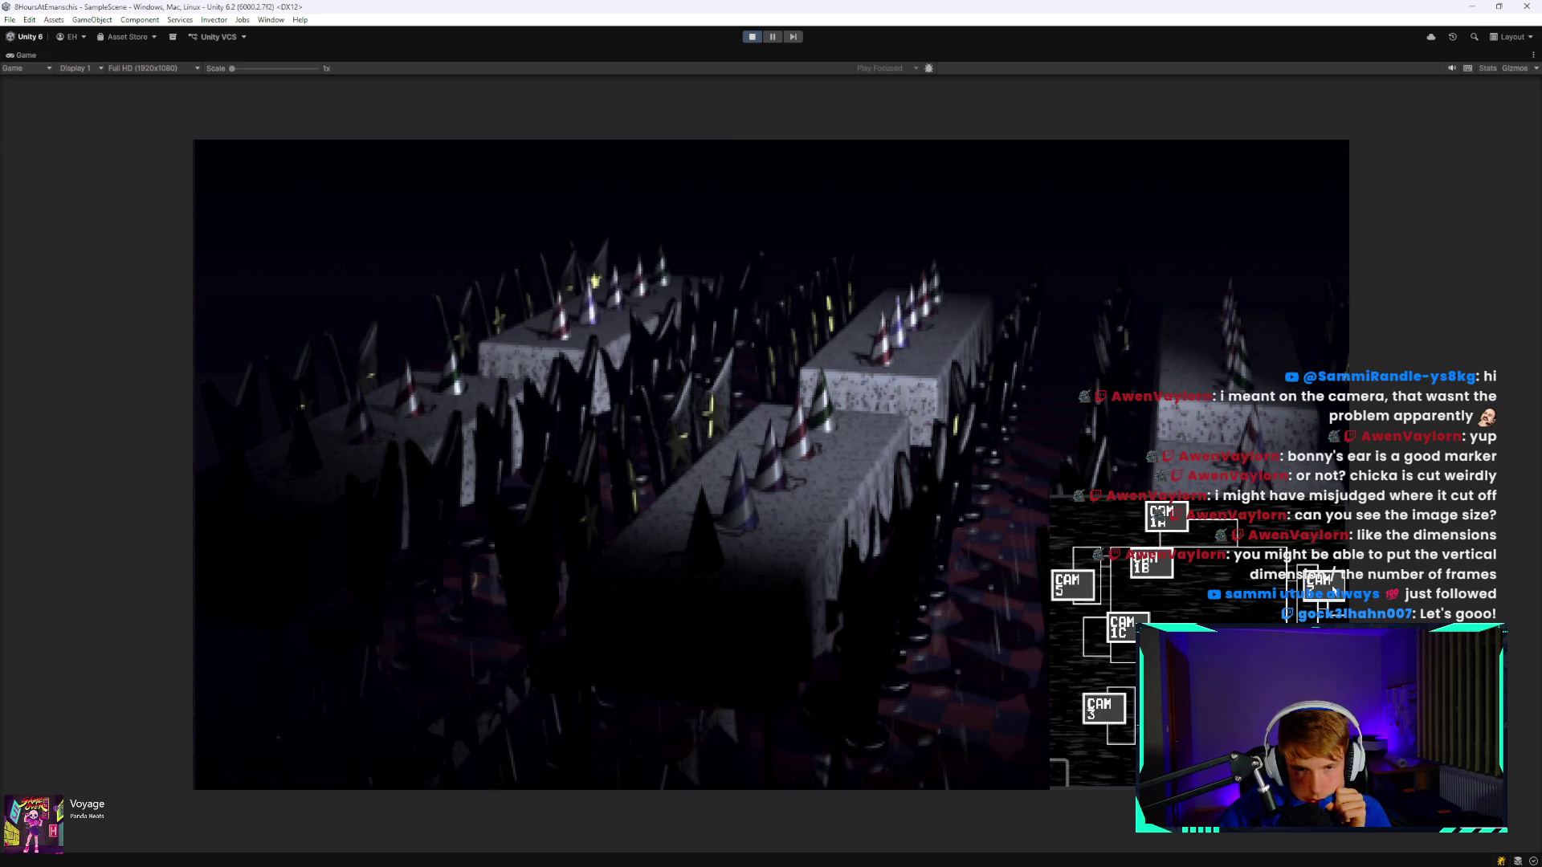
pyautogui.click(1332, 590)
pyautogui.click(1165, 523)
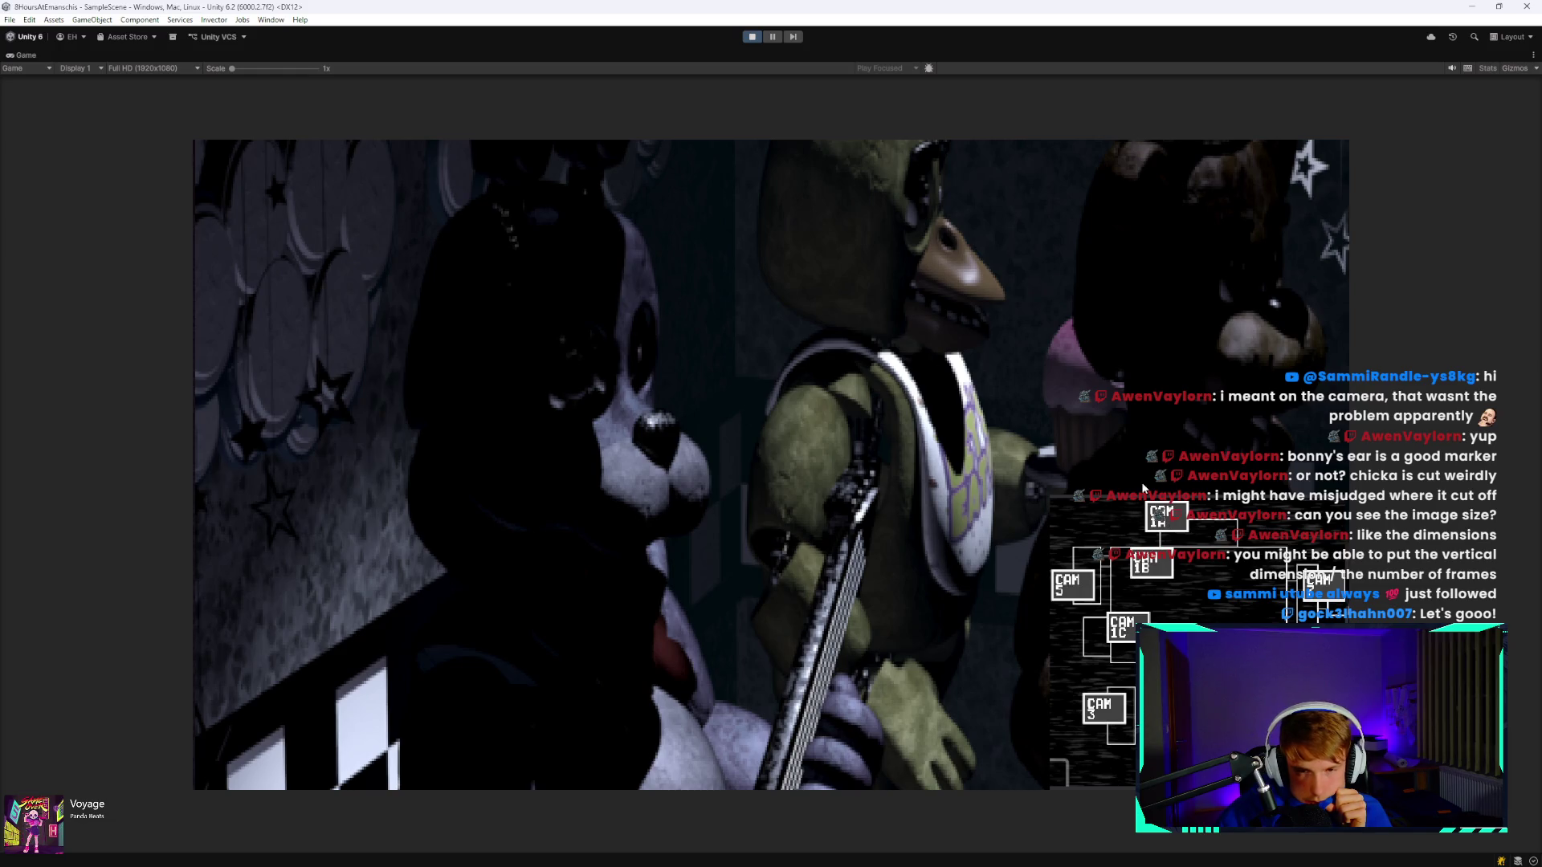
# Repeatedly toggle between the dining area and show stage cameras to watch Chica leave
pyautogui.click(1139, 563)
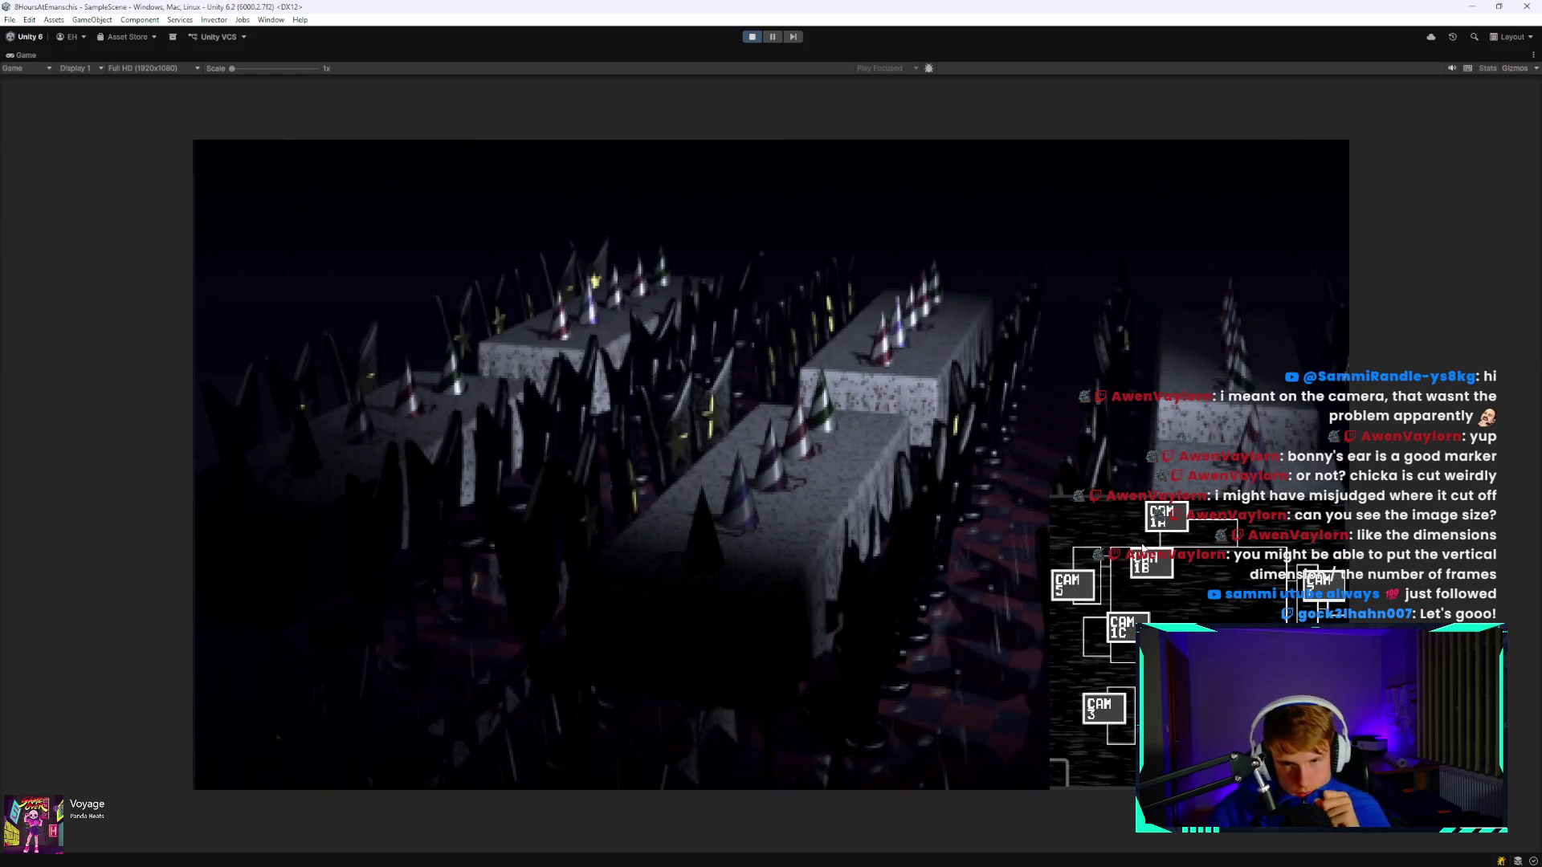
pyautogui.click(1142, 578)
pyautogui.click(1141, 576)
pyautogui.click(1162, 518)
pyautogui.click(1144, 570)
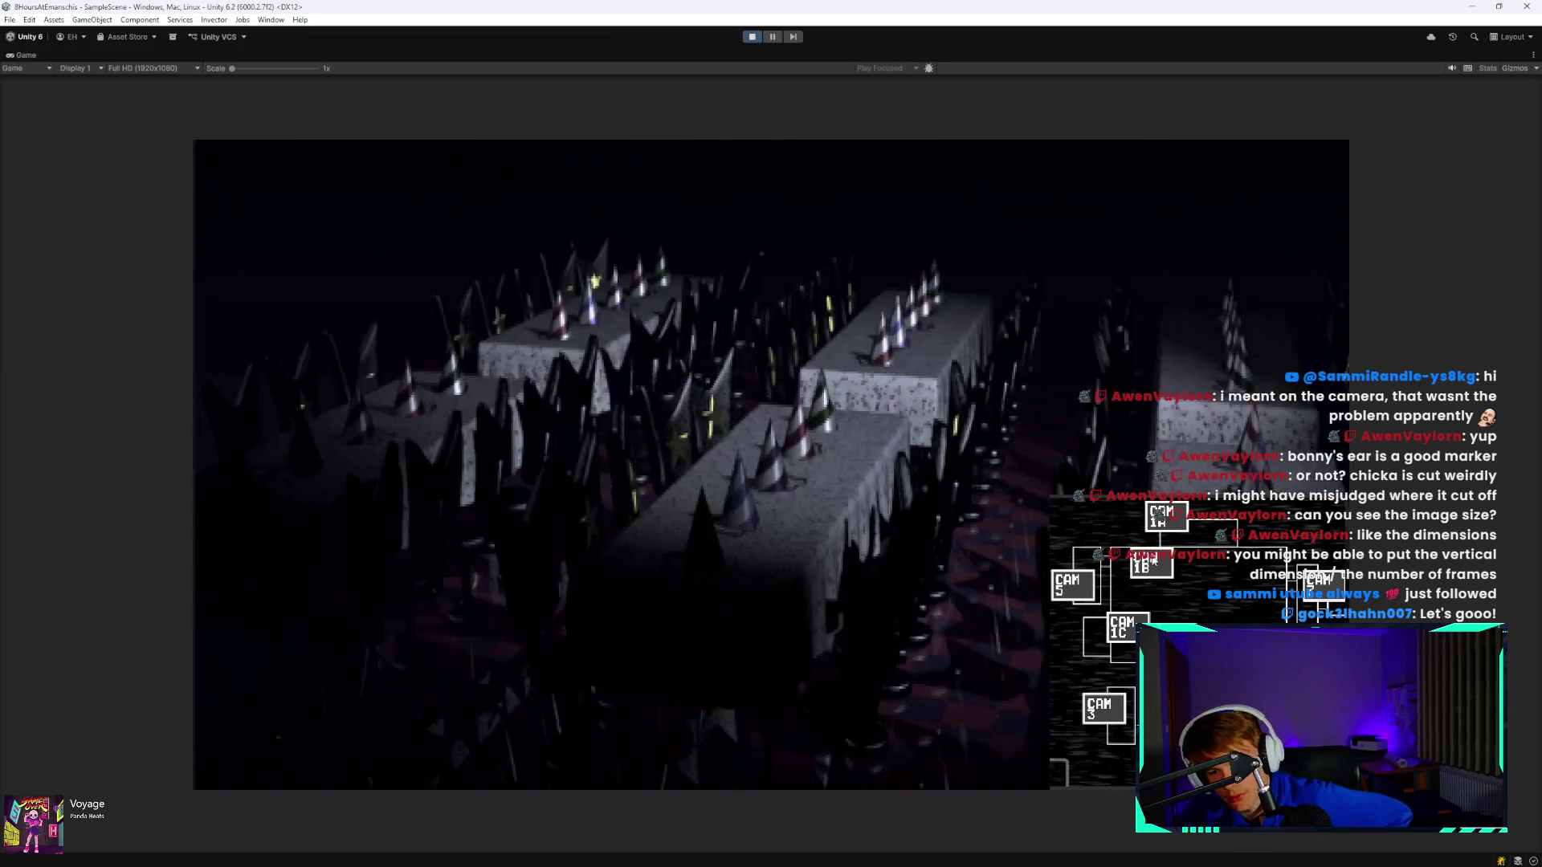
pyautogui.click(1161, 517)
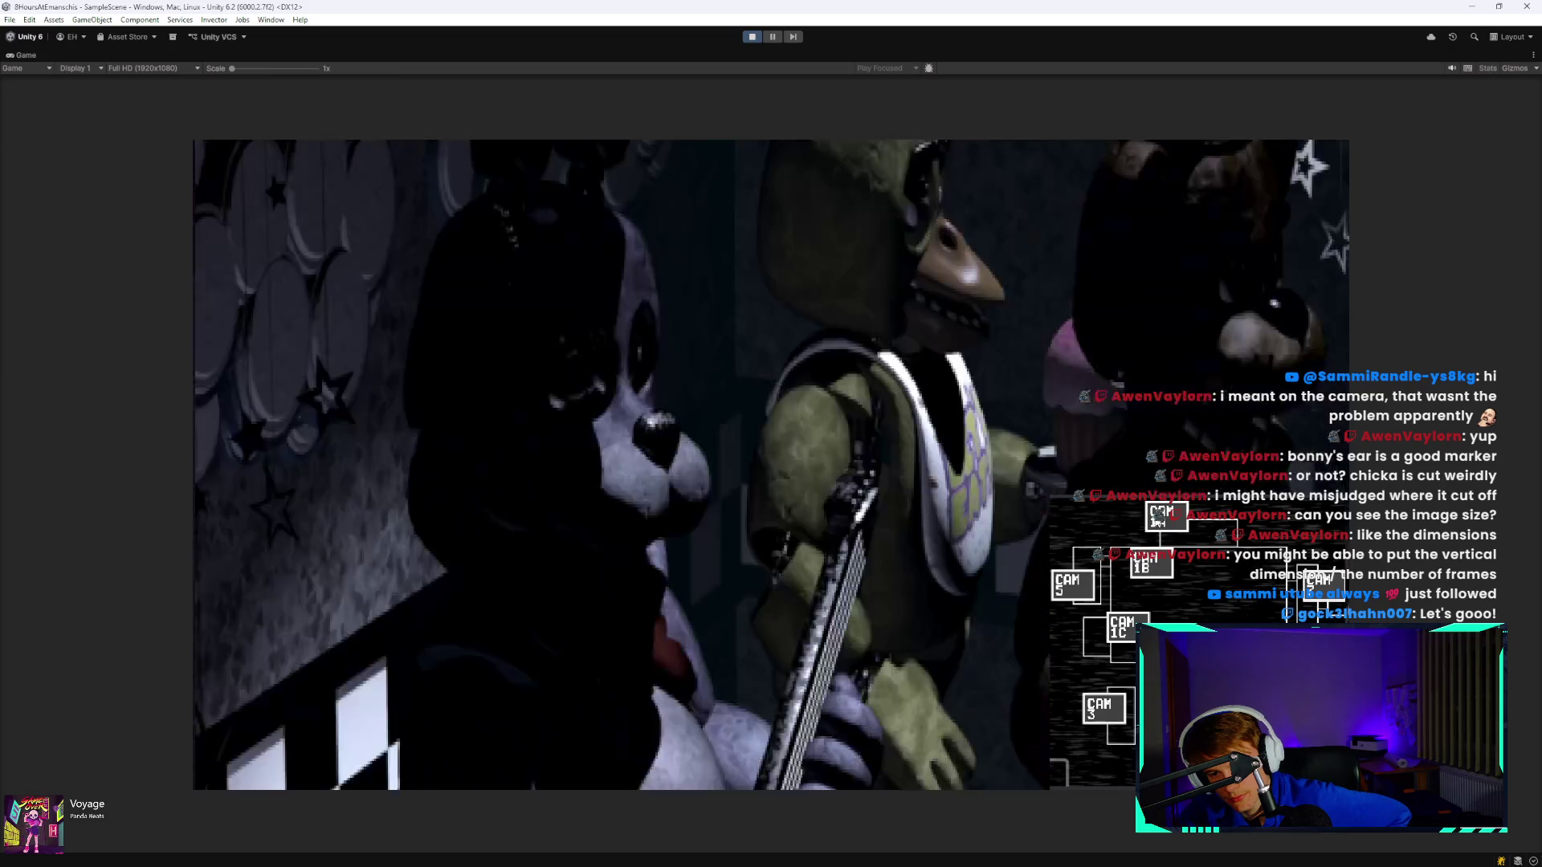
pyautogui.click(1159, 567)
pyautogui.click(1161, 518)
pyautogui.click(1153, 576)
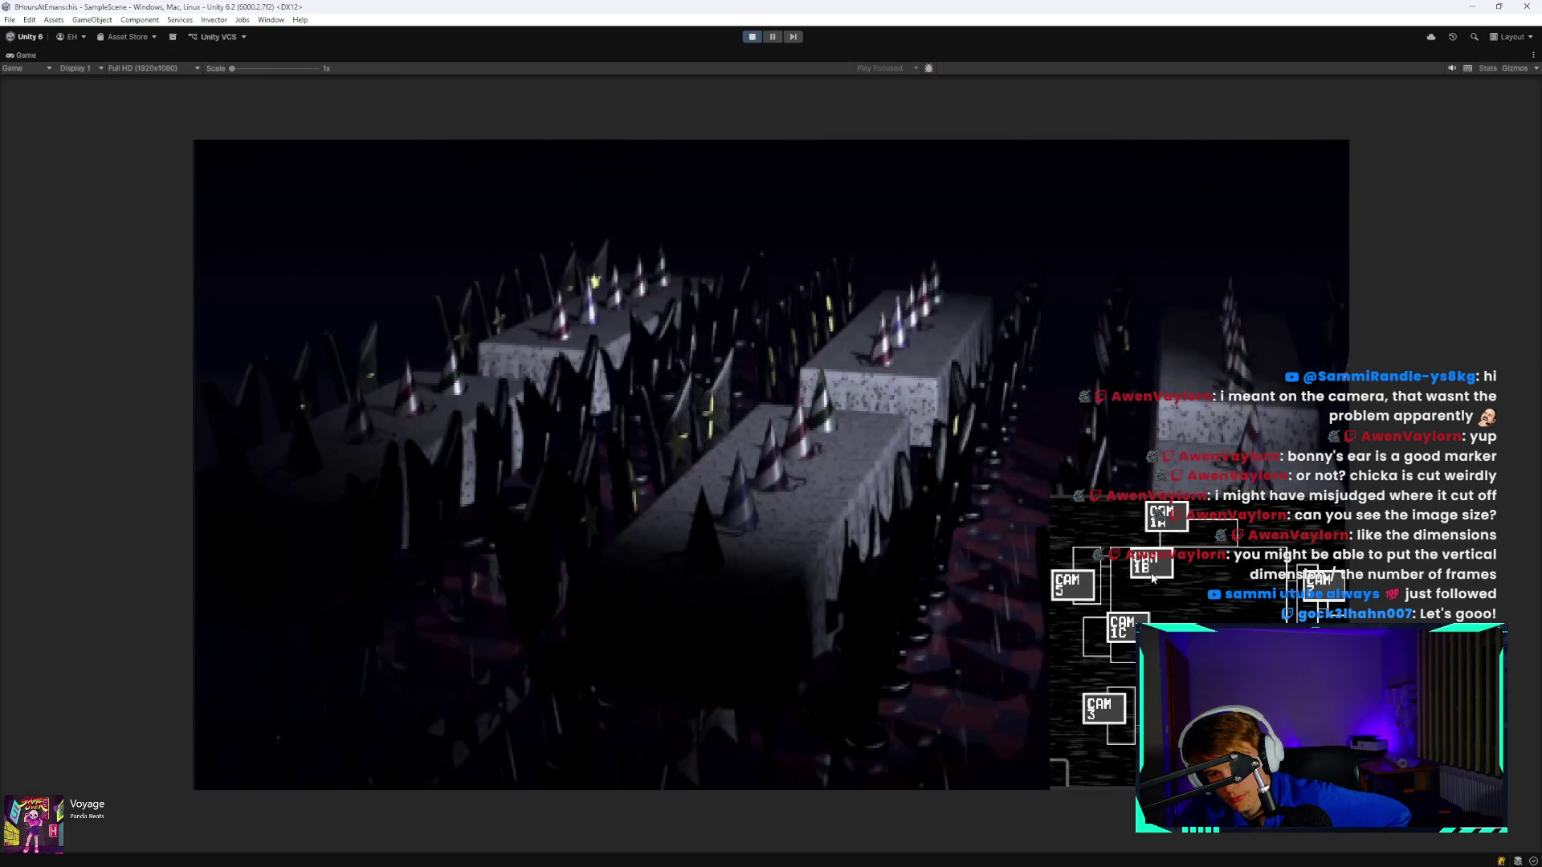
pyautogui.click(1165, 526)
pyautogui.click(1165, 562)
pyautogui.click(1165, 526)
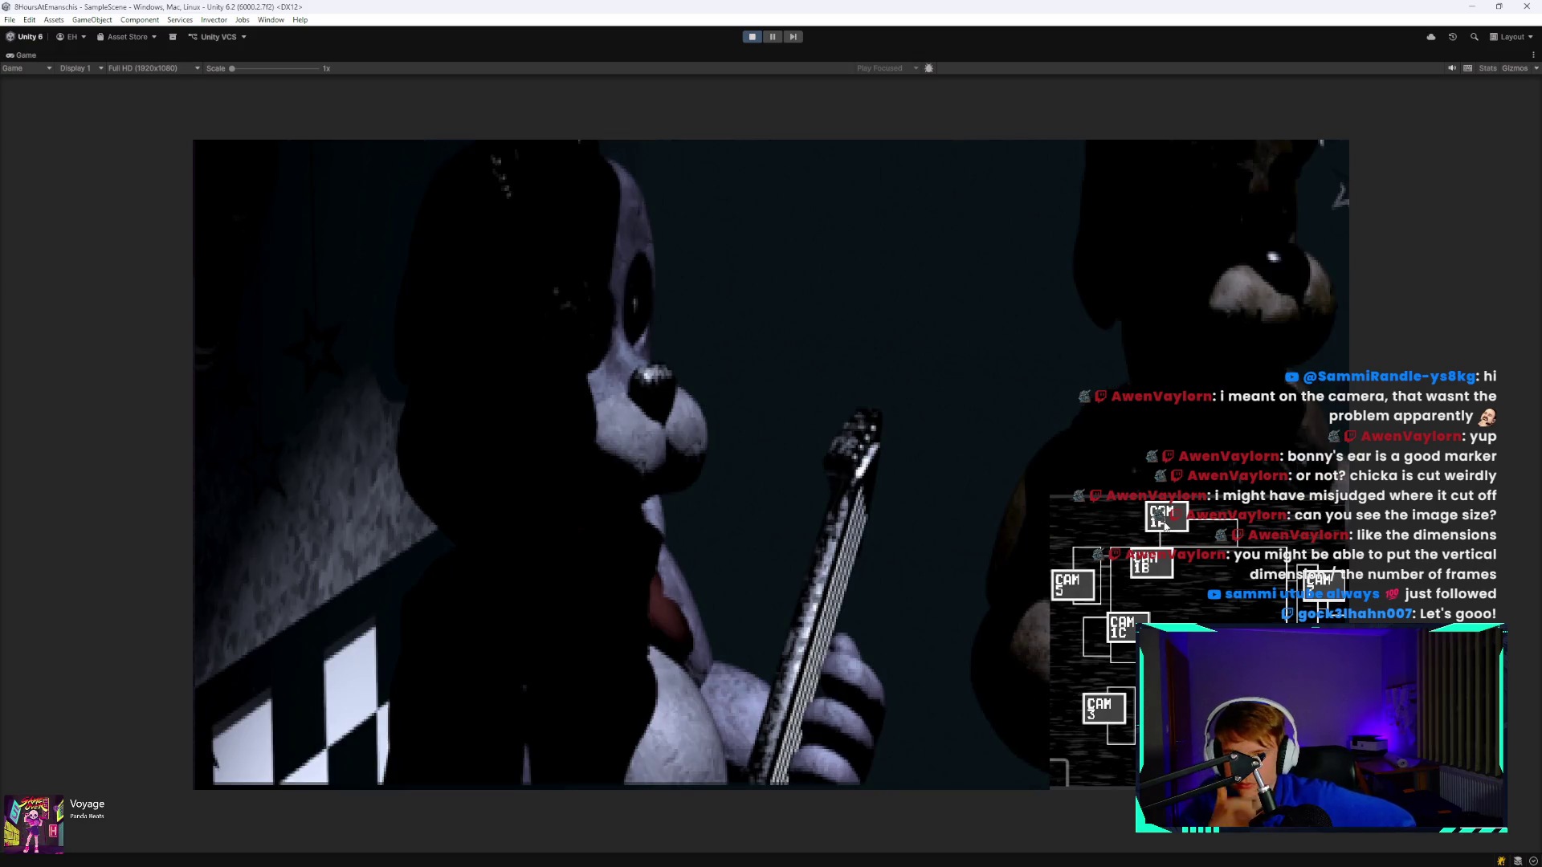
pyautogui.click(1157, 562)
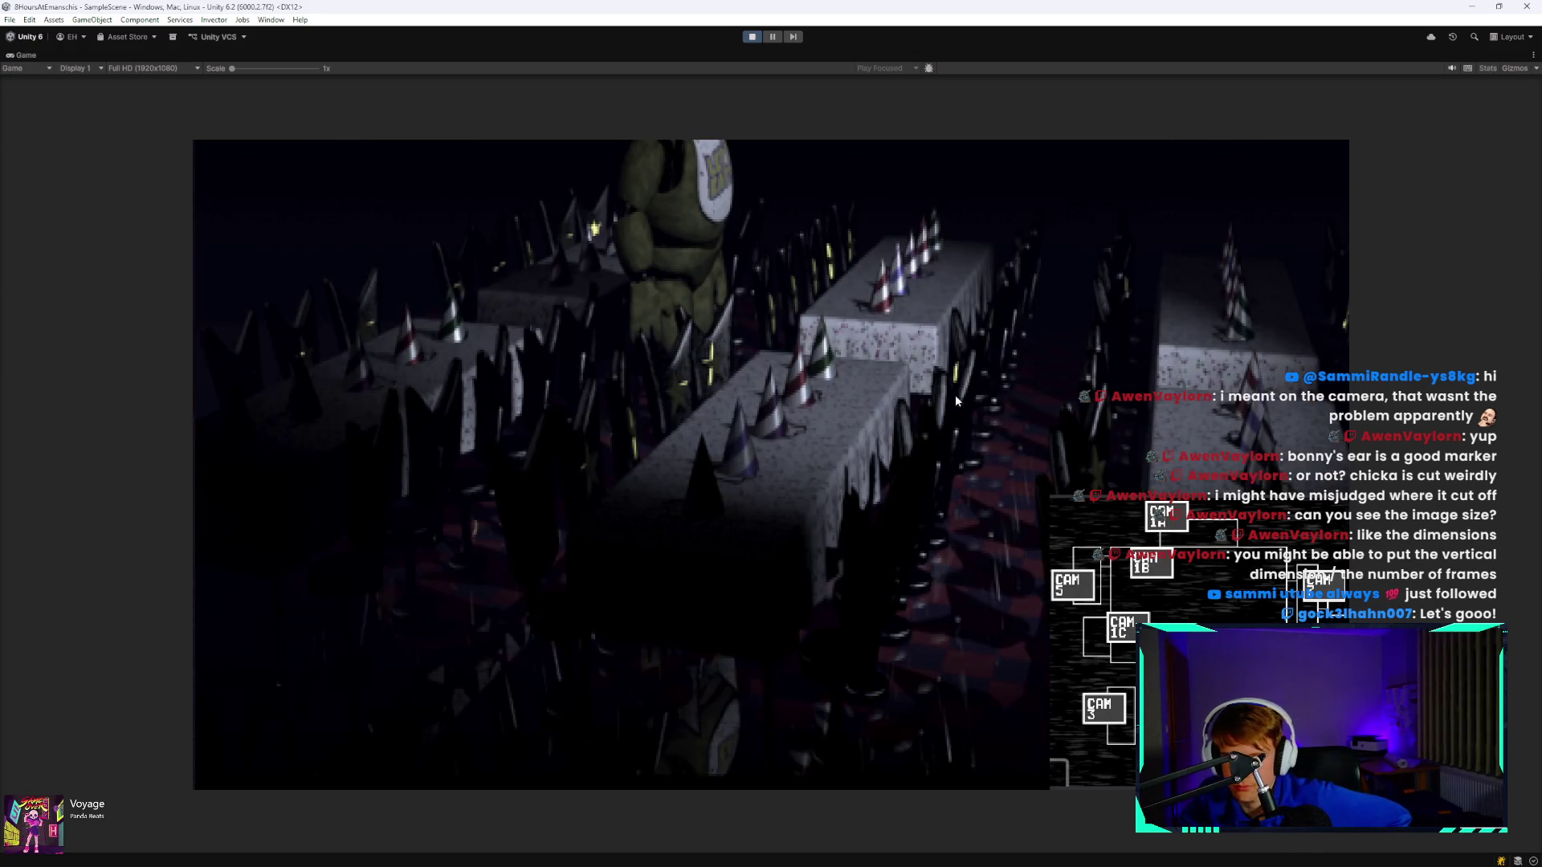
pyautogui.click(1317, 579)
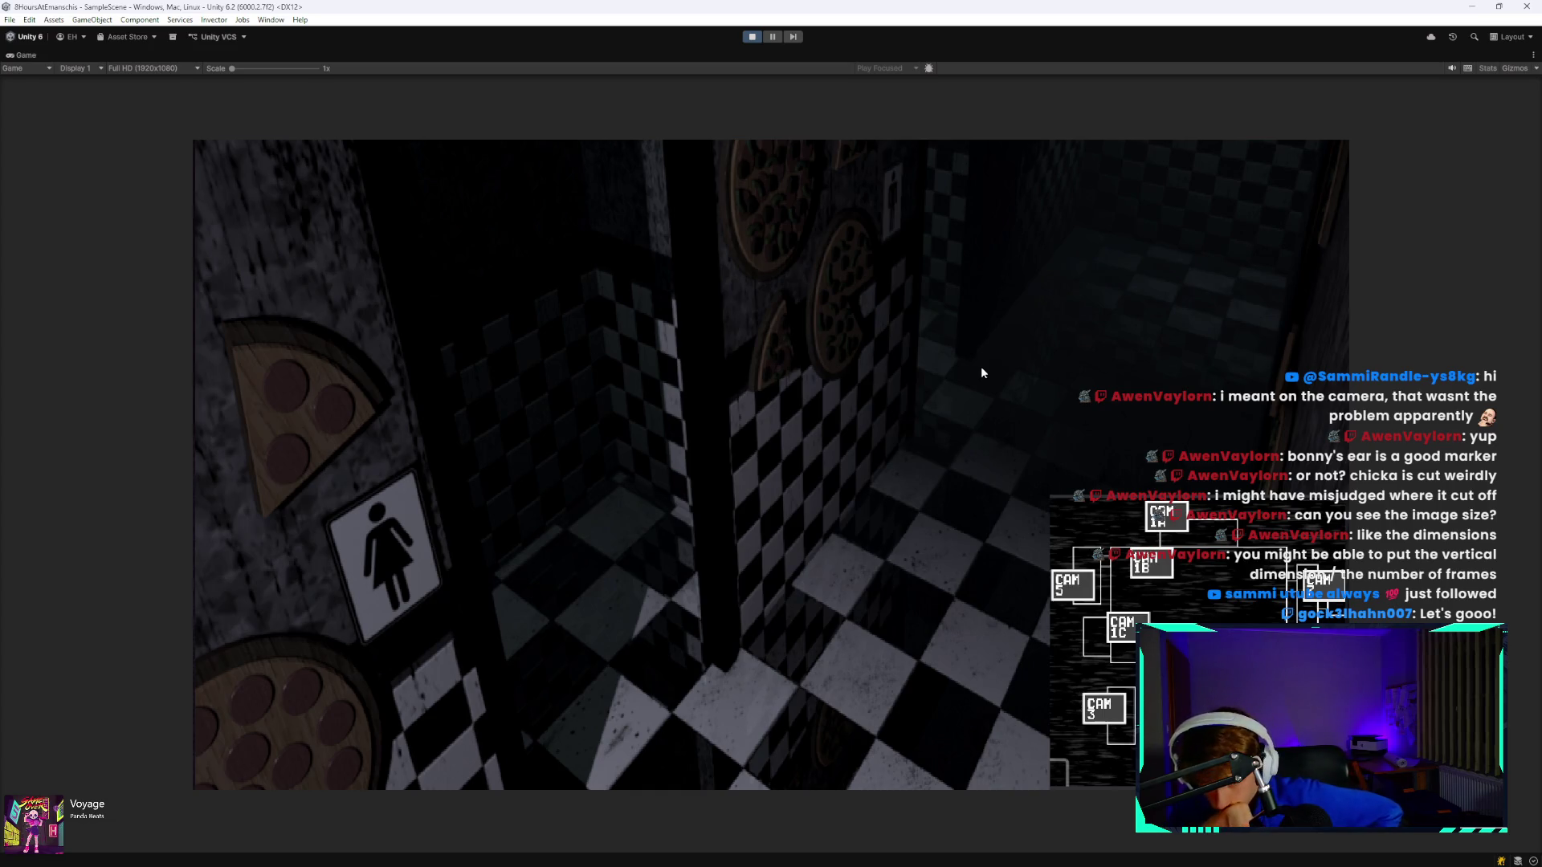
pyautogui.click(1158, 514)
pyautogui.click(1142, 570)
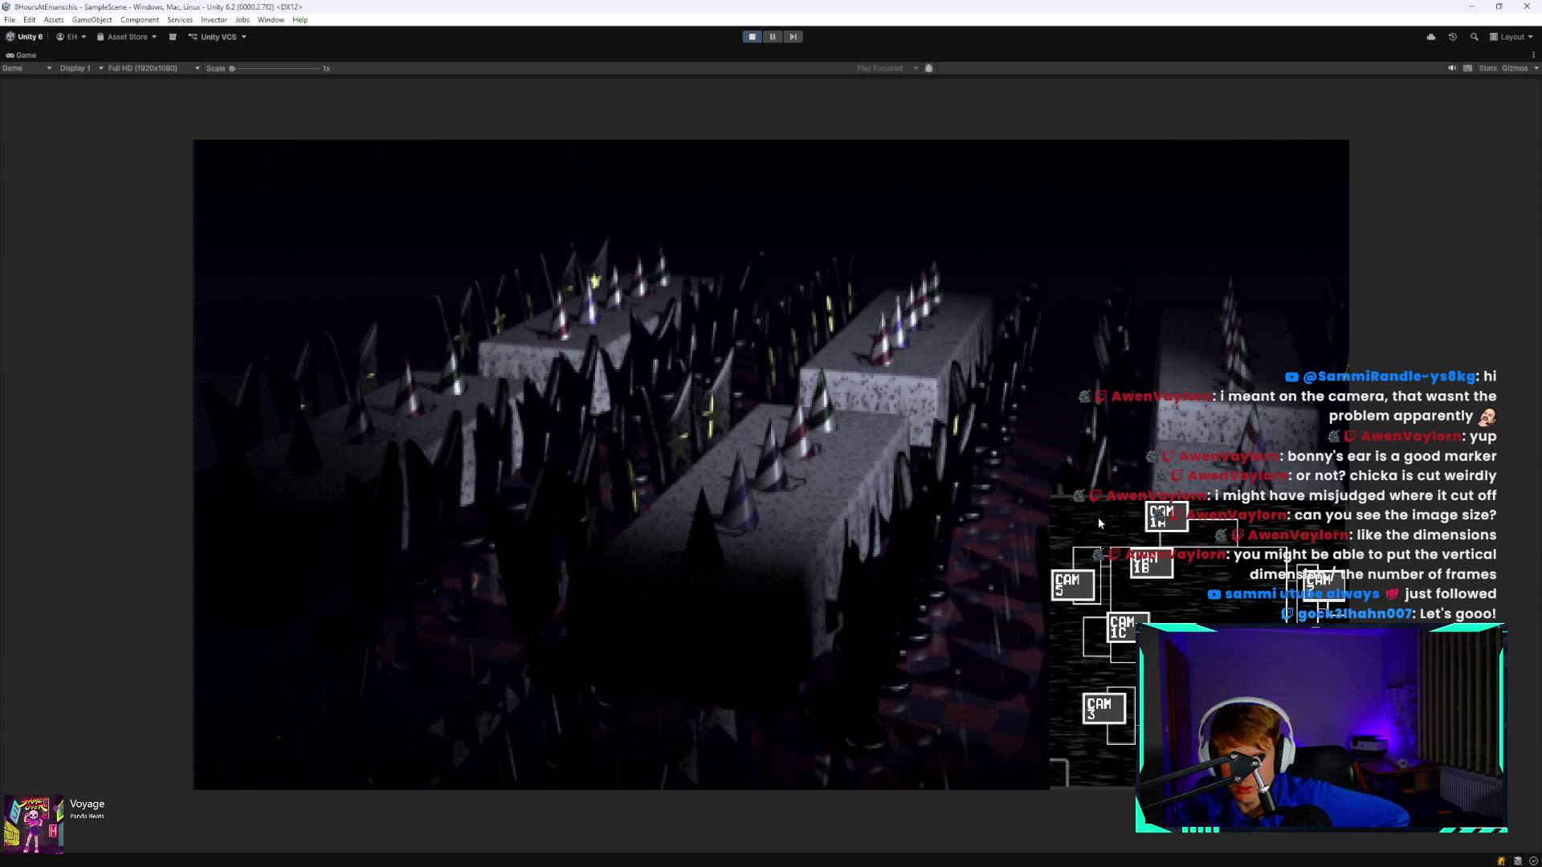
# Stop the game, return to RoomManager.cs in VS Code, and bring up the Copilot chat
pyautogui.click(752, 37)
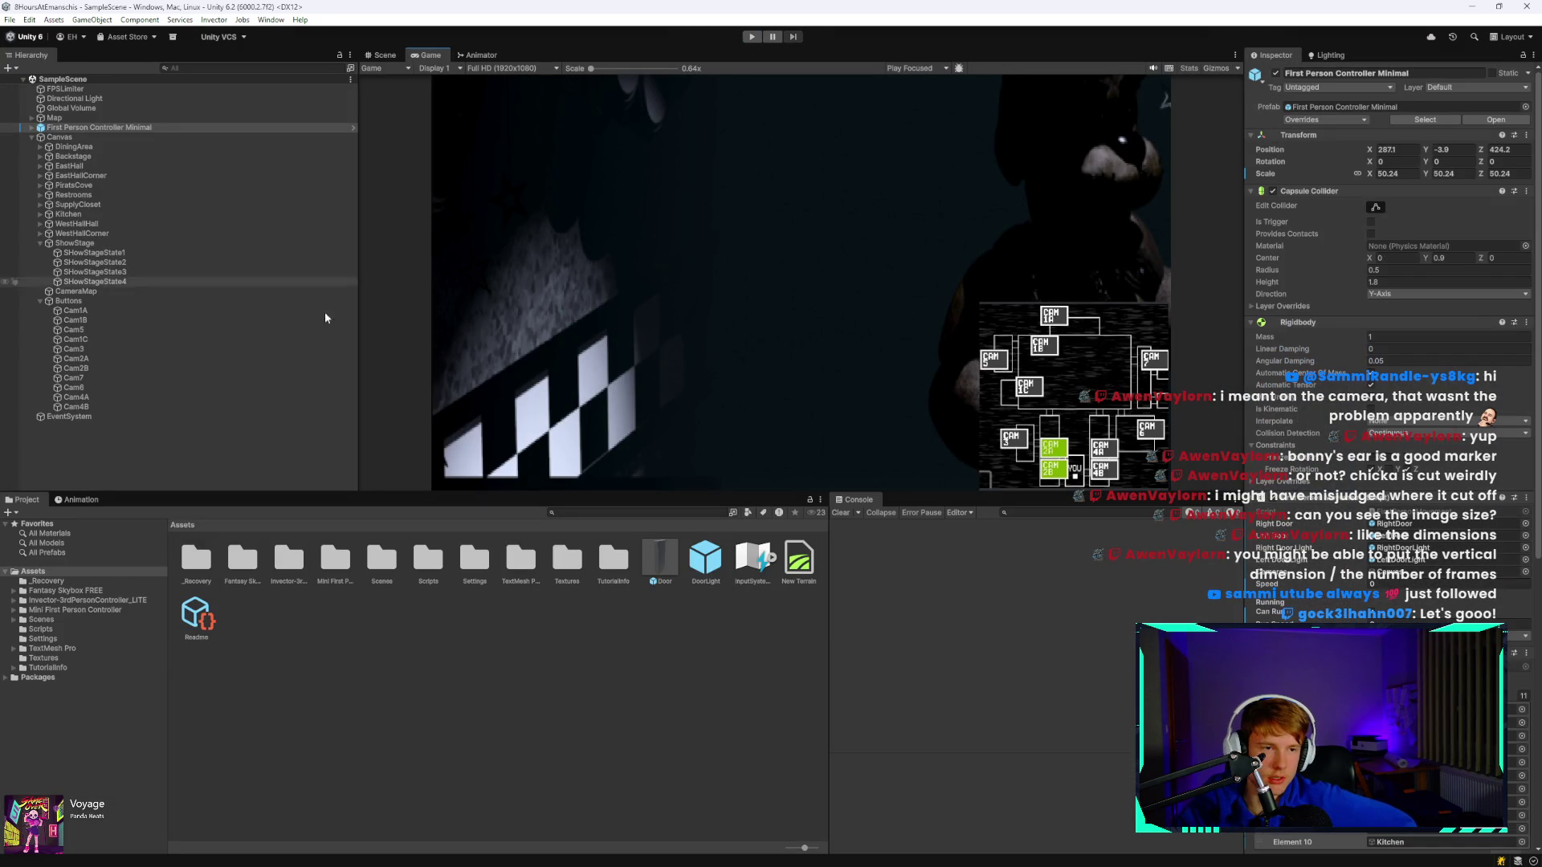
pyautogui.click(377, 850)
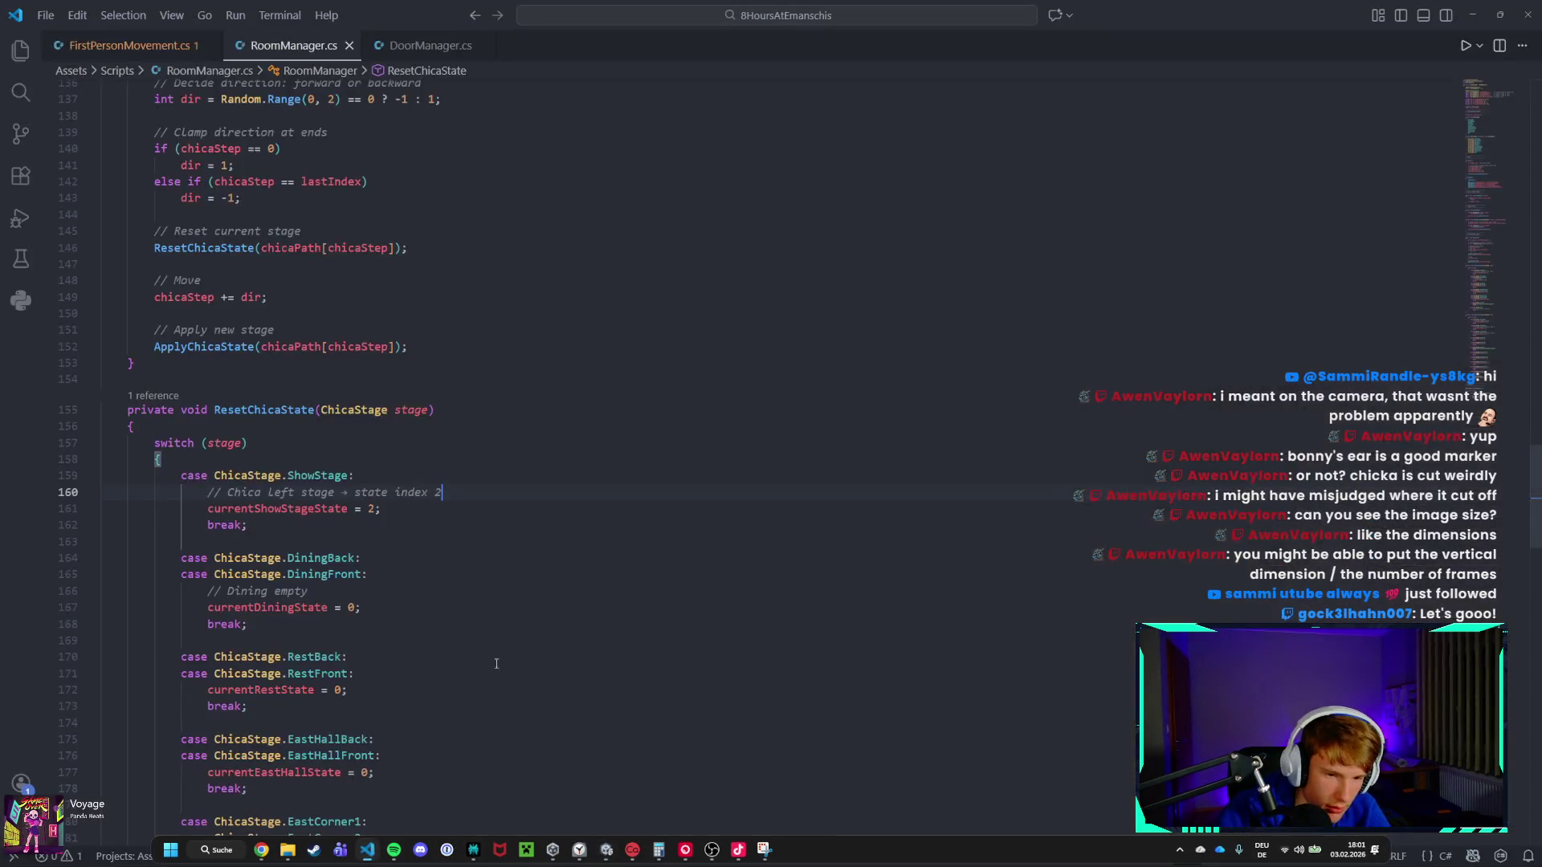
pyautogui.click(522, 636)
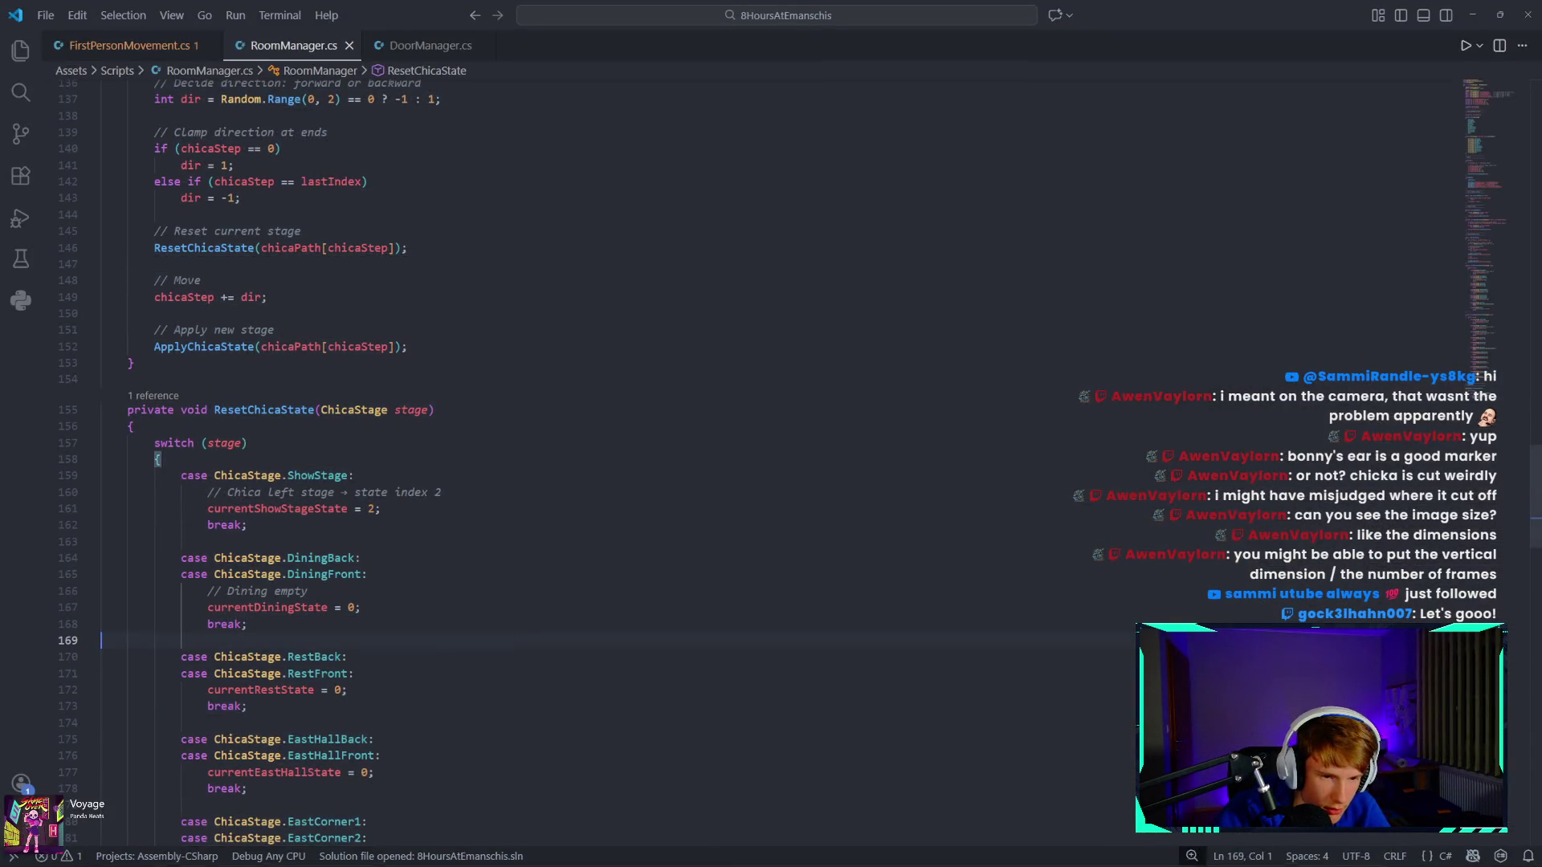
pyautogui.moveTo(265, 857)
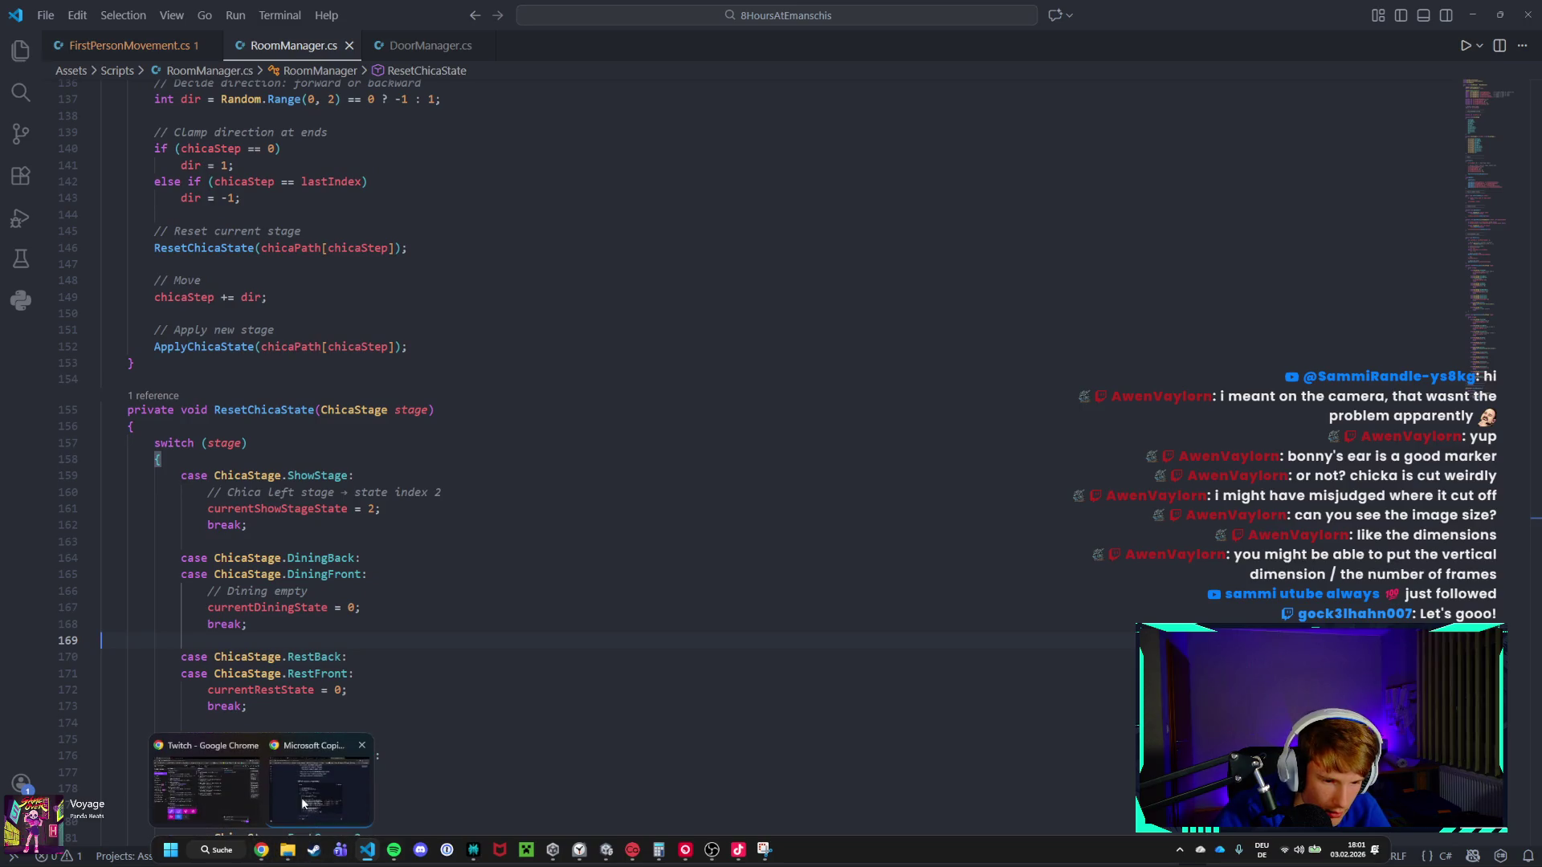
pyautogui.click(319, 807)
# Write the bug report that Chica only moves between the show stage and dining room, skipping her other route rooms
pyautogui.scroll(-15, 656, 539)
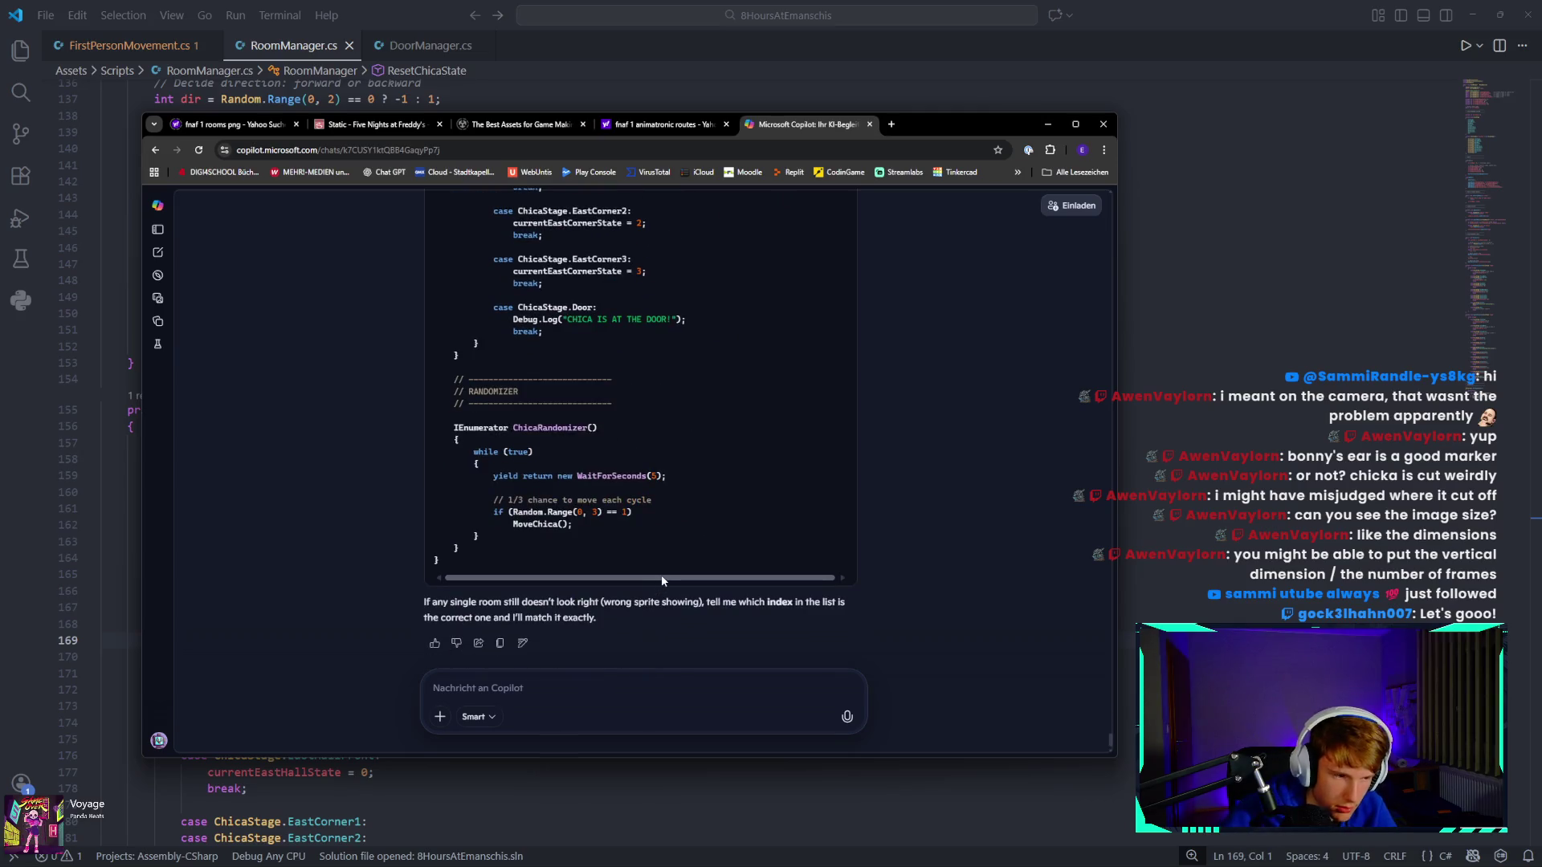
pyautogui.write("I'")
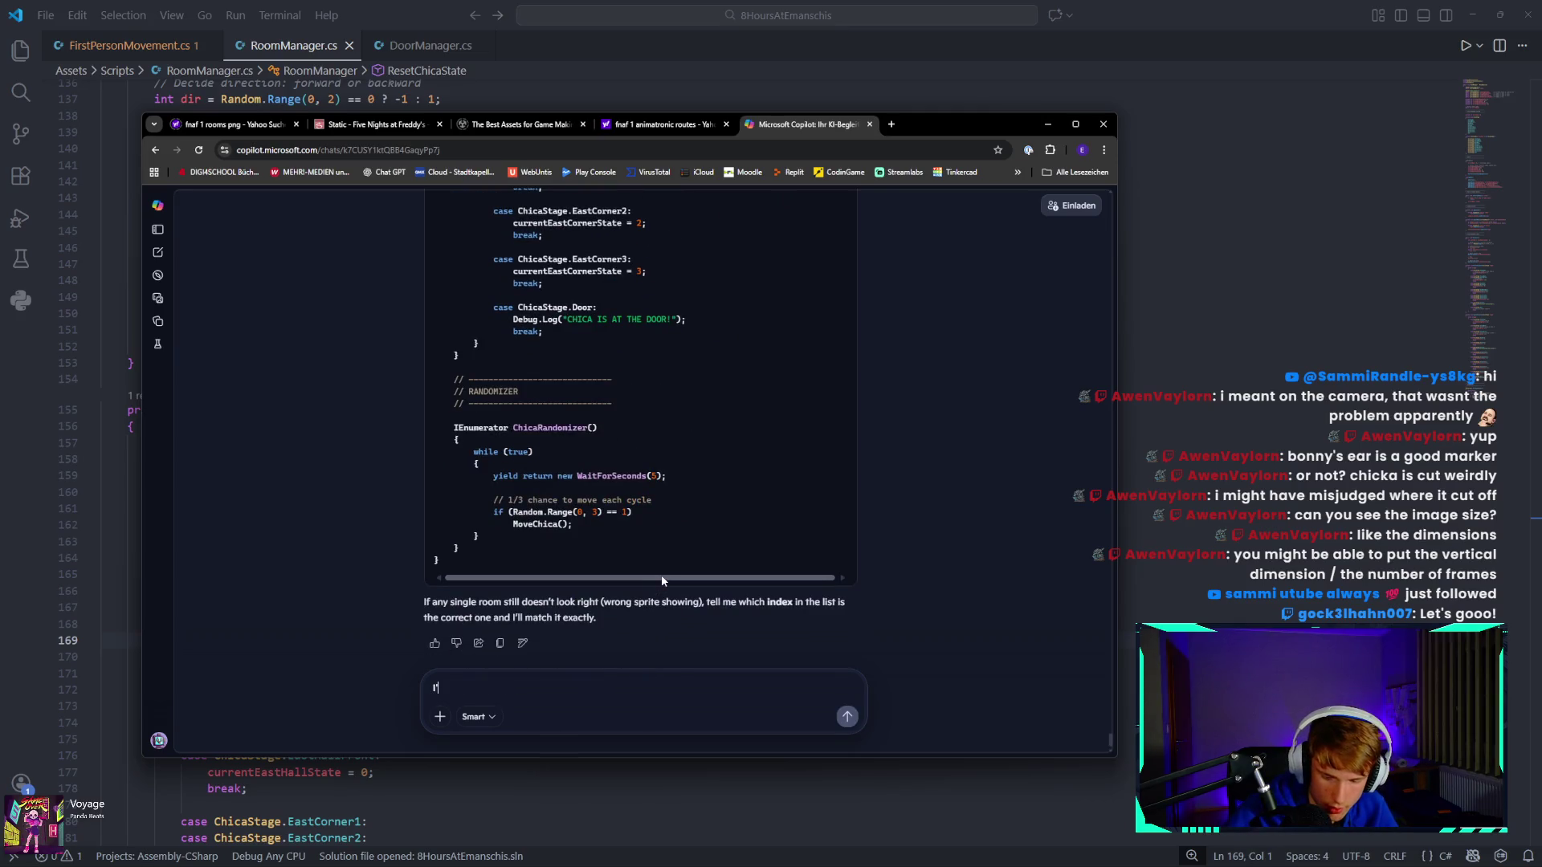
pyautogui.write('ve changesd')
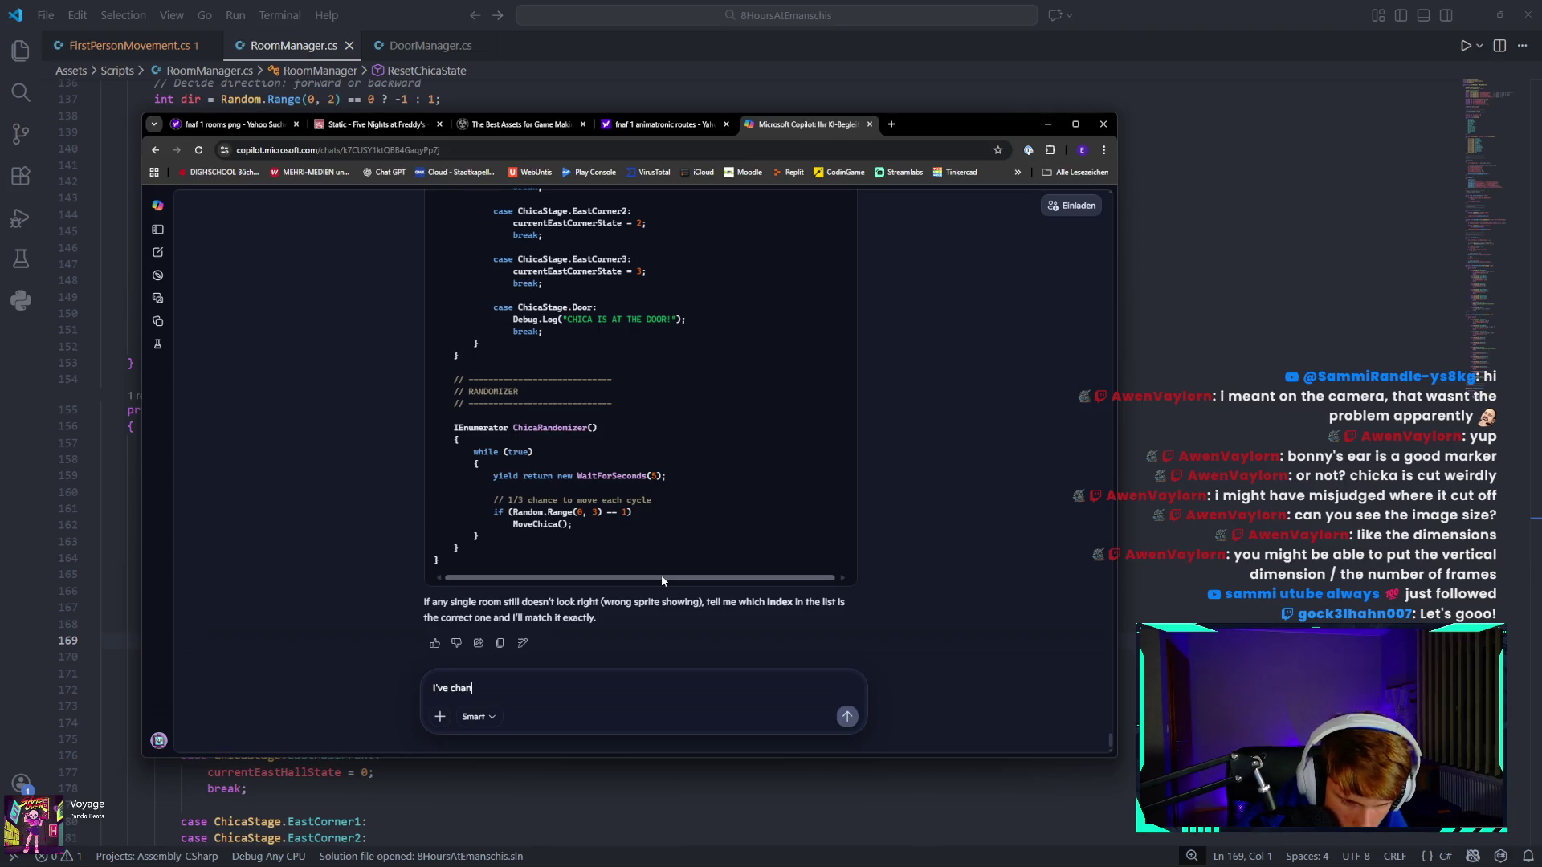
pyautogui.press('BackSpace')
pyautogui.press('BackSpace')
pyautogui.write('d the code ')
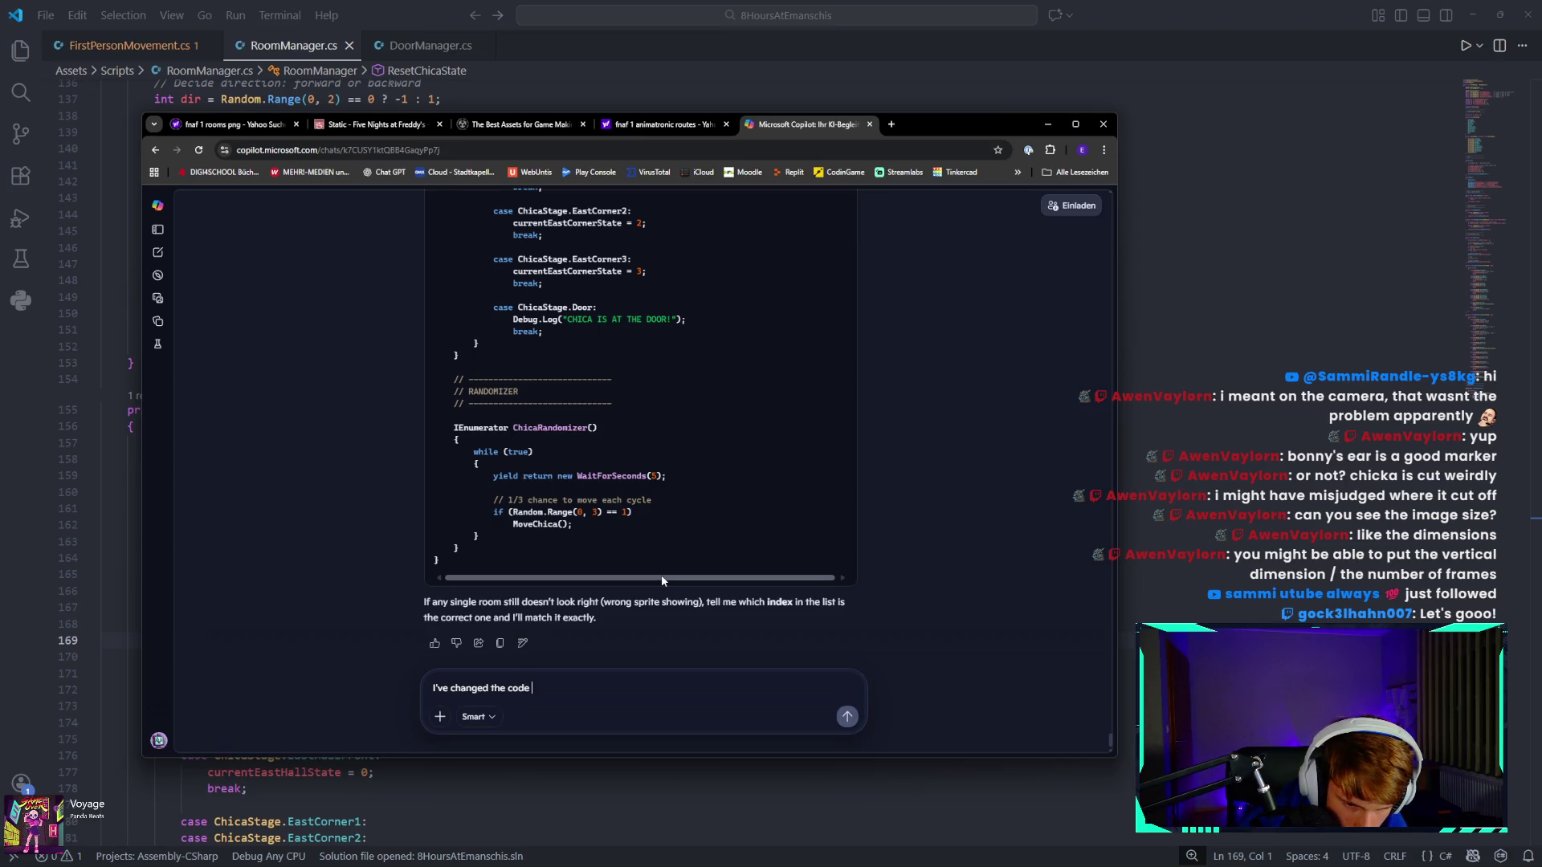
pyautogui.write('by myself but with your code ')
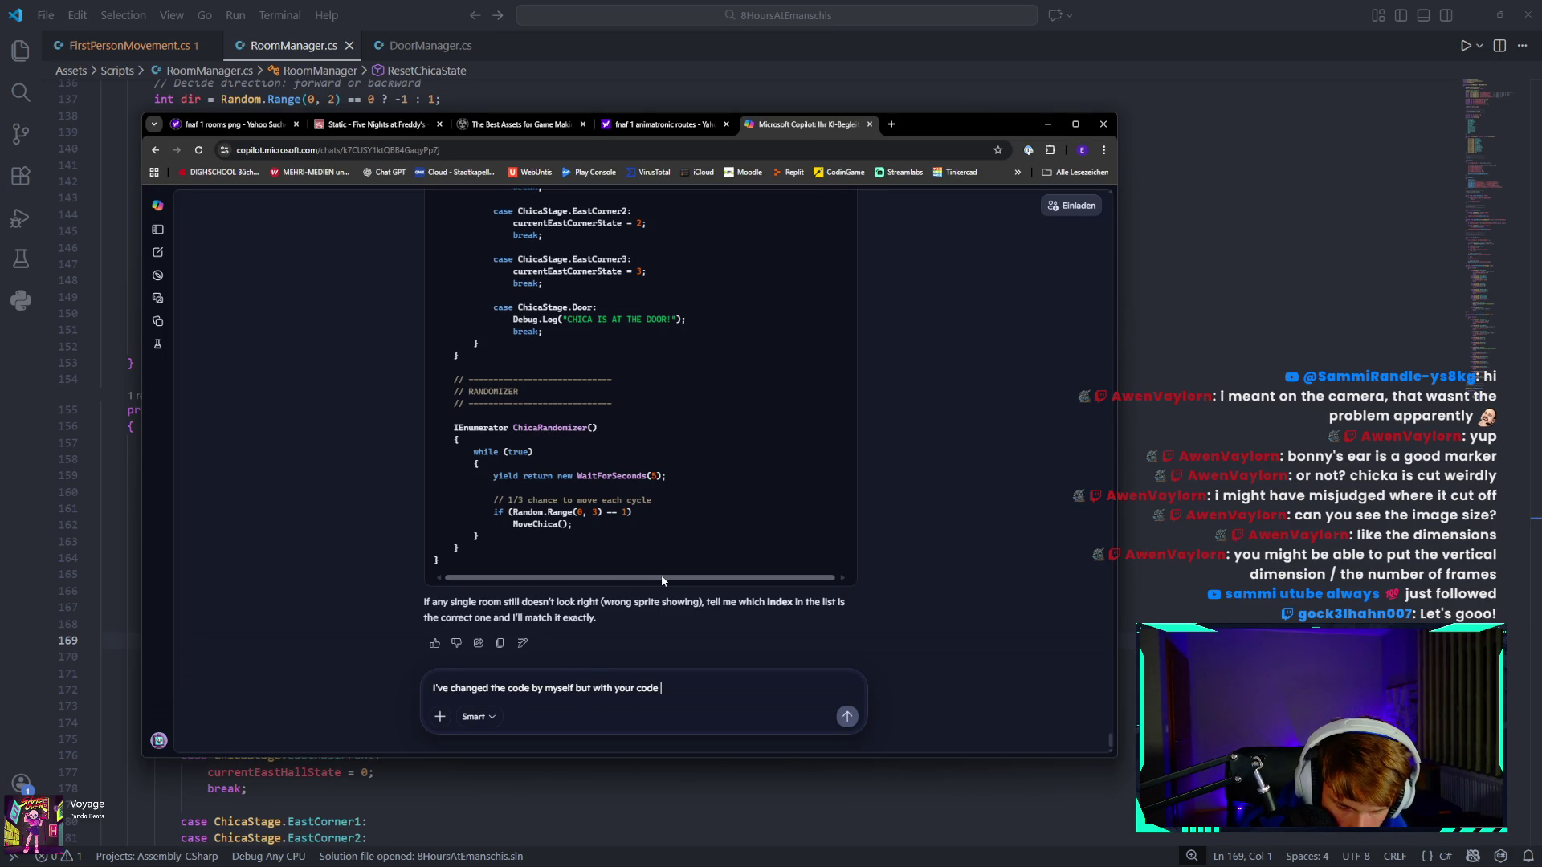
pyautogui.write('the')
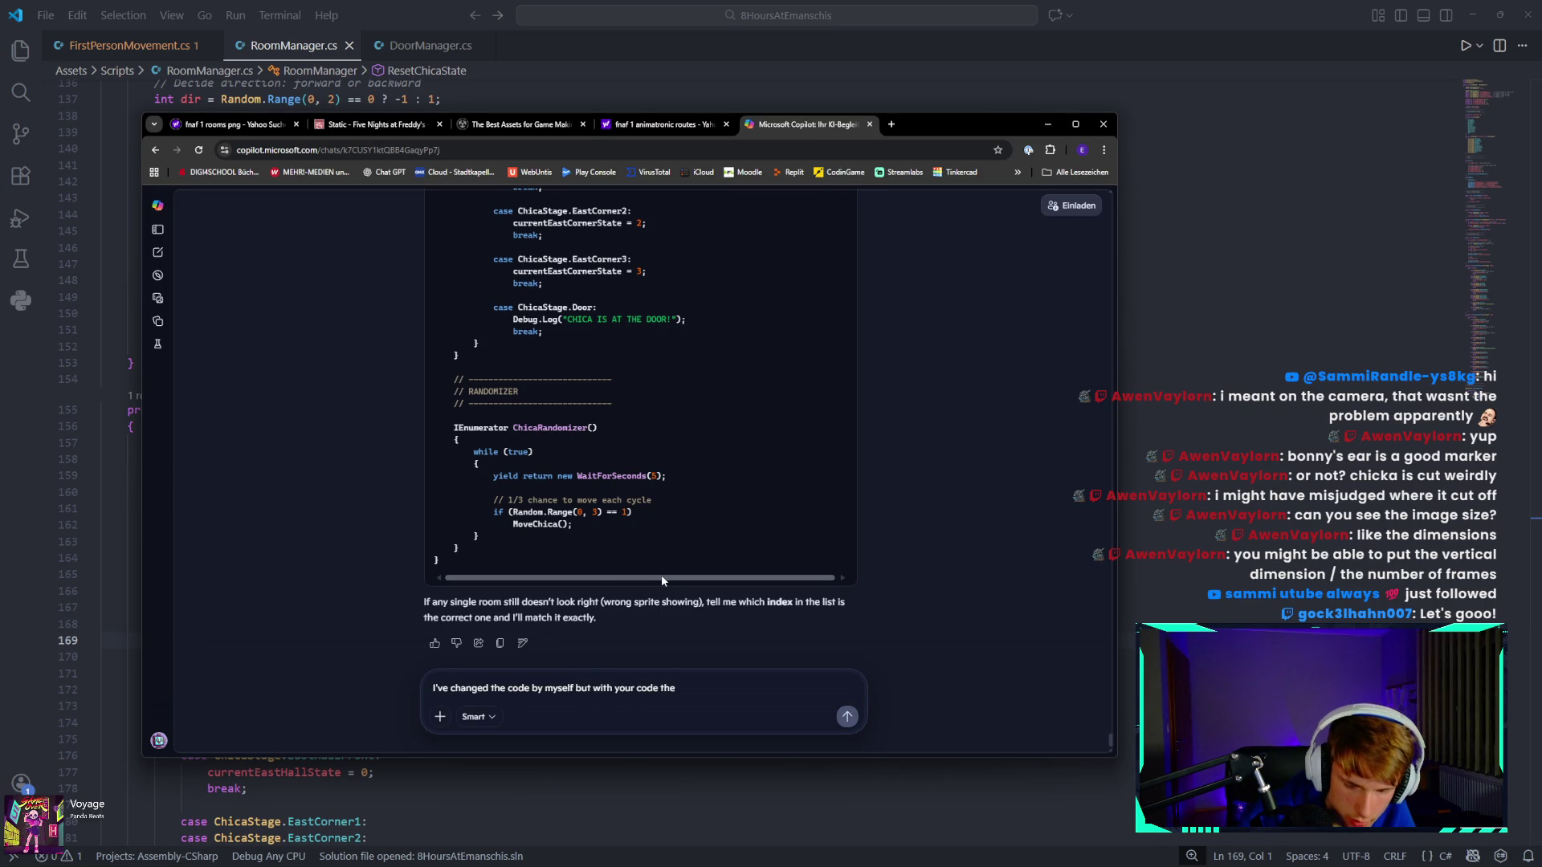
pyautogui.press('BackSpace')
pyautogui.press('BackSpace')
pyautogui.press('BackSpace')
pyautogui.write('chi')
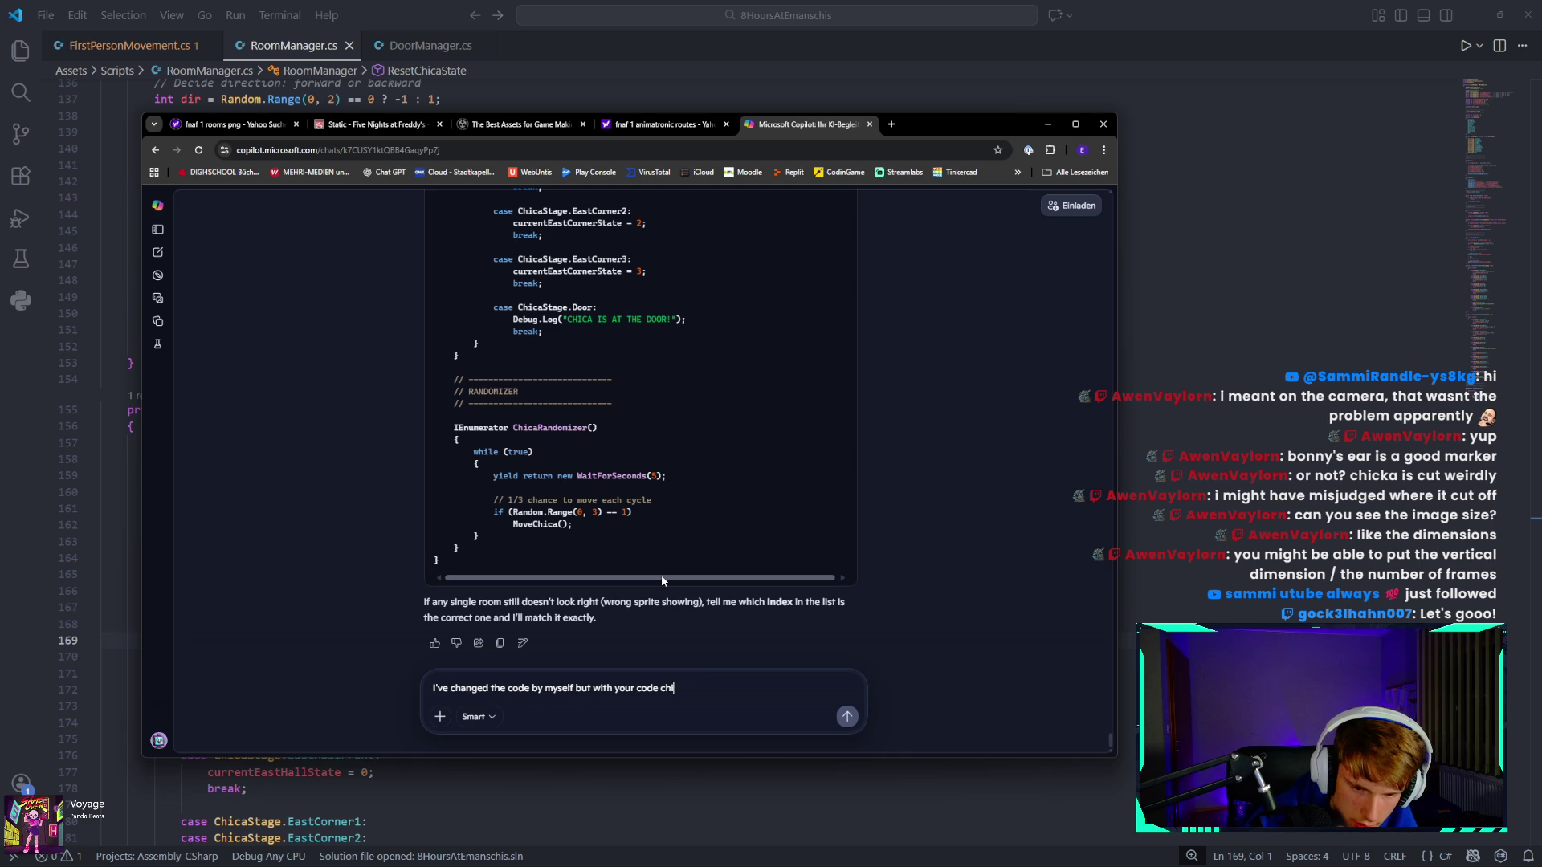
pyautogui.write('cka just goes ')
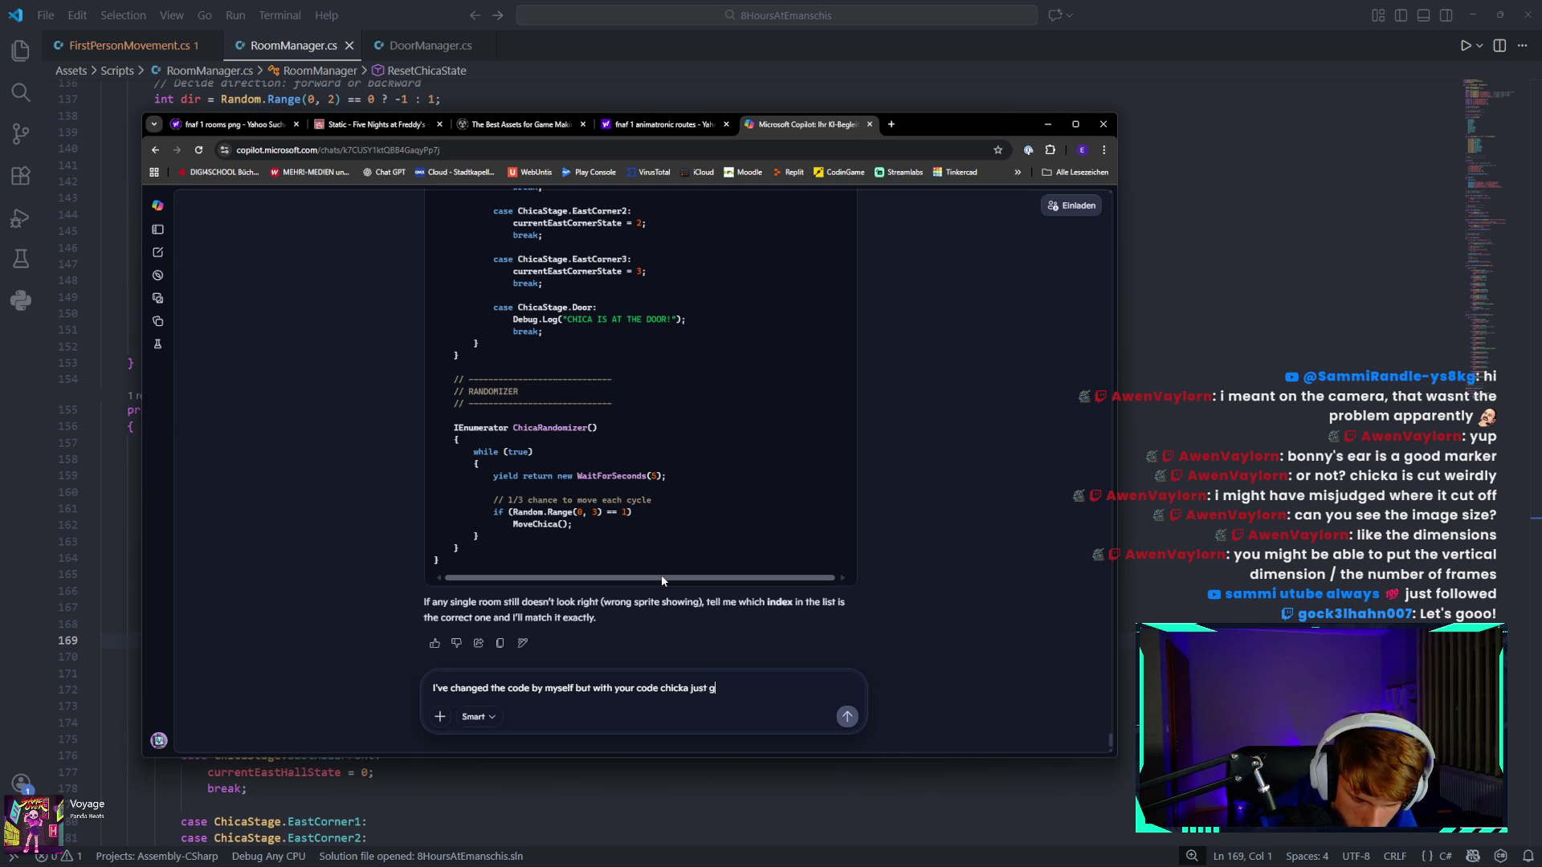
pyautogui.write('between ')
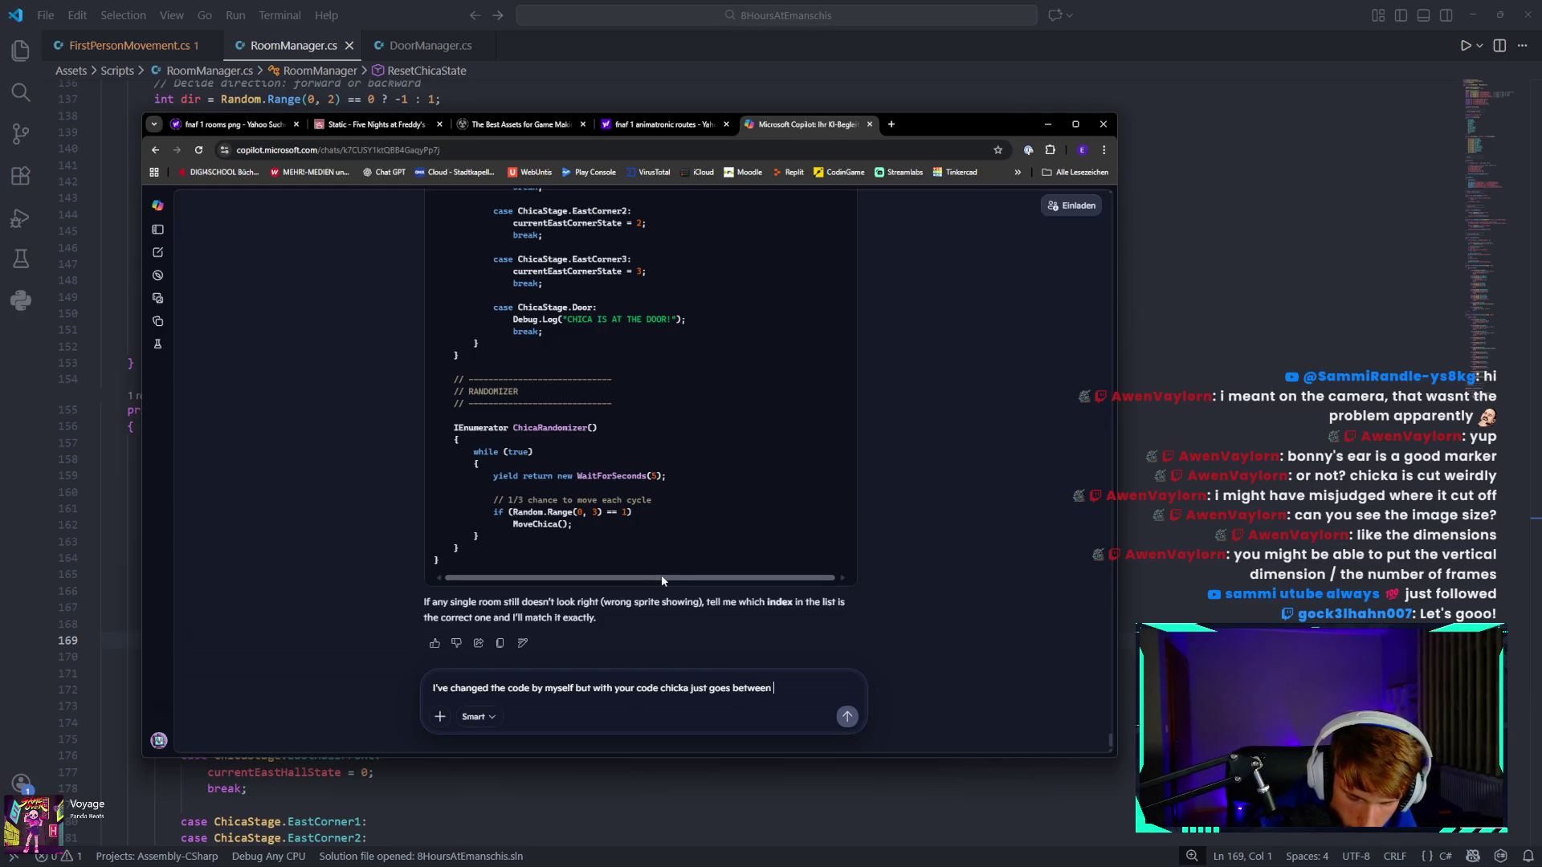
pyautogui.write('the show stage and ')
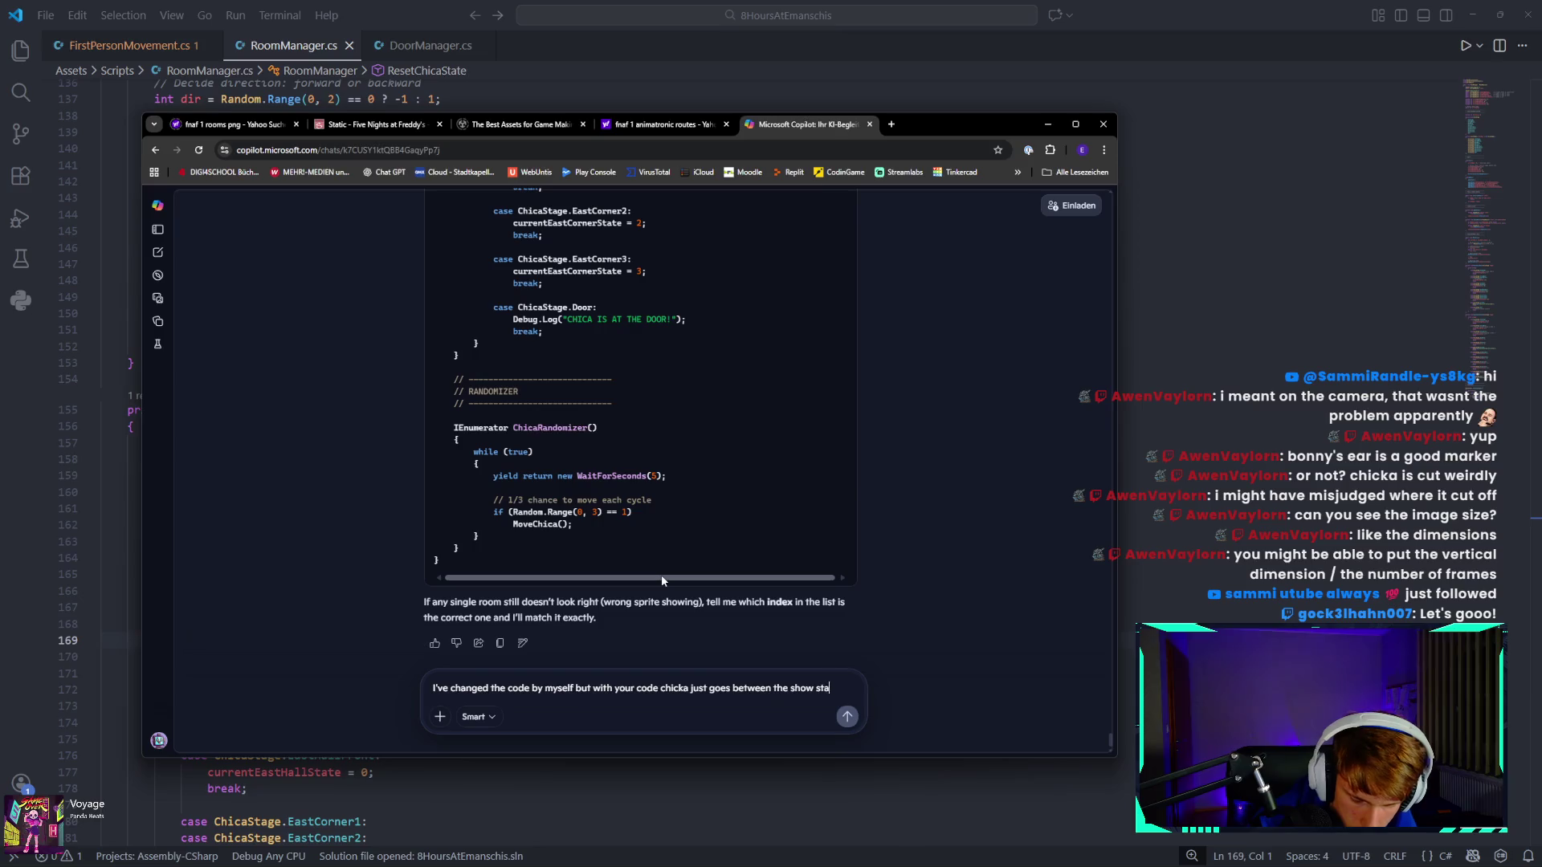
pyautogui.write('dinning room but ')
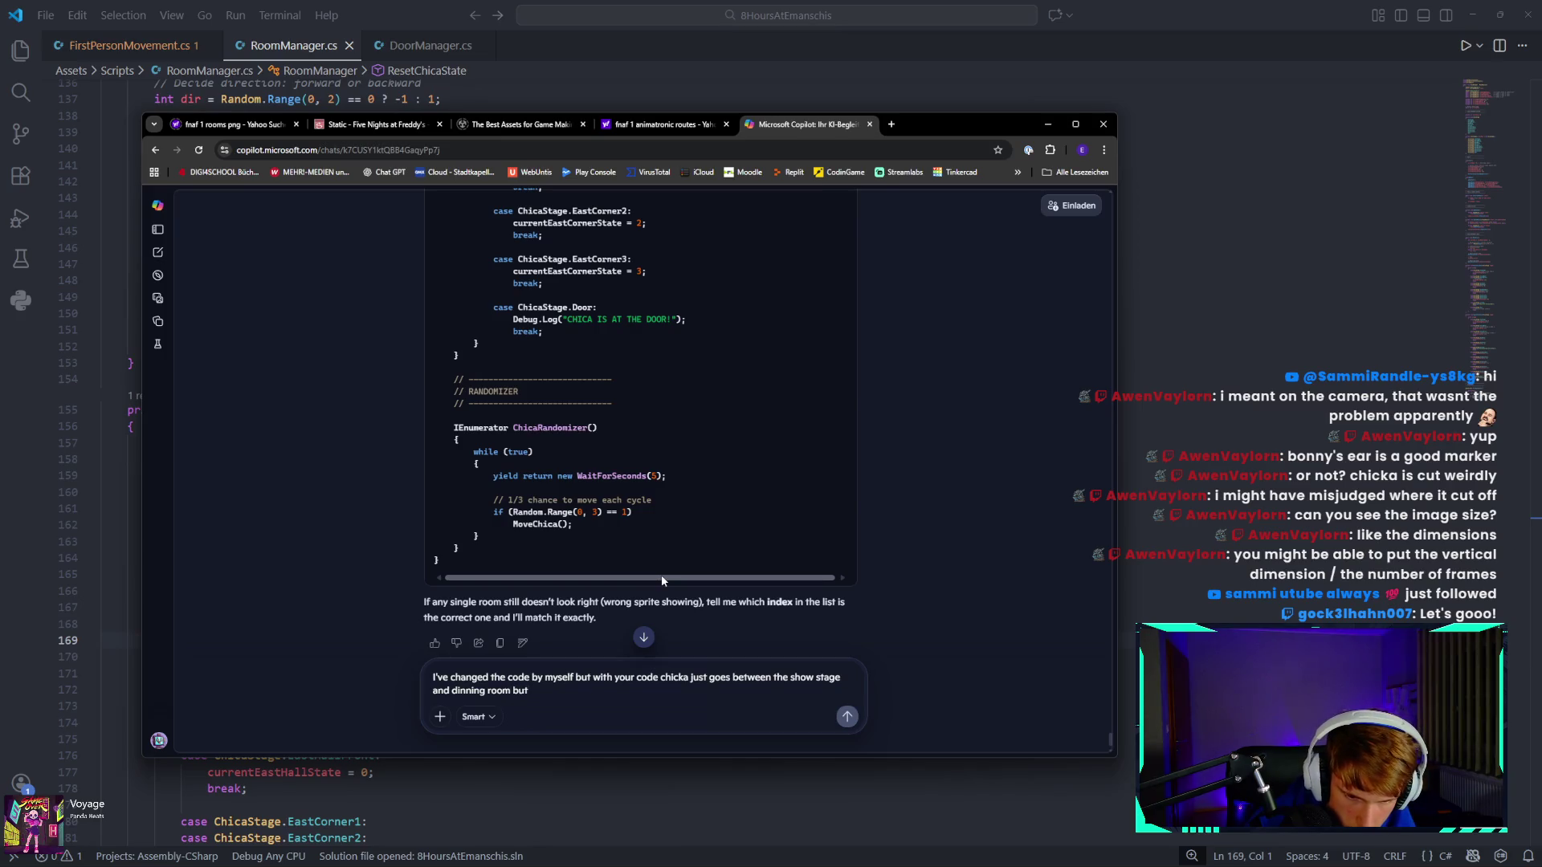
pyautogui.write('she doesn')
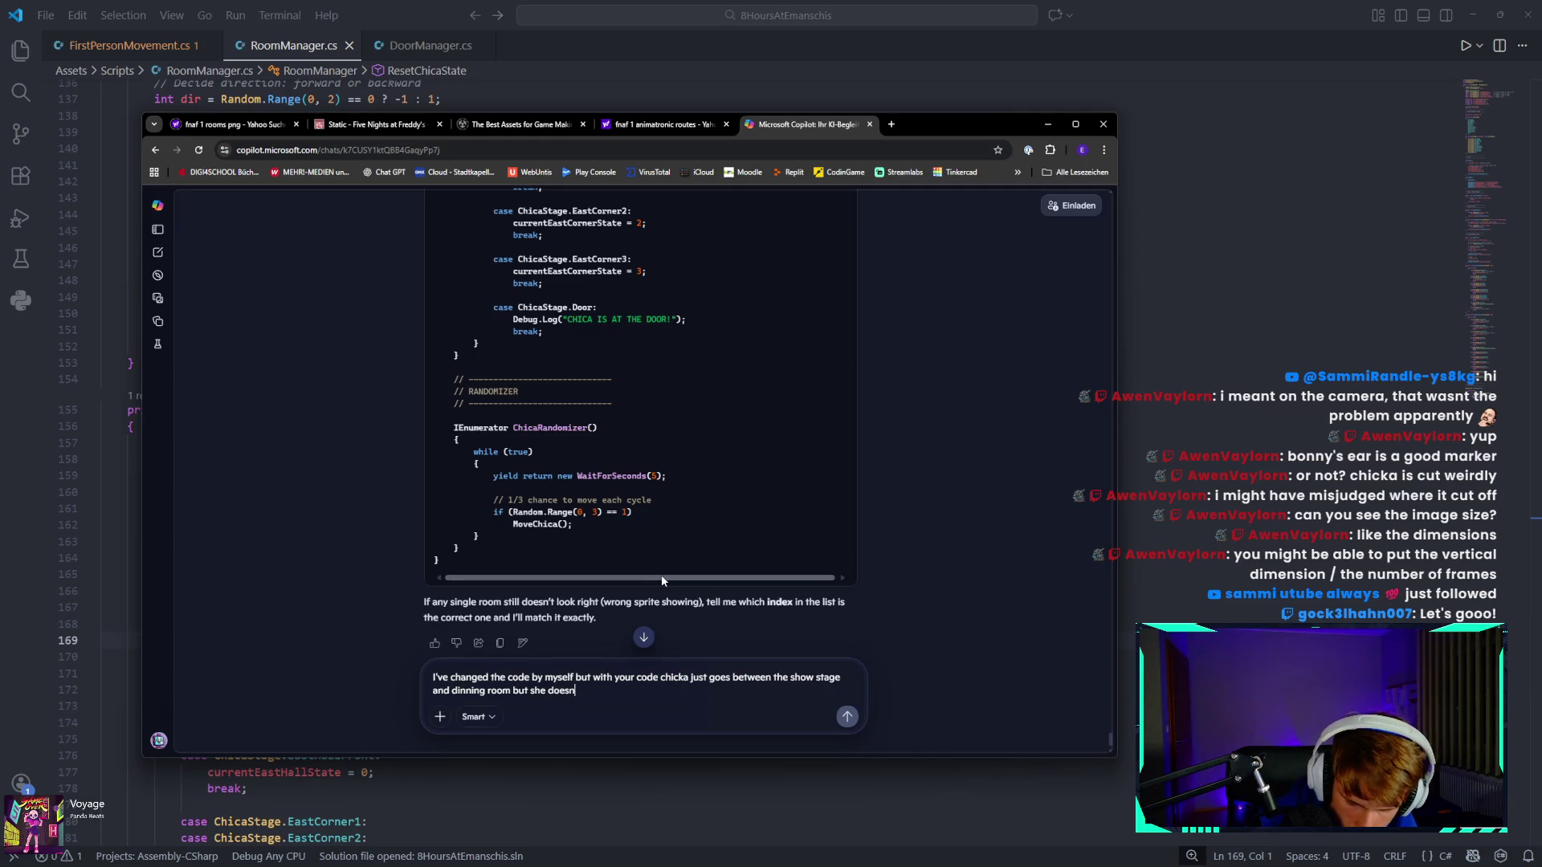
pyautogui.write("'t go to the other")
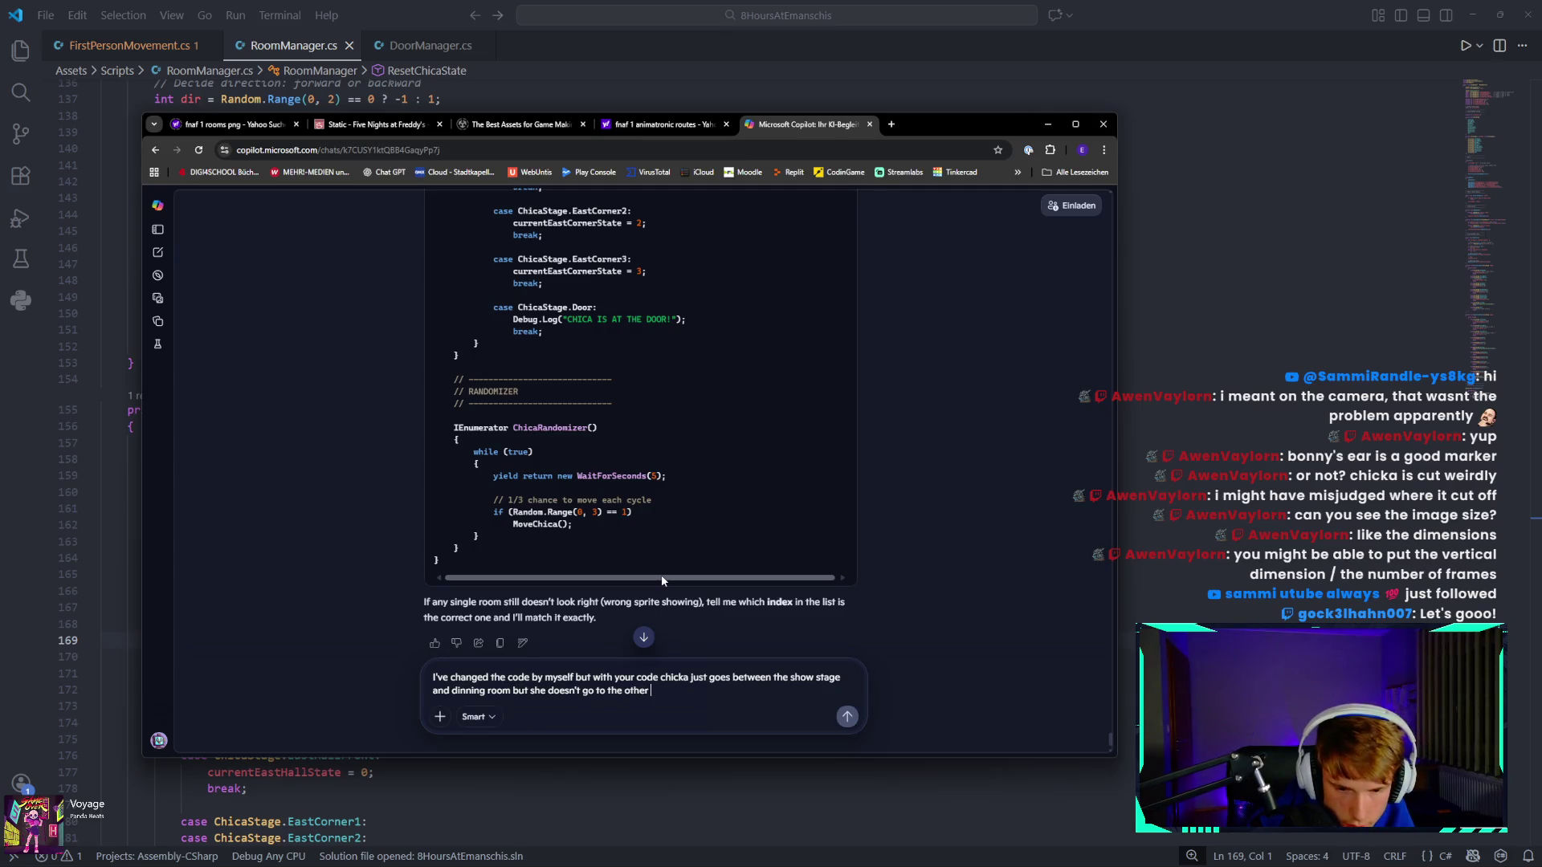
pyautogui.write('ms')
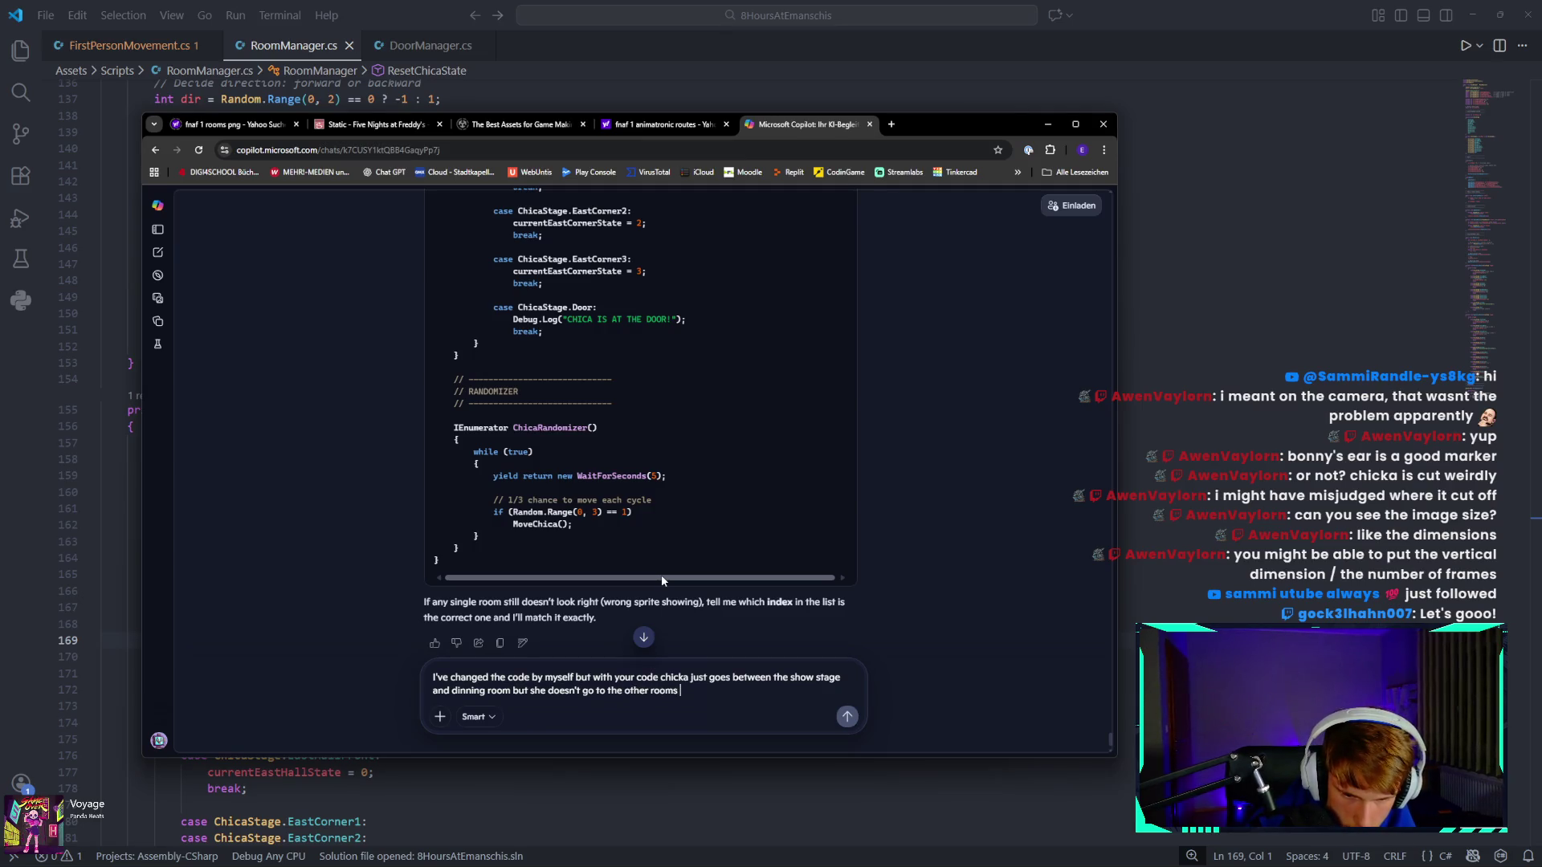
pyautogui.write(' in ')
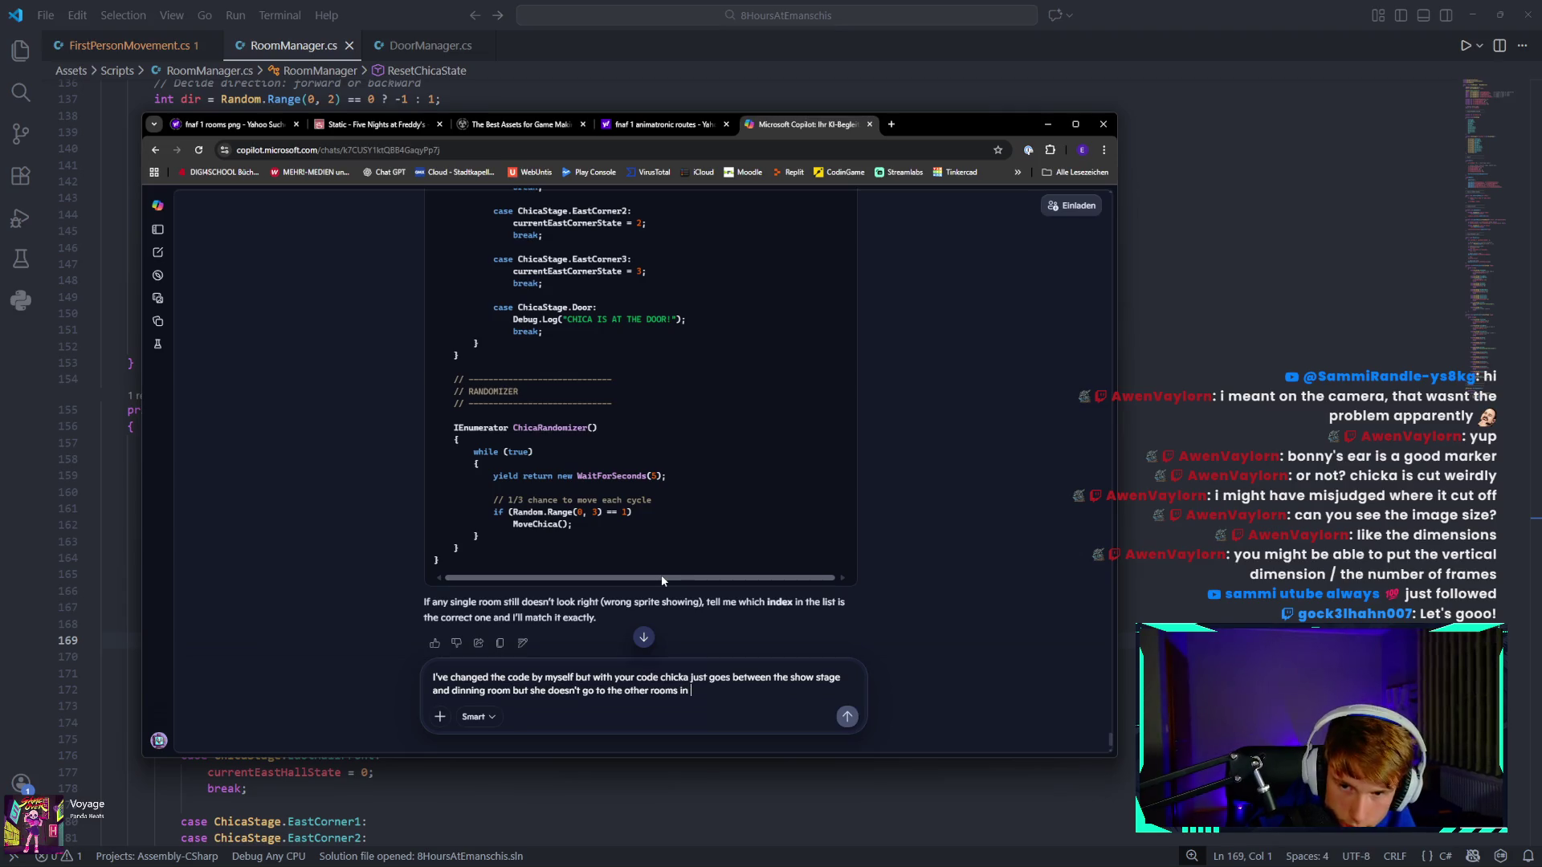
pyautogui.write('her route')
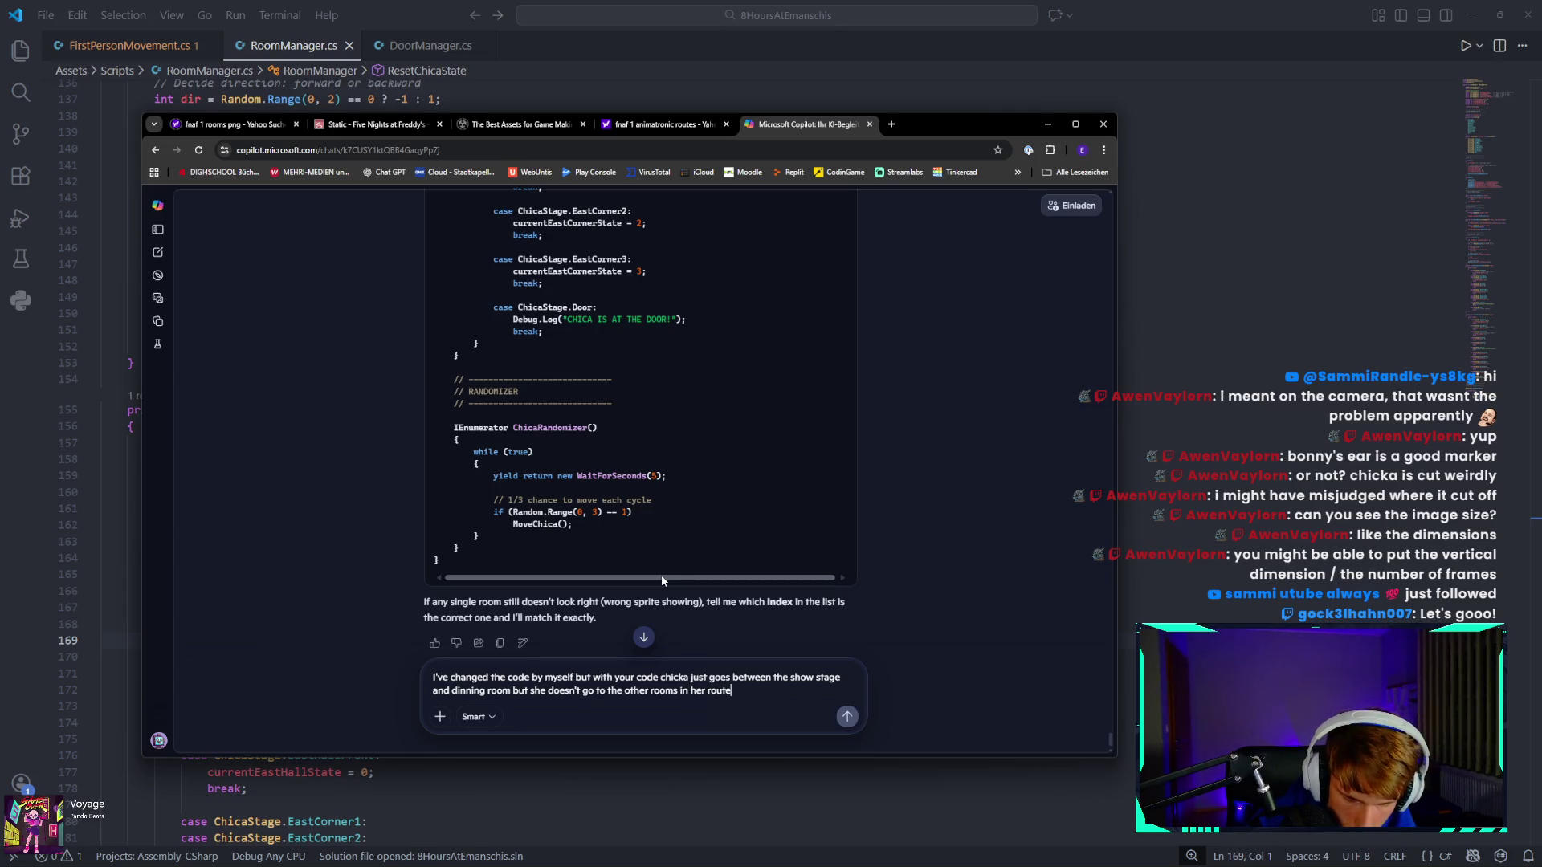
# Add a 'Code' line beneath the report and paste the current script after it
pyautogui.hotkey('shift', 'Return')
pyautogui.hotkey('shift', 'Return')
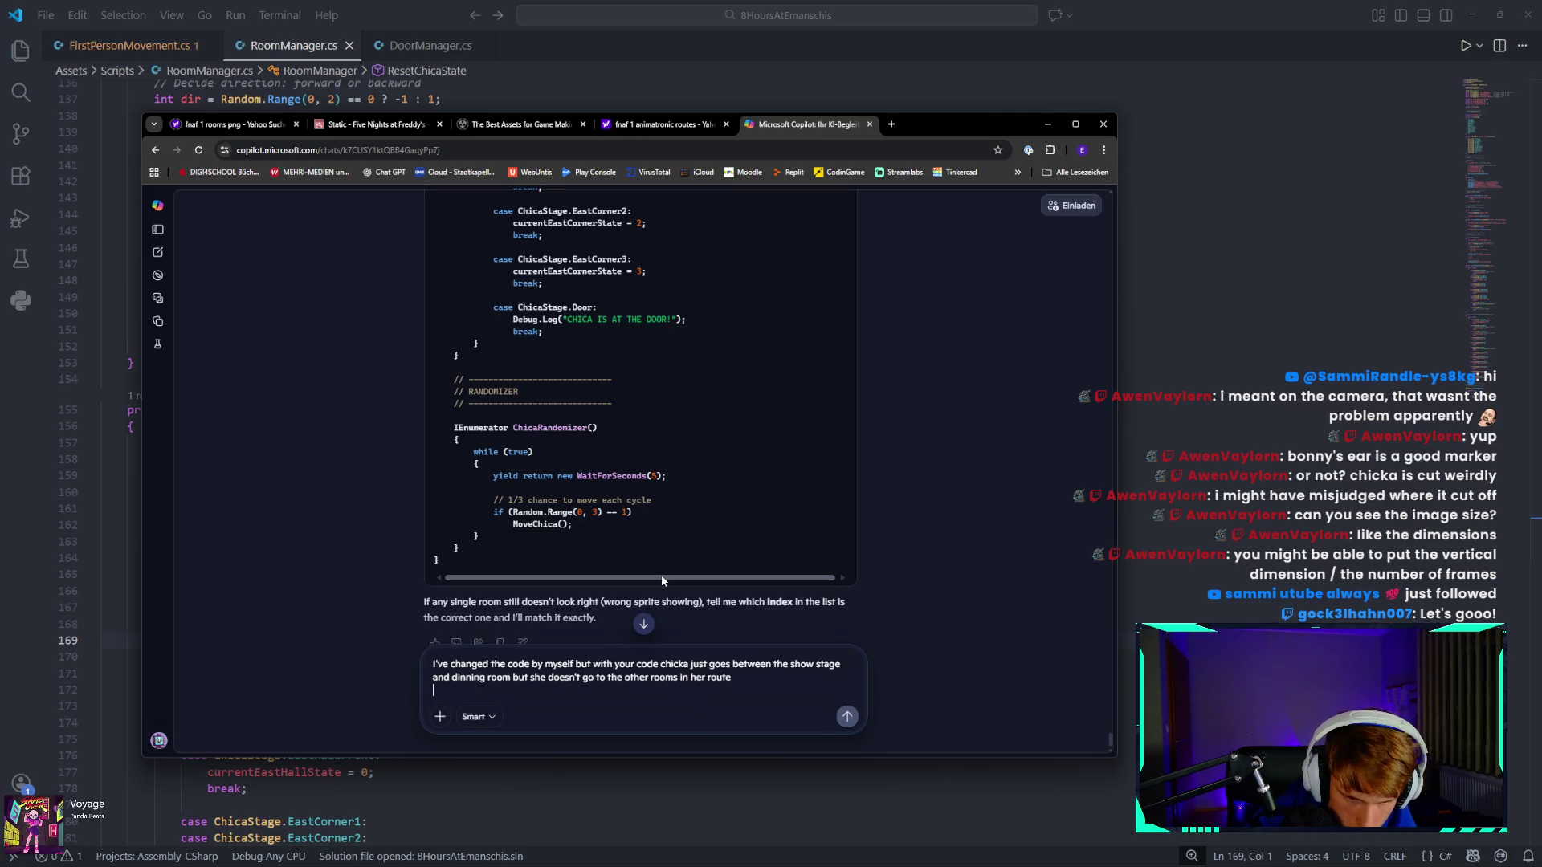
pyautogui.write('coder')
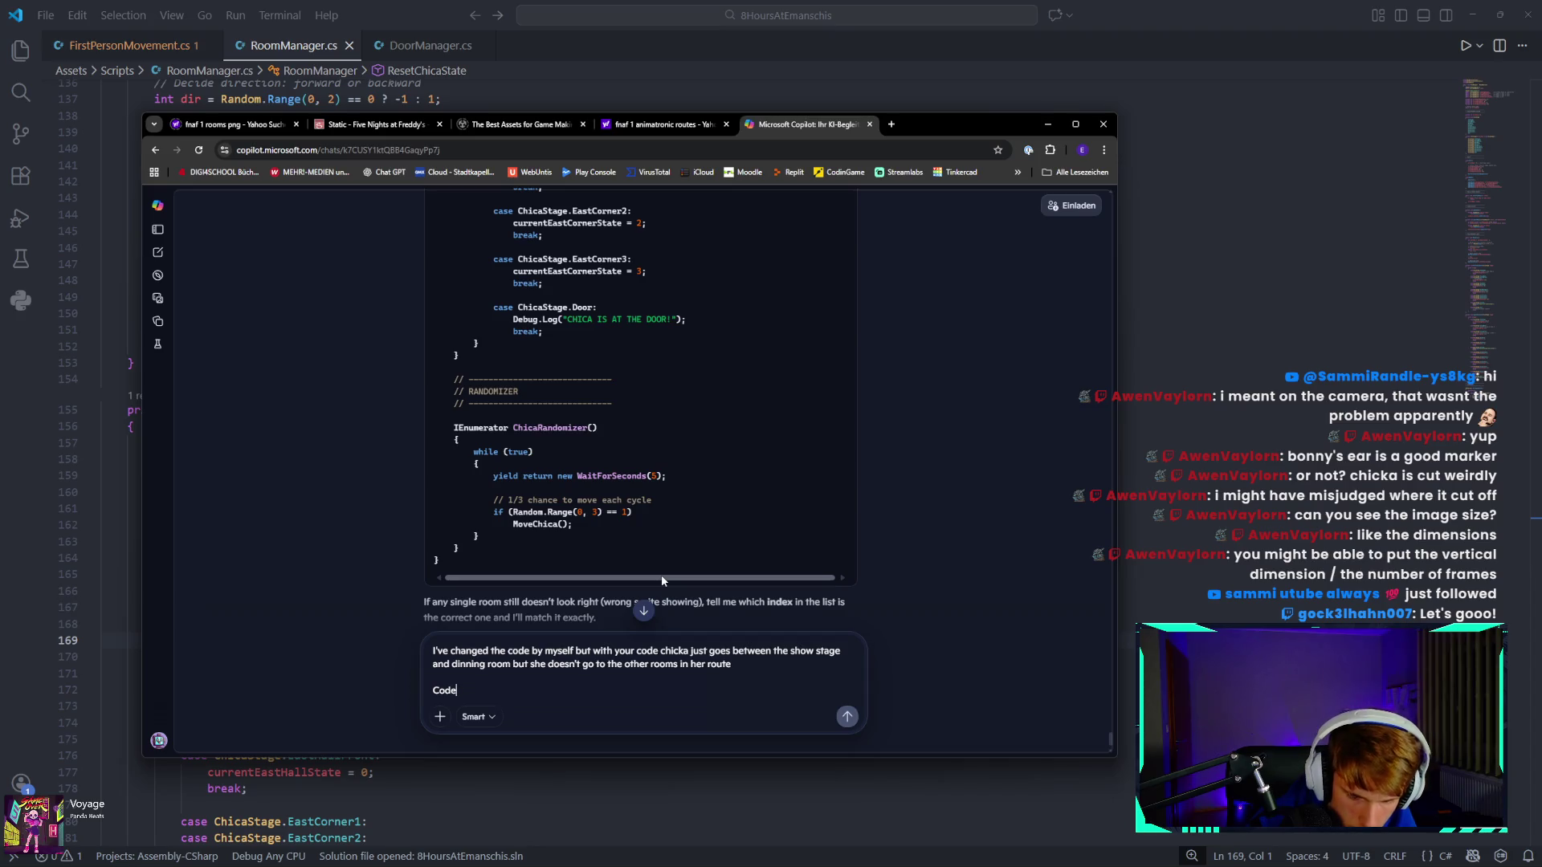
pyautogui.hotkey('shift', 'Return')
pyautogui.hotkey('ctrl', 'v')
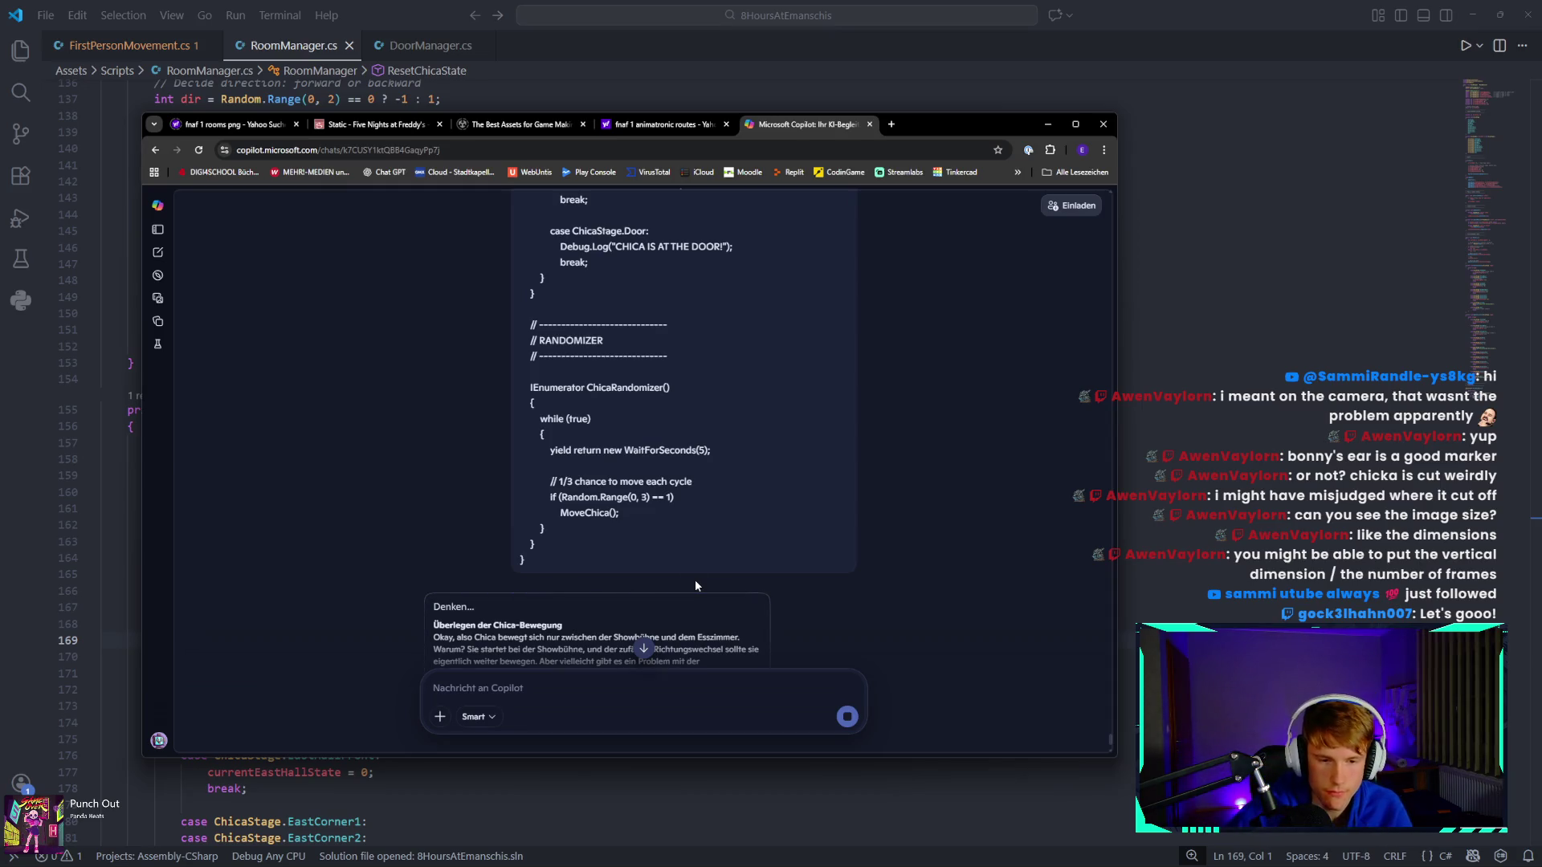
# Read Copilot's reply proposing stage index 3 and a forward-biased MoveChica(), then begin drafting a response
pyautogui.scroll(-1, 696, 580)
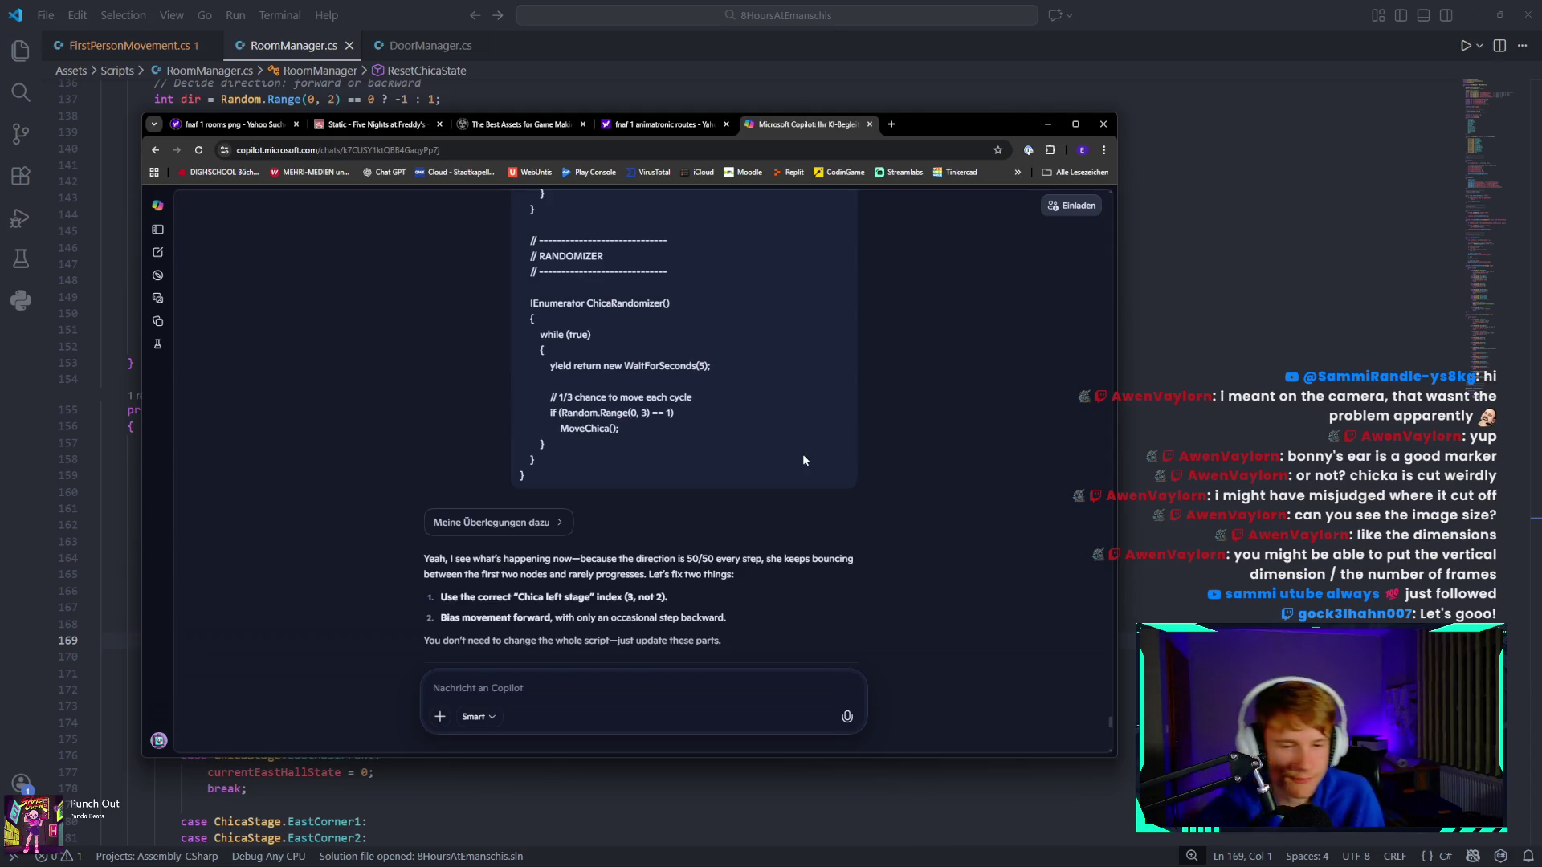
pyautogui.scroll(-2, 854, 506)
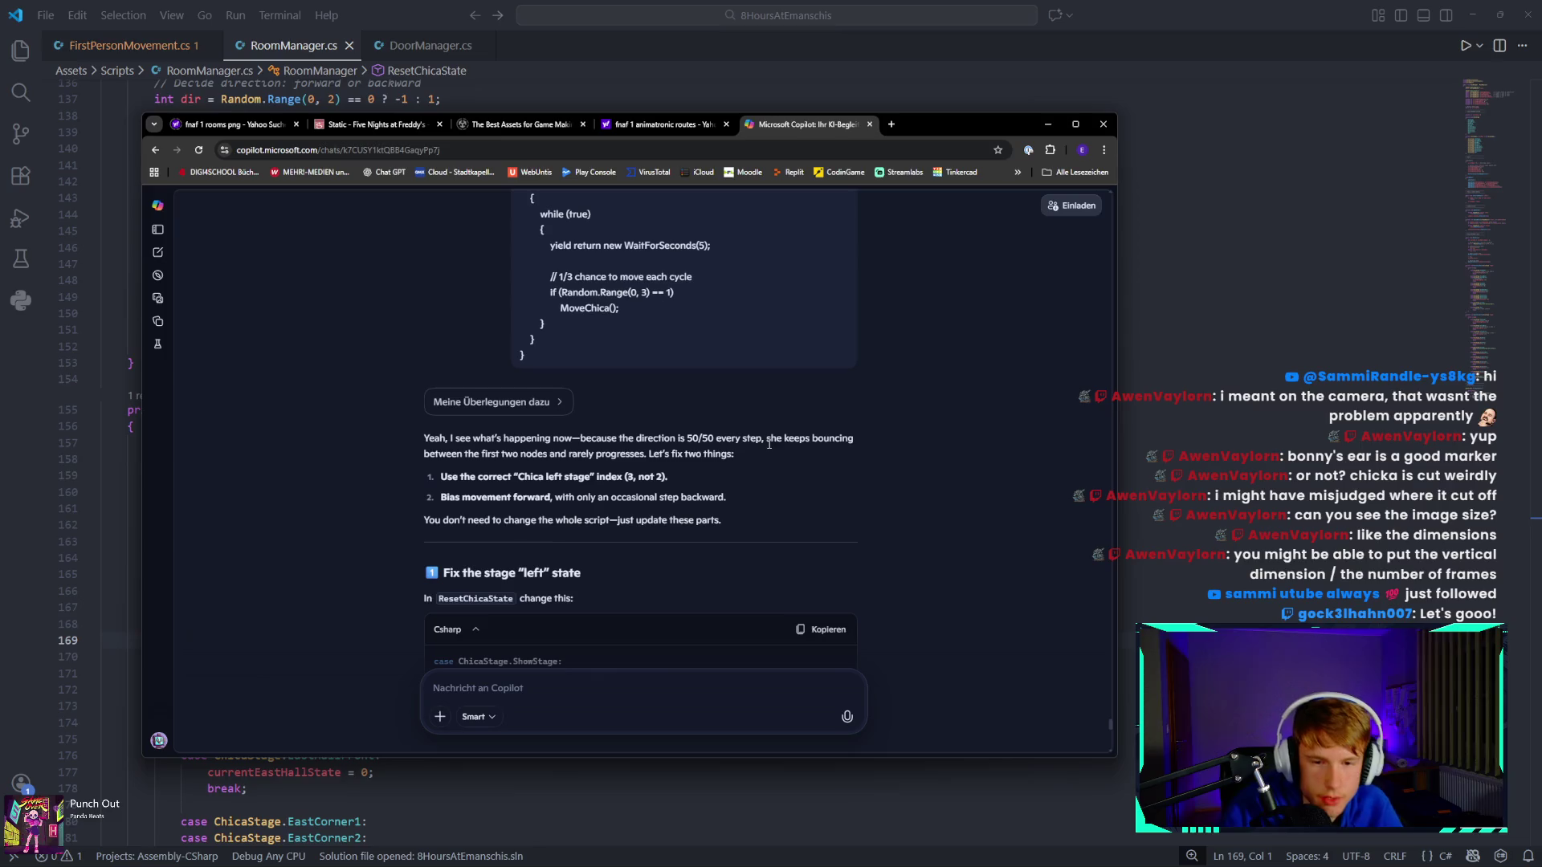
pyautogui.scroll(-3, 551, 297)
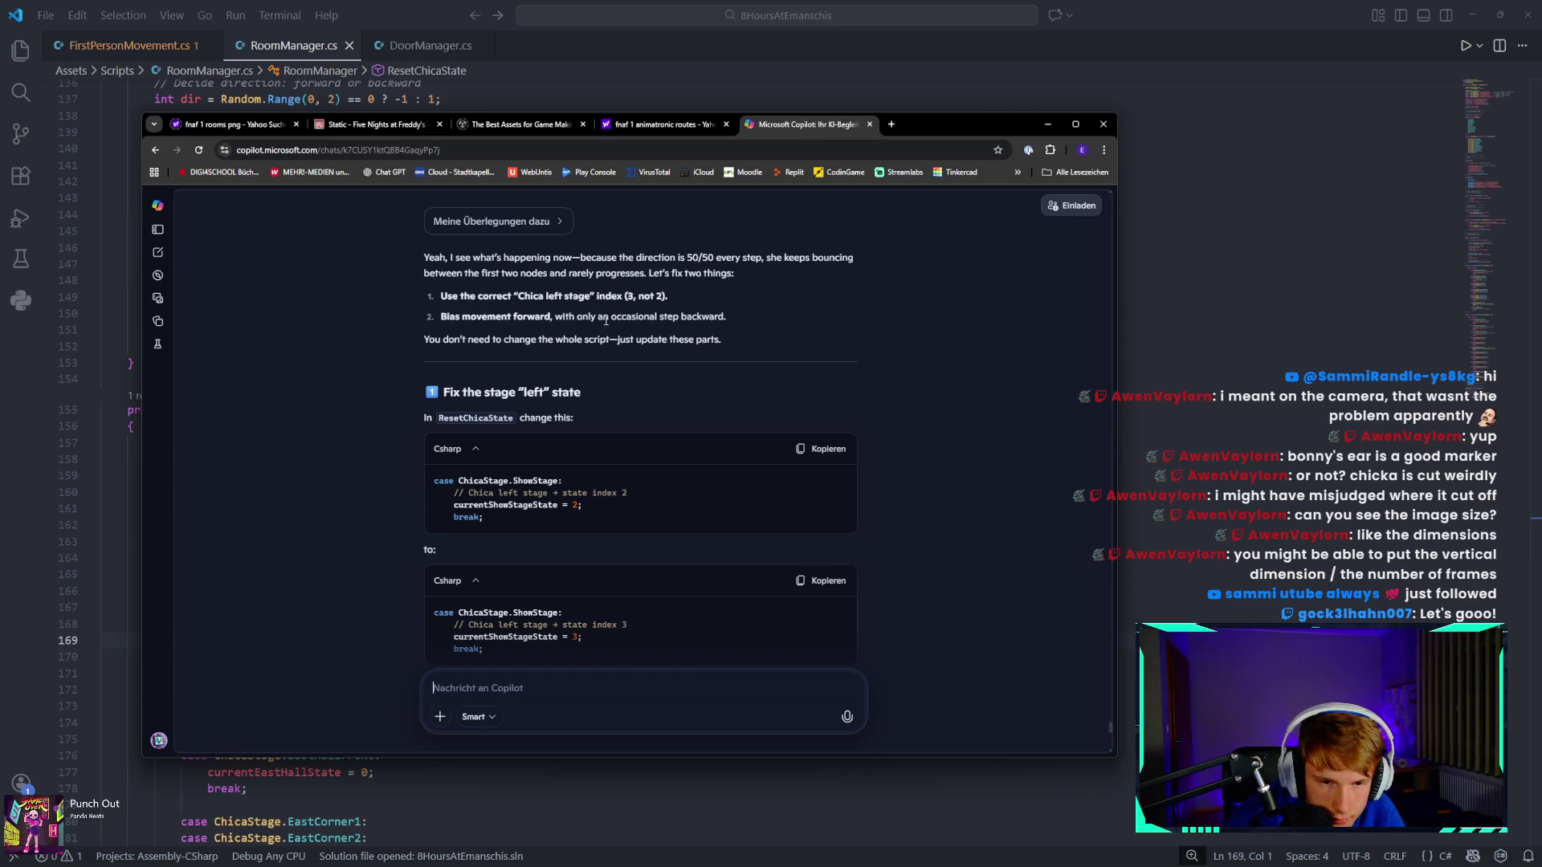
pyautogui.scroll(-2, 522, 371)
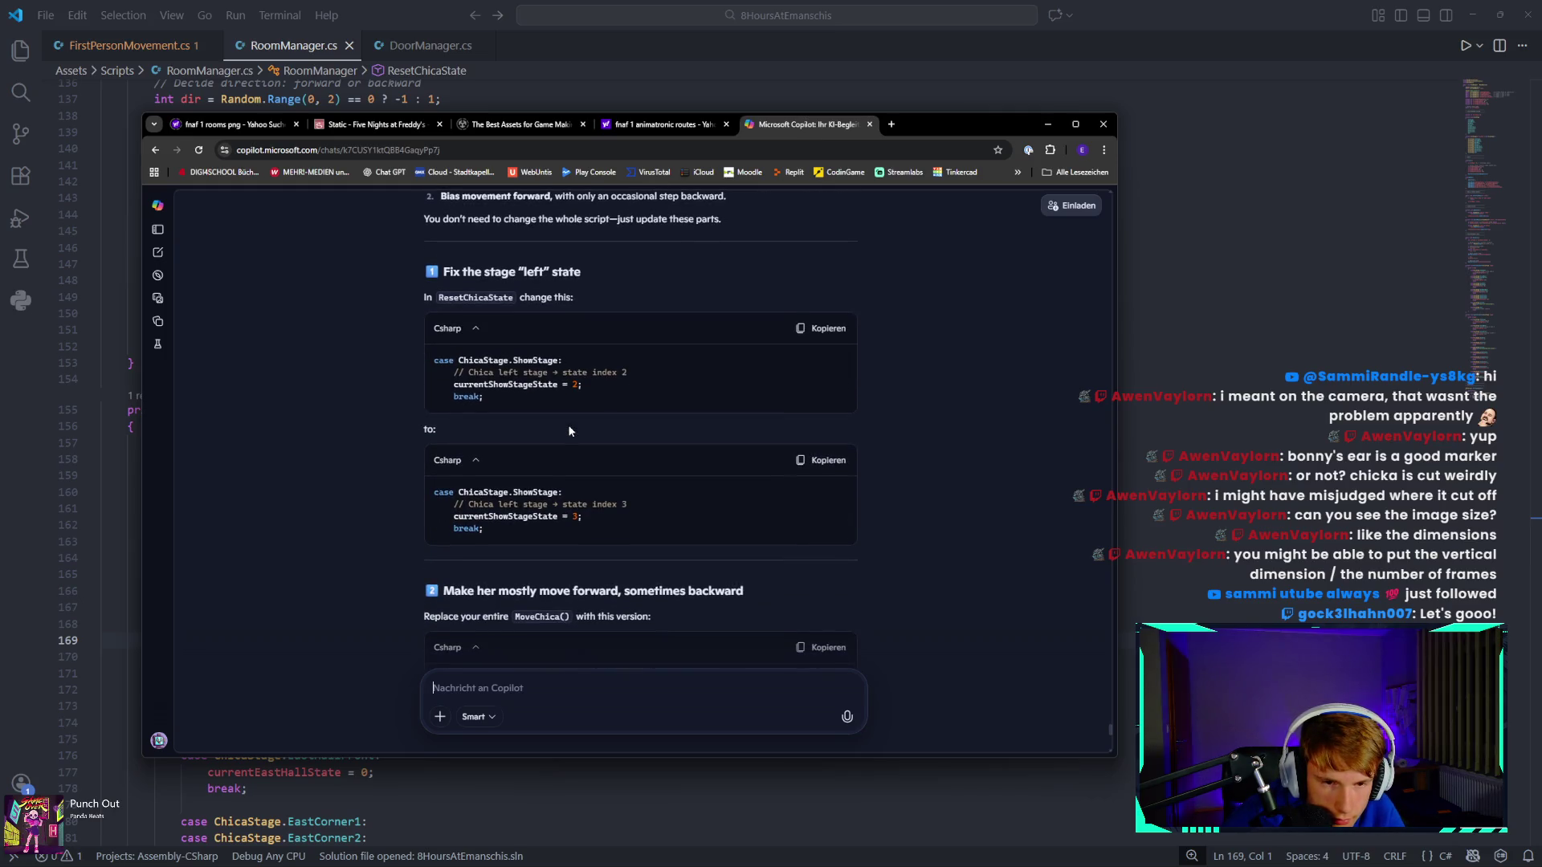
pyautogui.scroll(-2, 580, 370)
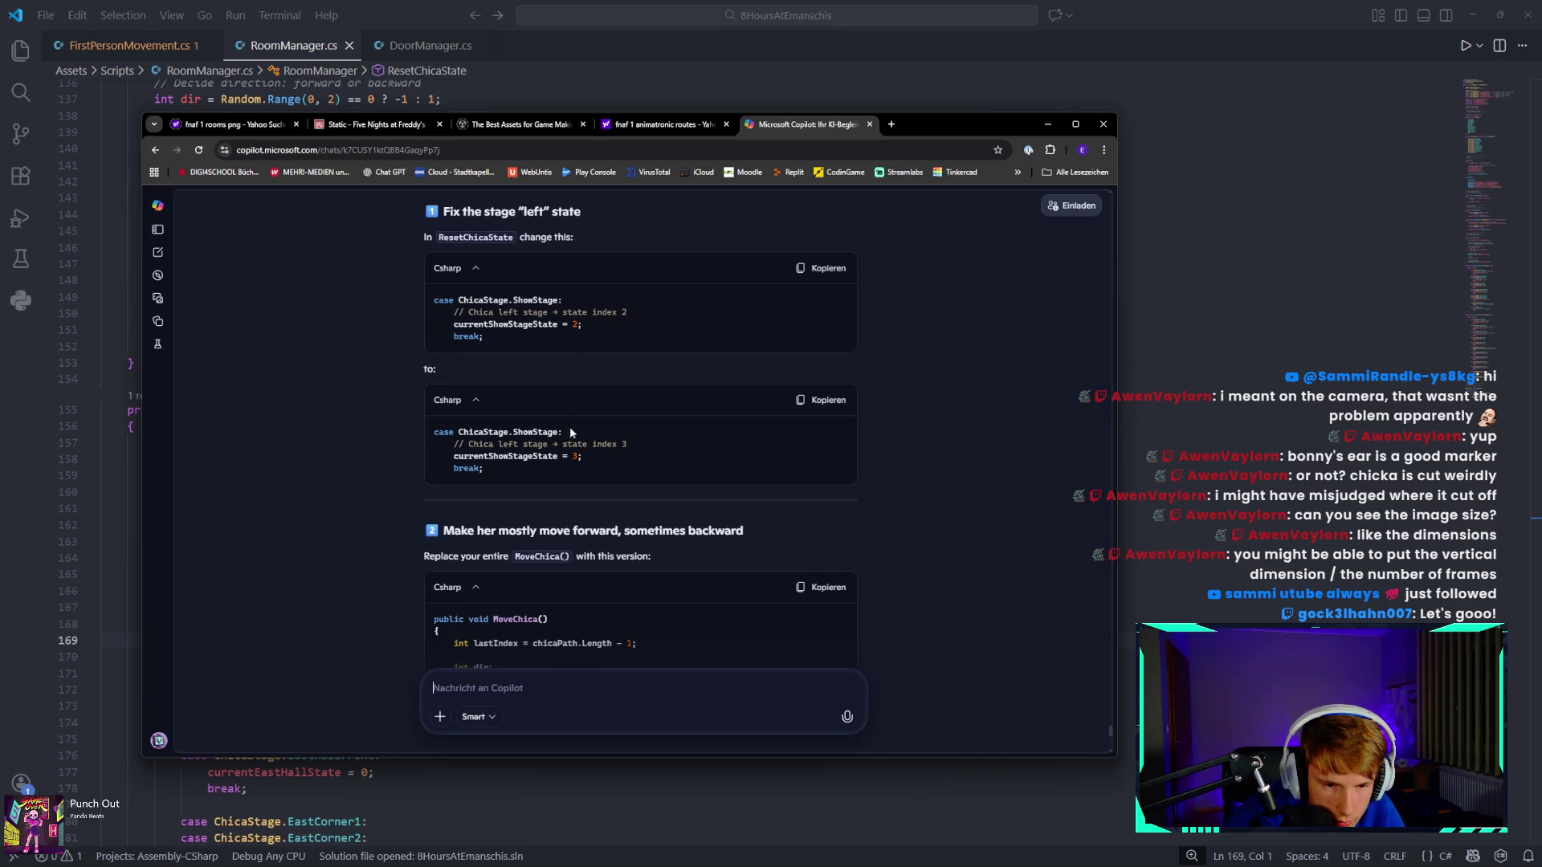
pyautogui.scroll(-3, 570, 426)
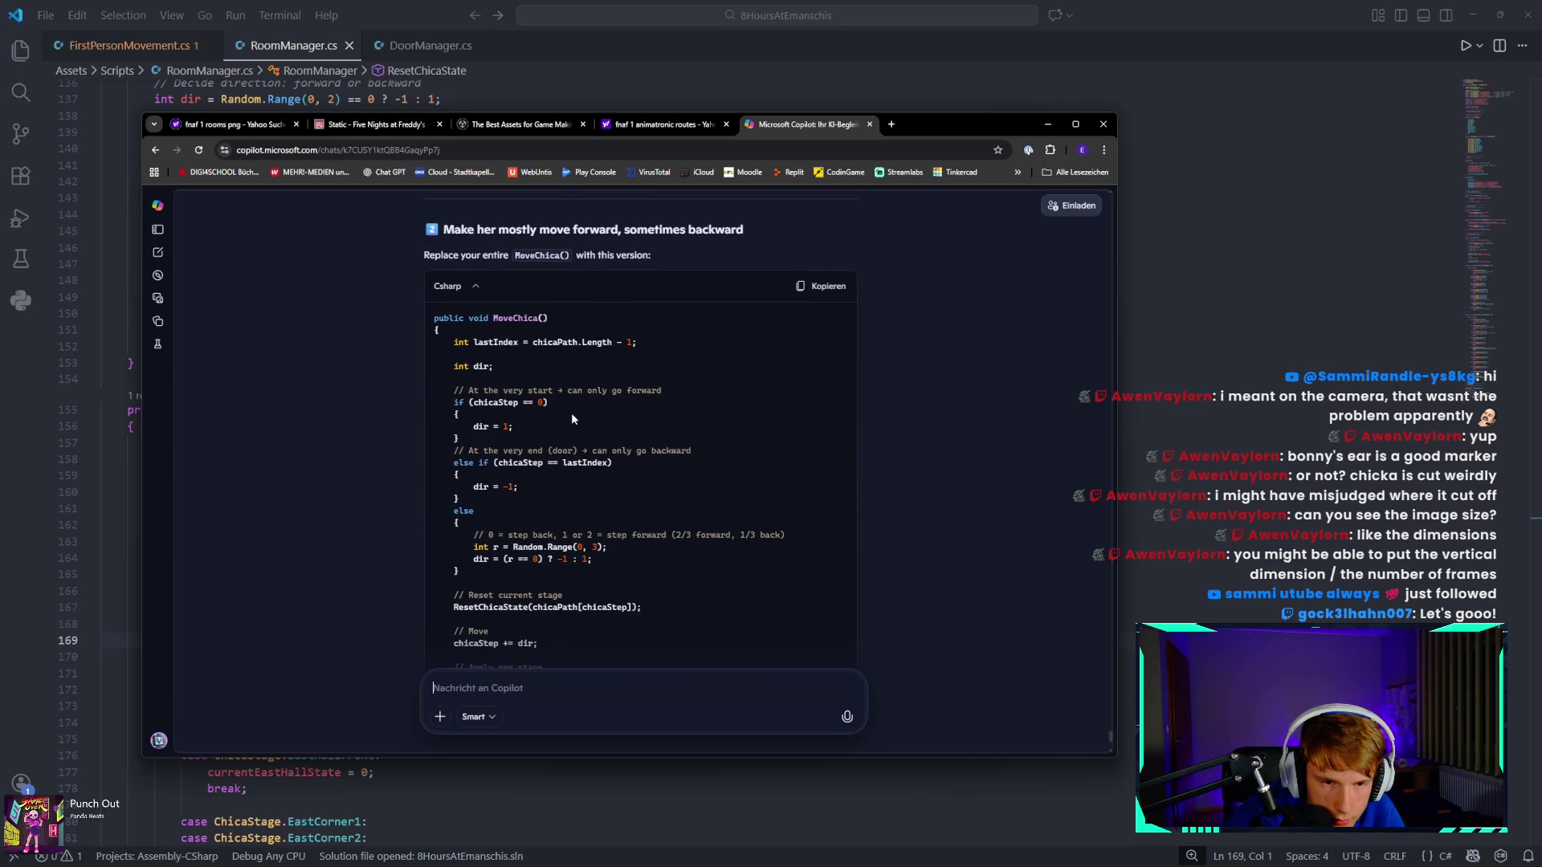
pyautogui.scroll(-2, 569, 417)
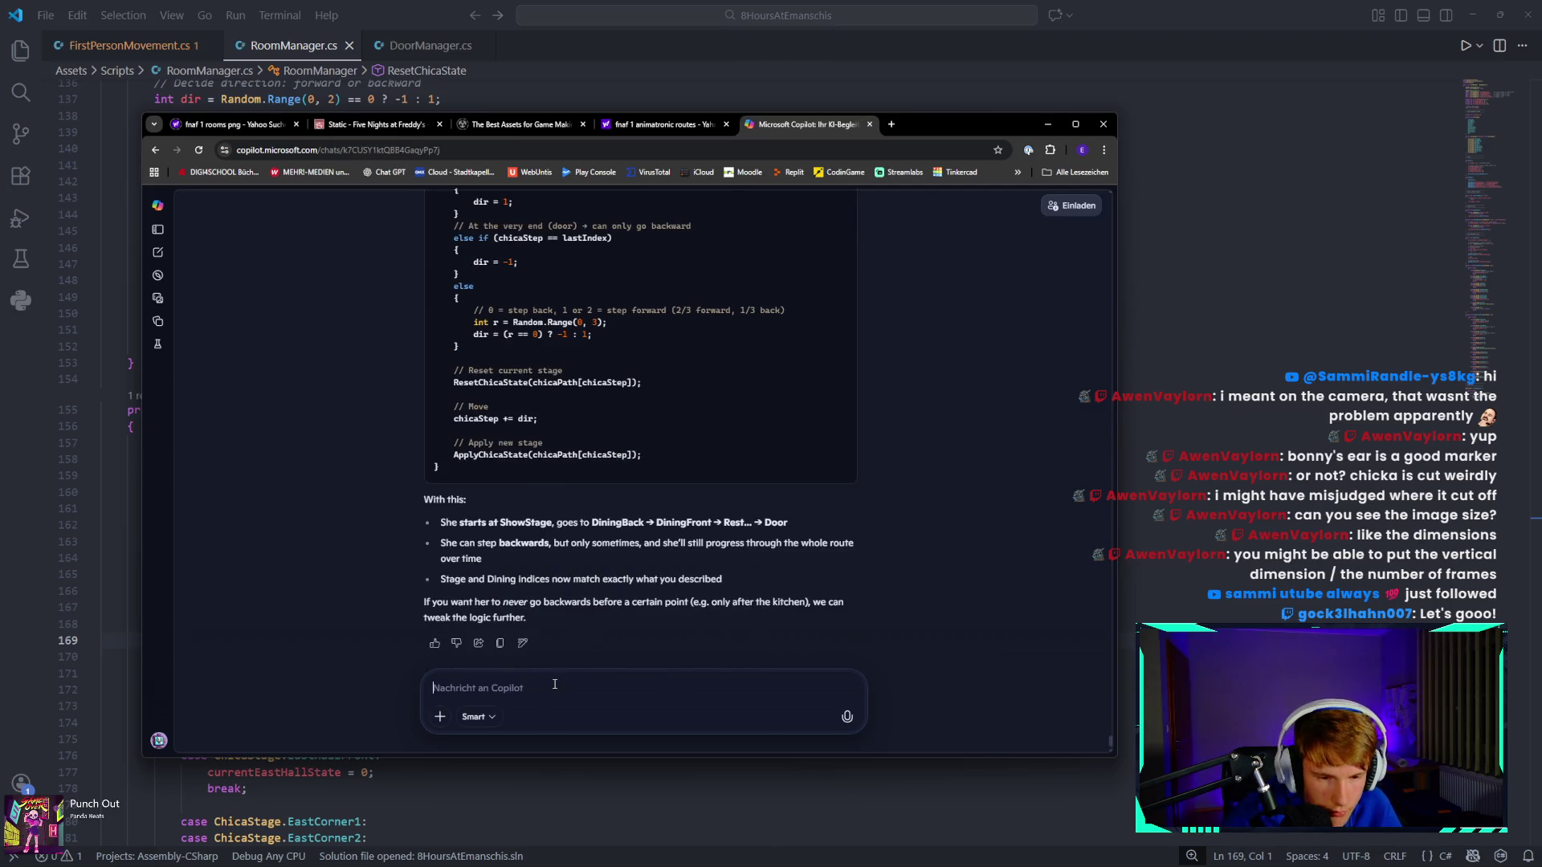
pyautogui.write('No')
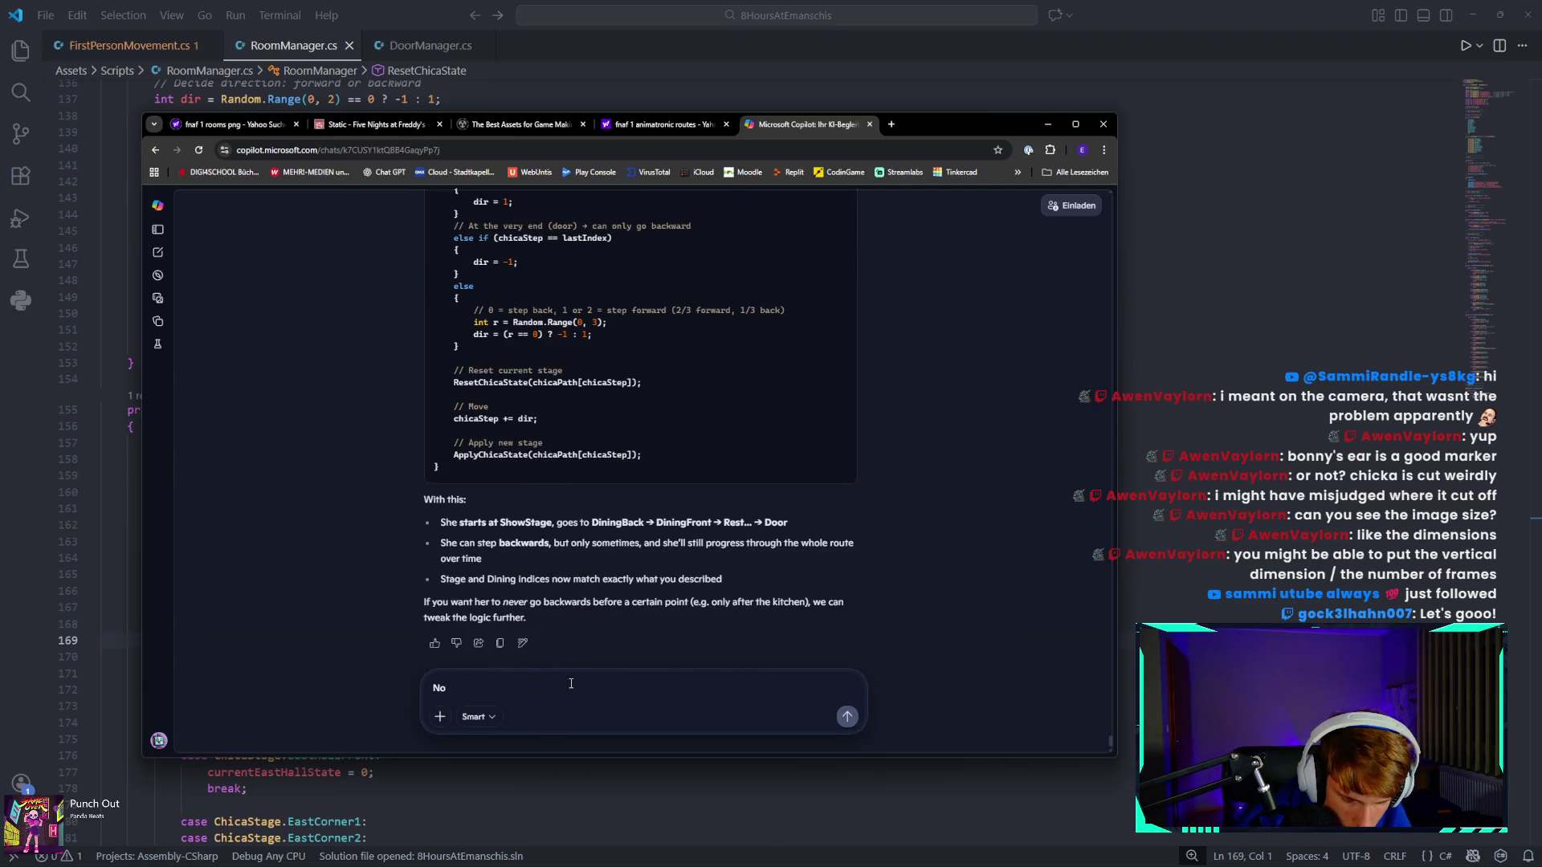
pyautogui.write('ed t')
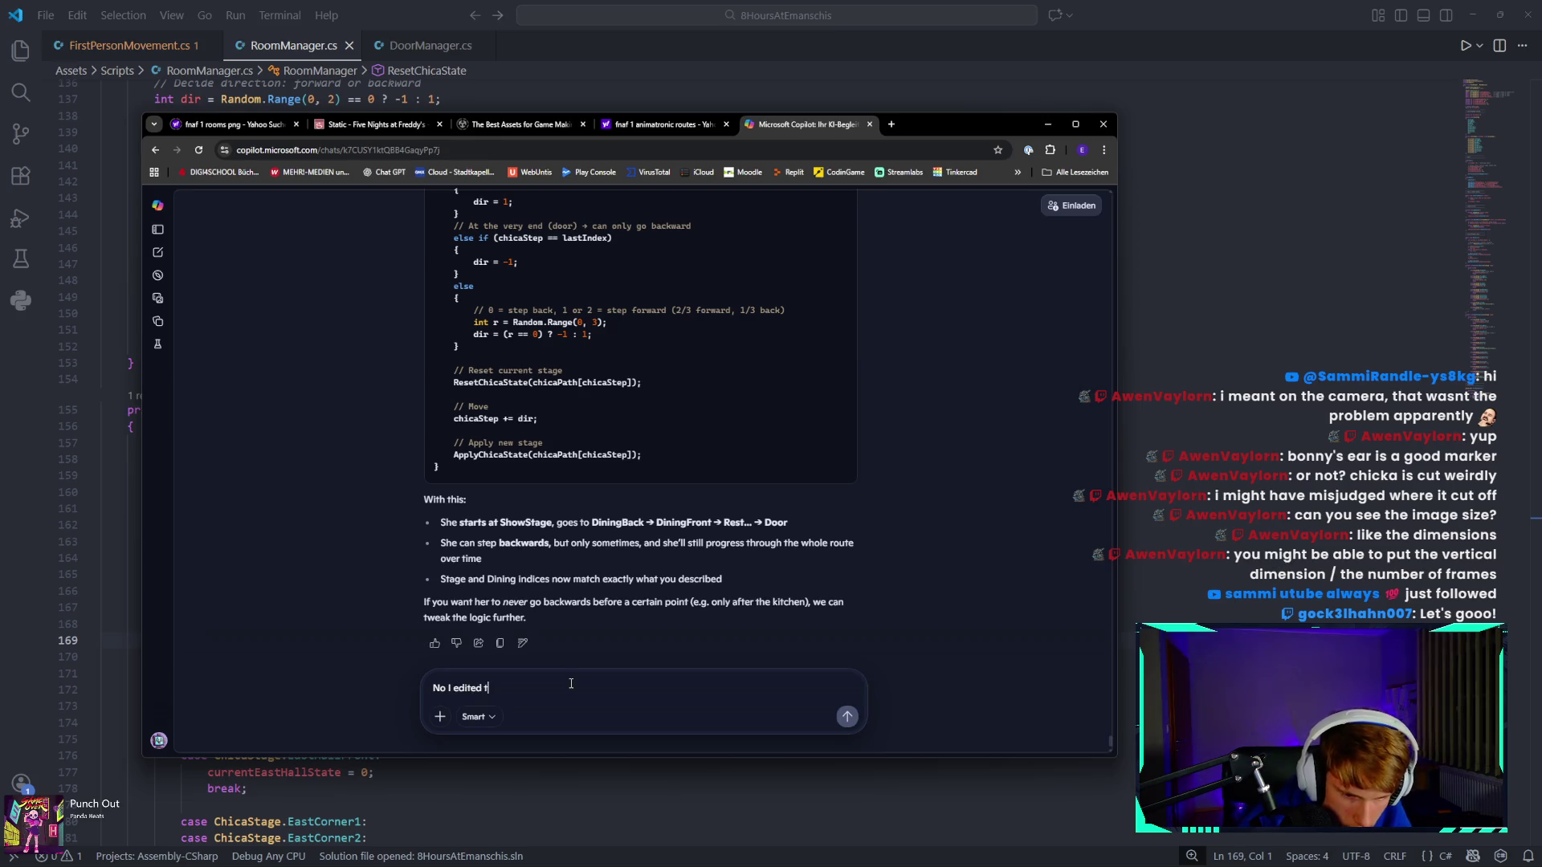
pyautogui.write('ind')
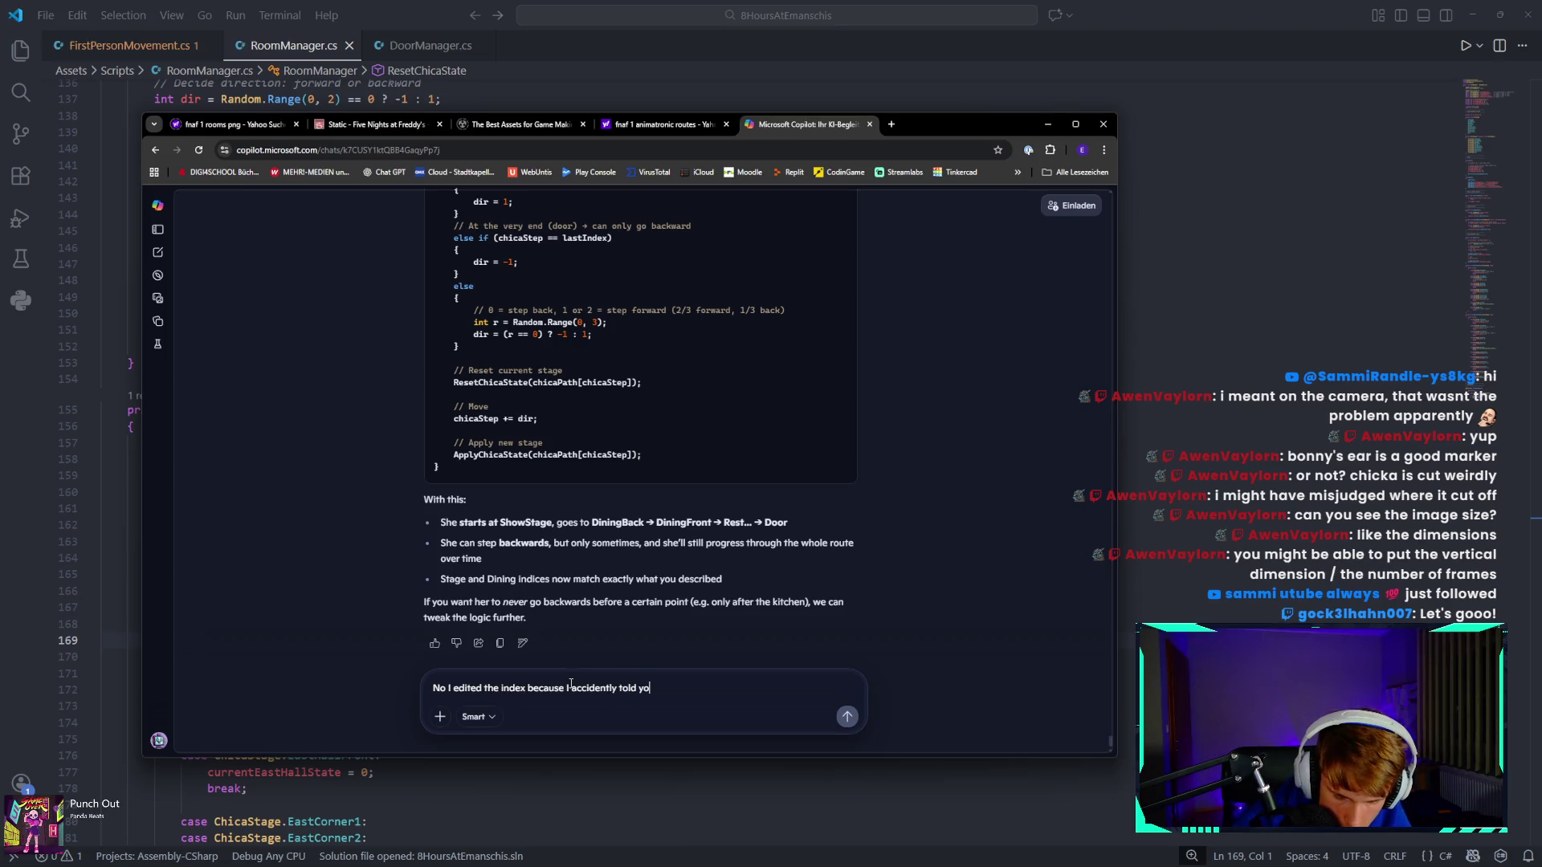
# Reply that the index edit was intentional and ask Copilot to fix the whole script so Chica visits every room
pyautogui.write('rong one.')
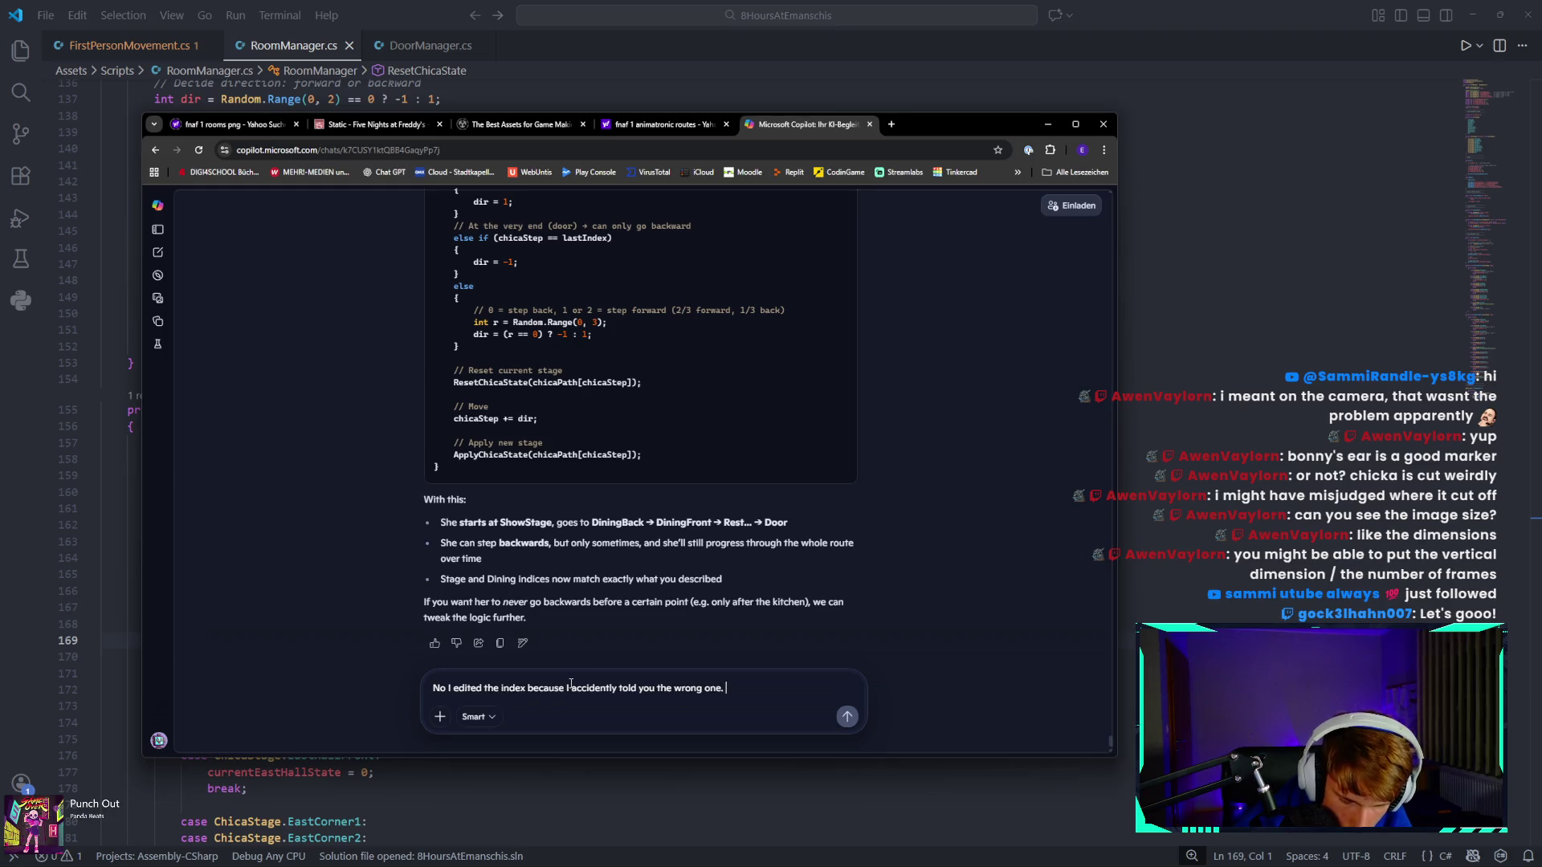
pyautogui.write("'Äs the correct")
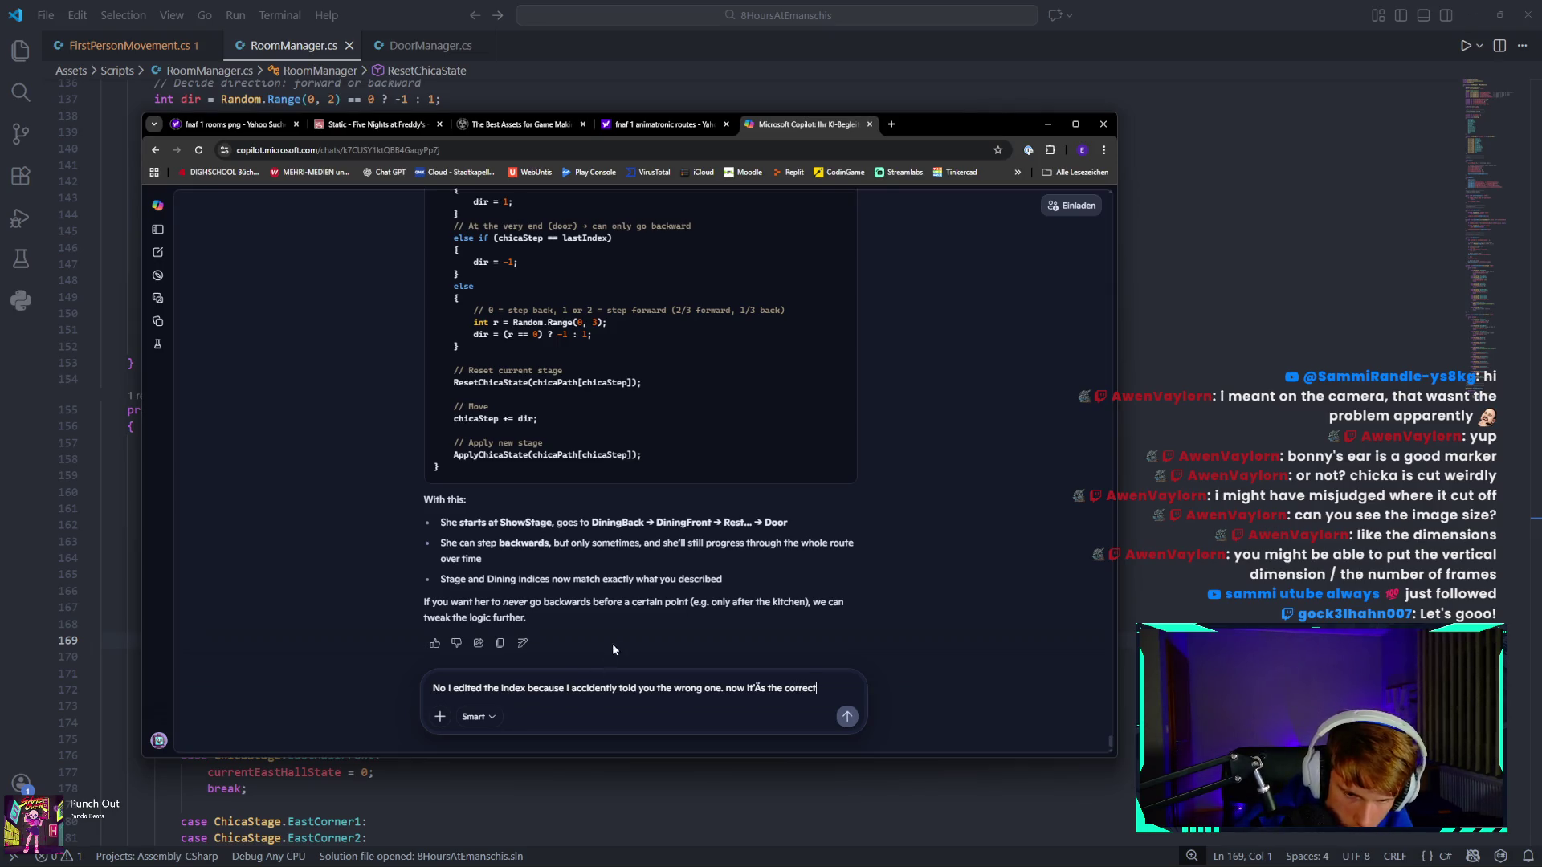
pyautogui.press('BackSpace')
pyautogui.write('one for')
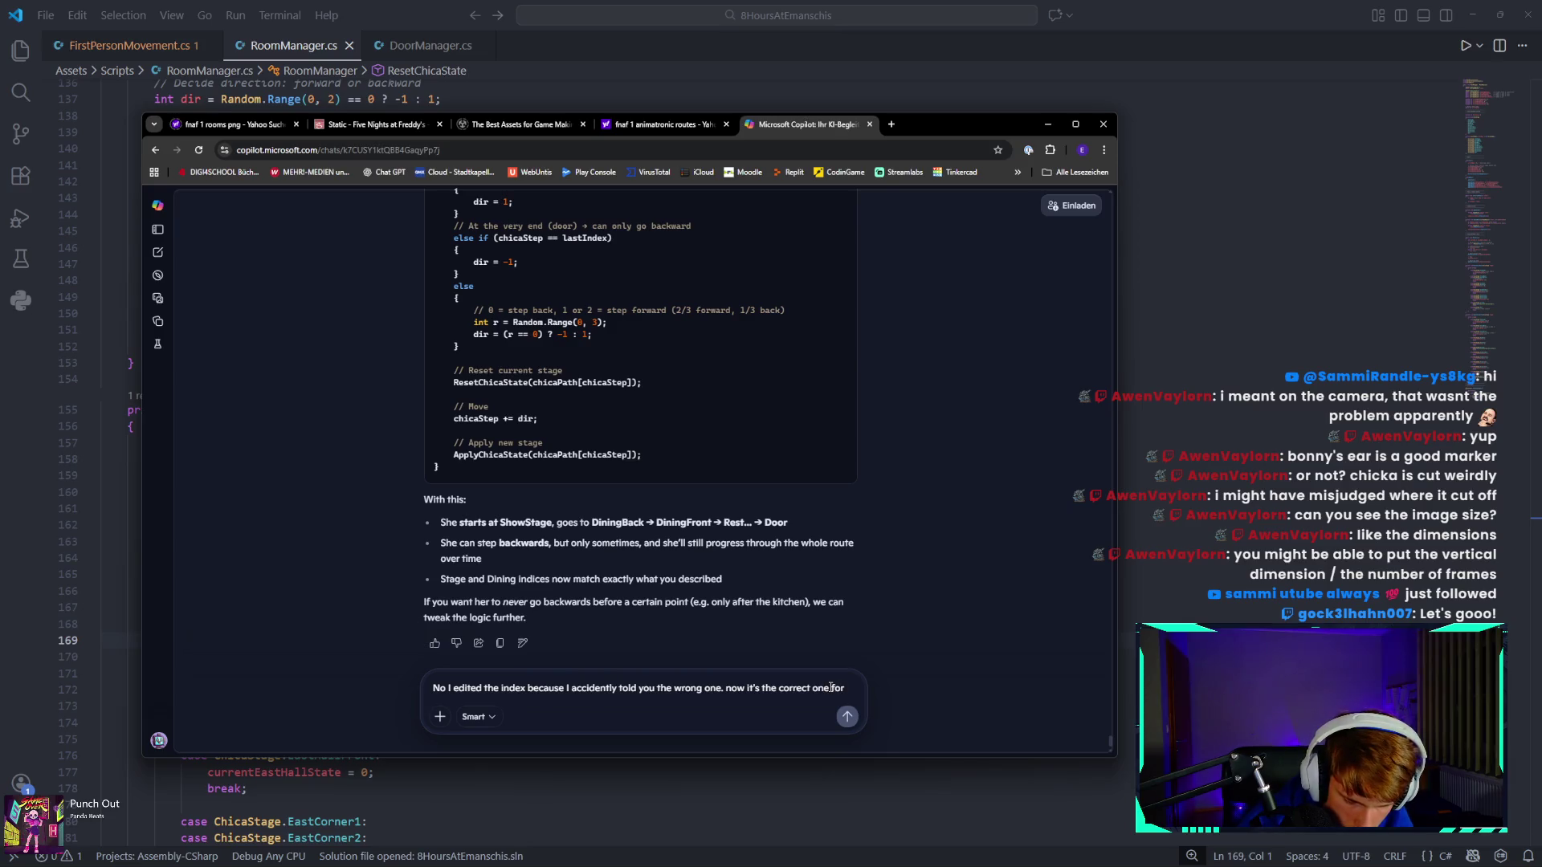
pyautogui.write('ch')
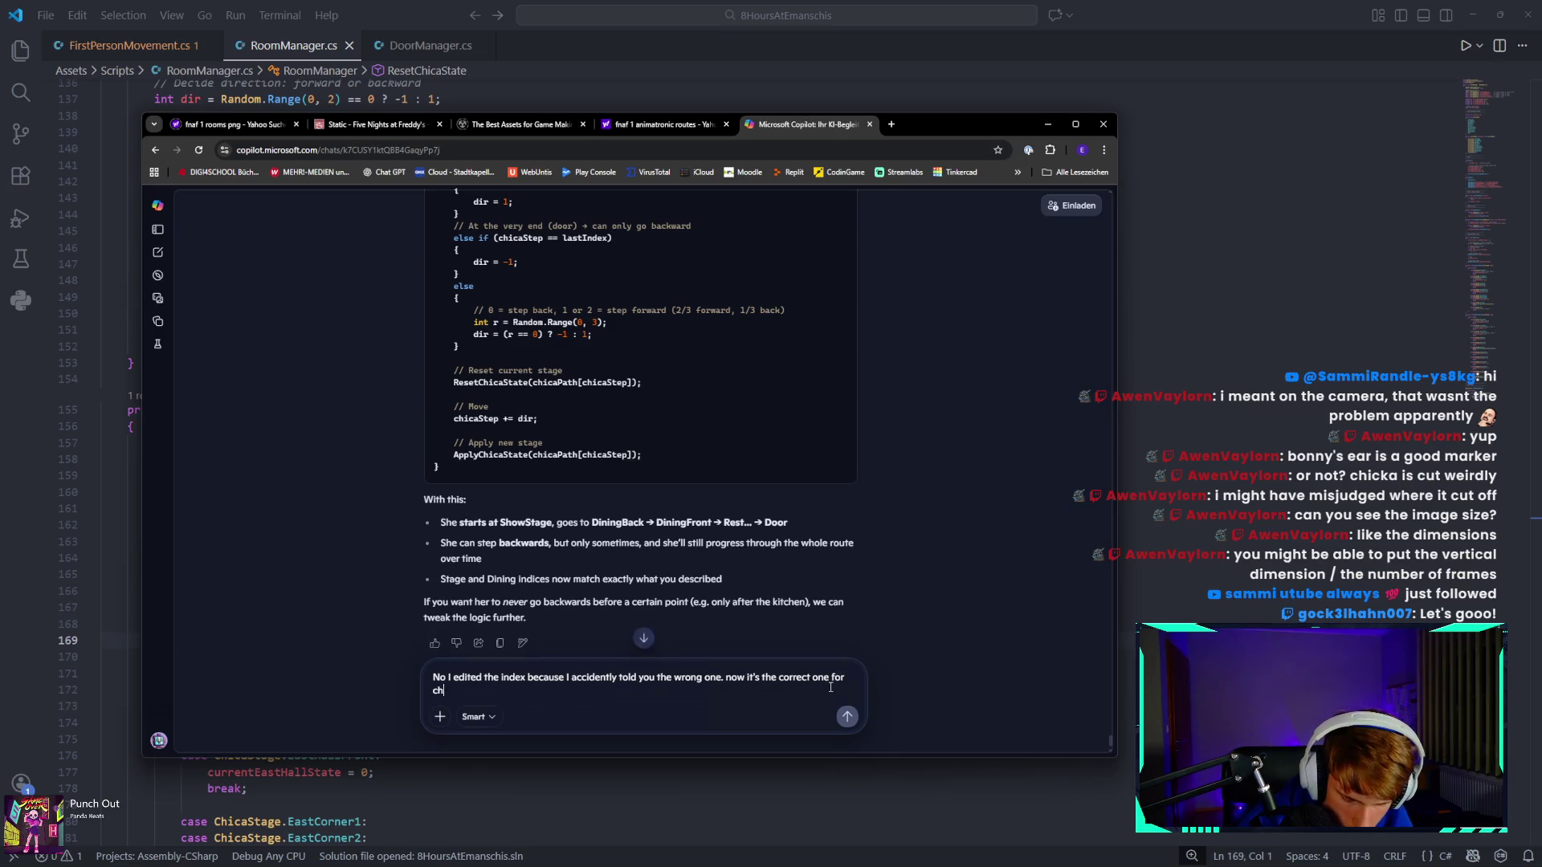
pyautogui.write(' in the shiow ')
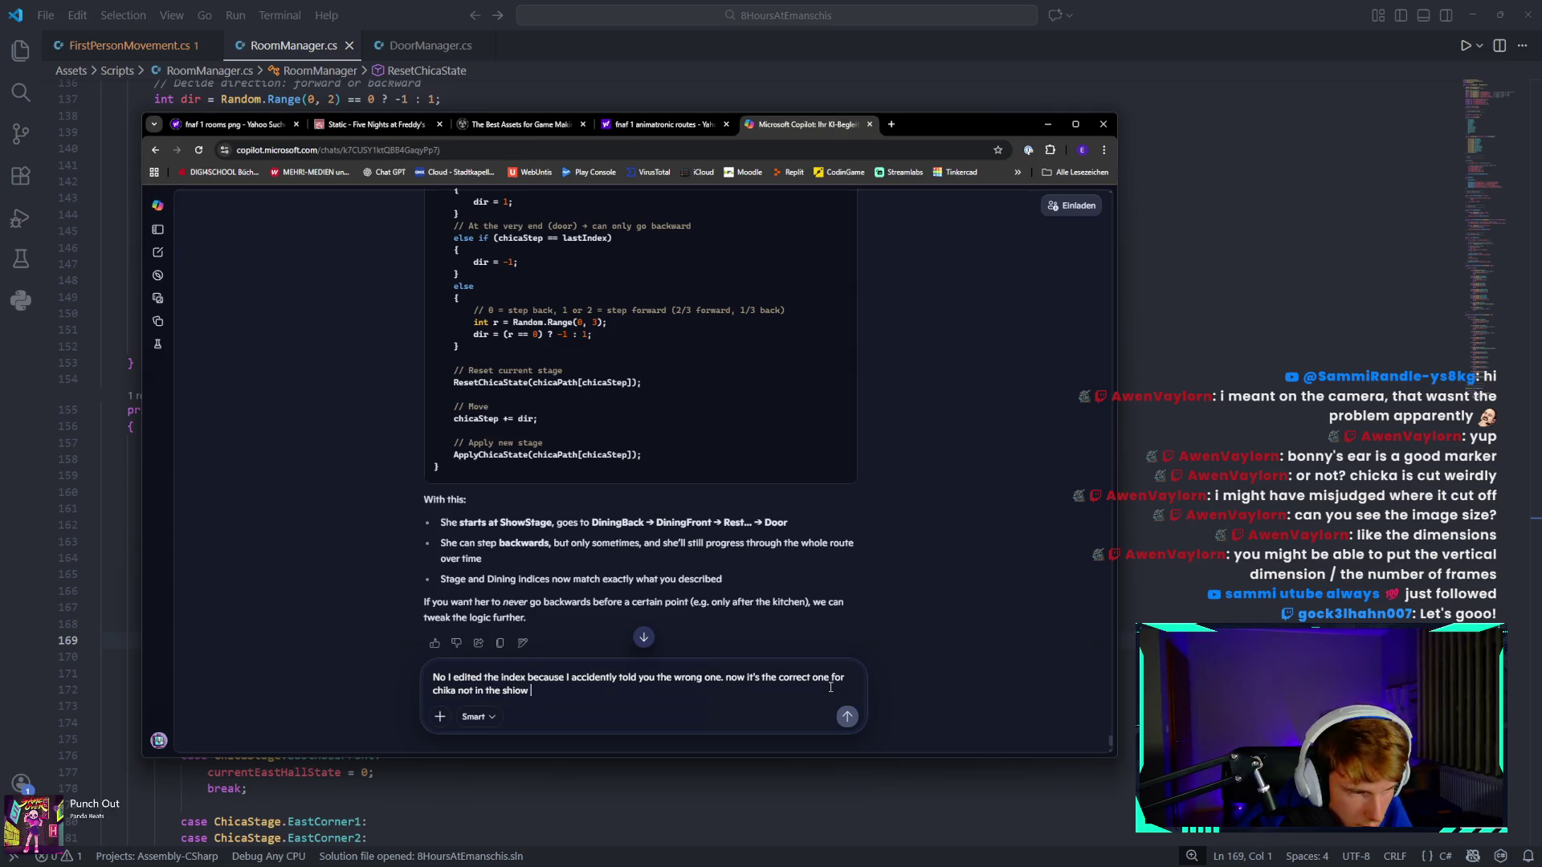
pyautogui.write('ow stage. can you f')
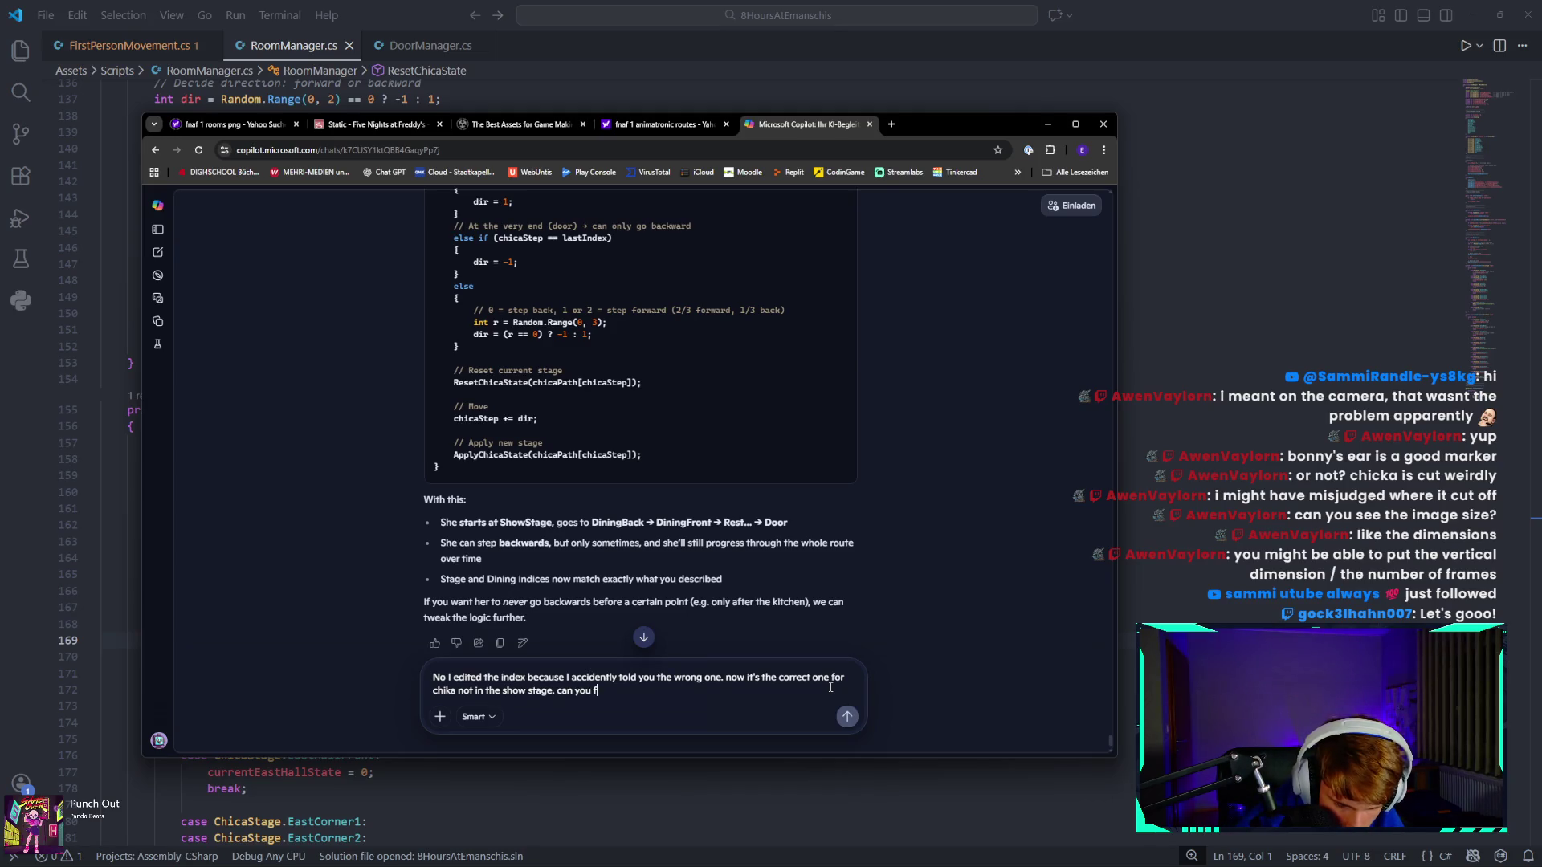
pyautogui.write('he whole')
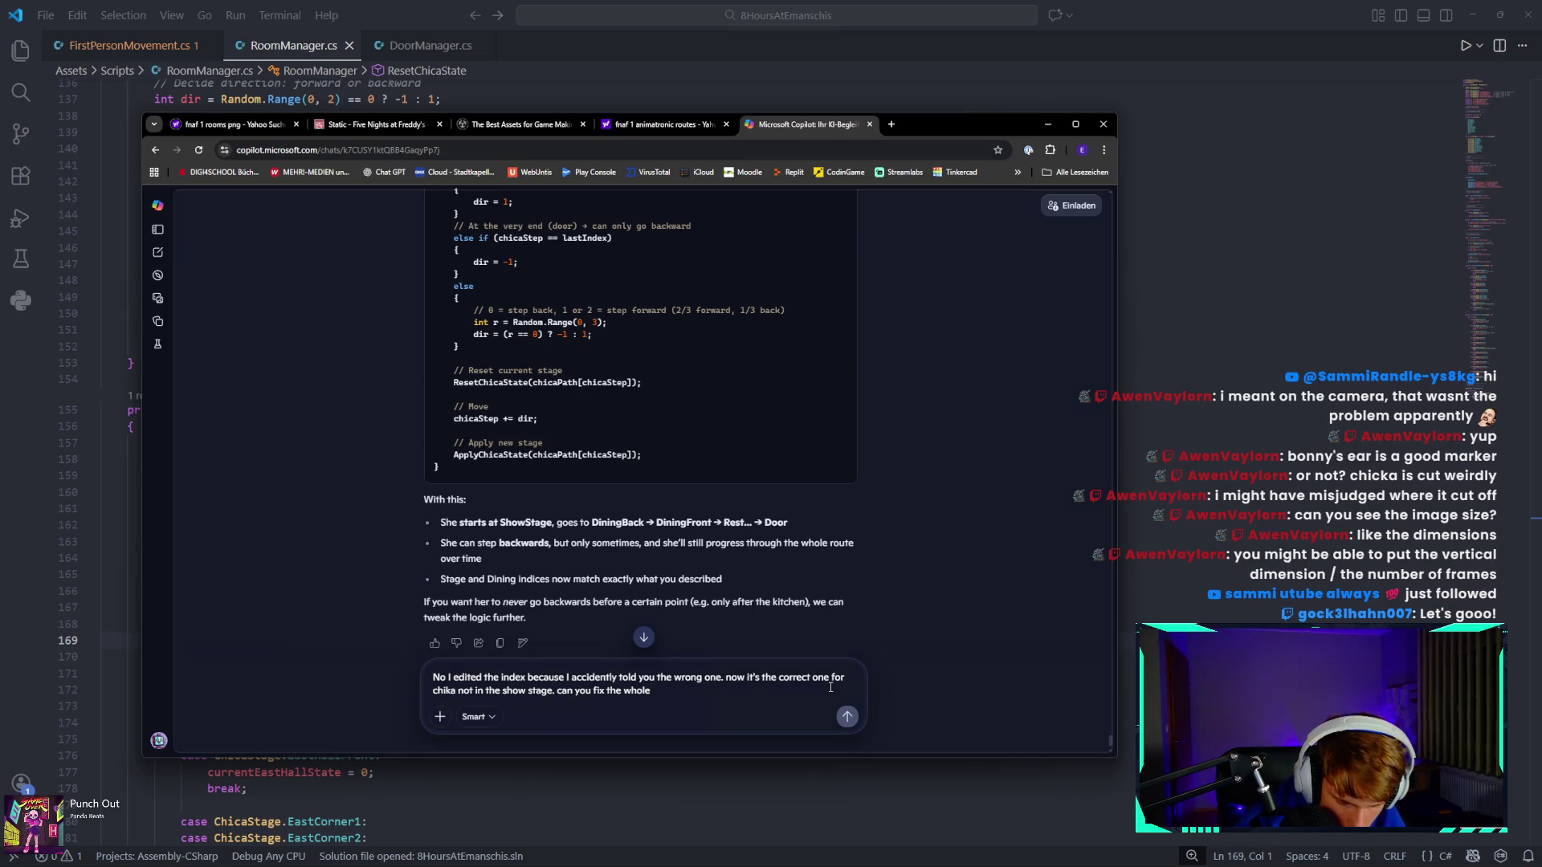
pyautogui.write('ript with ')
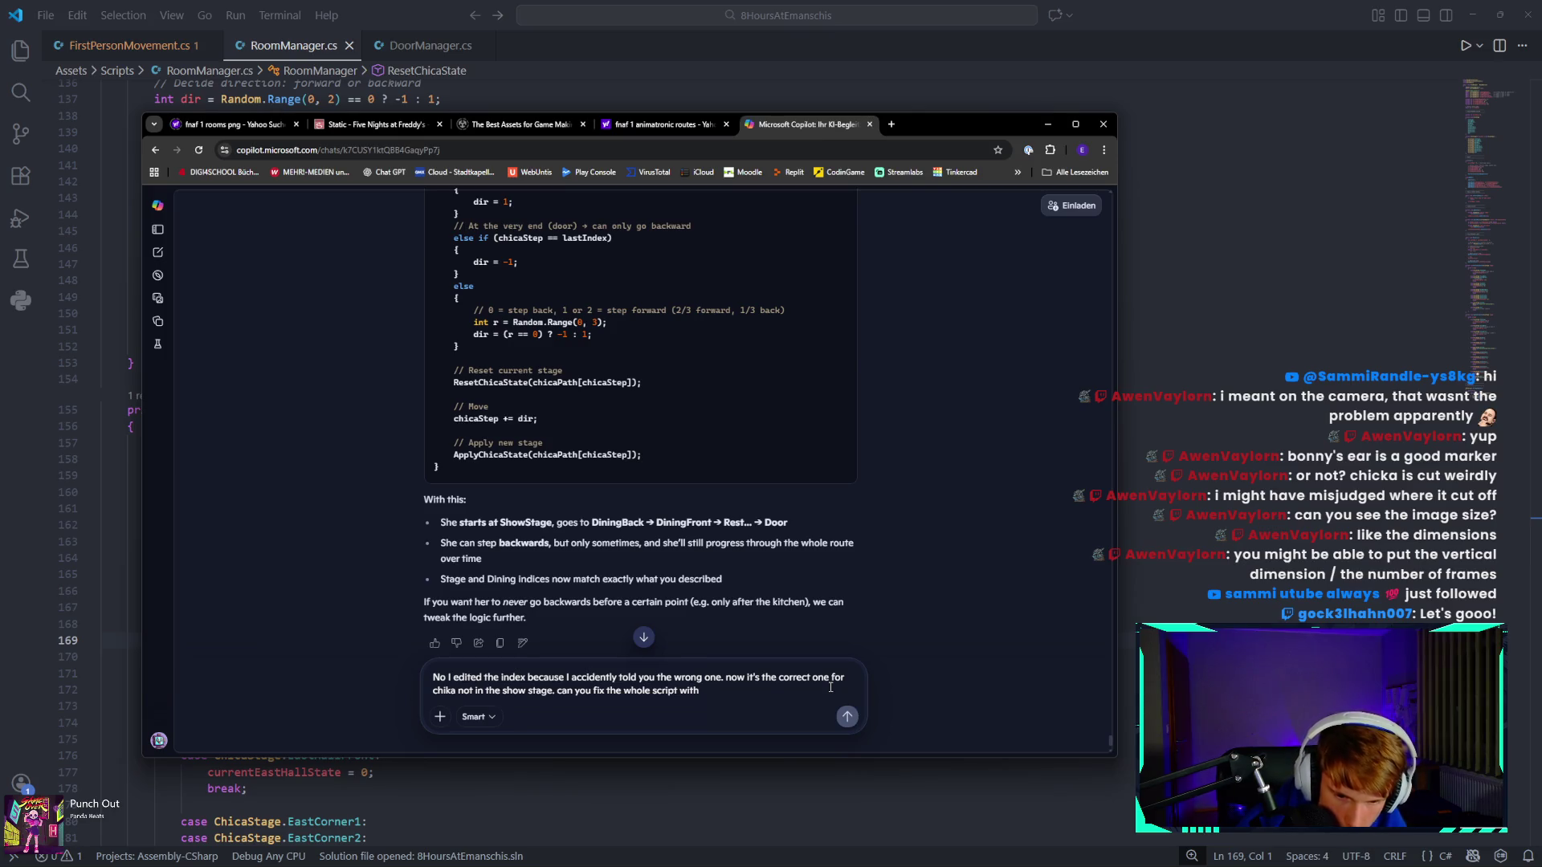
pyautogui.write('going to all roo')
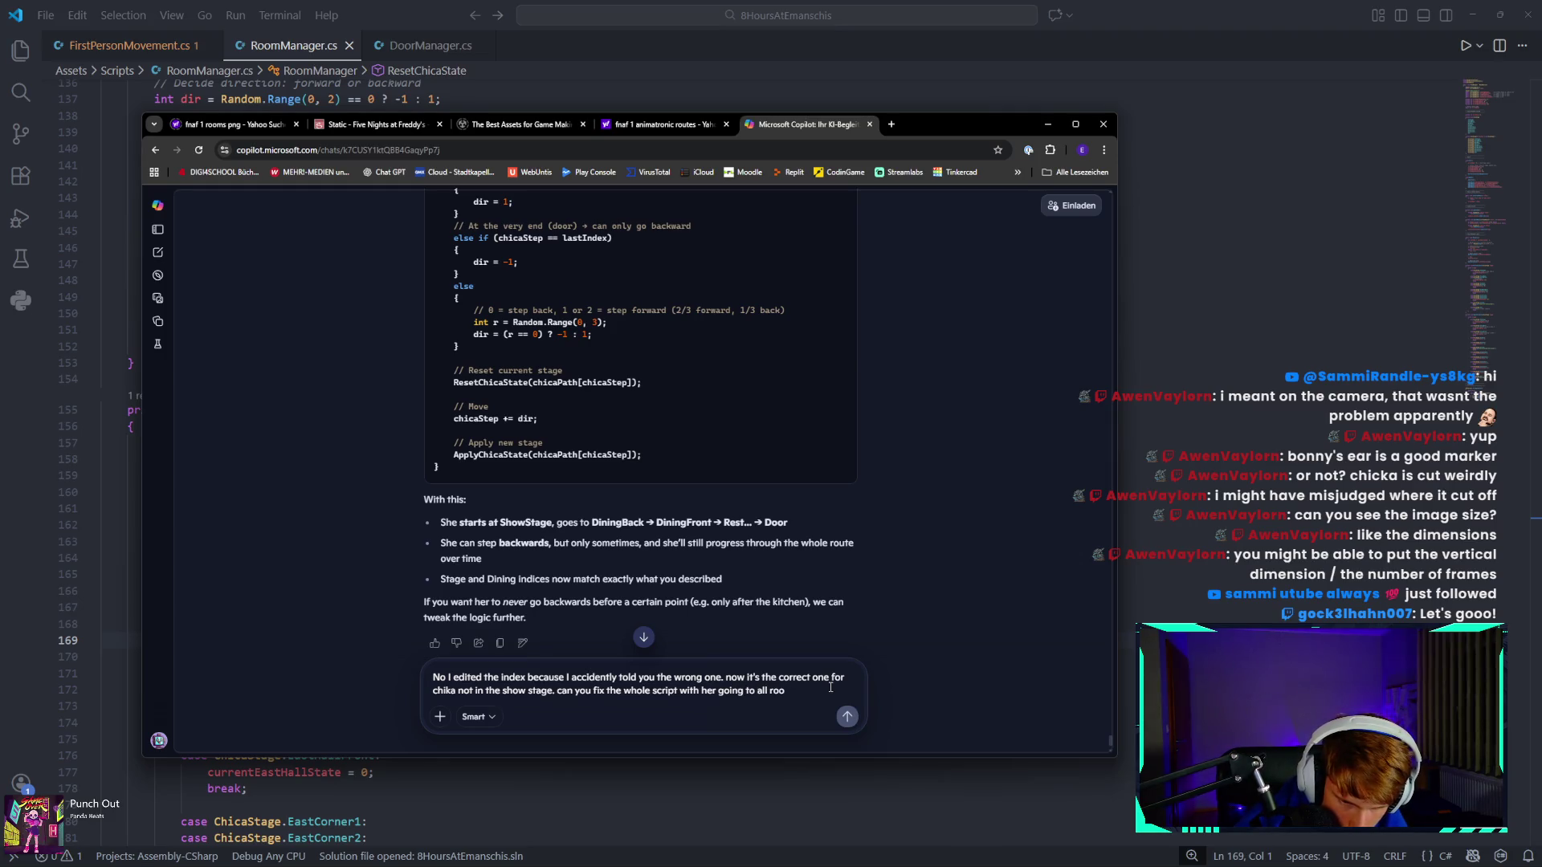
pyautogui.write('ms of')
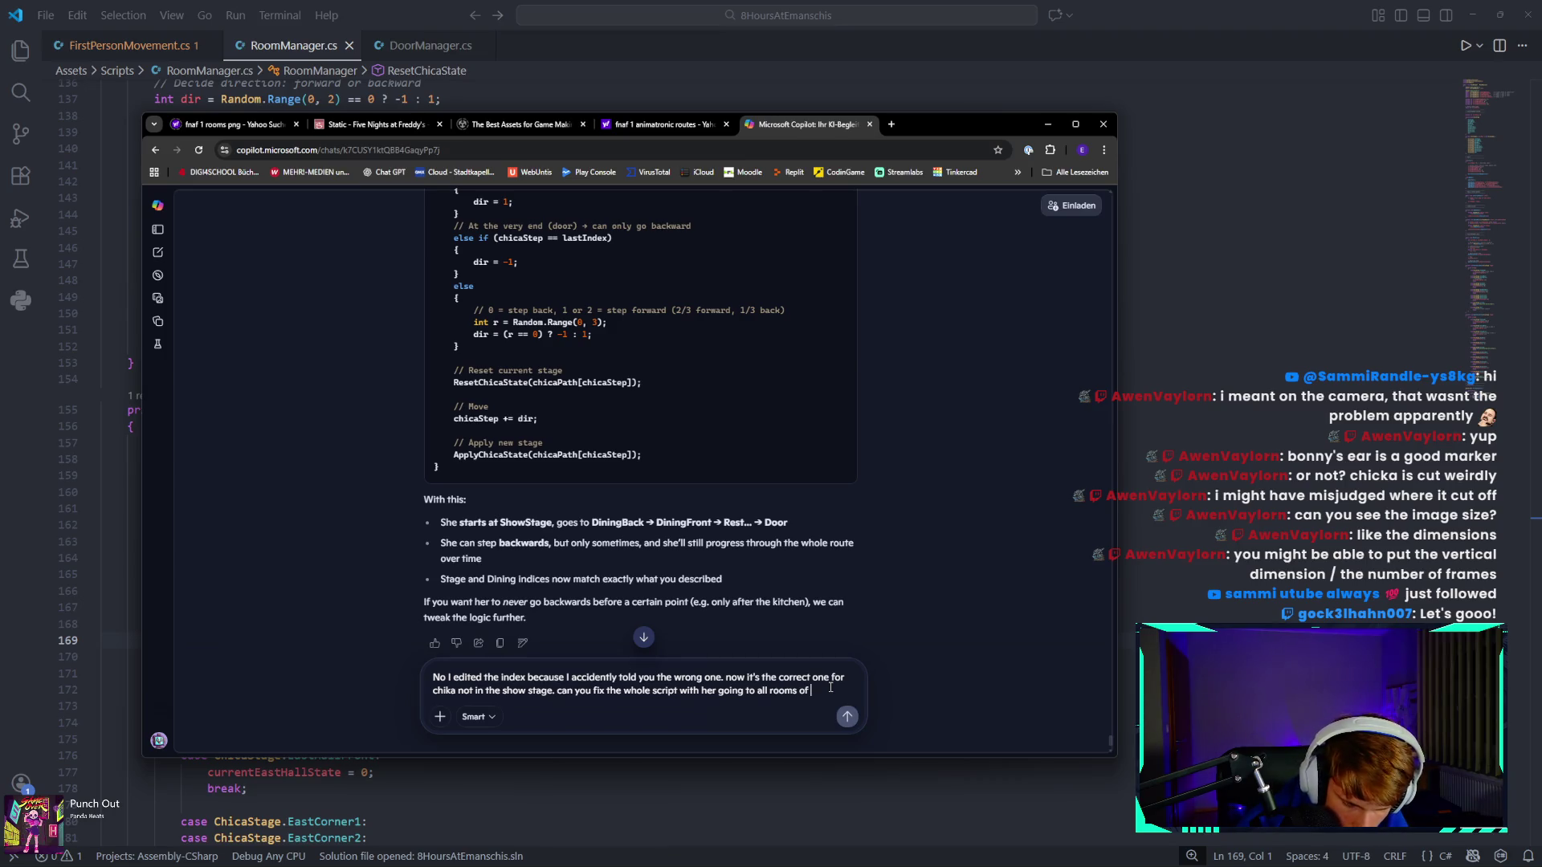
pyautogui.write('r')
pyautogui.write('te pls')
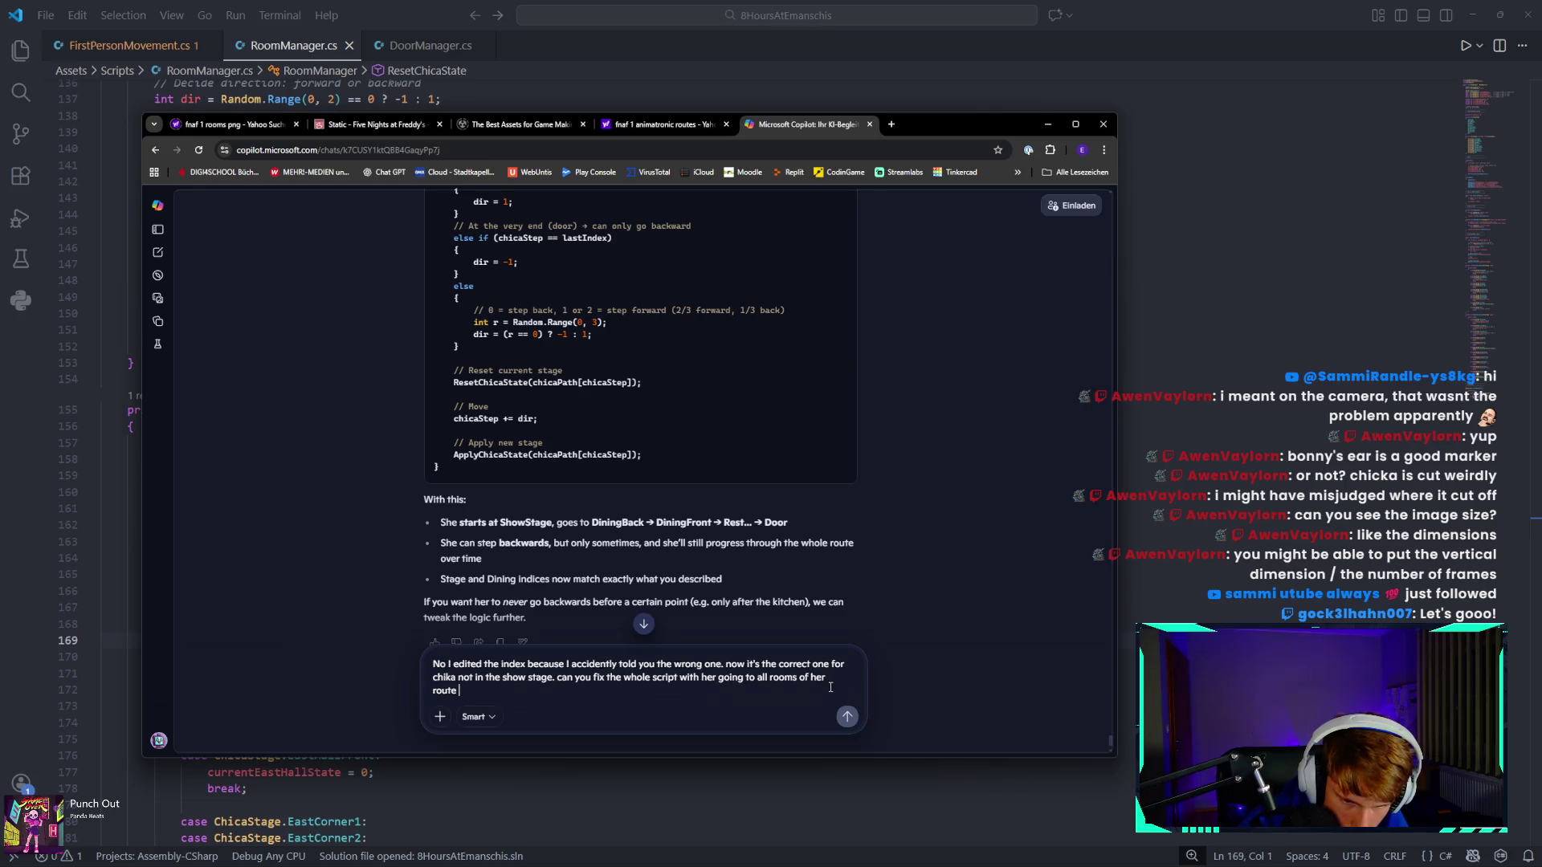
pyautogui.press('Return')
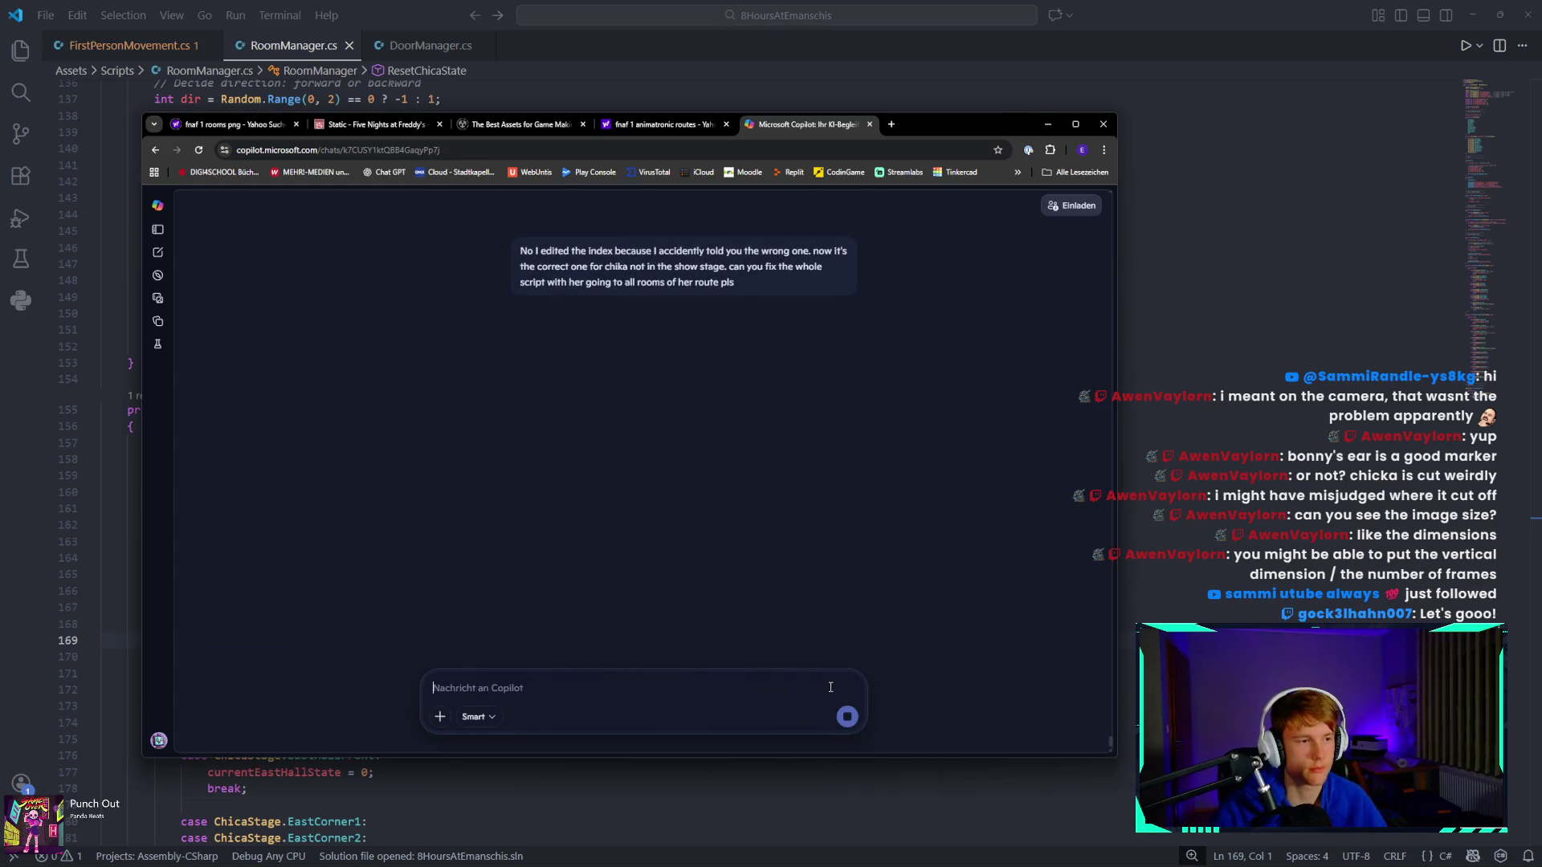
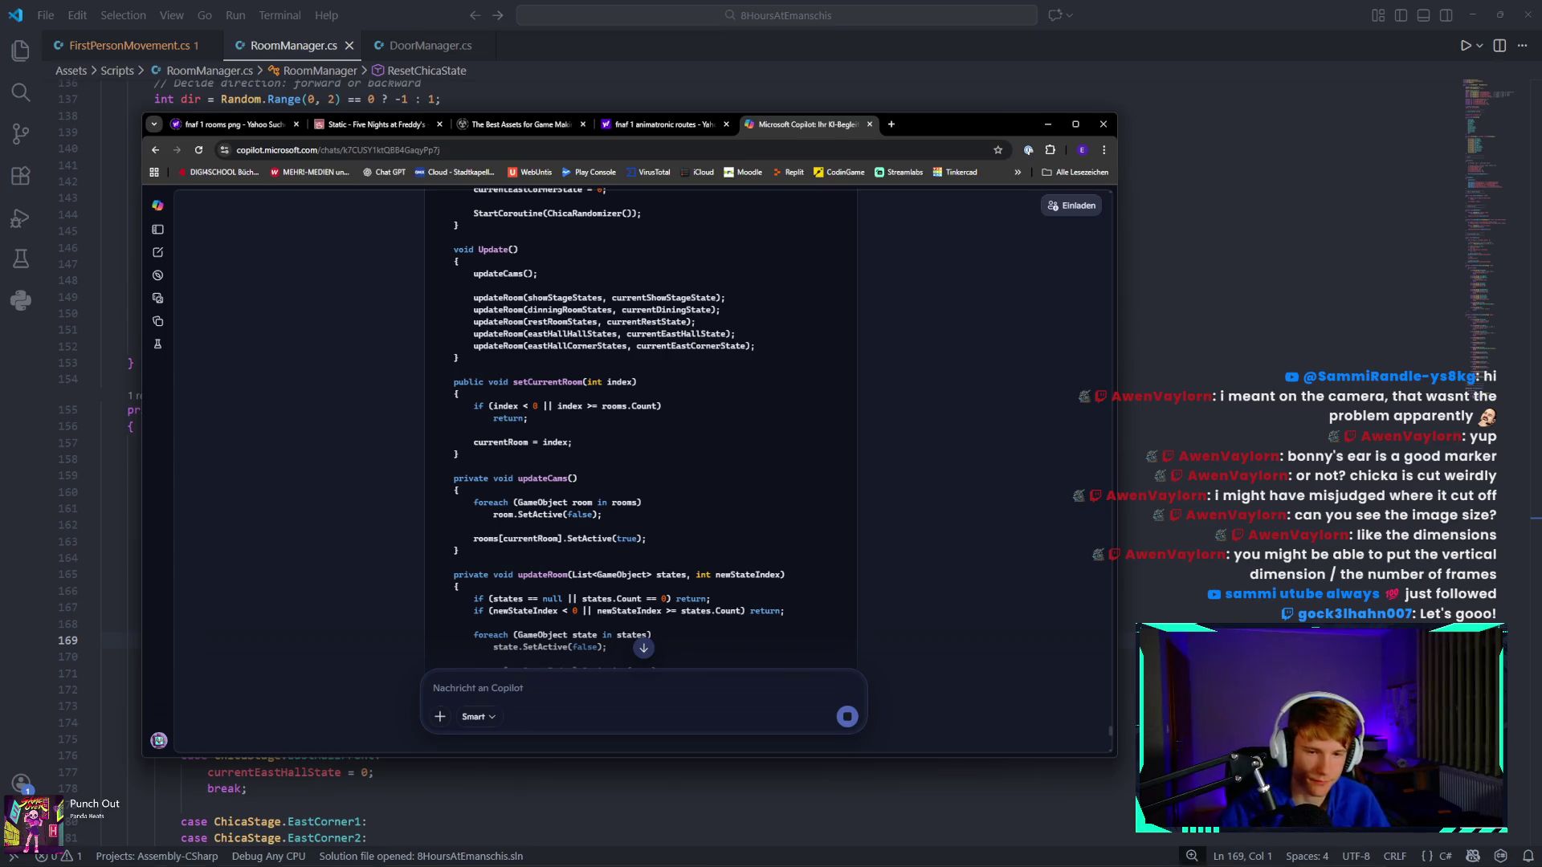
# Check the stream timer and scroll through Copilot's reply to find the full fixed script
pyautogui.moveTo(624, 861)
pyautogui.click(579, 853)
pyautogui.click(580, 852)
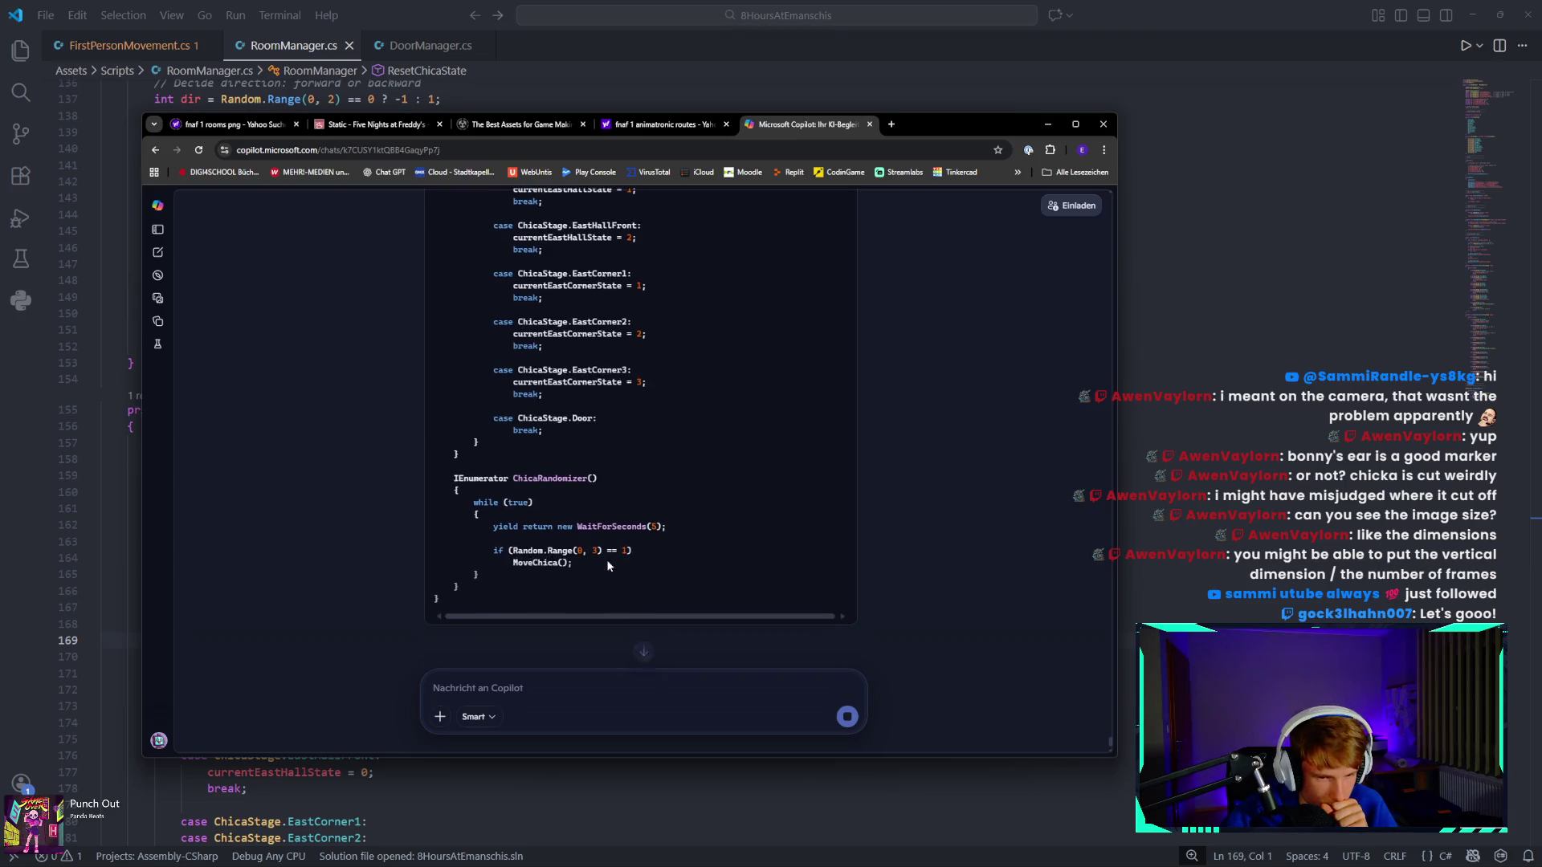
pyautogui.scroll(5, 562, 567)
pyautogui.scroll(-5, 574, 570)
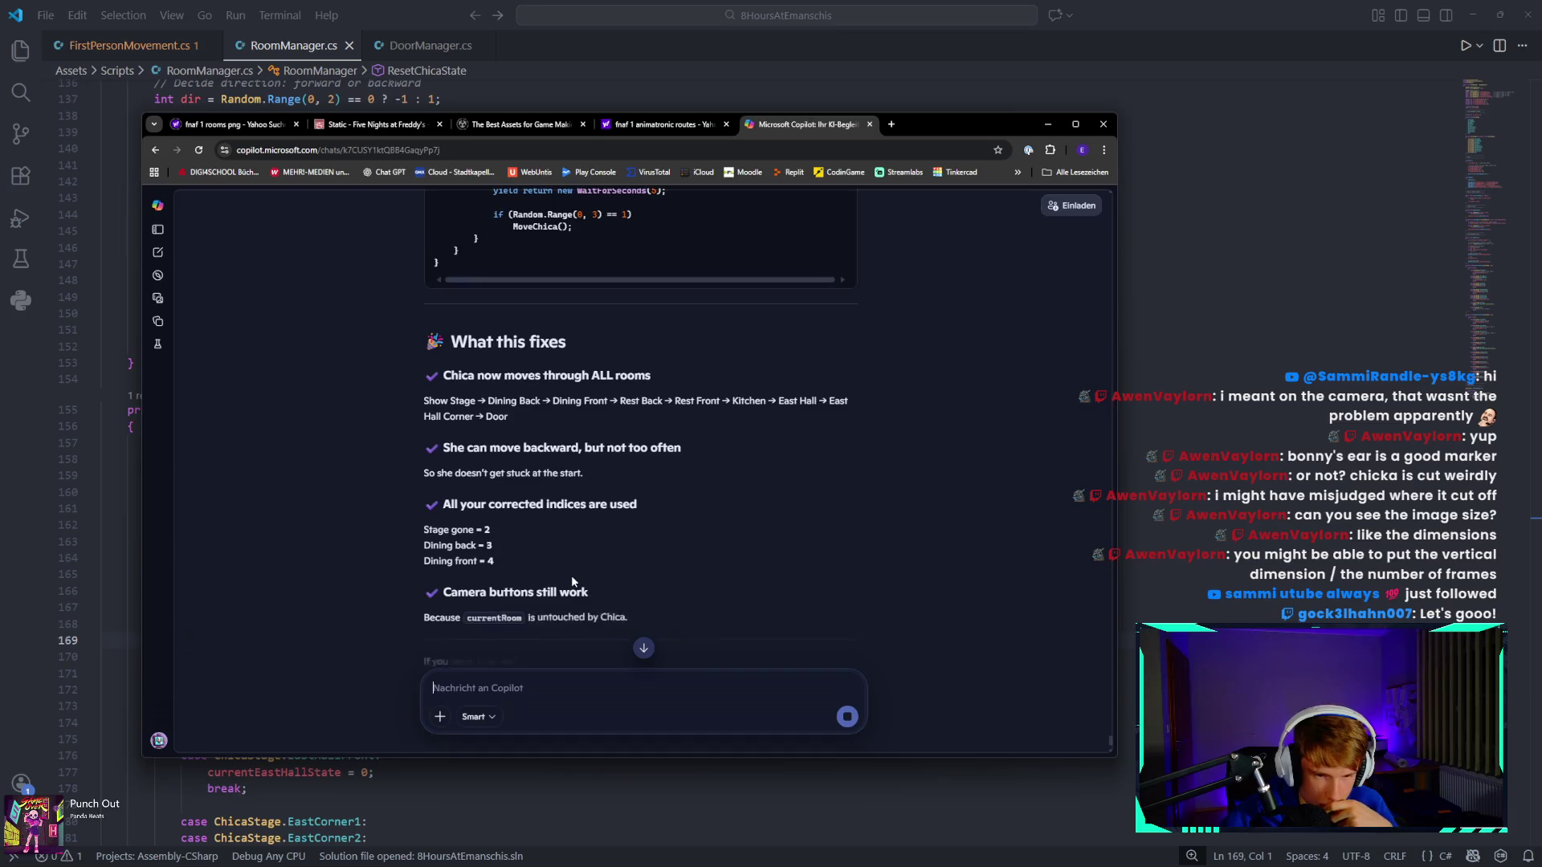
pyautogui.scroll(15, 571, 575)
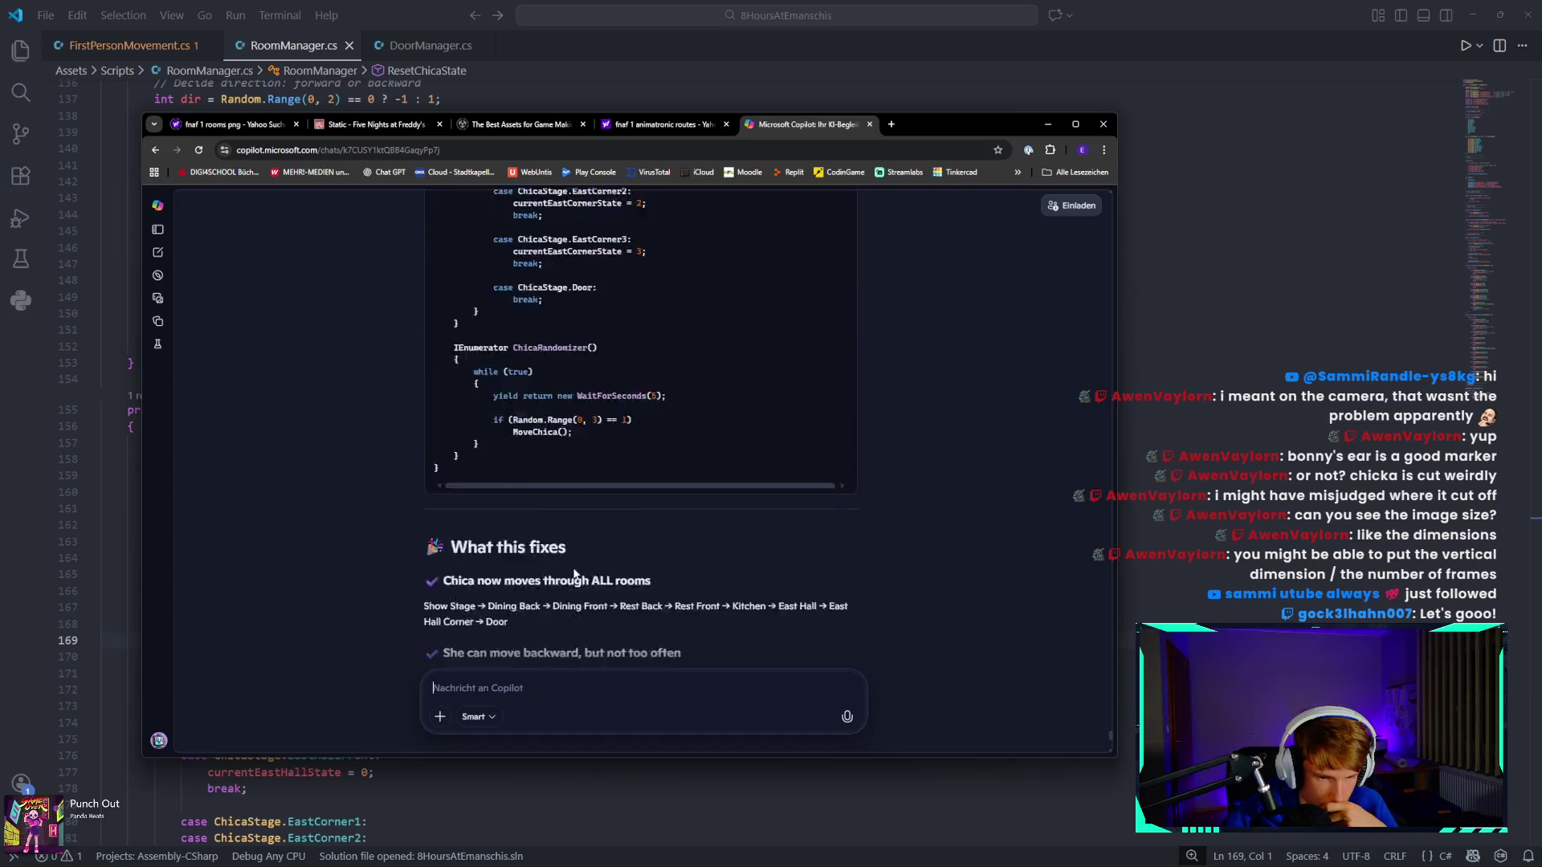
pyautogui.scroll(10, 784, 486)
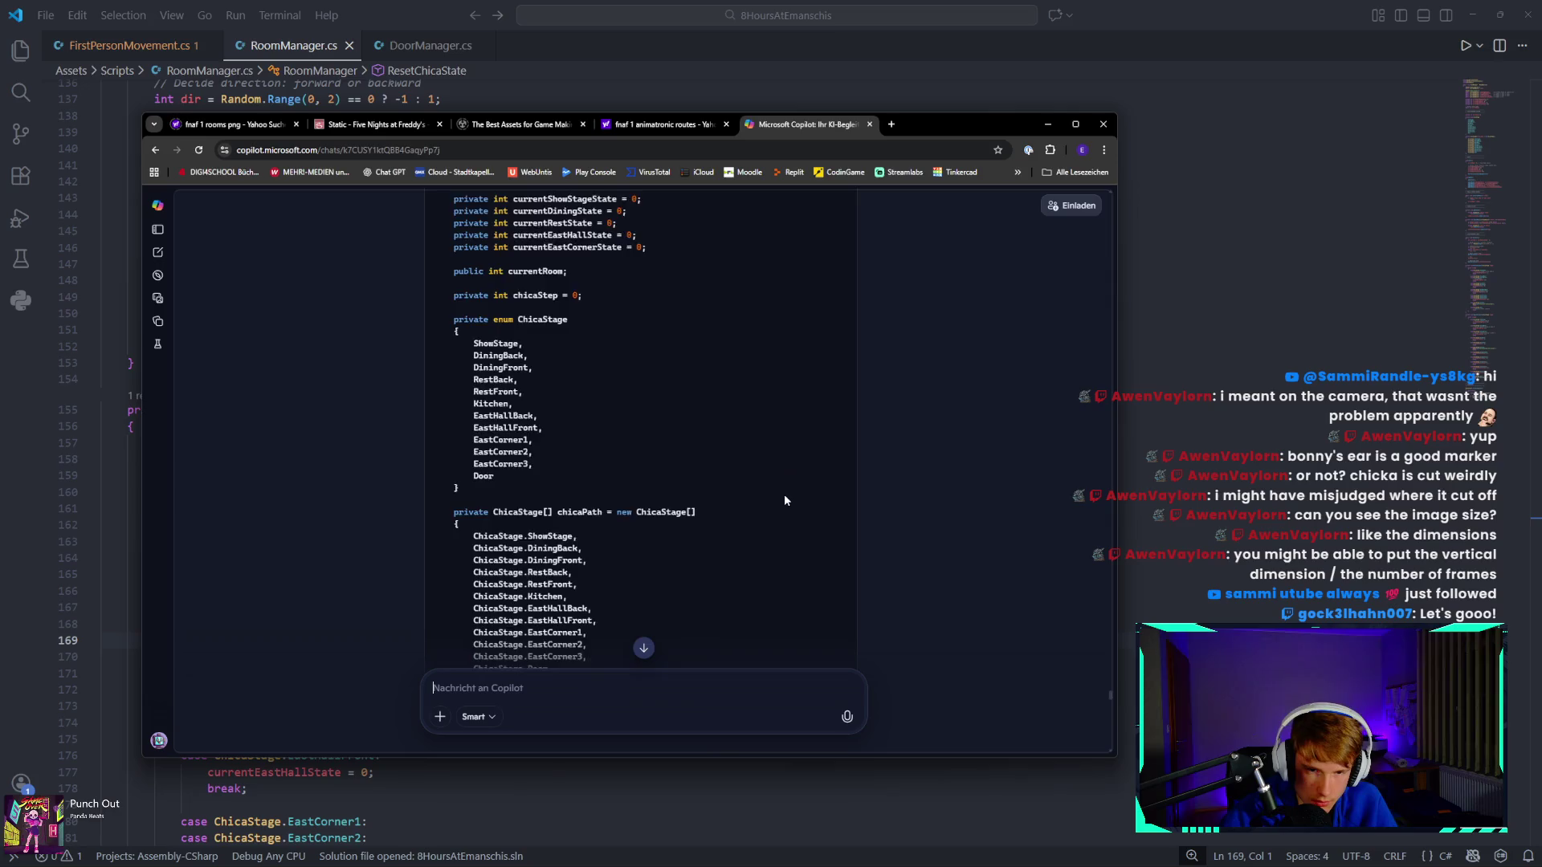
# Paste Copilot's fixed script over all of RoomManager.cs and remove the trailing empty line
pyautogui.click(819, 576)
pyautogui.hotkey('alt', 'Tab')
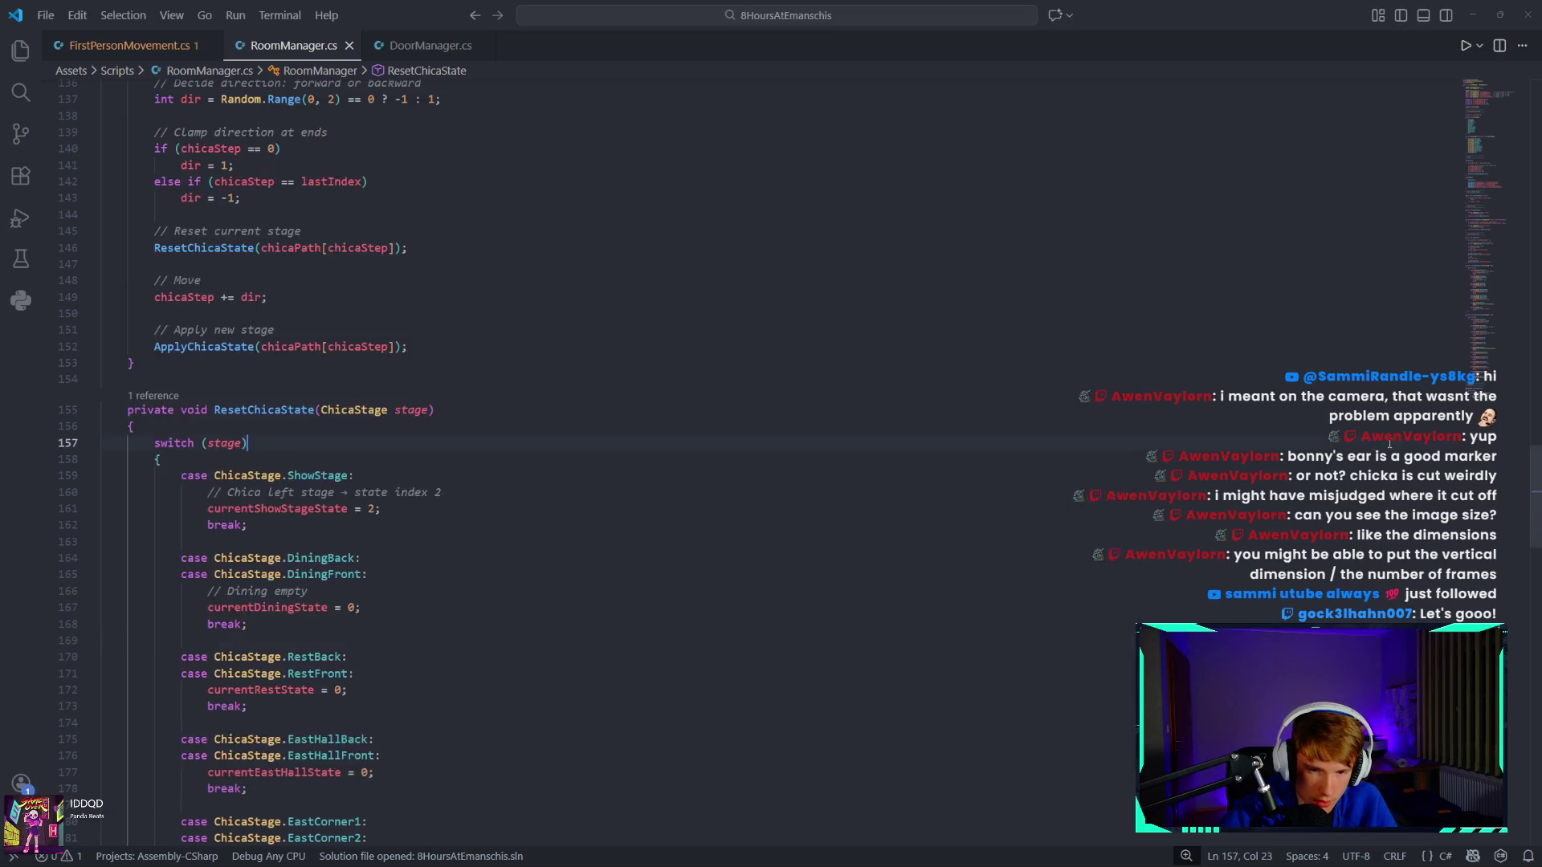
pyautogui.hotkey('ctrl', 'a')
pyautogui.hotkey('ctrl', 'v')
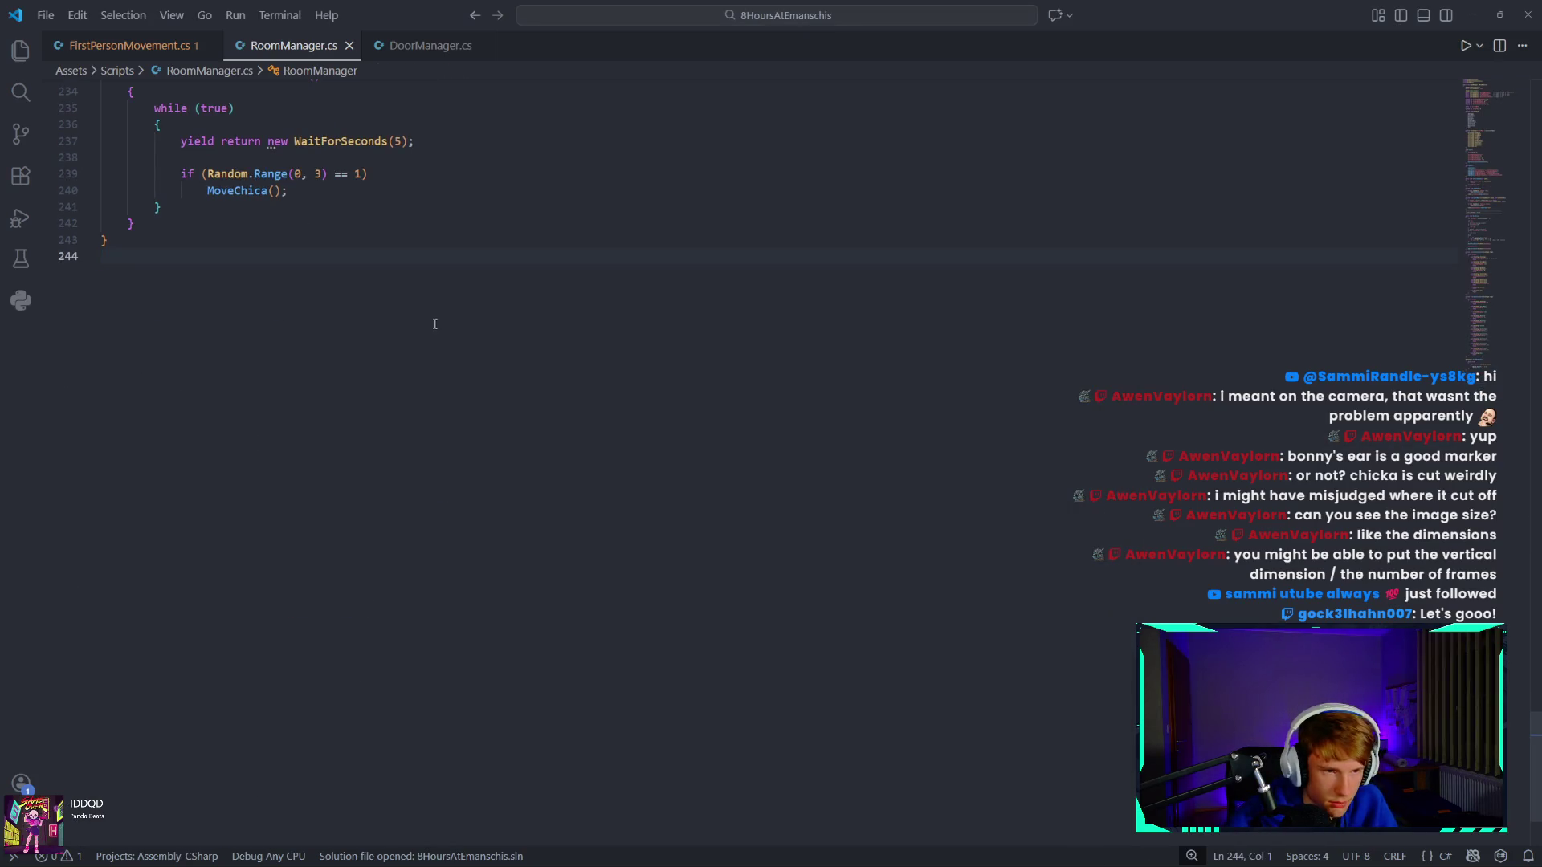
pyautogui.press('BackSpace')
pyautogui.moveTo(434, 863)
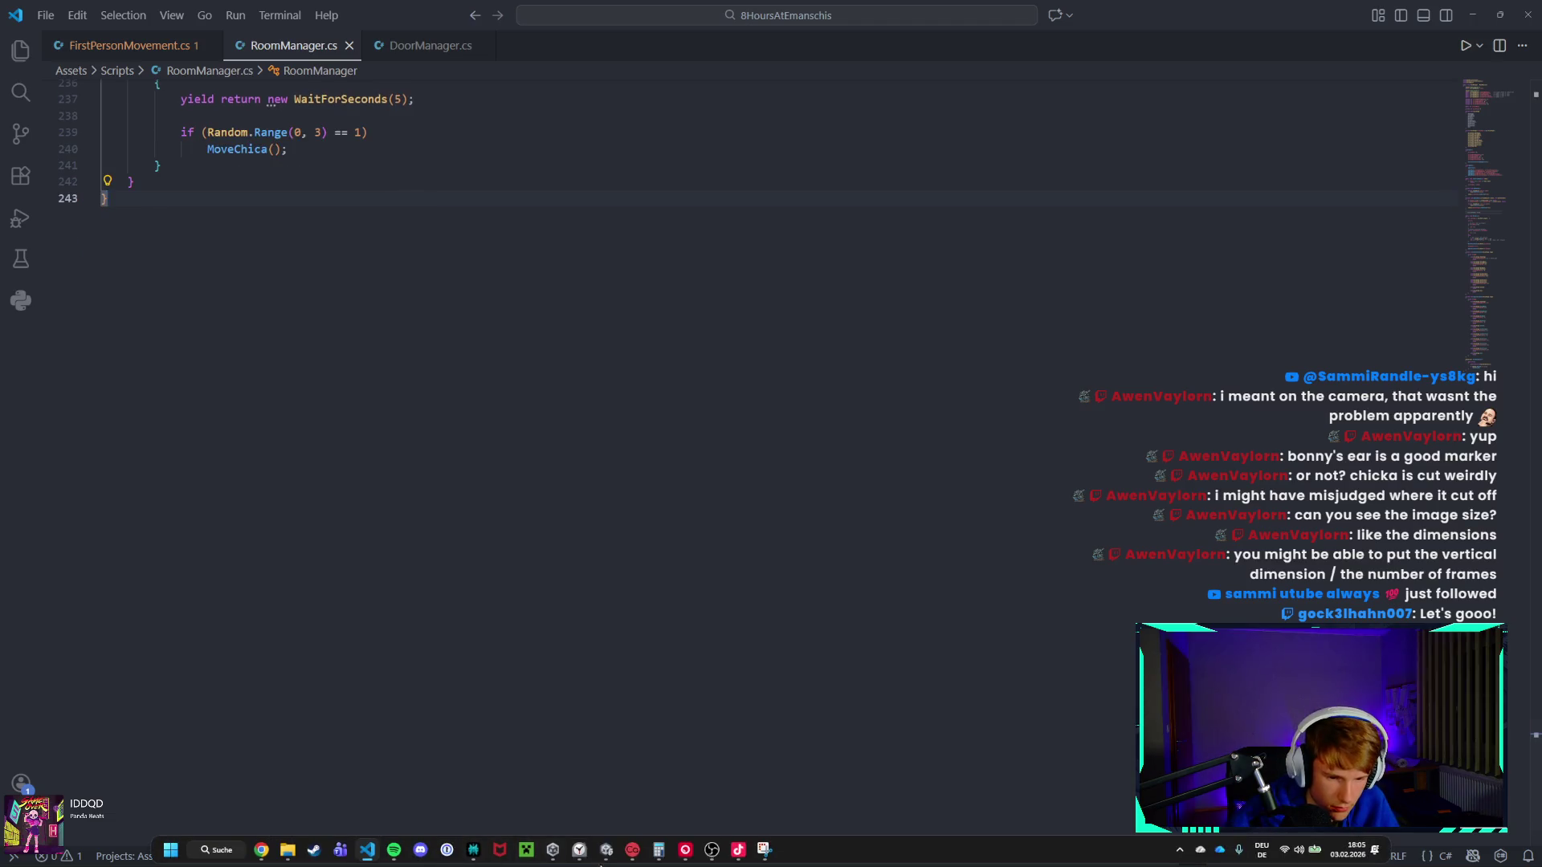
pyautogui.click(579, 850)
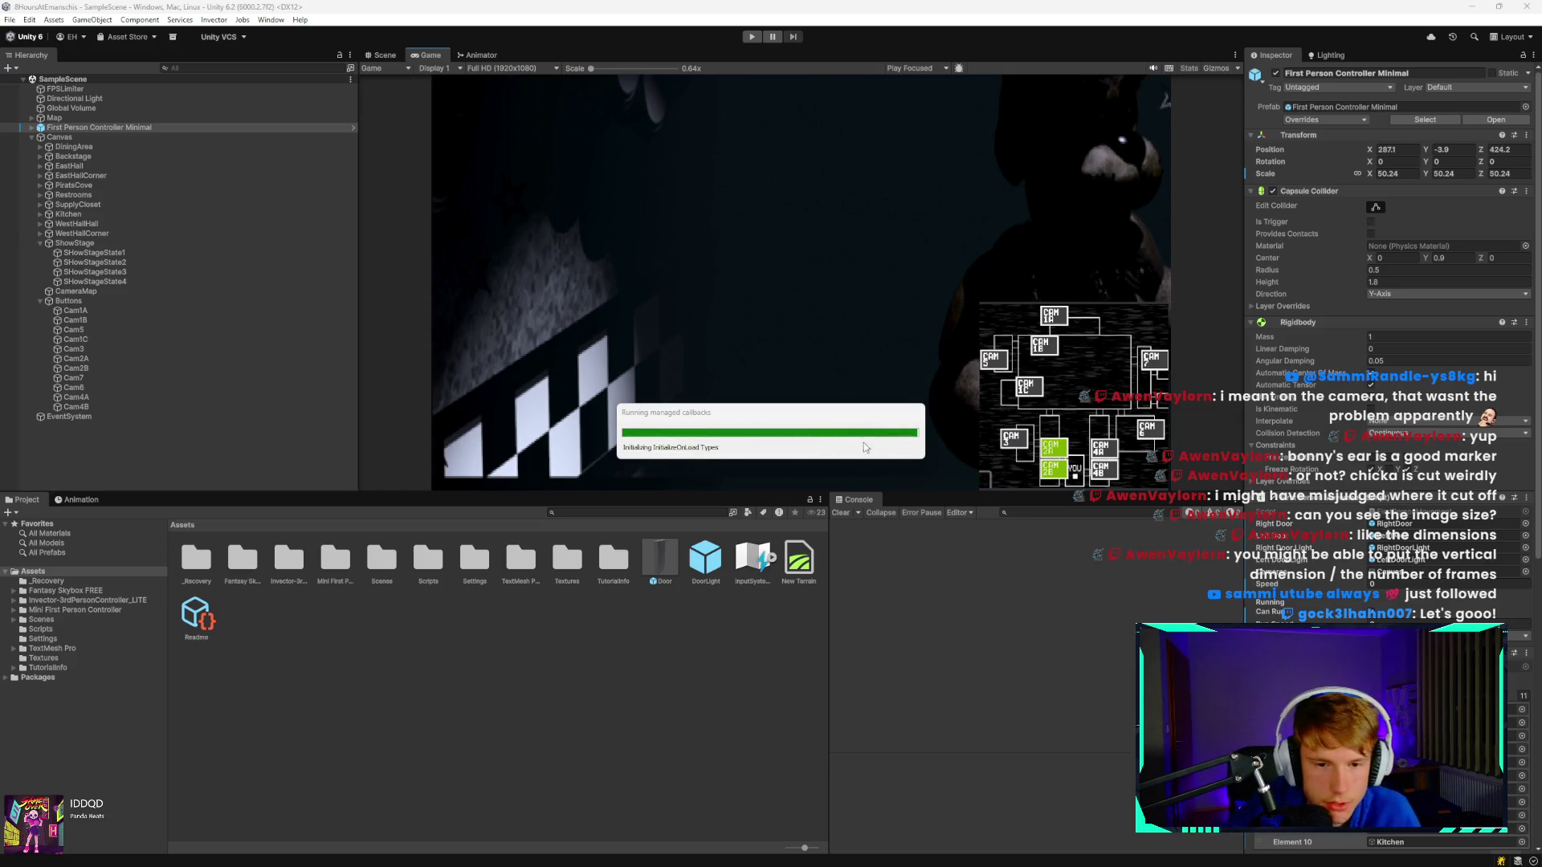
# Playtest maximized, flipping between CAM 1A stage, CAM 1B dining area and CAM 7 restroom feeds, then stop
pyautogui.click(752, 37)
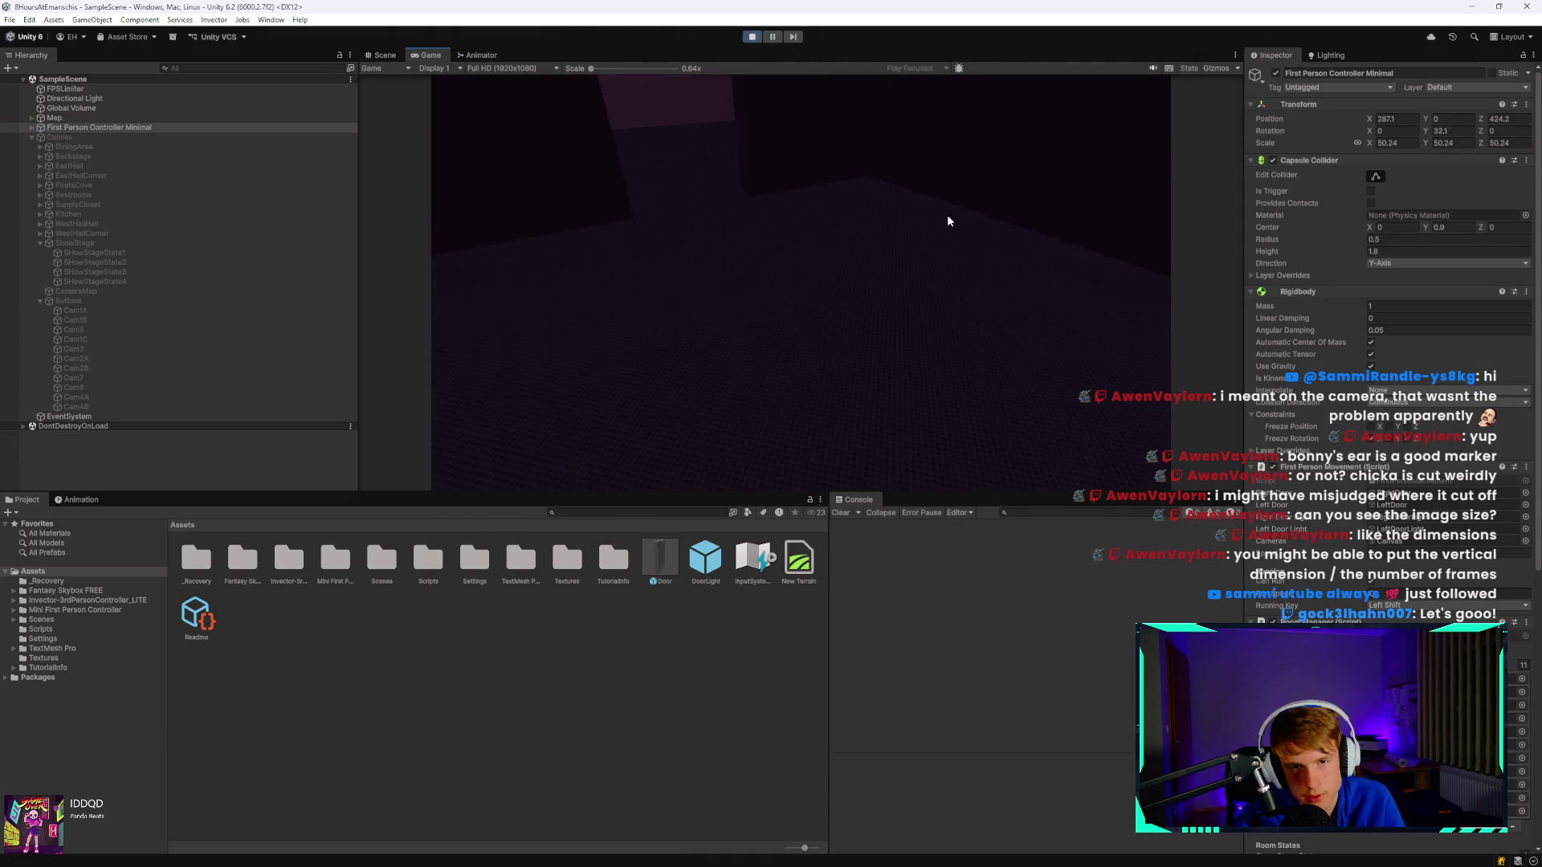
pyautogui.doubleClick(428, 55)
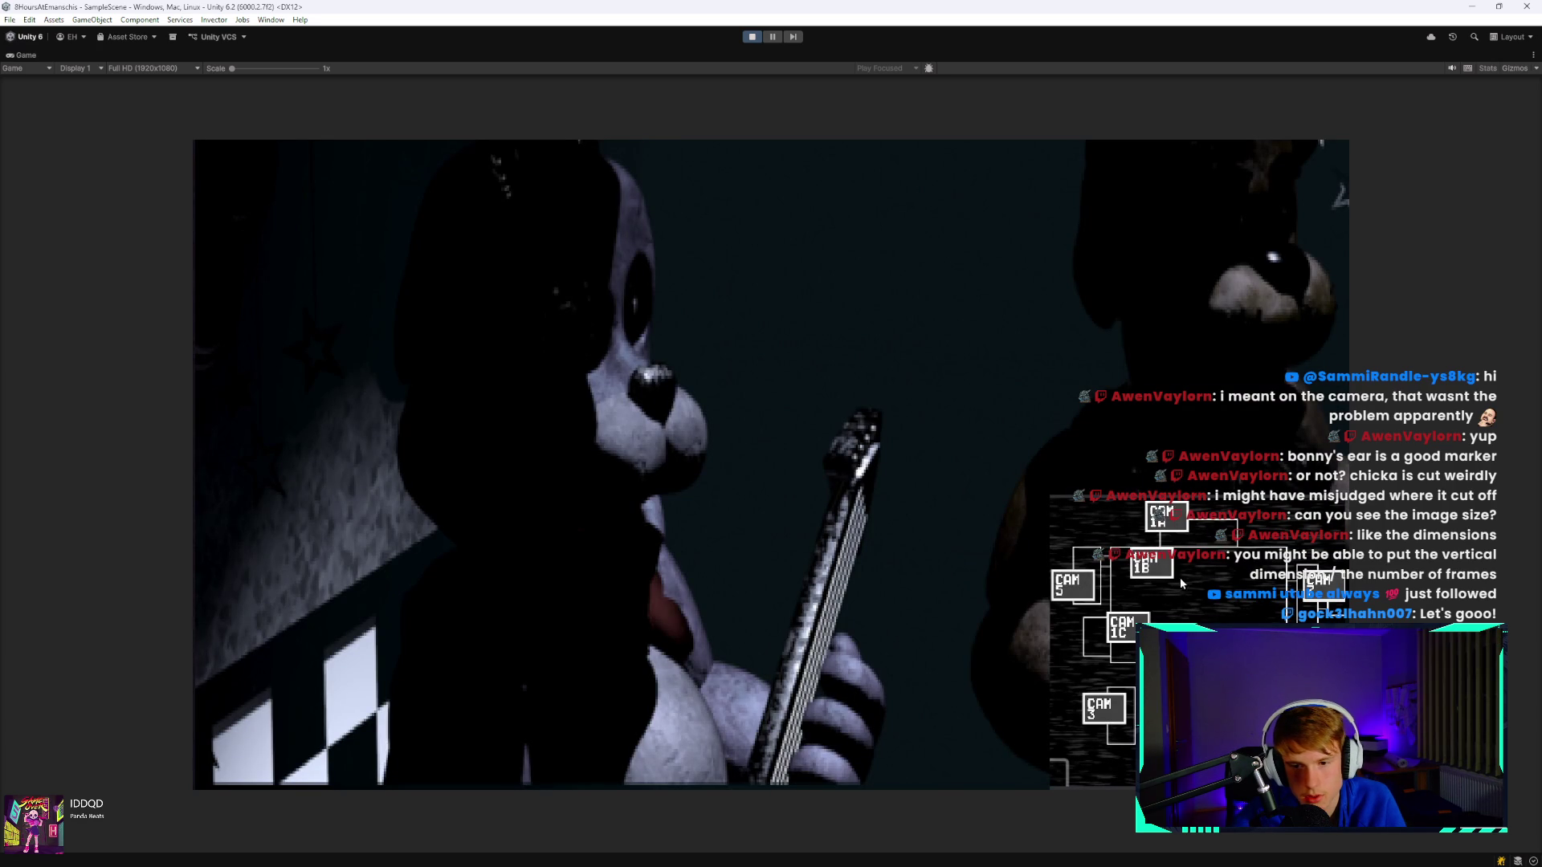
pyautogui.click(1151, 566)
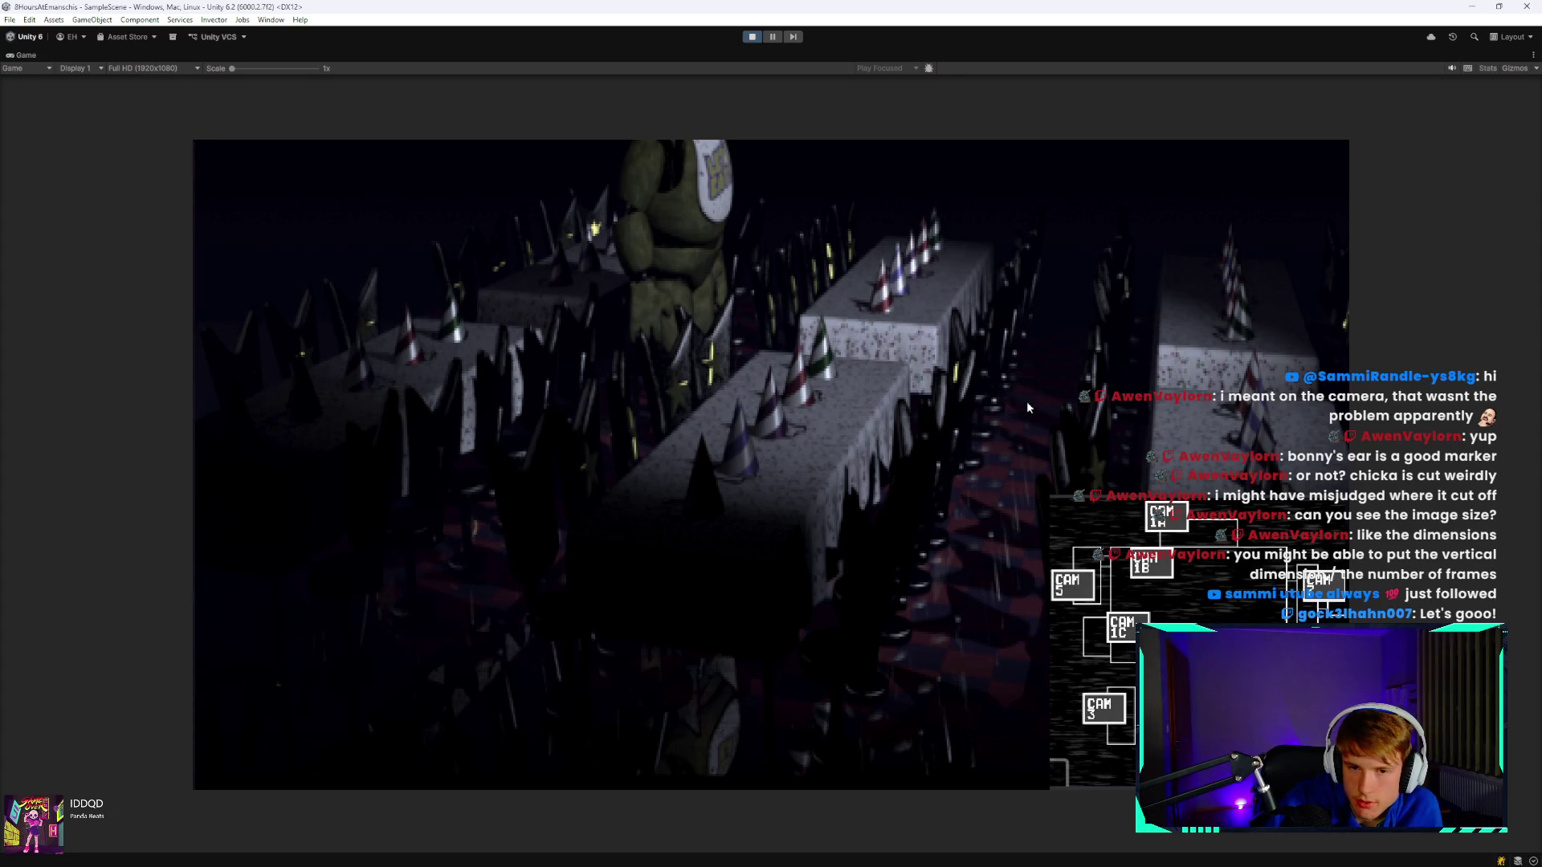
pyautogui.click(1157, 520)
pyautogui.click(1161, 572)
pyautogui.click(1159, 532)
pyautogui.click(1151, 567)
pyautogui.click(1323, 582)
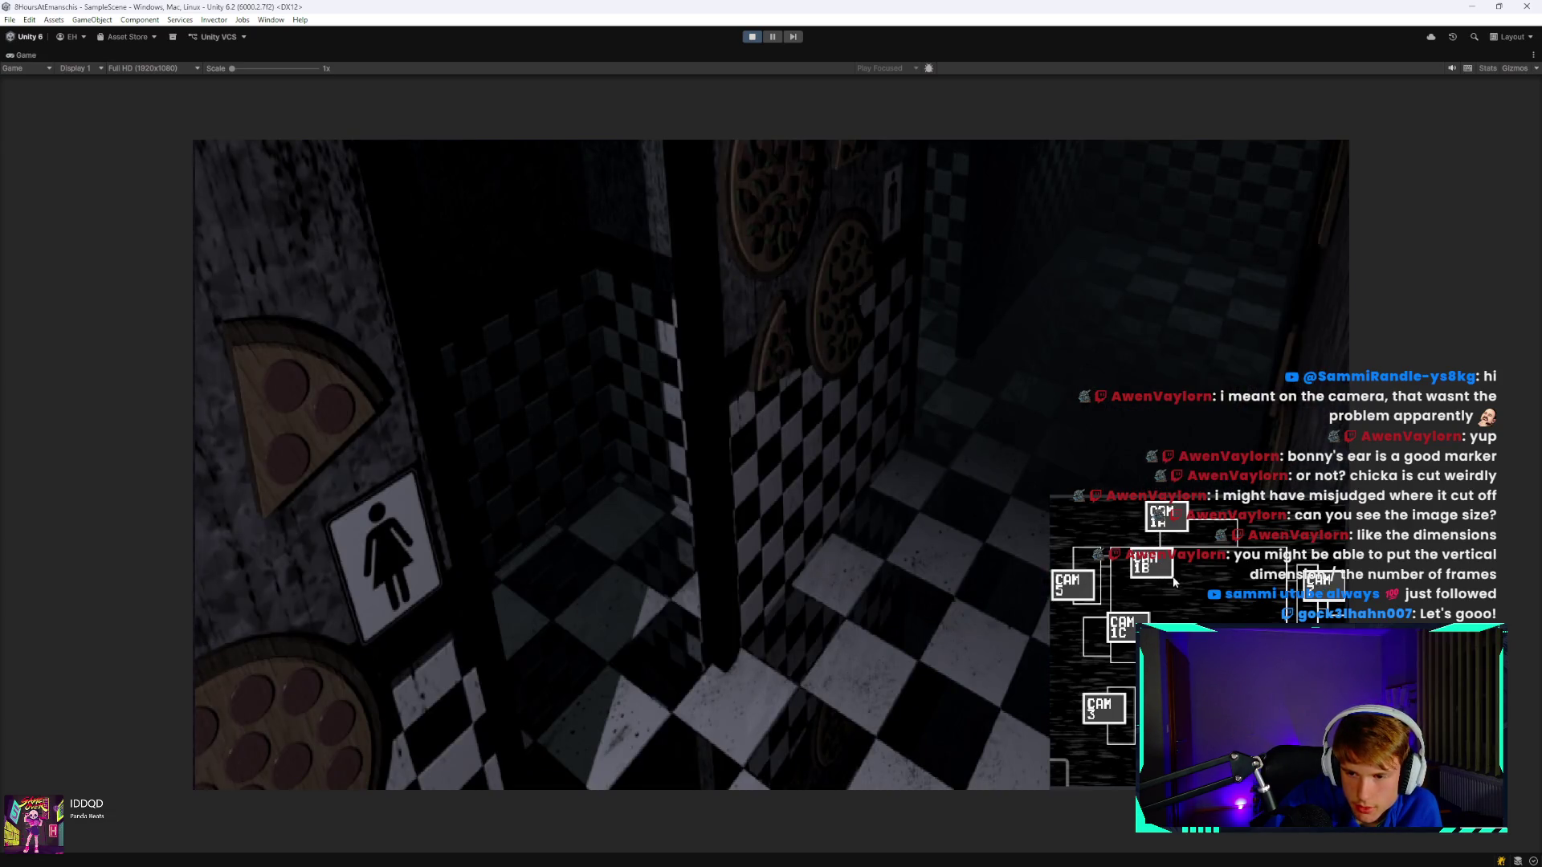
pyautogui.click(1162, 567)
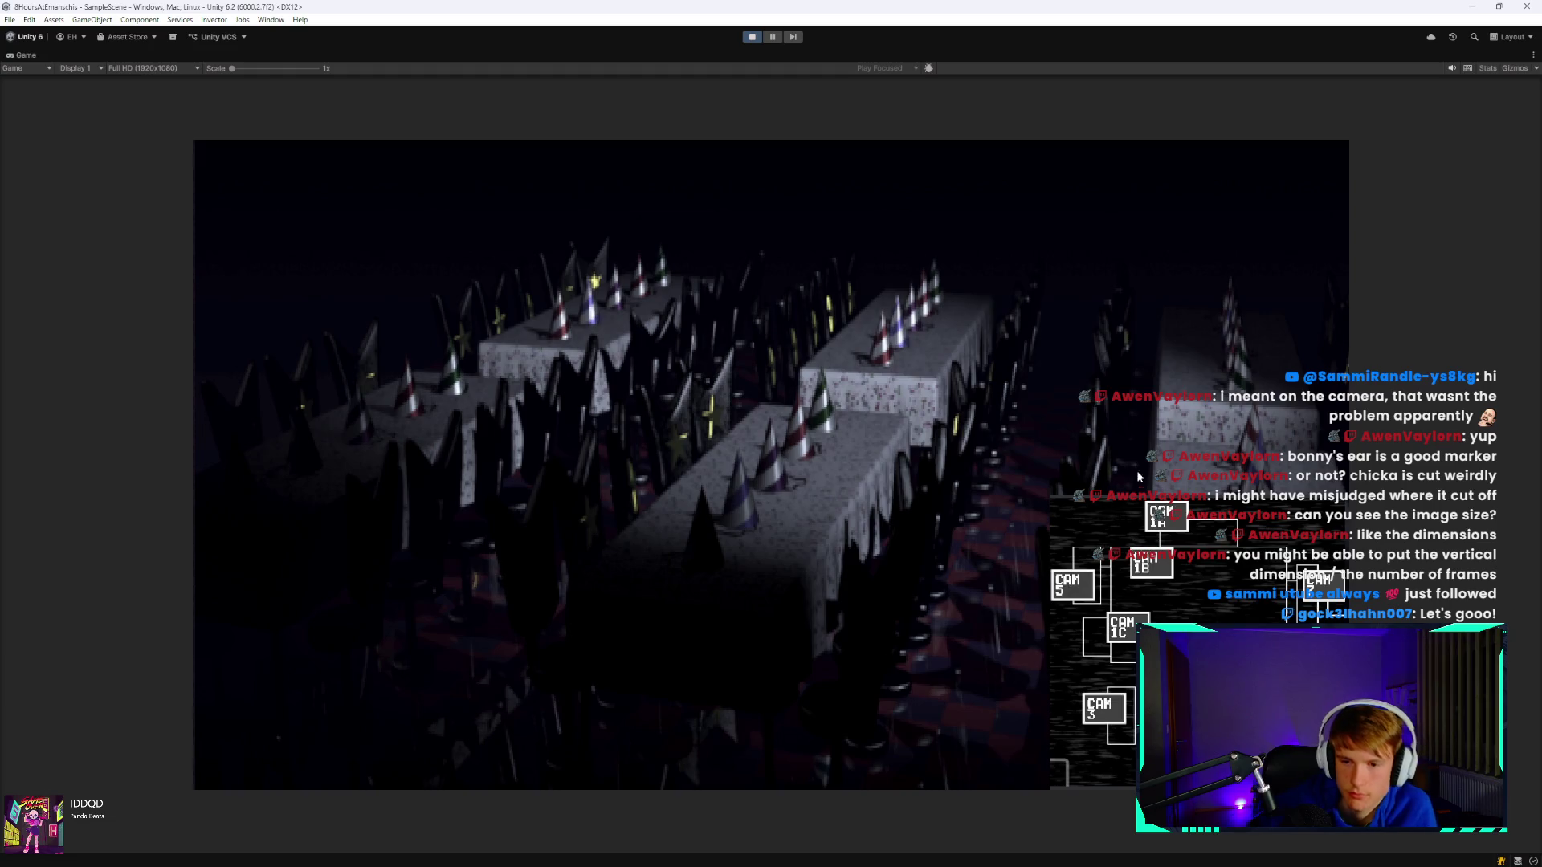
pyautogui.click(1167, 538)
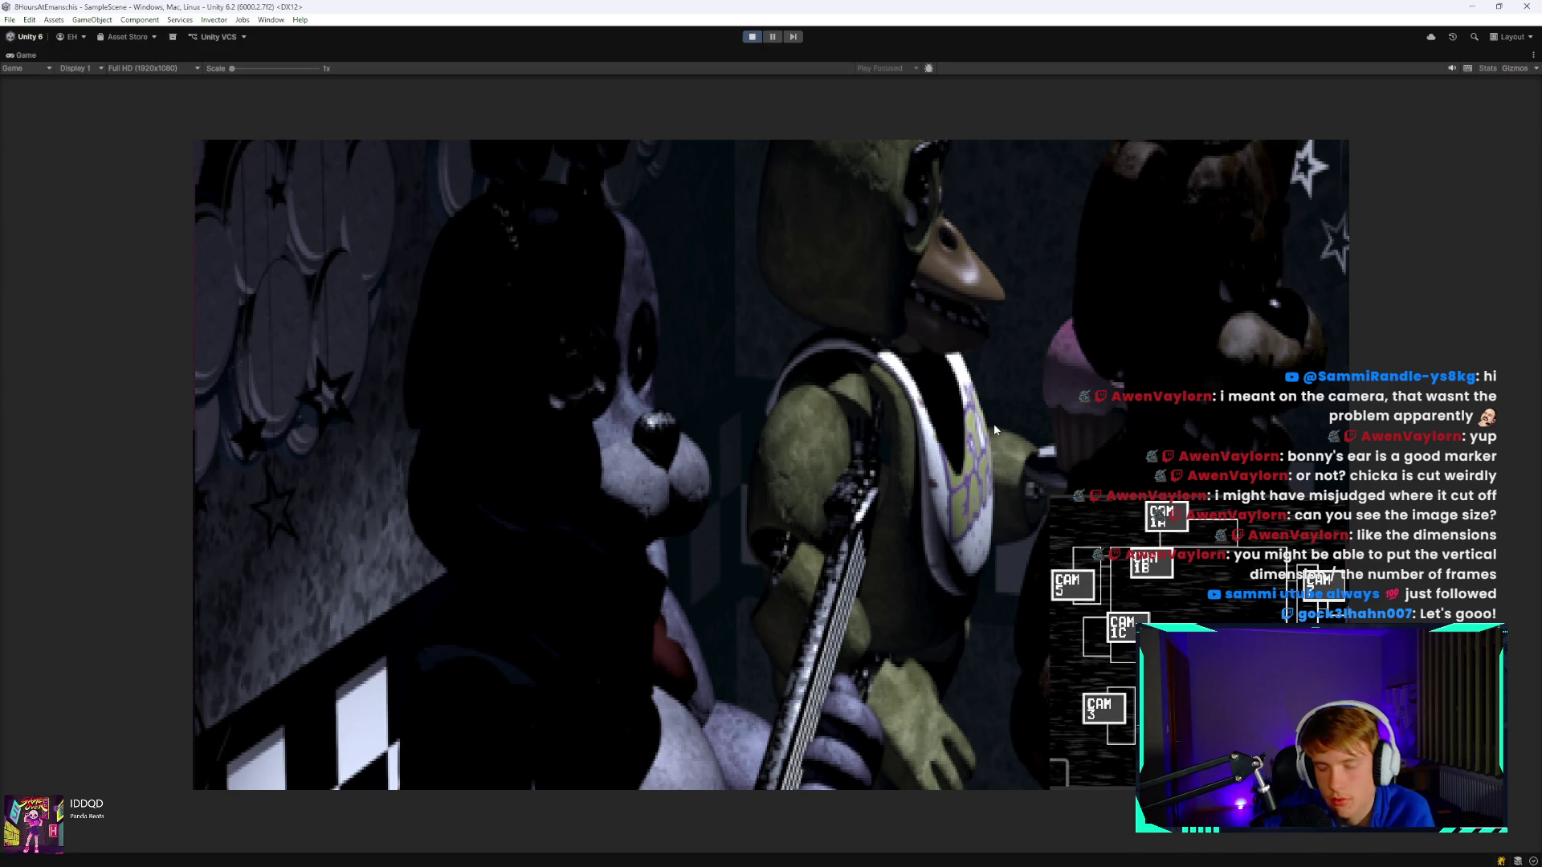
pyautogui.click(756, 40)
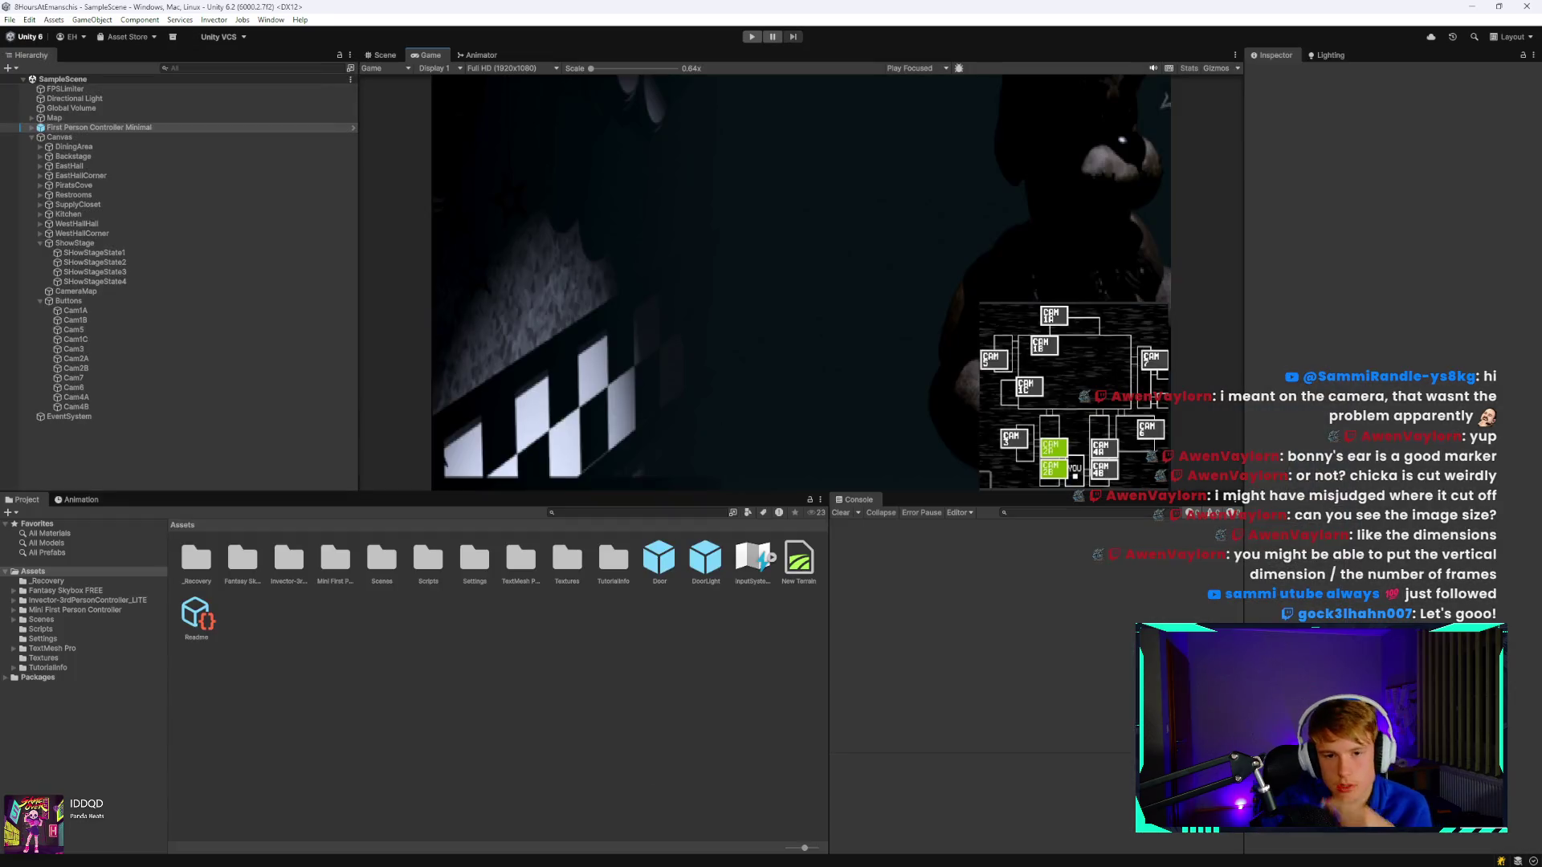
# Change ChicaRandomizer's WaitForSeconds(5) to WaitForSeconds(1) on line 237 of RoomManager.cs
pyautogui.click(366, 850)
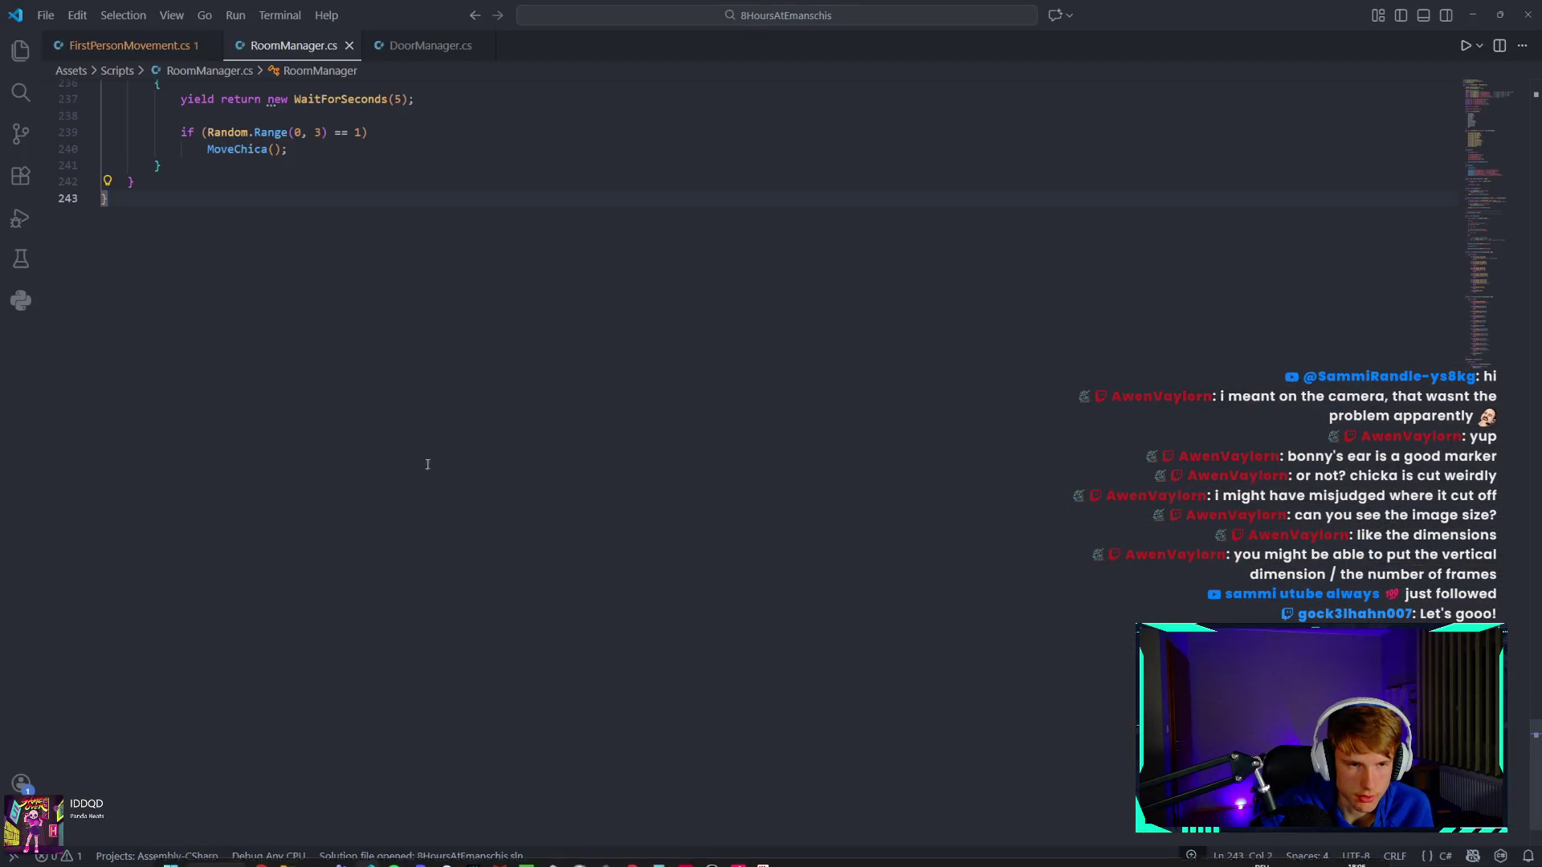
pyautogui.scroll(6, 389, 420)
pyautogui.scroll(3, 421, 528)
pyautogui.click(400, 525)
pyautogui.press('BackSpace')
pyautogui.write('1')
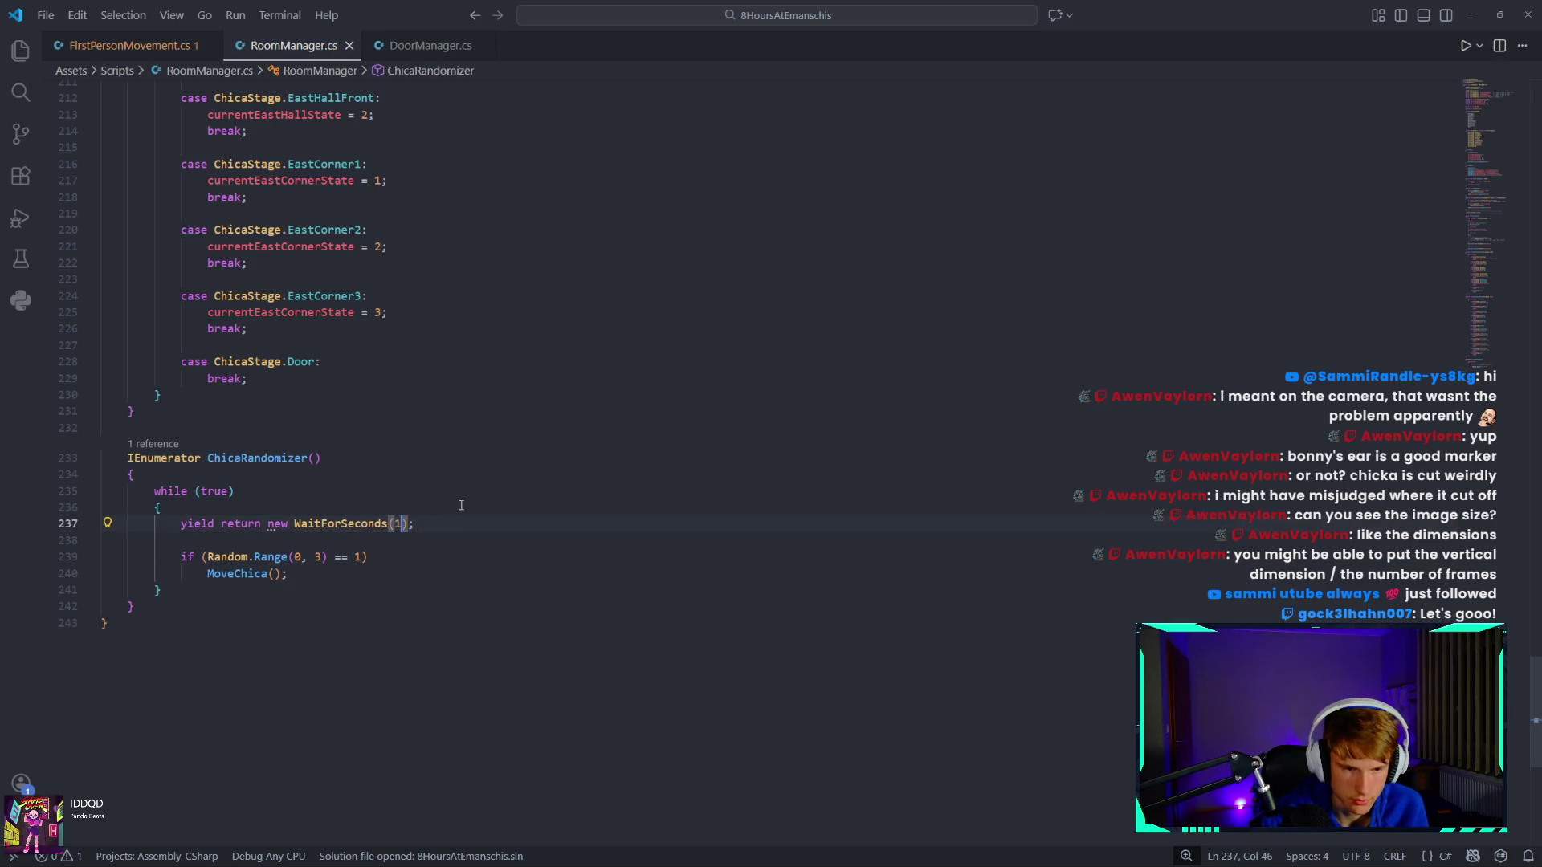
pyautogui.click(483, 522)
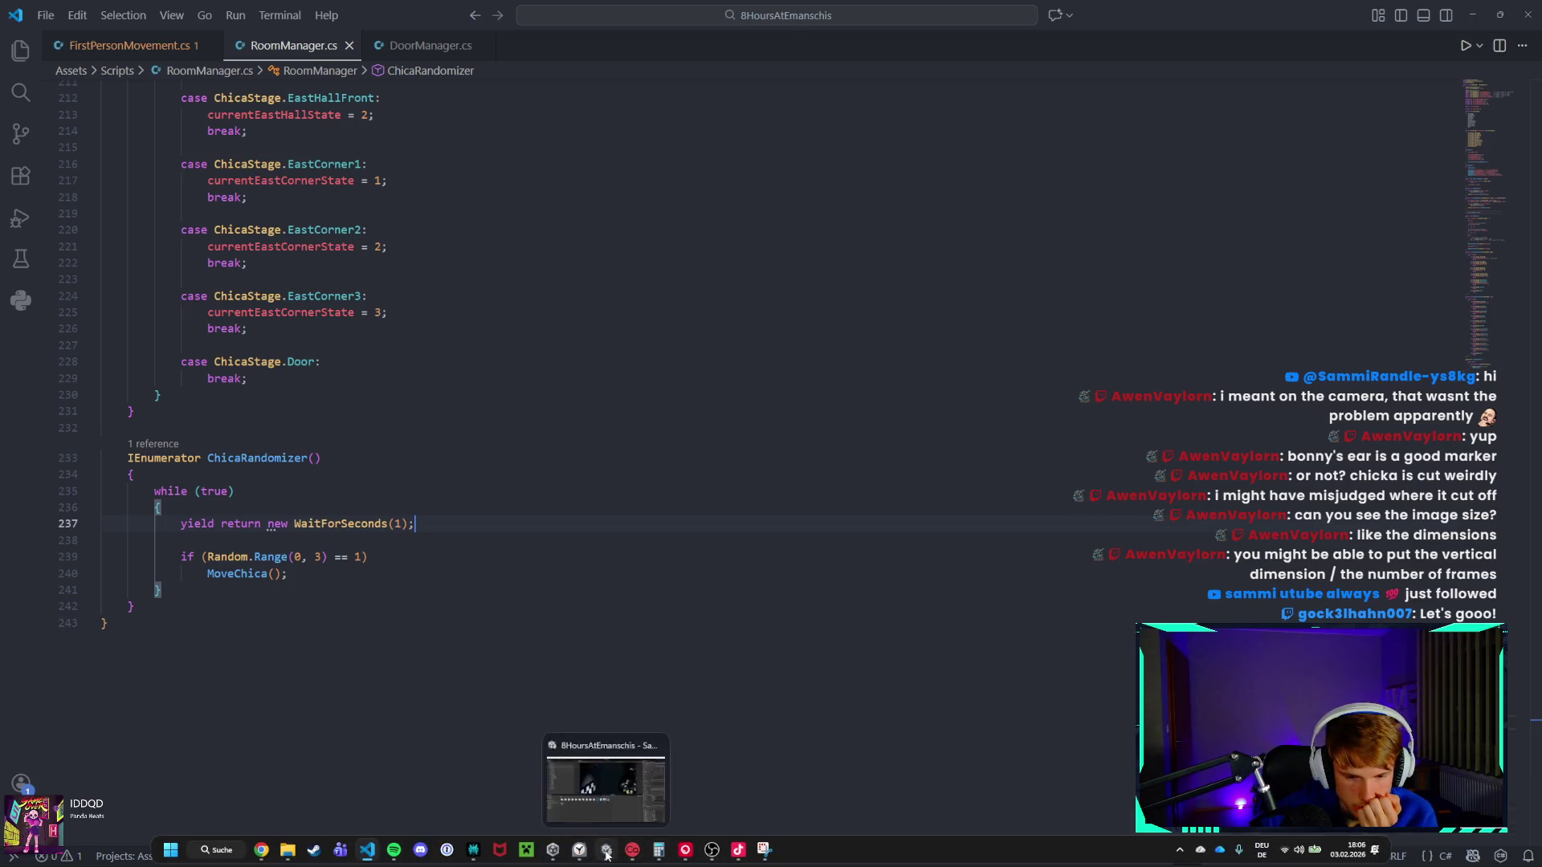
pyautogui.click(577, 851)
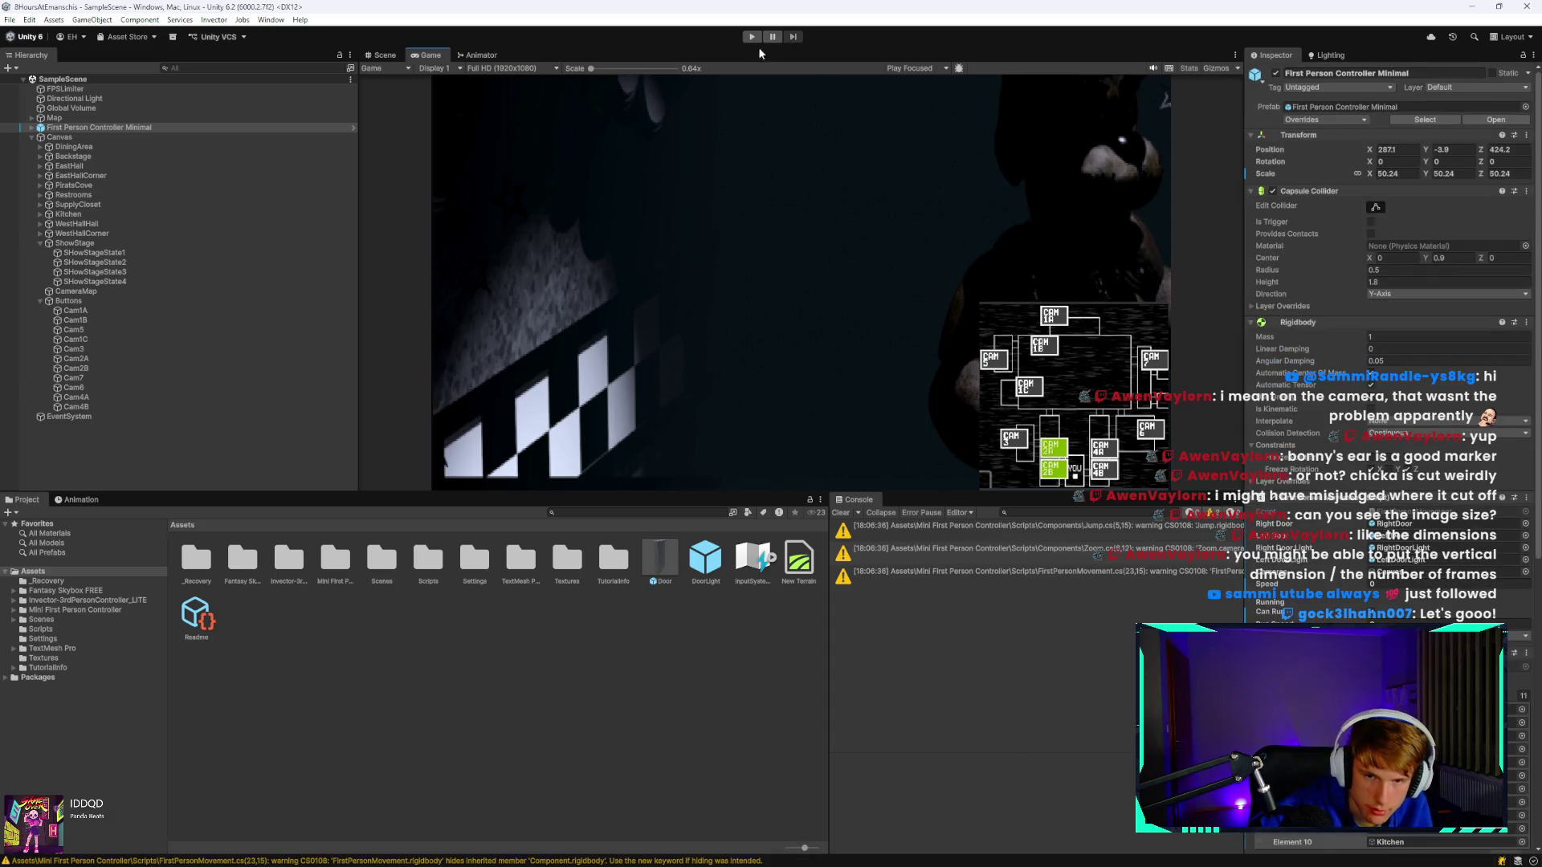
# Replay maximized, checking CAM 1A, CAM 1B and CAM 7 for Chica, then restore the layout and stop
pyautogui.click(752, 38)
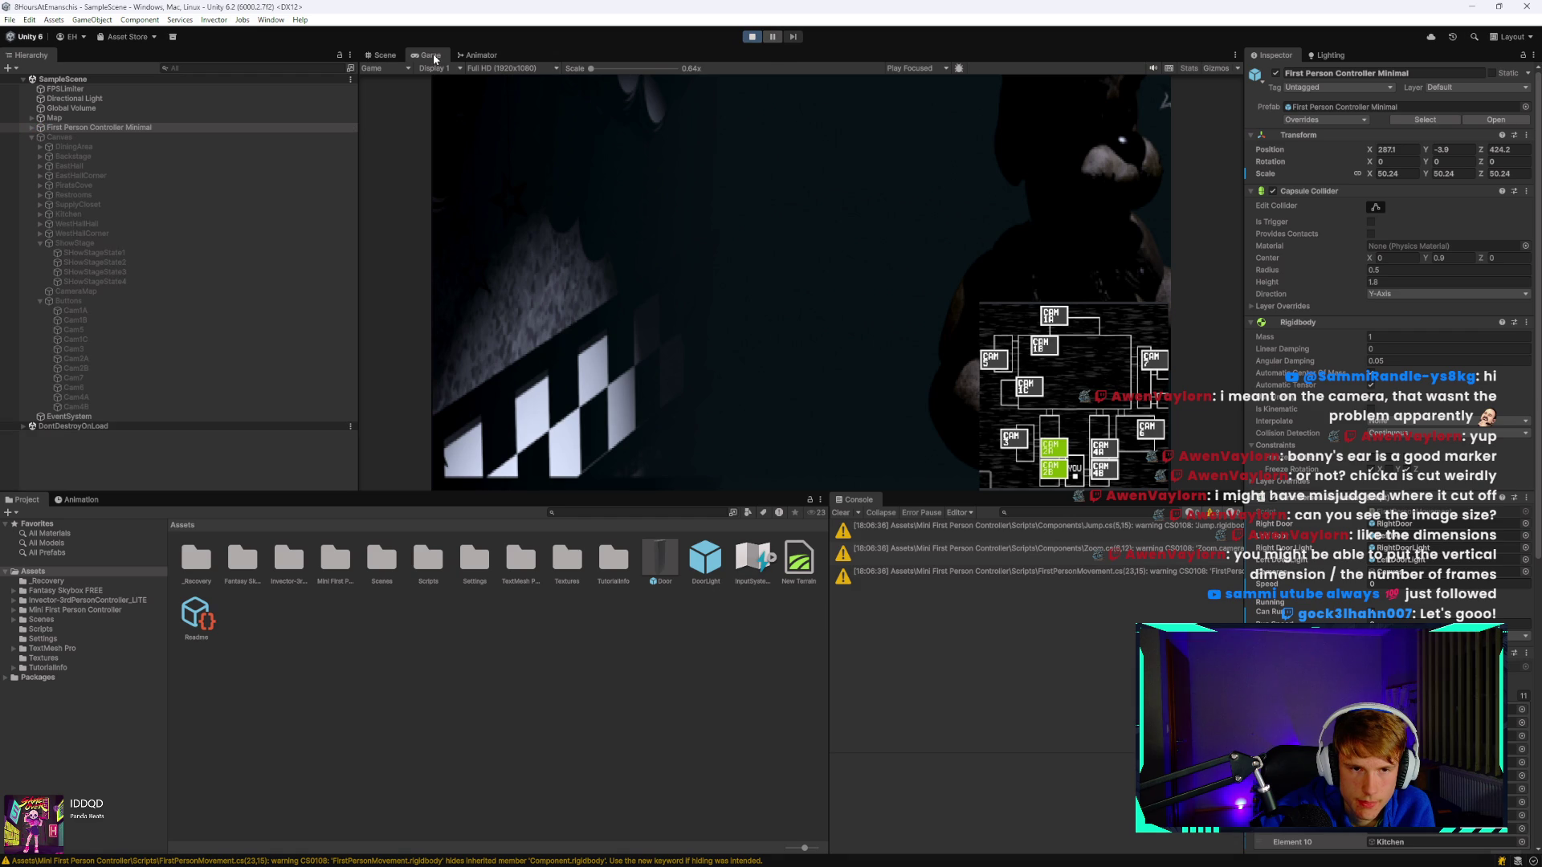
pyautogui.doubleClick(436, 53)
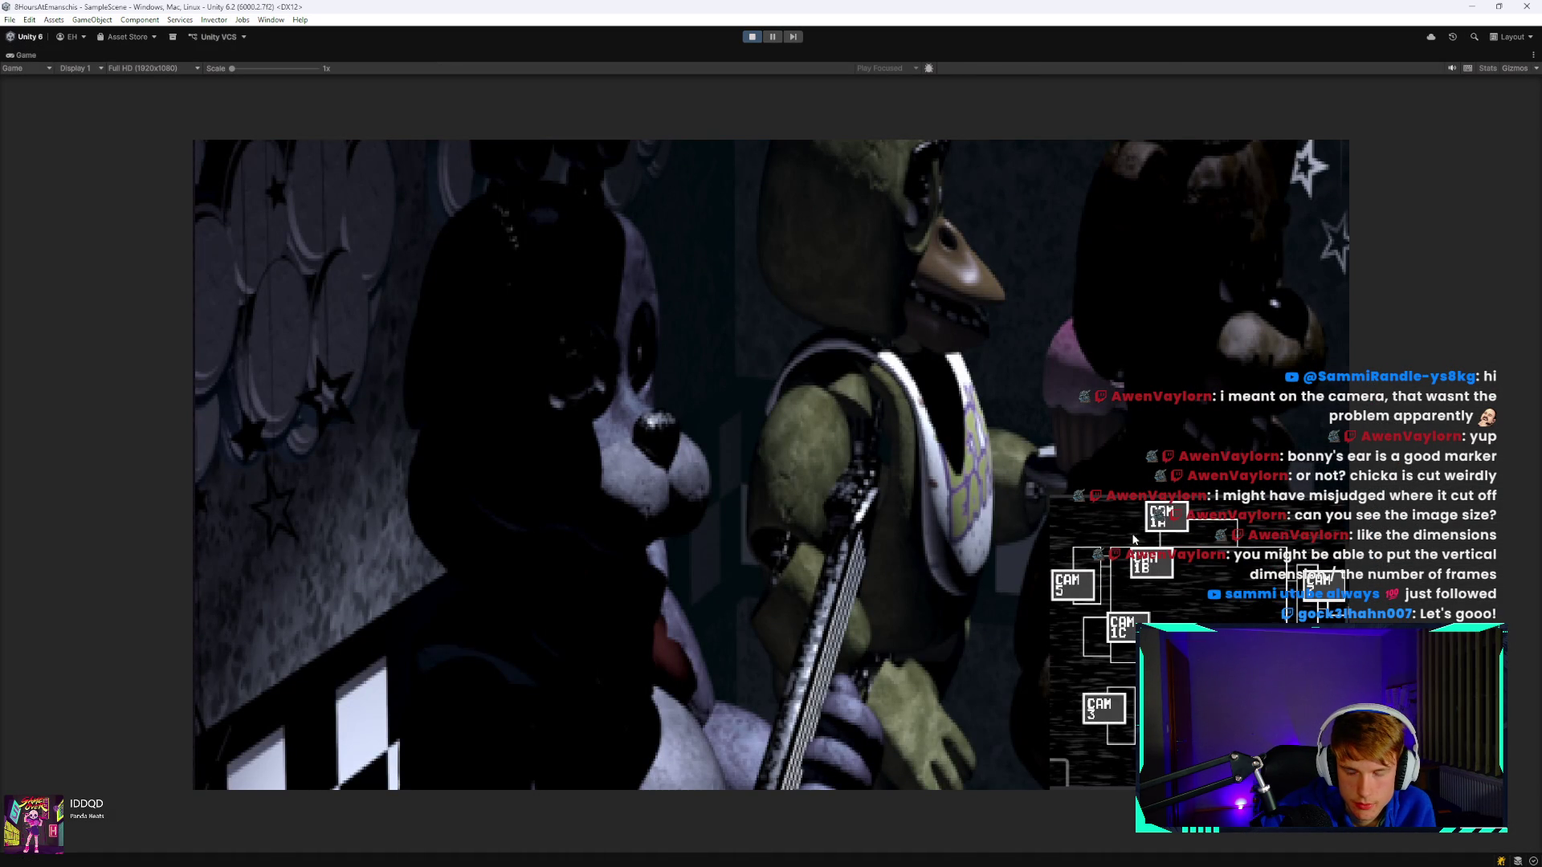
pyautogui.click(1160, 522)
pyautogui.click(1163, 562)
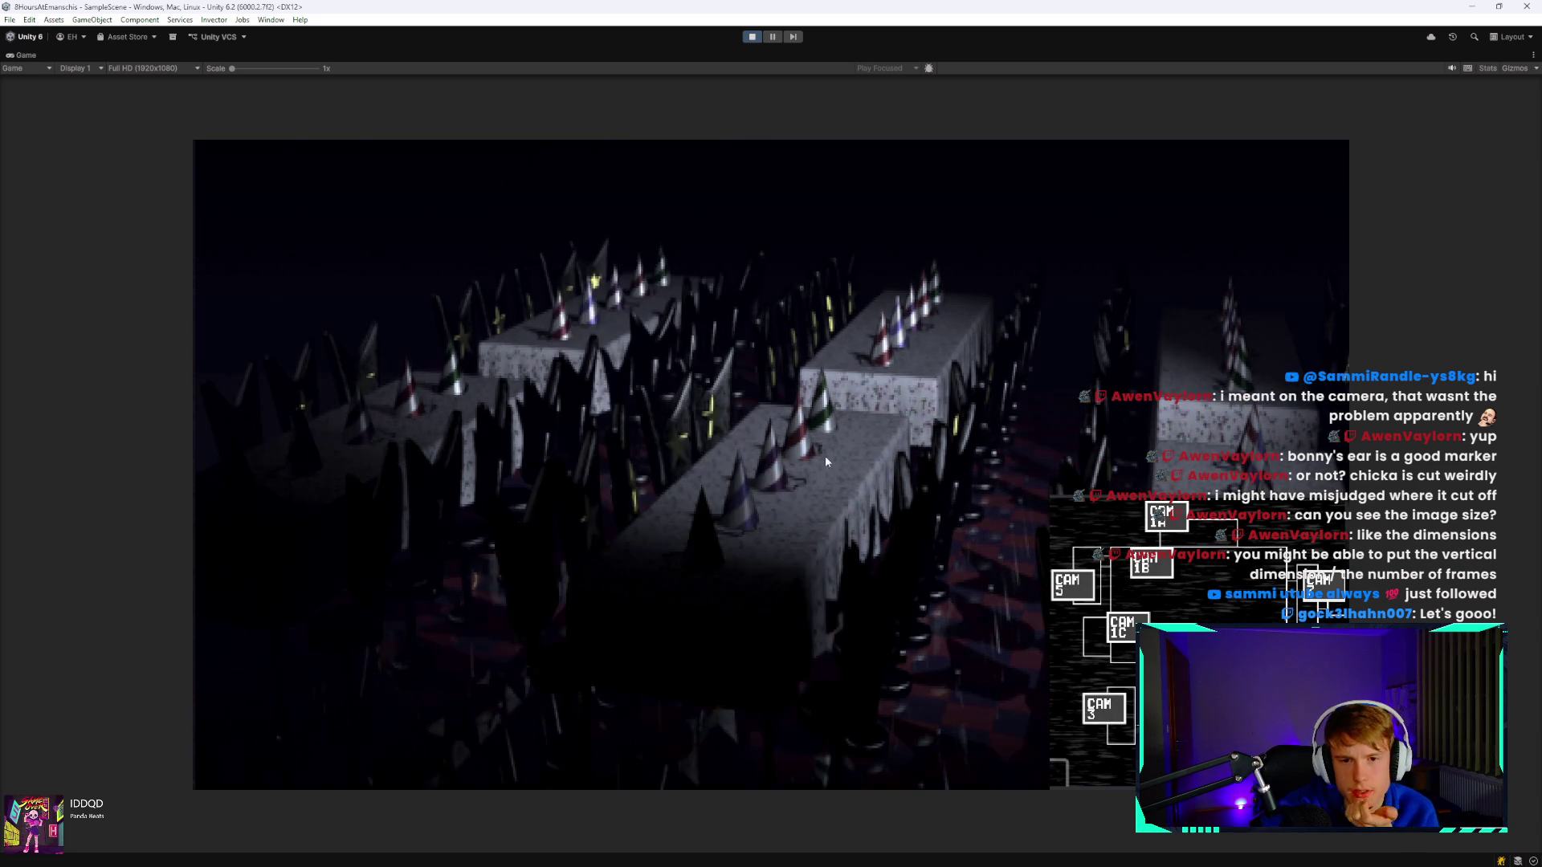
pyautogui.click(1333, 582)
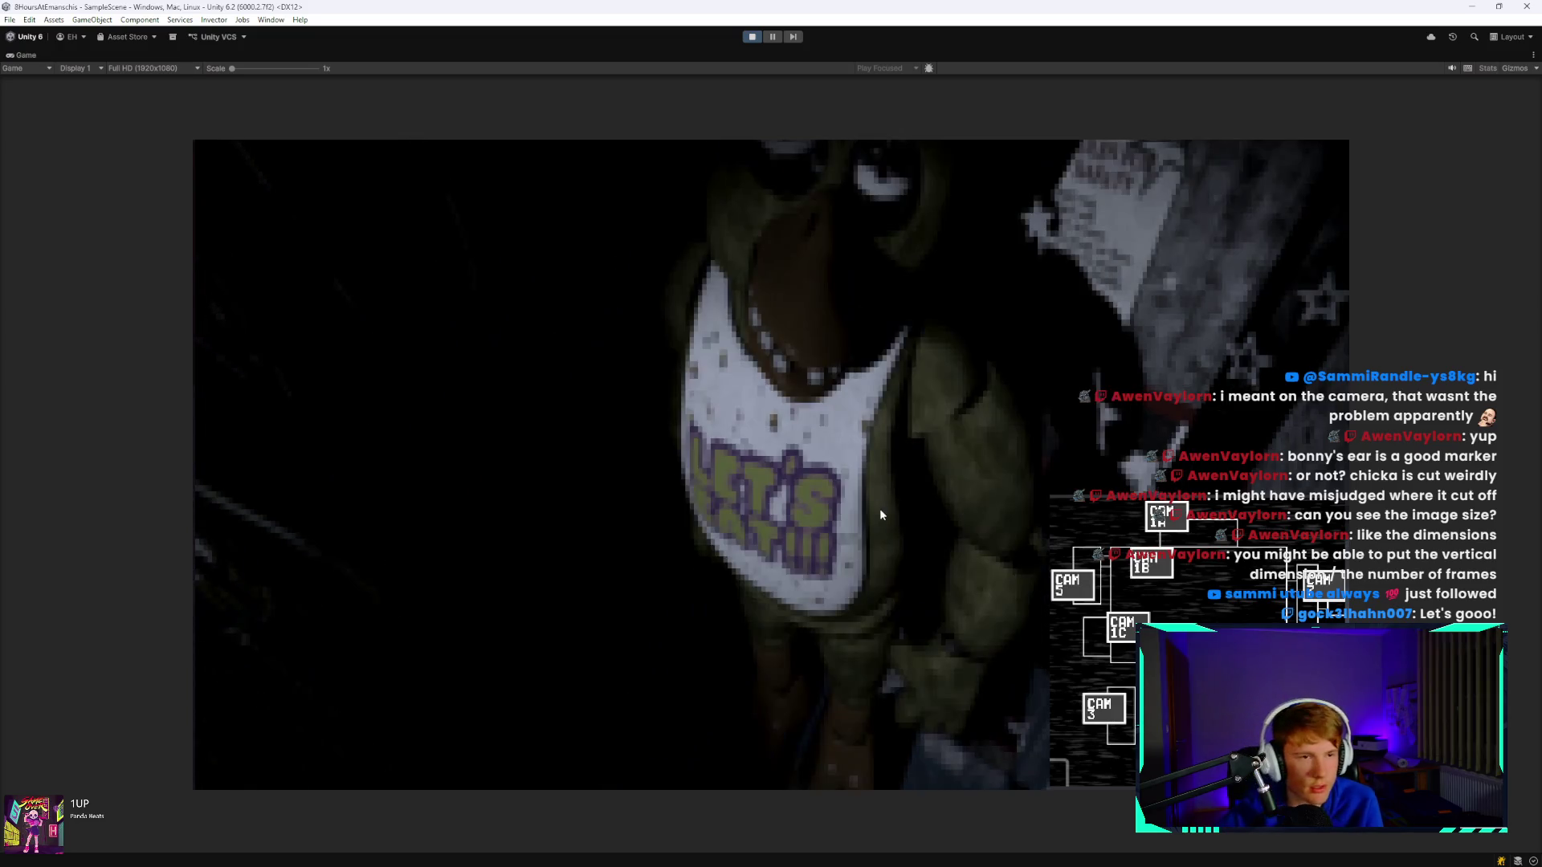
pyautogui.doubleClick(25, 56)
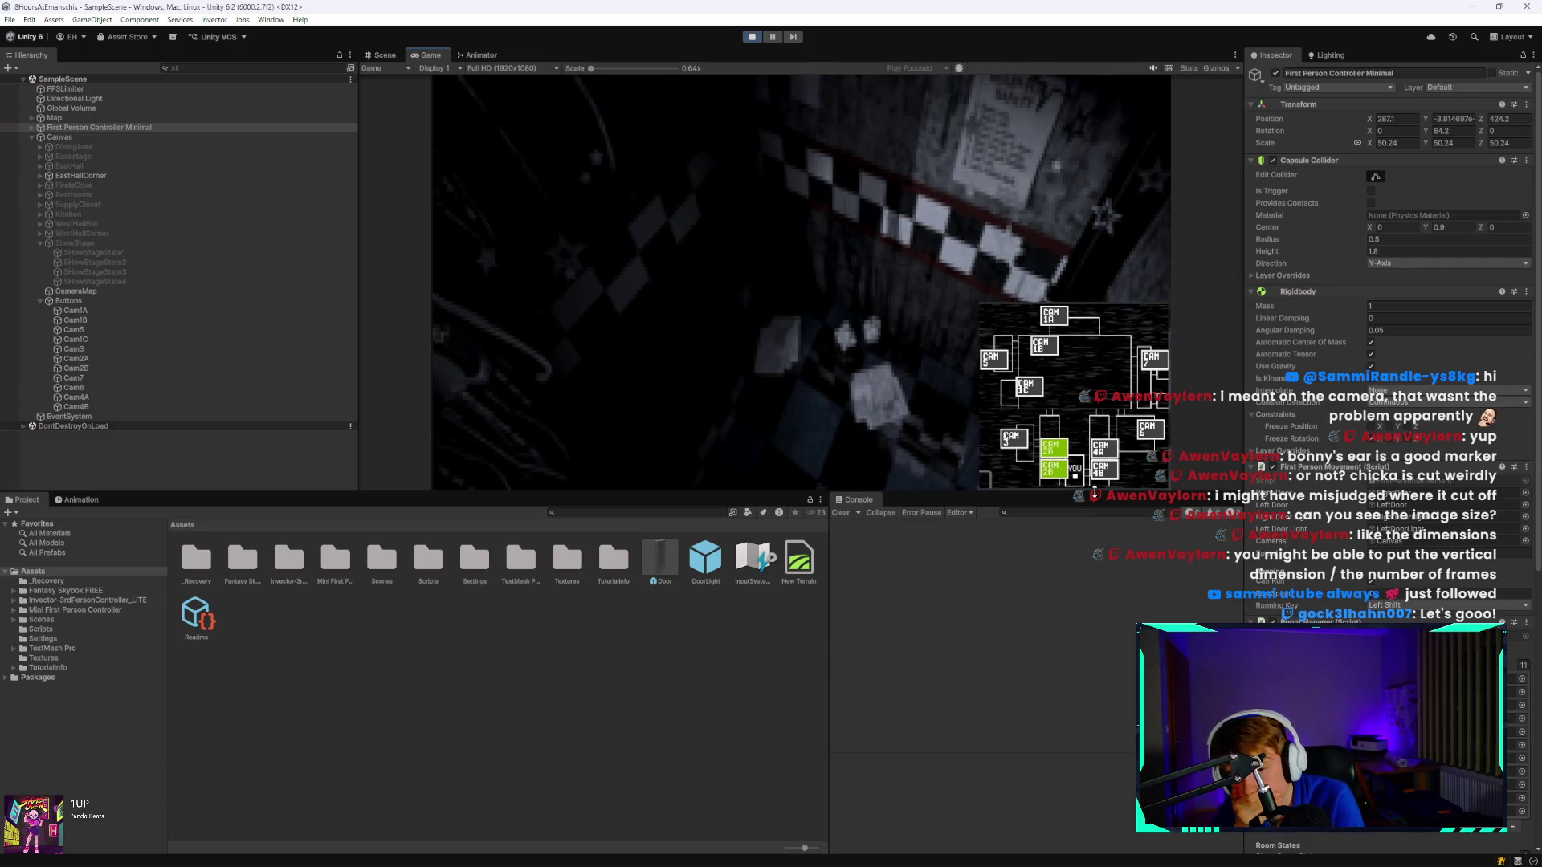
pyautogui.click(750, 40)
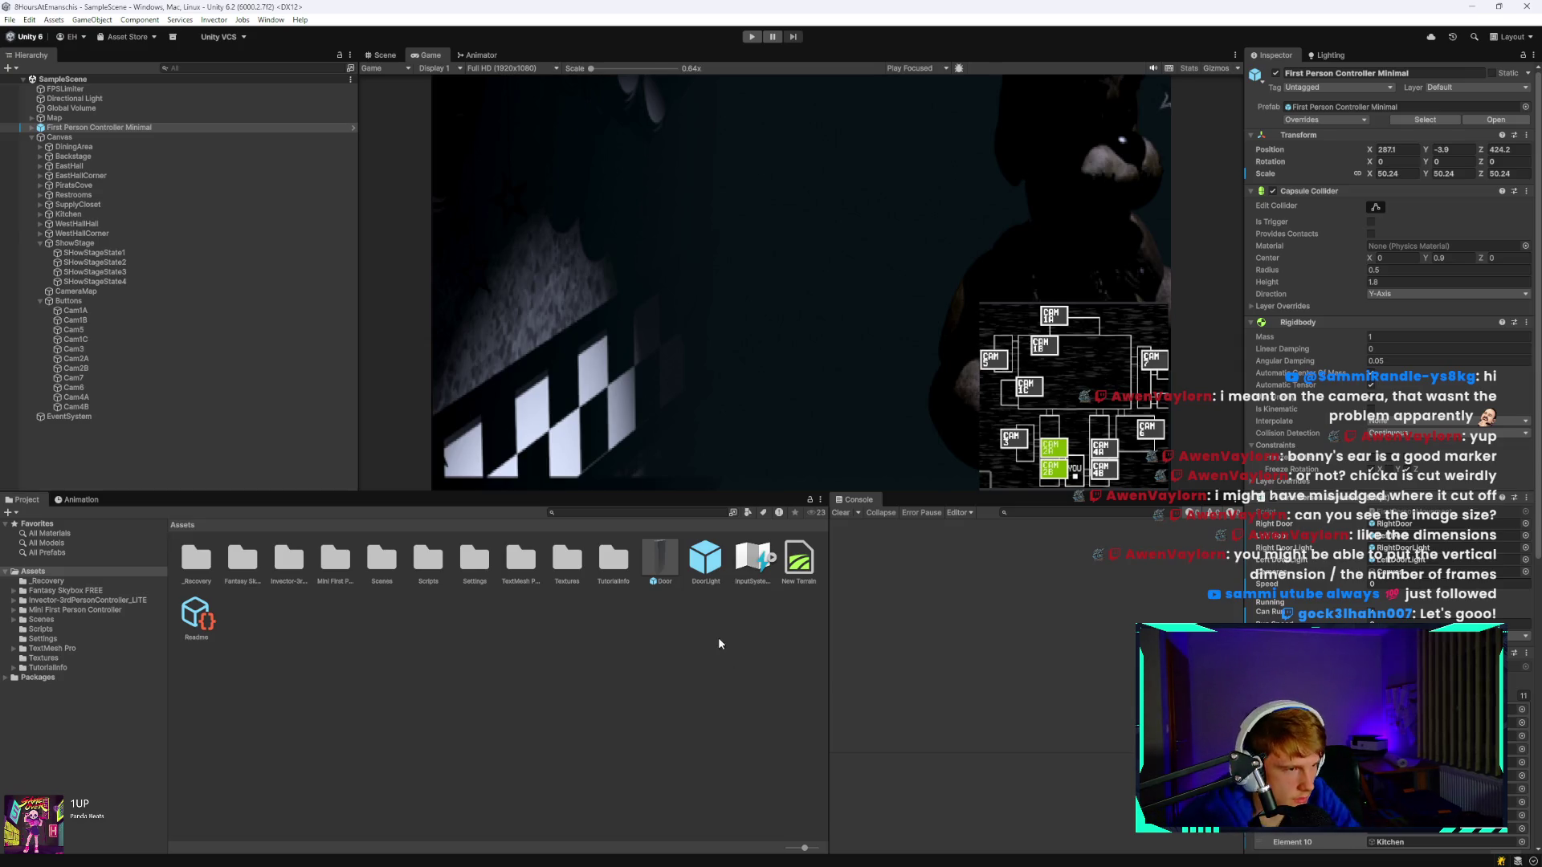
pyautogui.moveTo(459, 864)
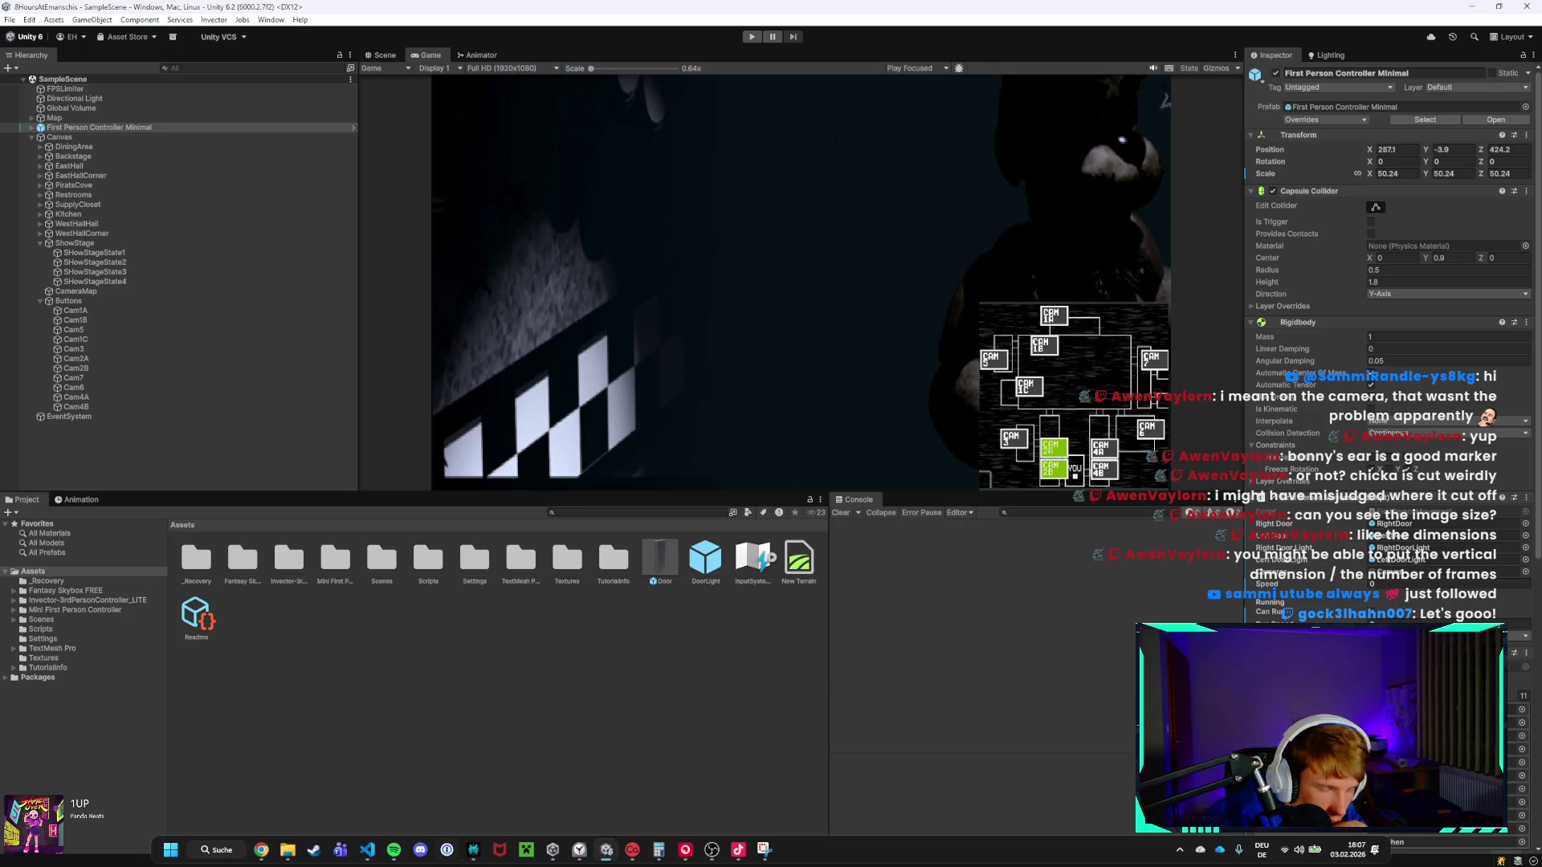
pyautogui.click(578, 849)
pyautogui.click(579, 851)
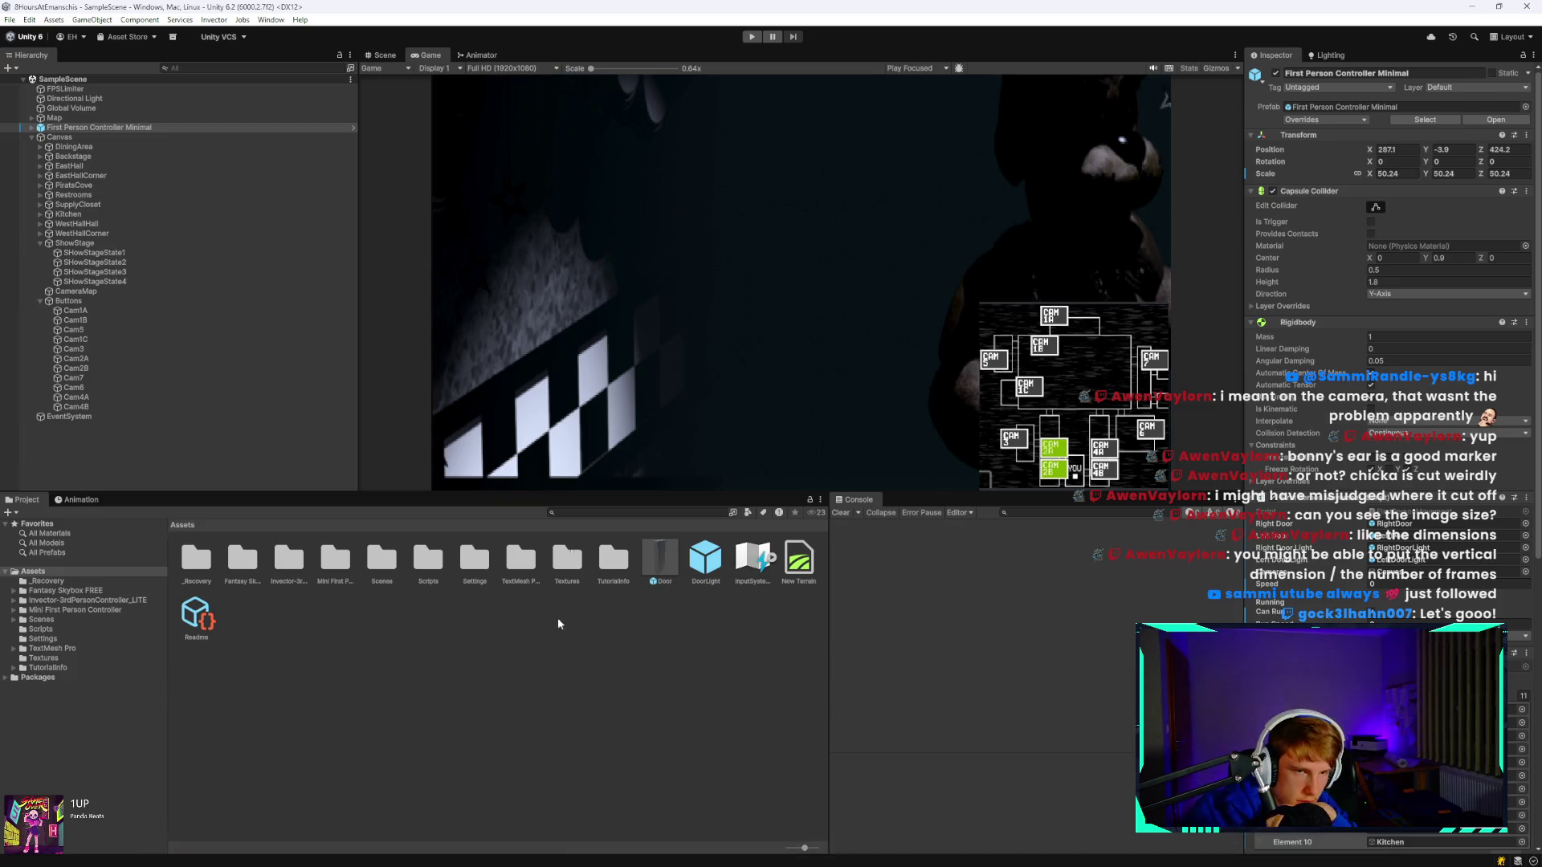
pyautogui.click(381, 54)
pyautogui.moveTo(718, 222)
pyautogui.mouseDown()
pyautogui.moveTo(798, 255)
pyautogui.moveTo(509, 379)
pyautogui.moveTo(385, 321)
pyautogui.moveTo(392, 224)
pyautogui.moveTo(808, 230)
pyautogui.moveTo(739, 257)
pyautogui.moveTo(695, 299)
pyautogui.moveTo(979, 375)
pyautogui.moveTo(1067, 437)
pyautogui.moveTo(739, 377)
pyautogui.moveTo(778, 360)
pyautogui.moveTo(752, 400)
pyautogui.moveTo(760, 389)
pyautogui.moveTo(722, 396)
pyautogui.moveTo(399, 212)
pyautogui.moveTo(701, 257)
pyautogui.moveTo(833, 310)
pyautogui.moveTo(637, 408)
pyautogui.moveTo(710, 453)
pyautogui.moveTo(967, 449)
pyautogui.moveTo(762, 398)
pyautogui.moveTo(761, 423)
pyautogui.moveTo(839, 136)
pyautogui.moveTo(893, 224)
pyautogui.moveTo(851, 321)
pyautogui.moveTo(786, 358)
pyautogui.moveTo(831, 271)
pyautogui.moveTo(816, 344)
pyautogui.moveTo(884, 361)
pyautogui.moveTo(833, 265)
pyautogui.moveTo(798, 254)
pyautogui.moveTo(884, 305)
pyautogui.moveTo(969, 294)
pyautogui.mouseUp()
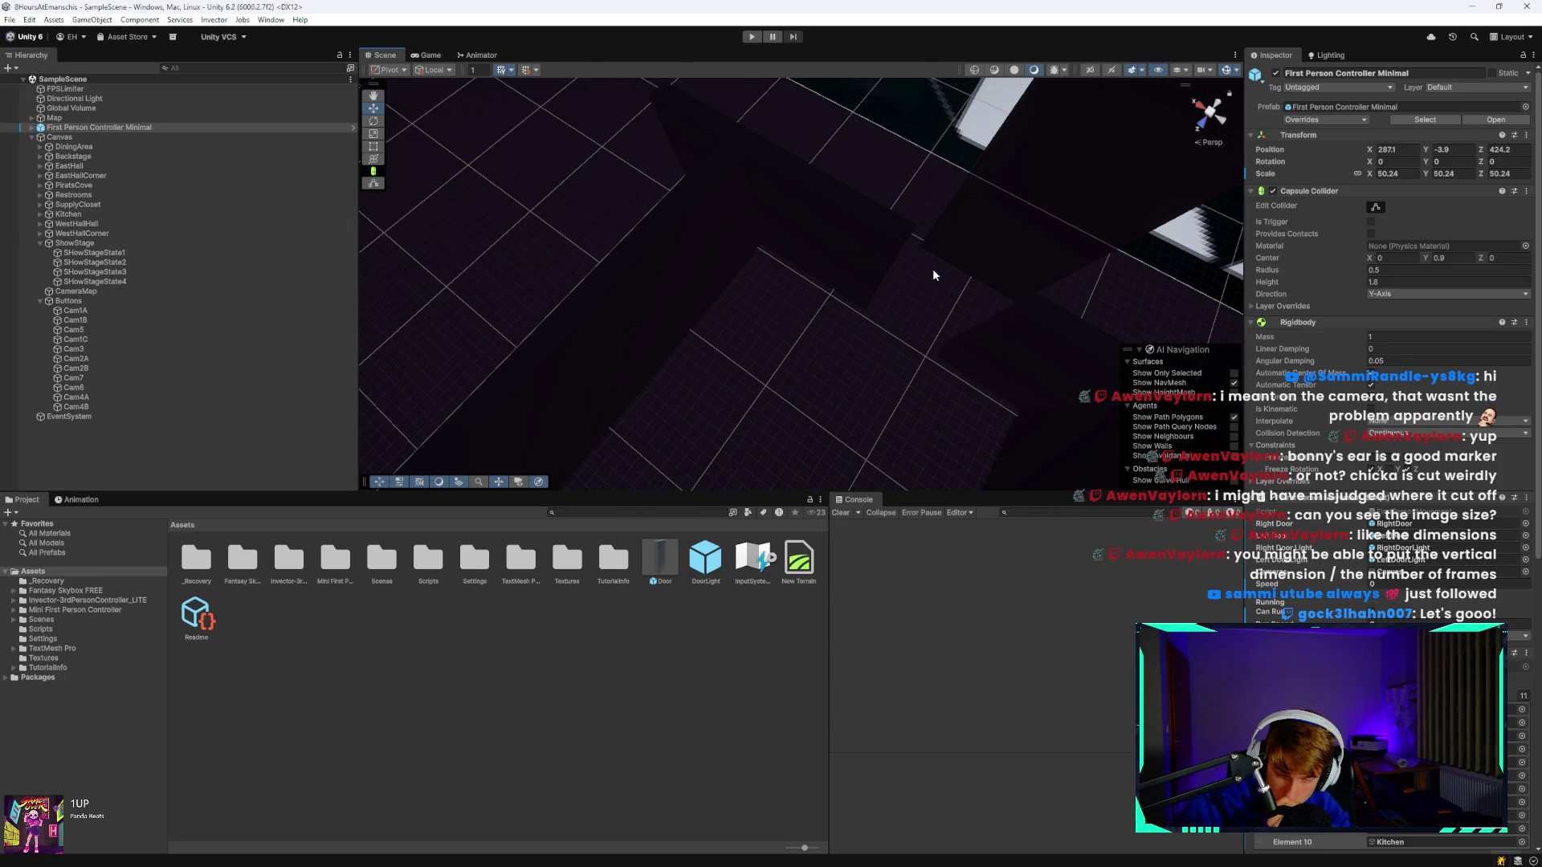
pyautogui.moveTo(435, 865)
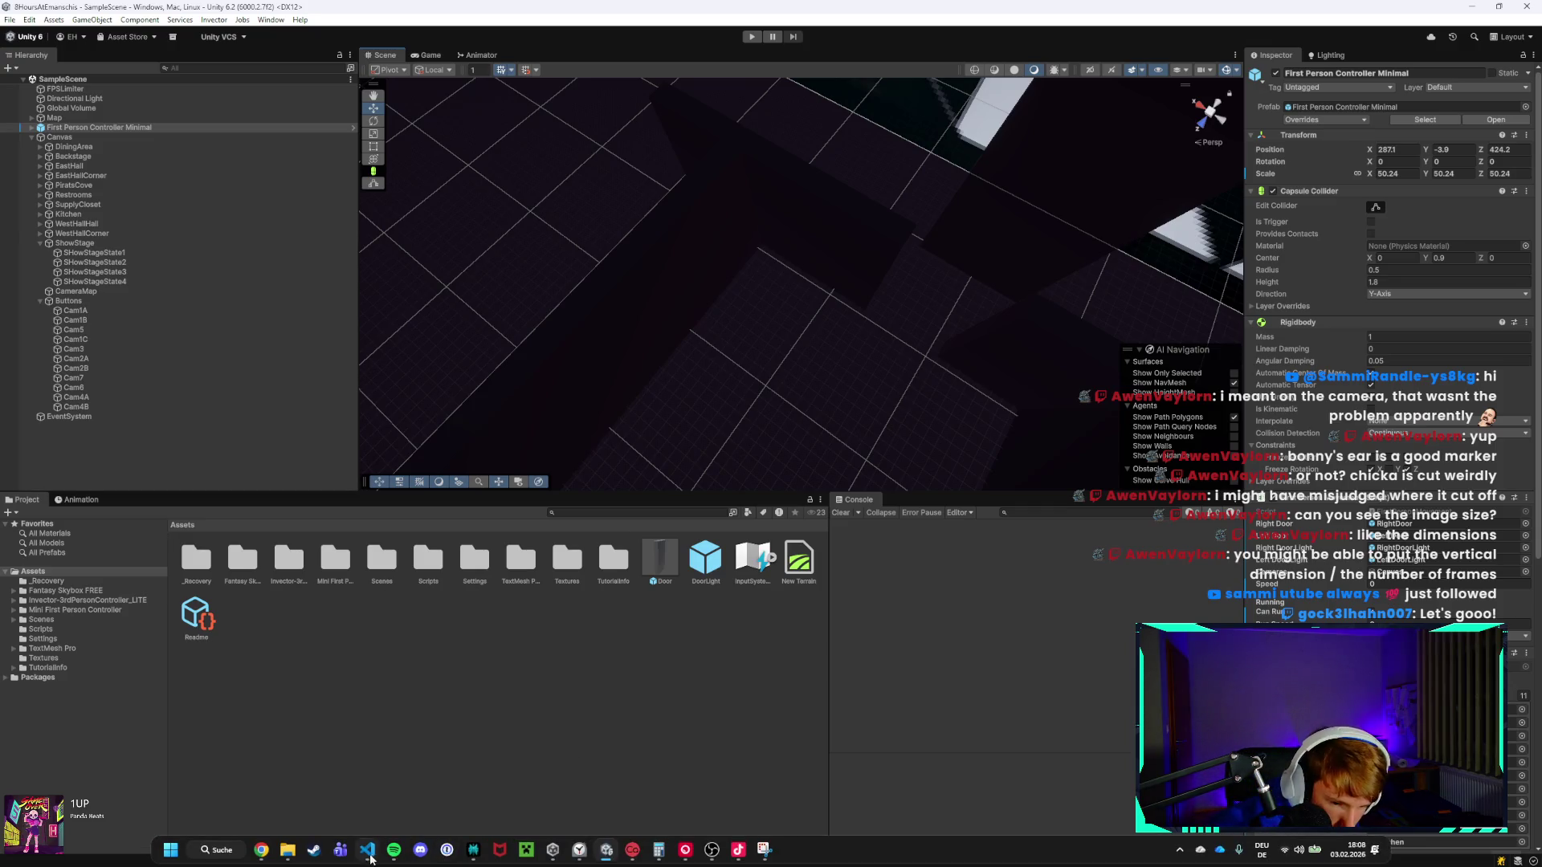
pyautogui.click(261, 851)
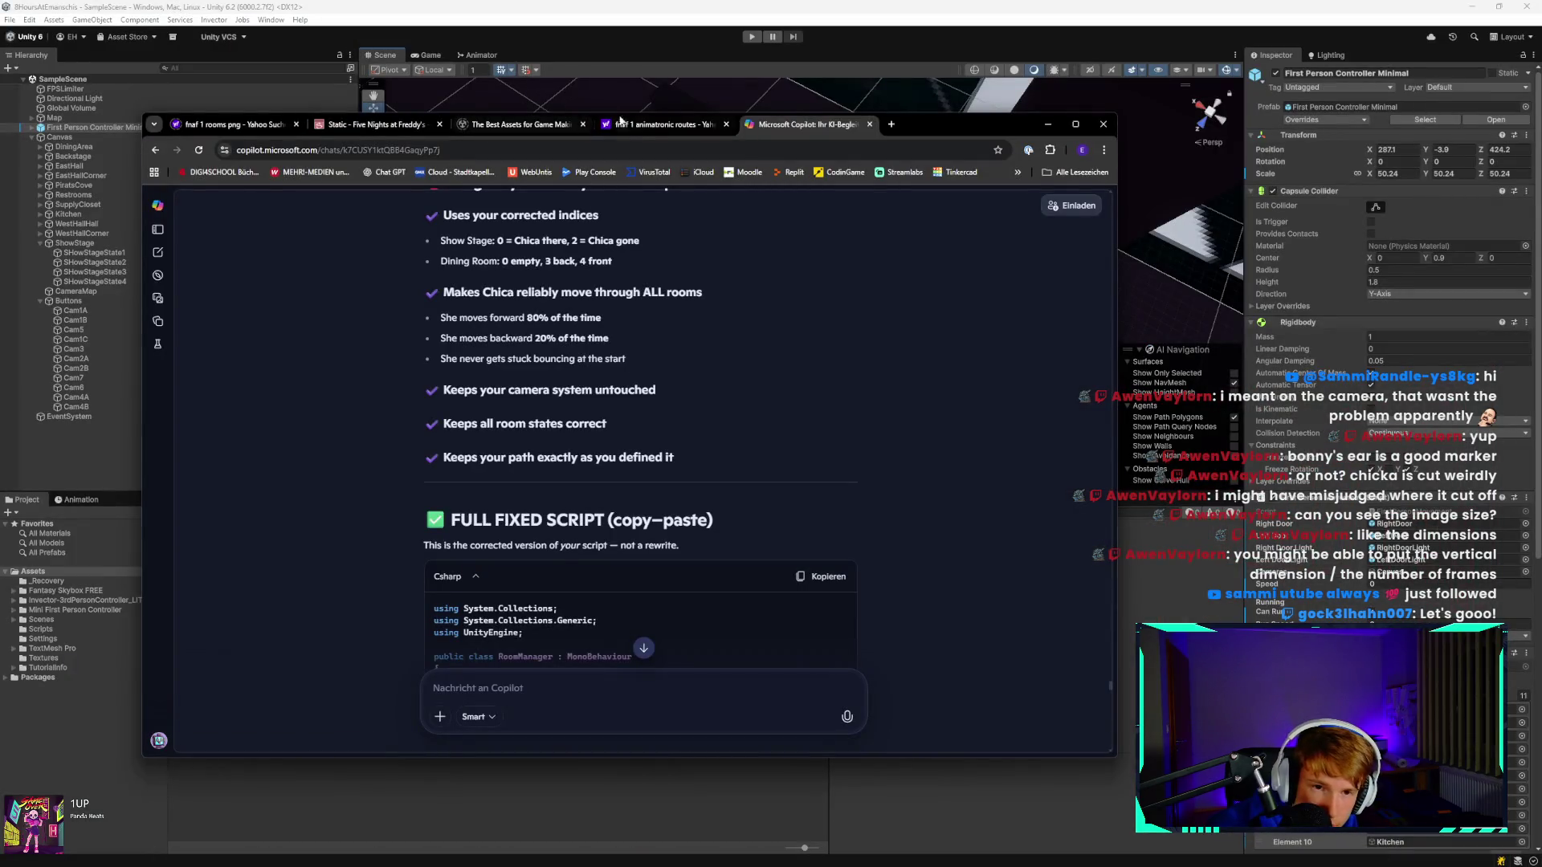
# Switch to the Static Five Nights at Freddy's sprite tab and view the Splash Screen (Mobile) asset
pyautogui.click(633, 124)
pyautogui.click(517, 126)
pyautogui.click(360, 128)
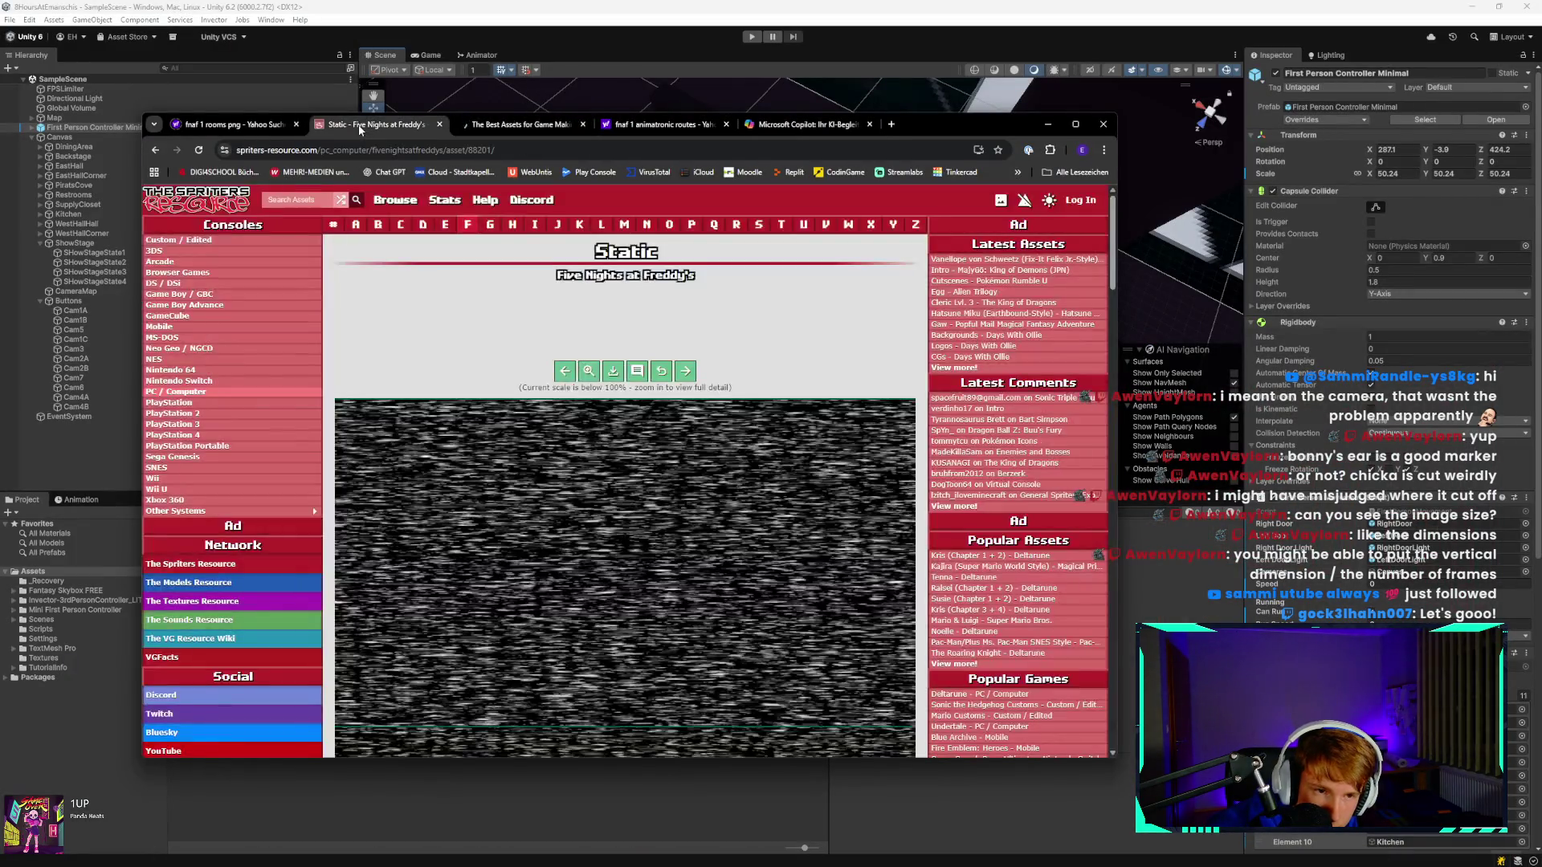
pyautogui.click(562, 371)
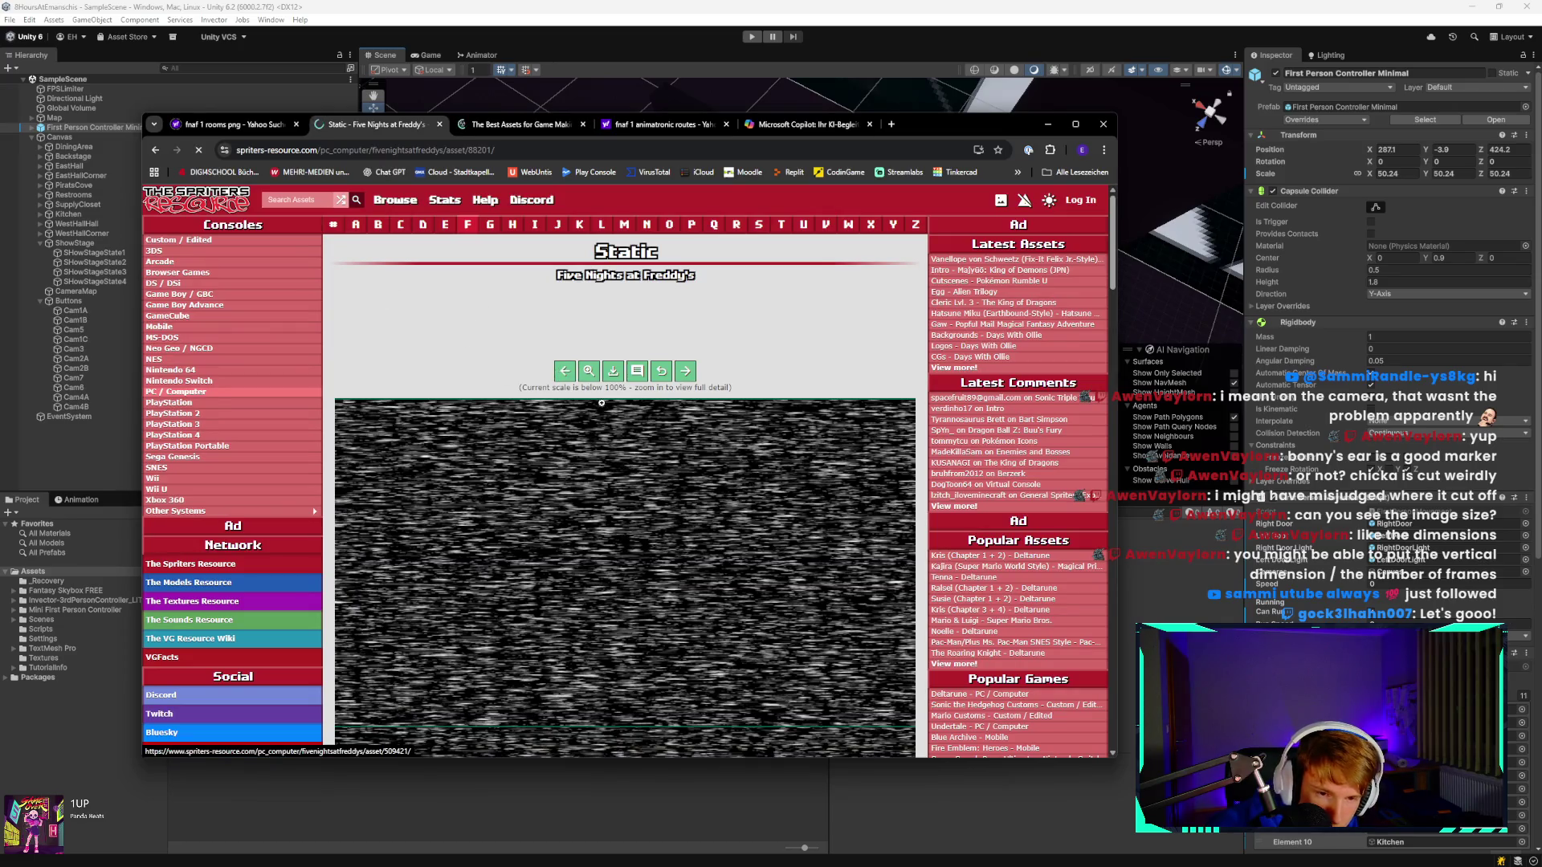
pyautogui.scroll(-3, 602, 414)
pyautogui.scroll(3, 634, 446)
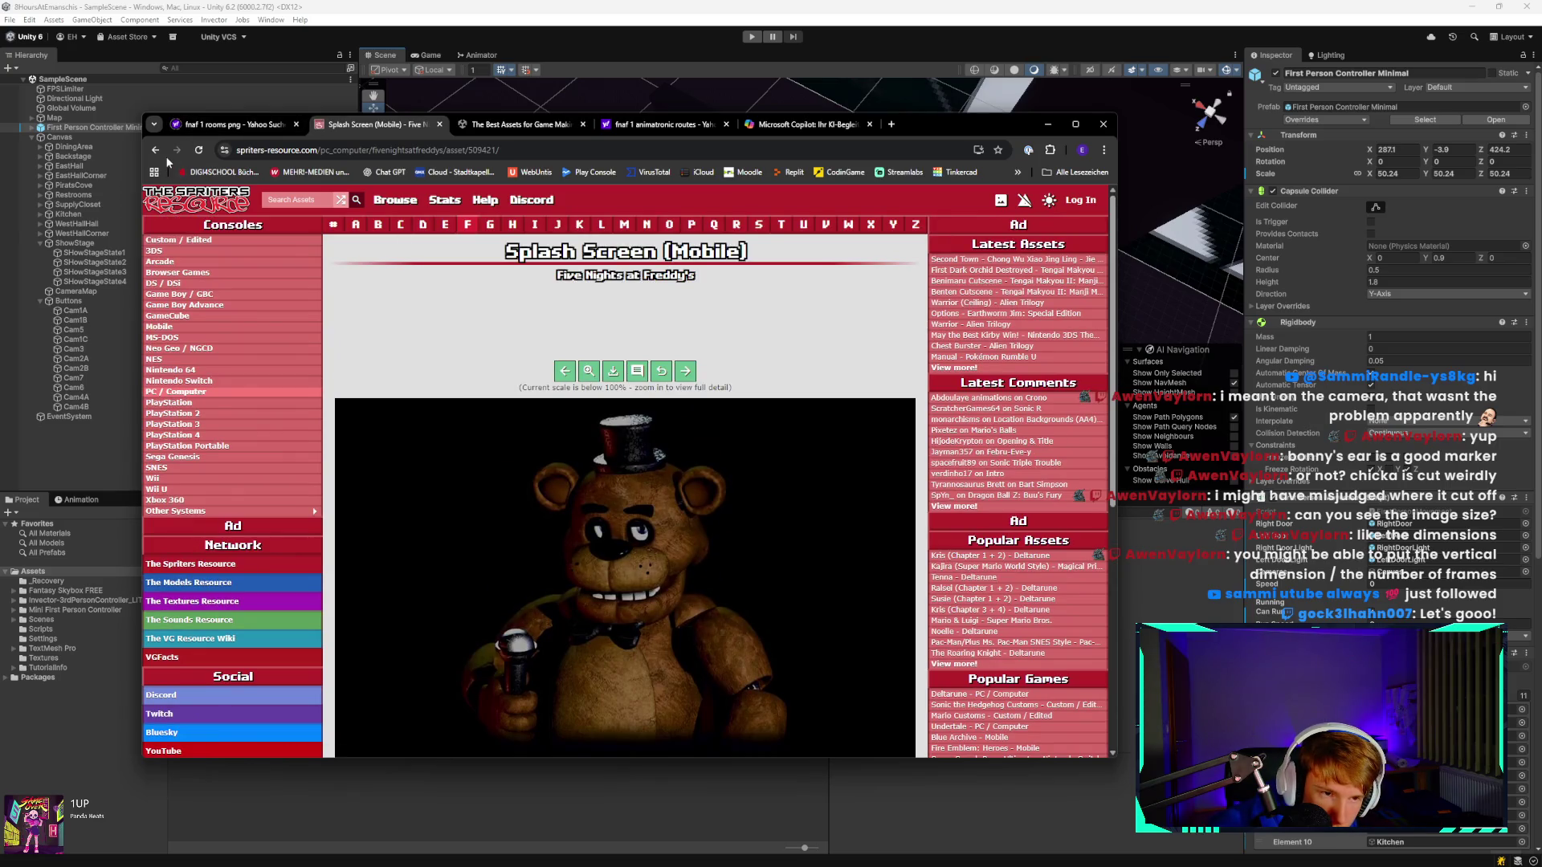
pyautogui.click(156, 150)
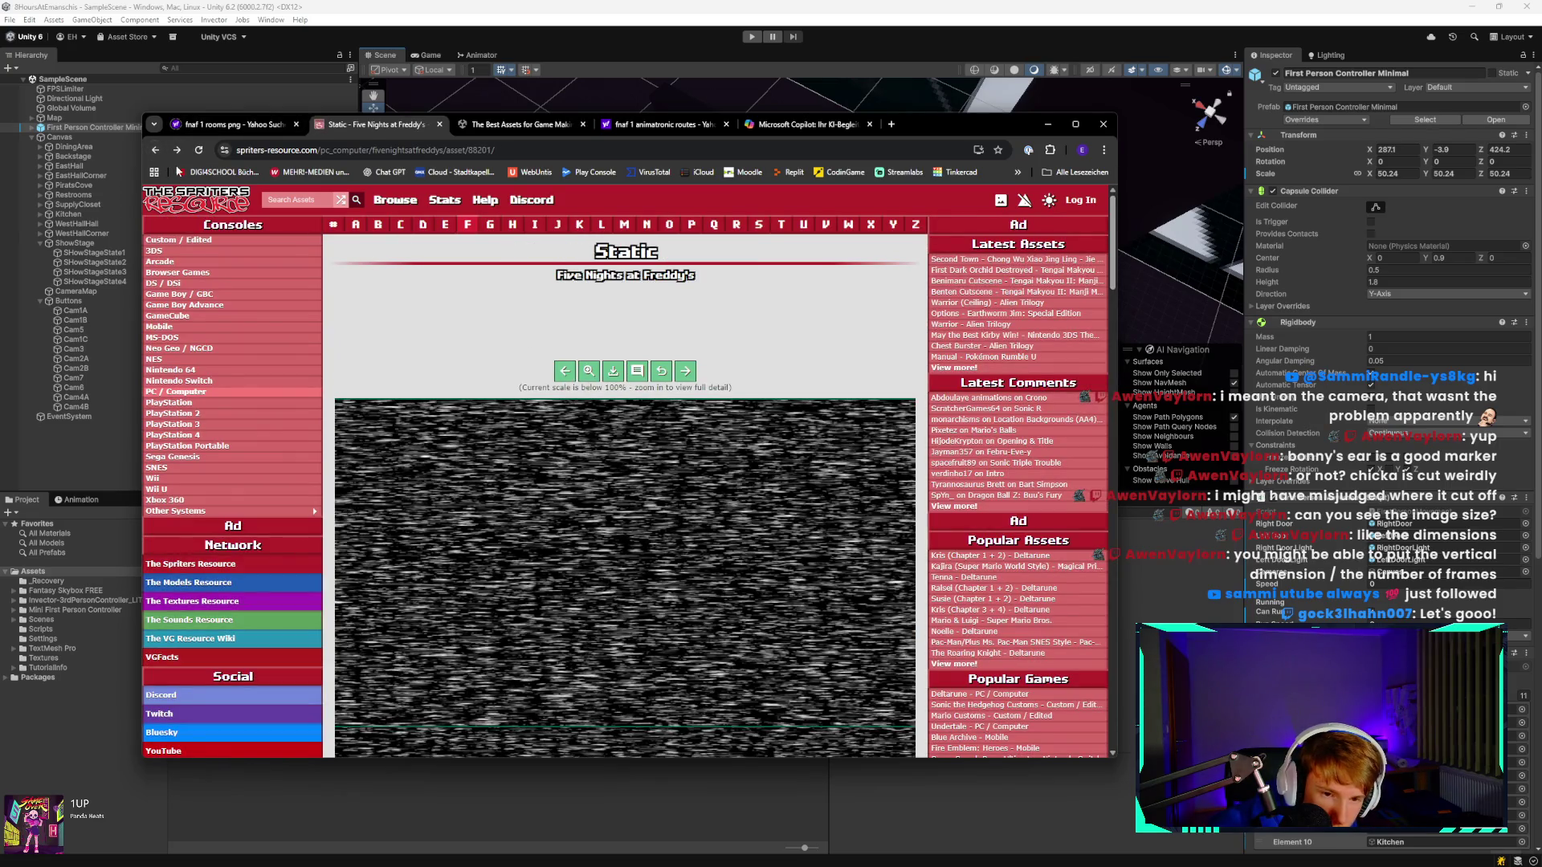
pyautogui.click(155, 150)
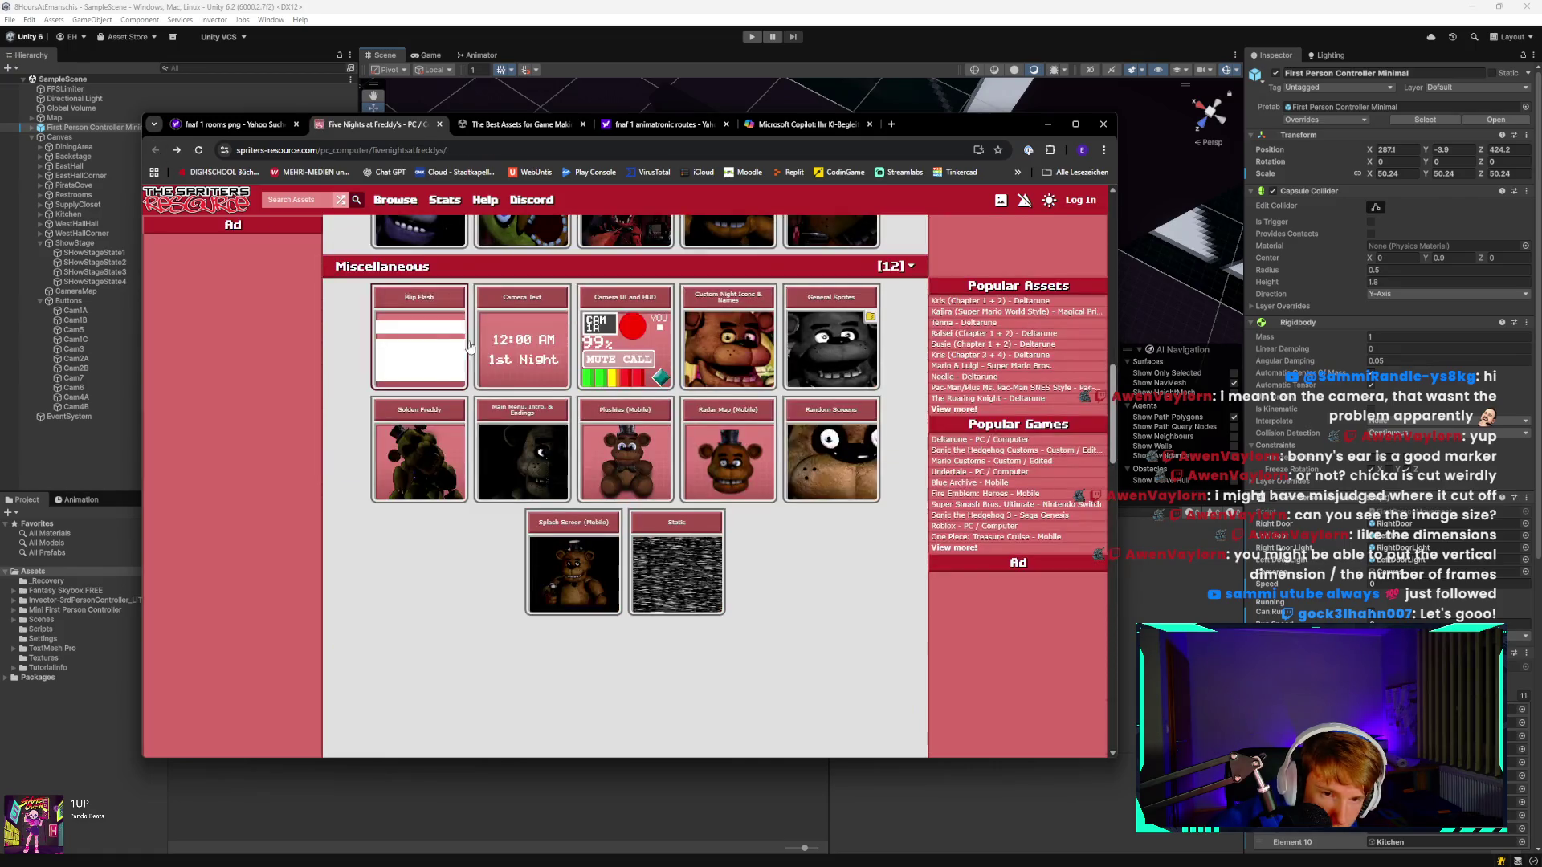
# Browse the Five Nights at Freddy's sprite list and look at the General Sprites asset
pyautogui.scroll(8, 726, 504)
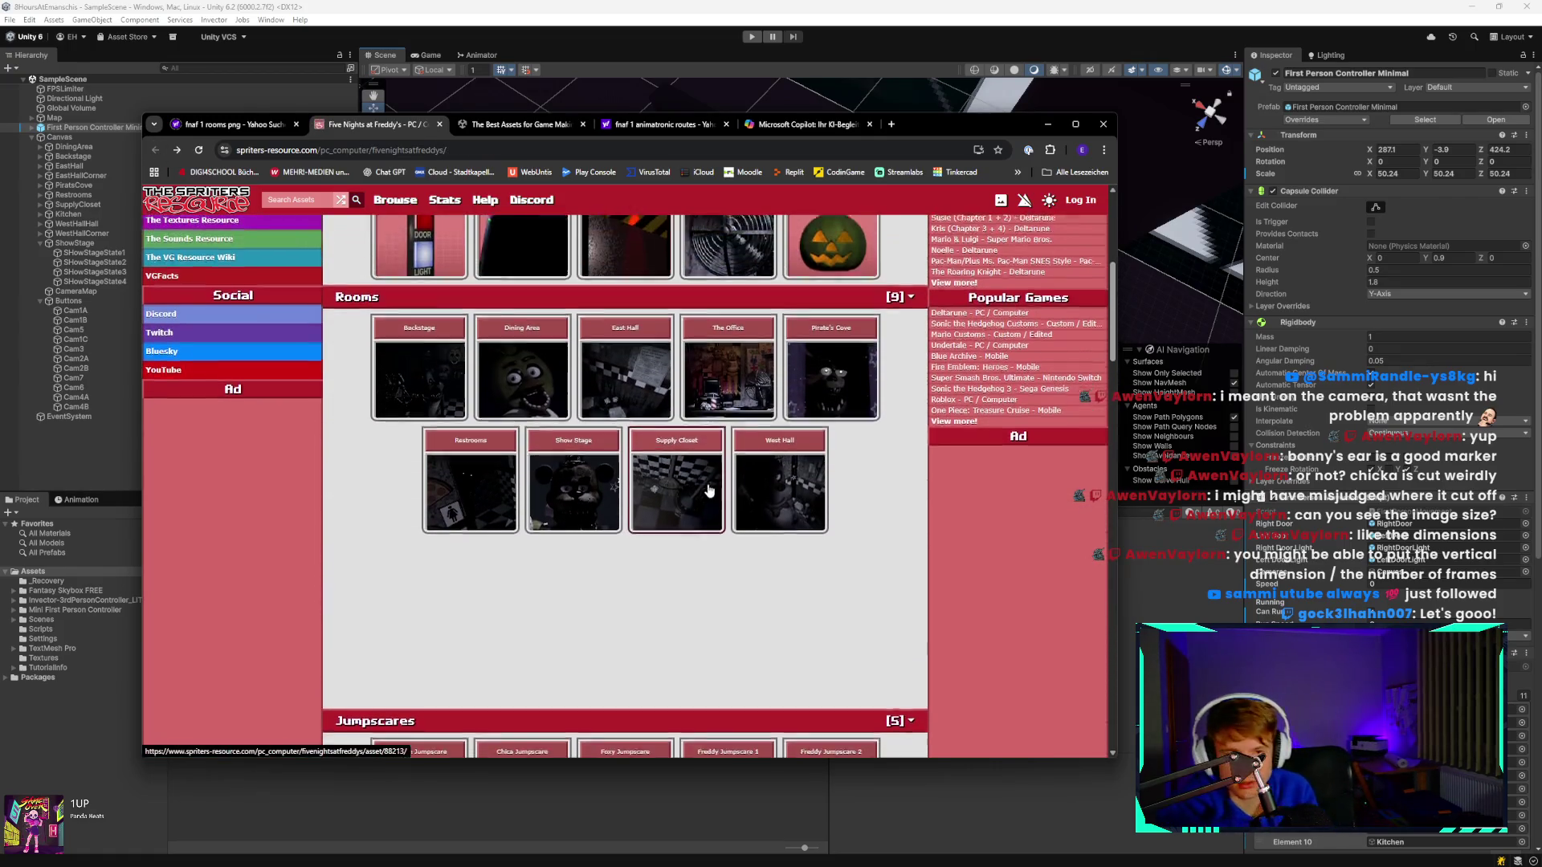
pyautogui.scroll(-5, 610, 548)
pyautogui.scroll(-8, 610, 548)
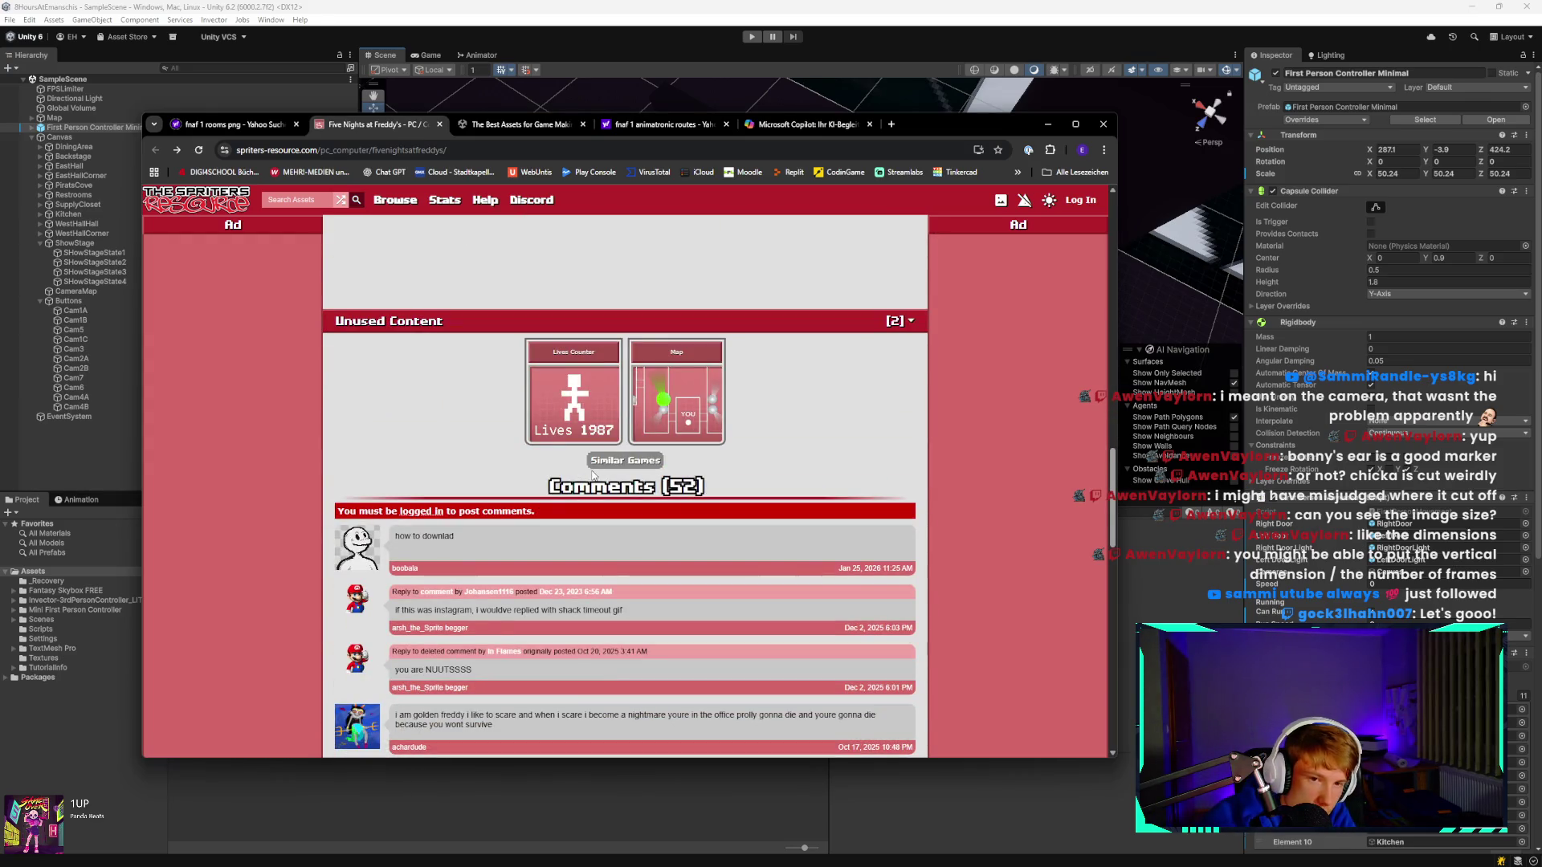
pyautogui.scroll(-1, 593, 476)
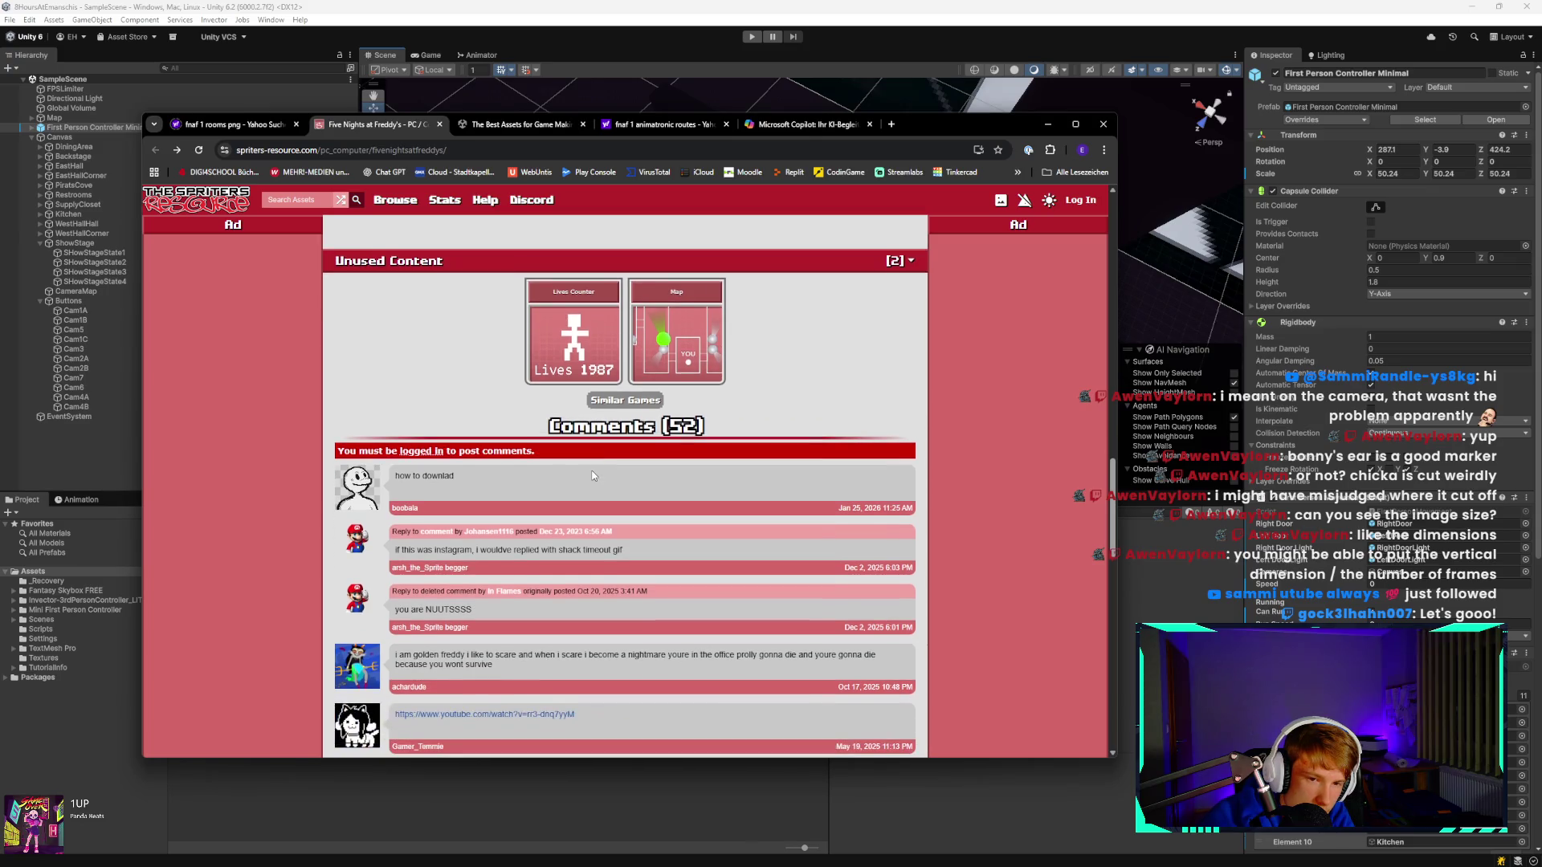
pyautogui.scroll(-6, 594, 474)
pyautogui.scroll(6, 591, 471)
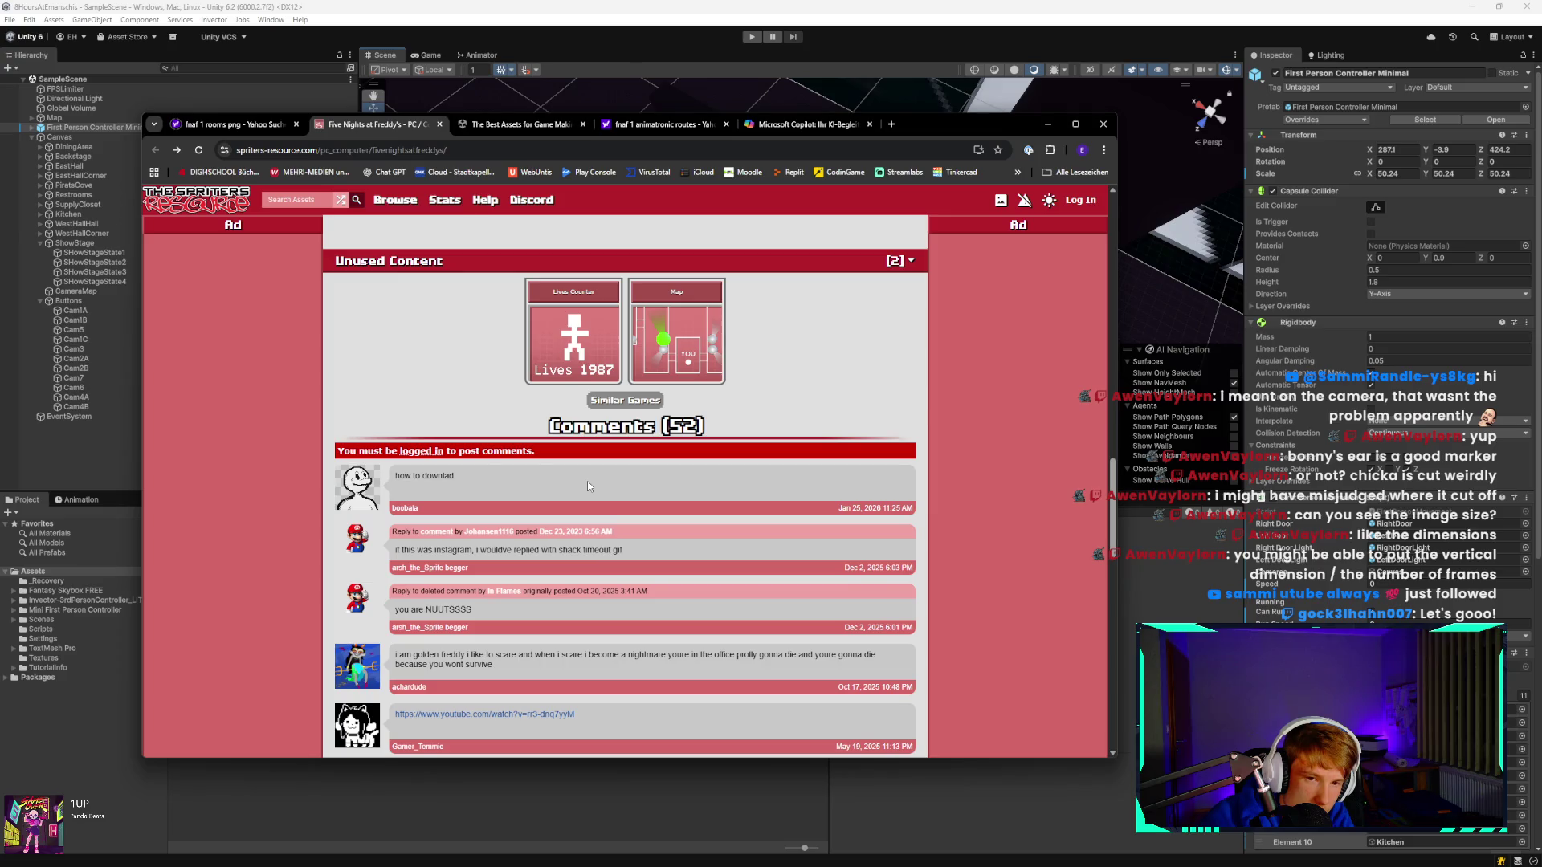
pyautogui.scroll(6, 588, 484)
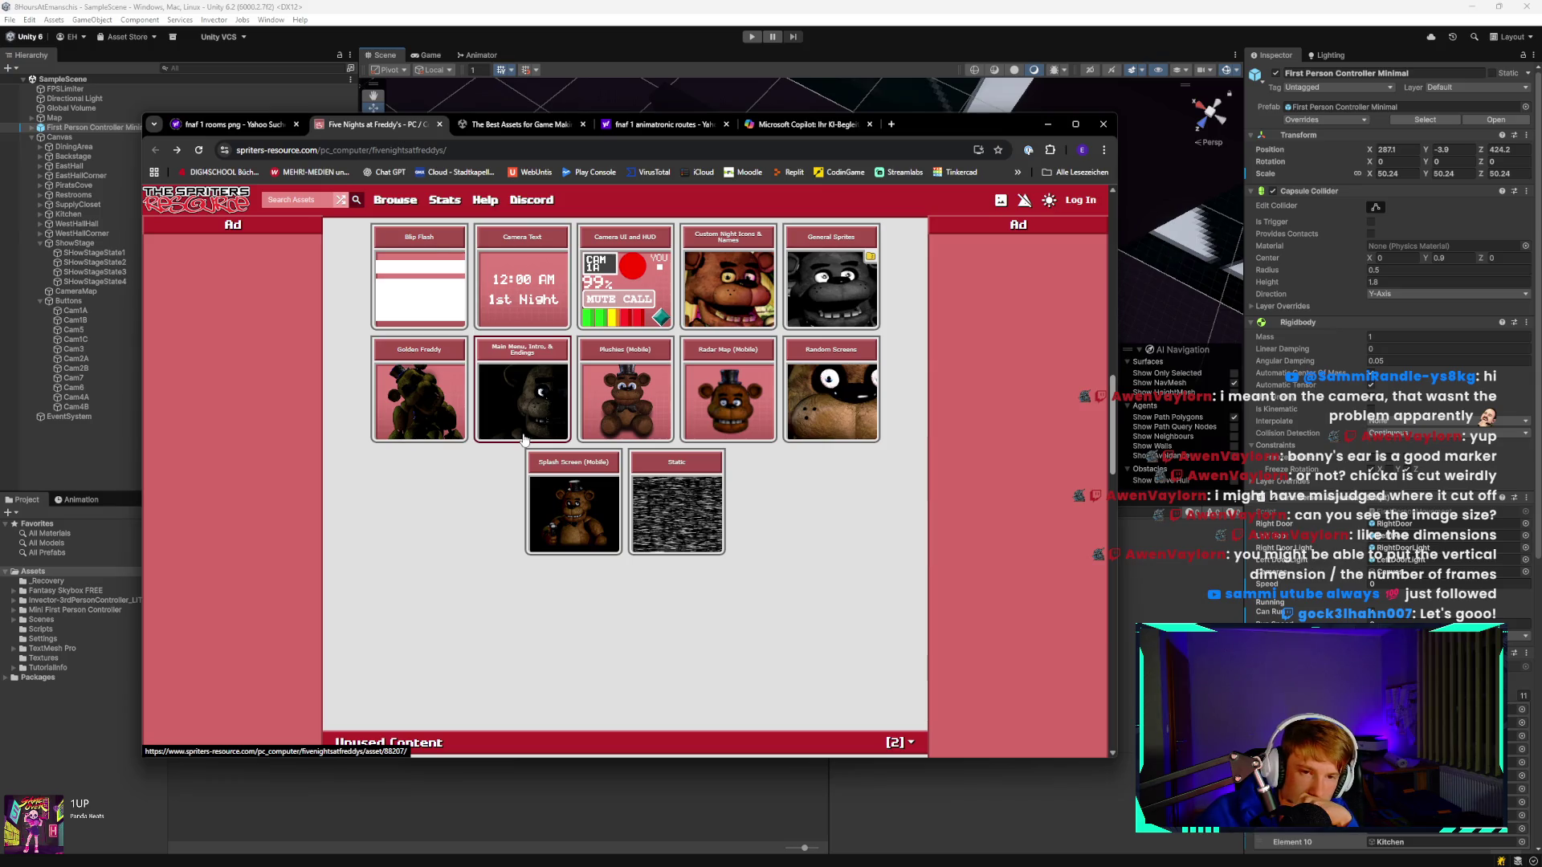
pyautogui.scroll(3, 816, 472)
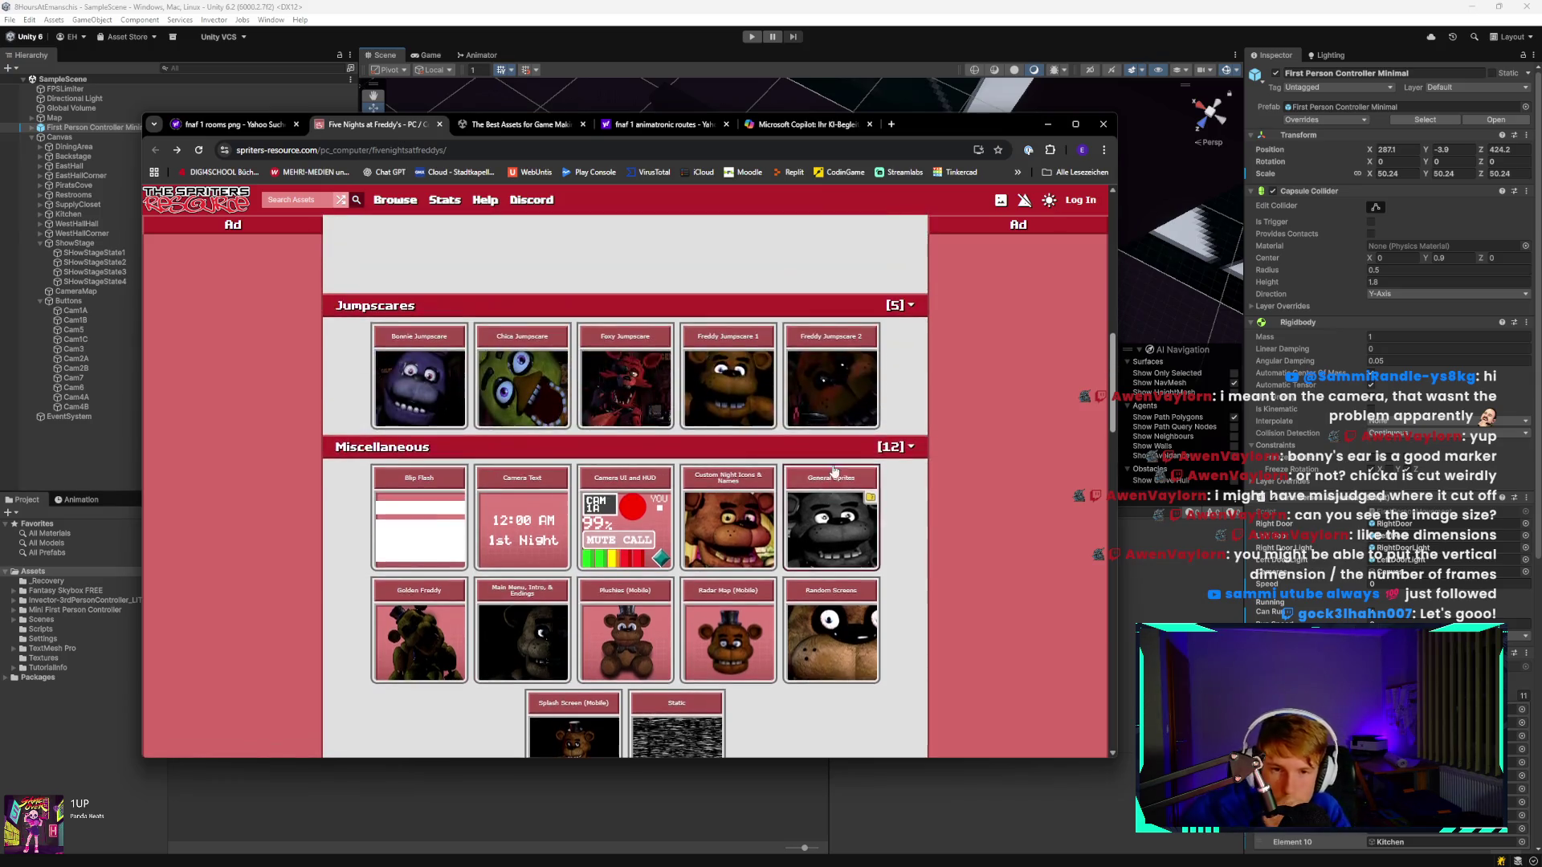
pyautogui.click(826, 551)
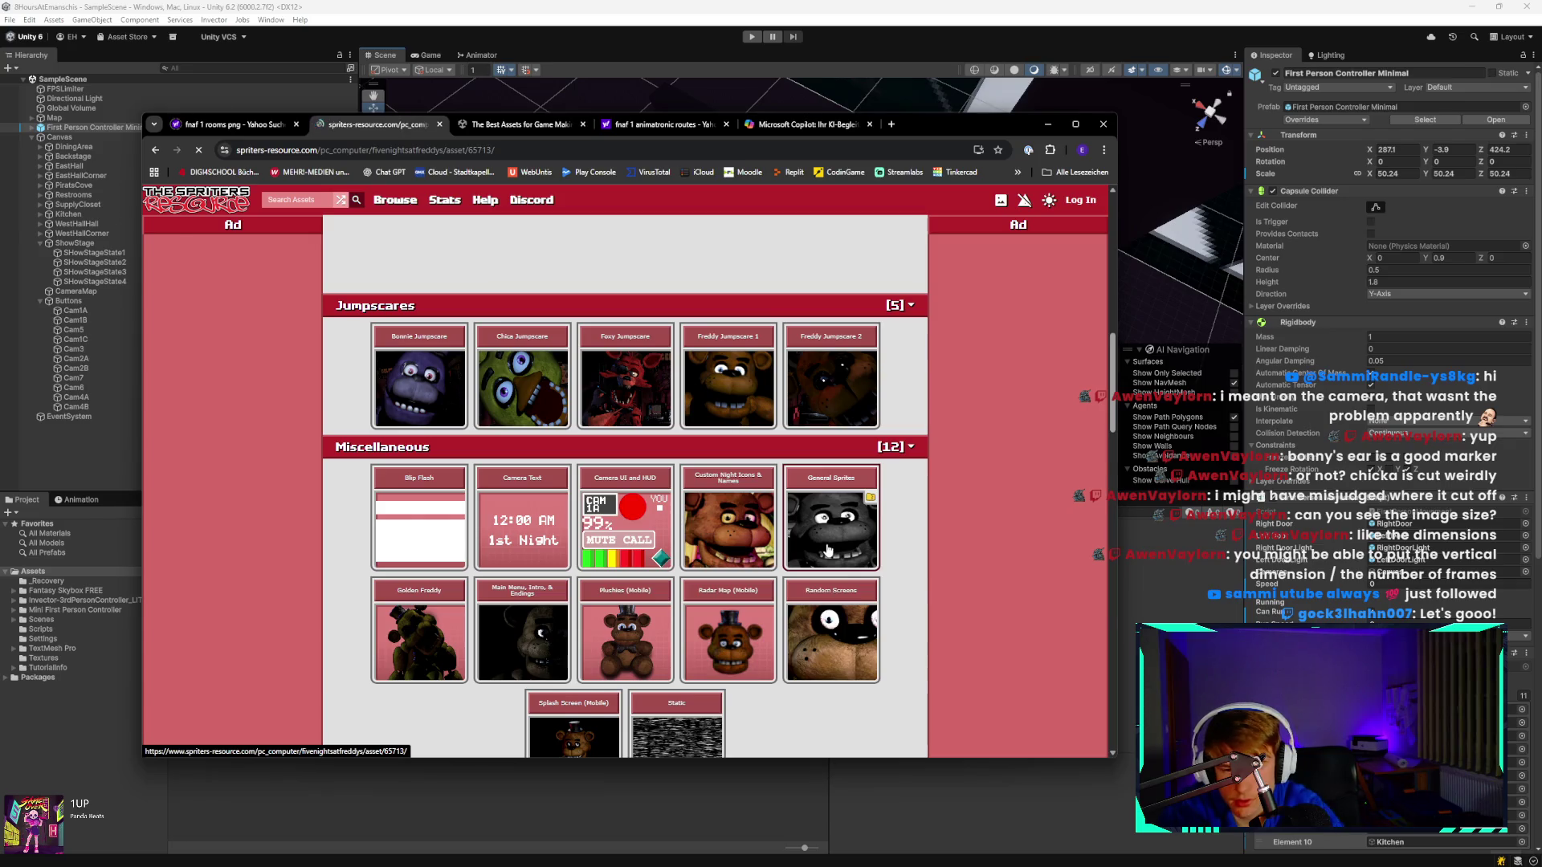
pyautogui.scroll(-2, 702, 455)
pyautogui.scroll(-6, 702, 450)
pyautogui.scroll(3, 702, 450)
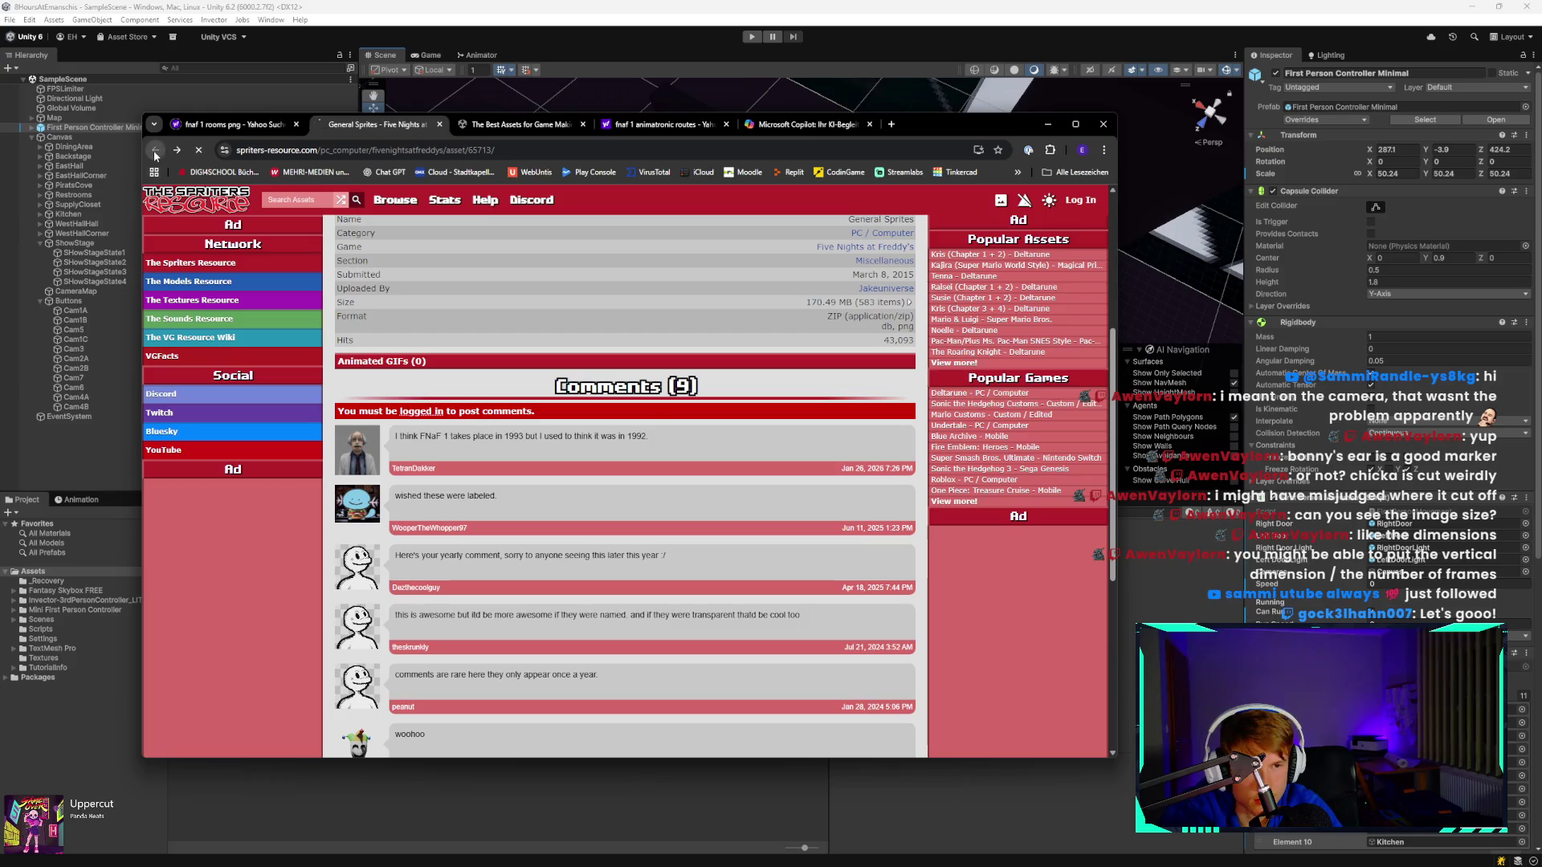
pyautogui.click(155, 150)
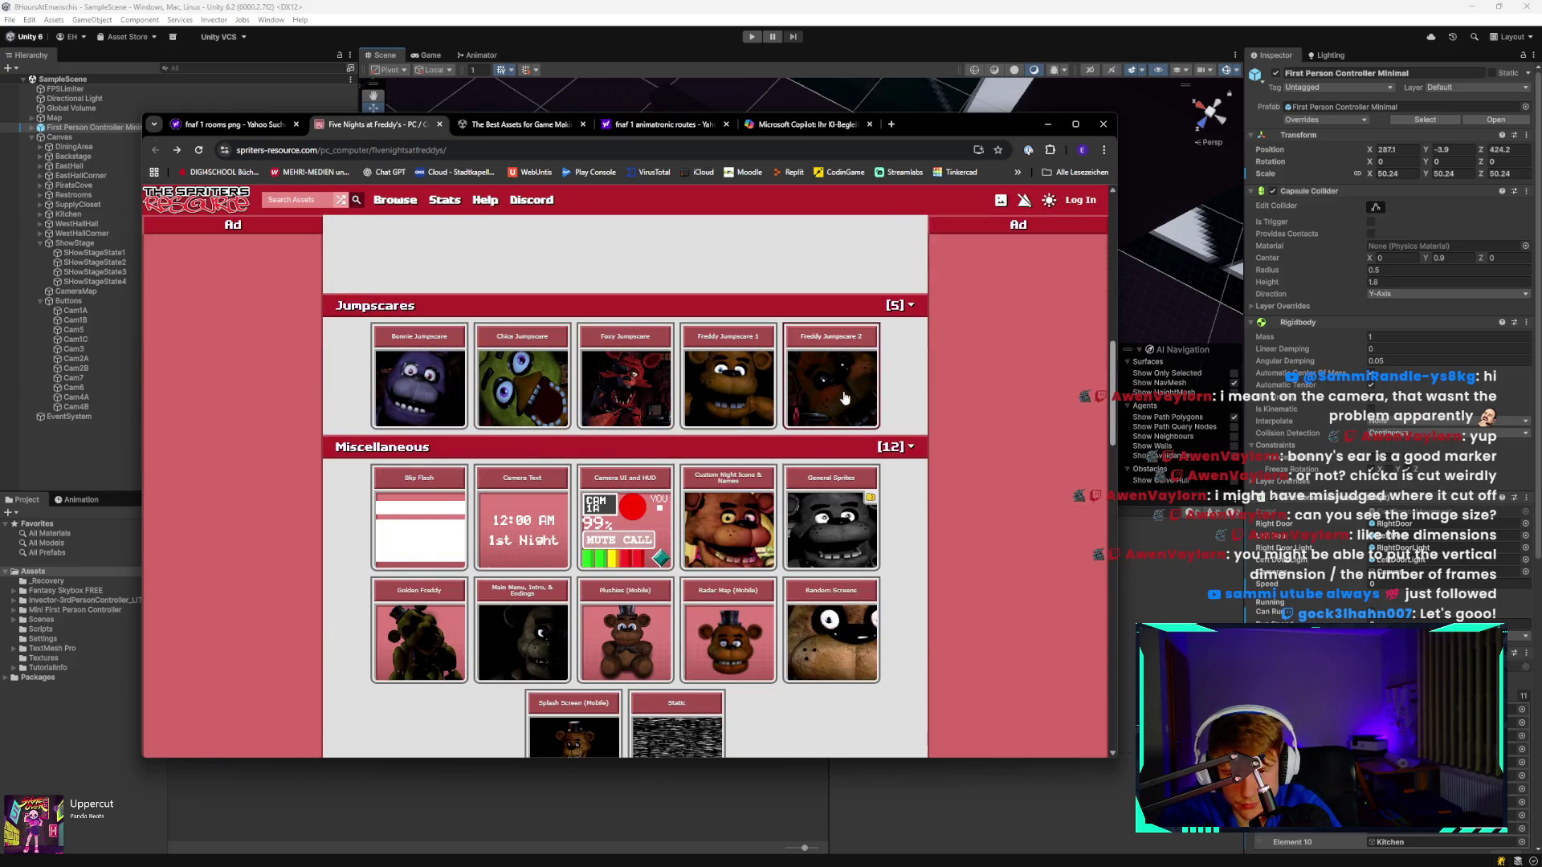
# View the Doors sprite sheet under The Office, then return to the Five Nights at Freddy's page
pyautogui.scroll(10, 506, 397)
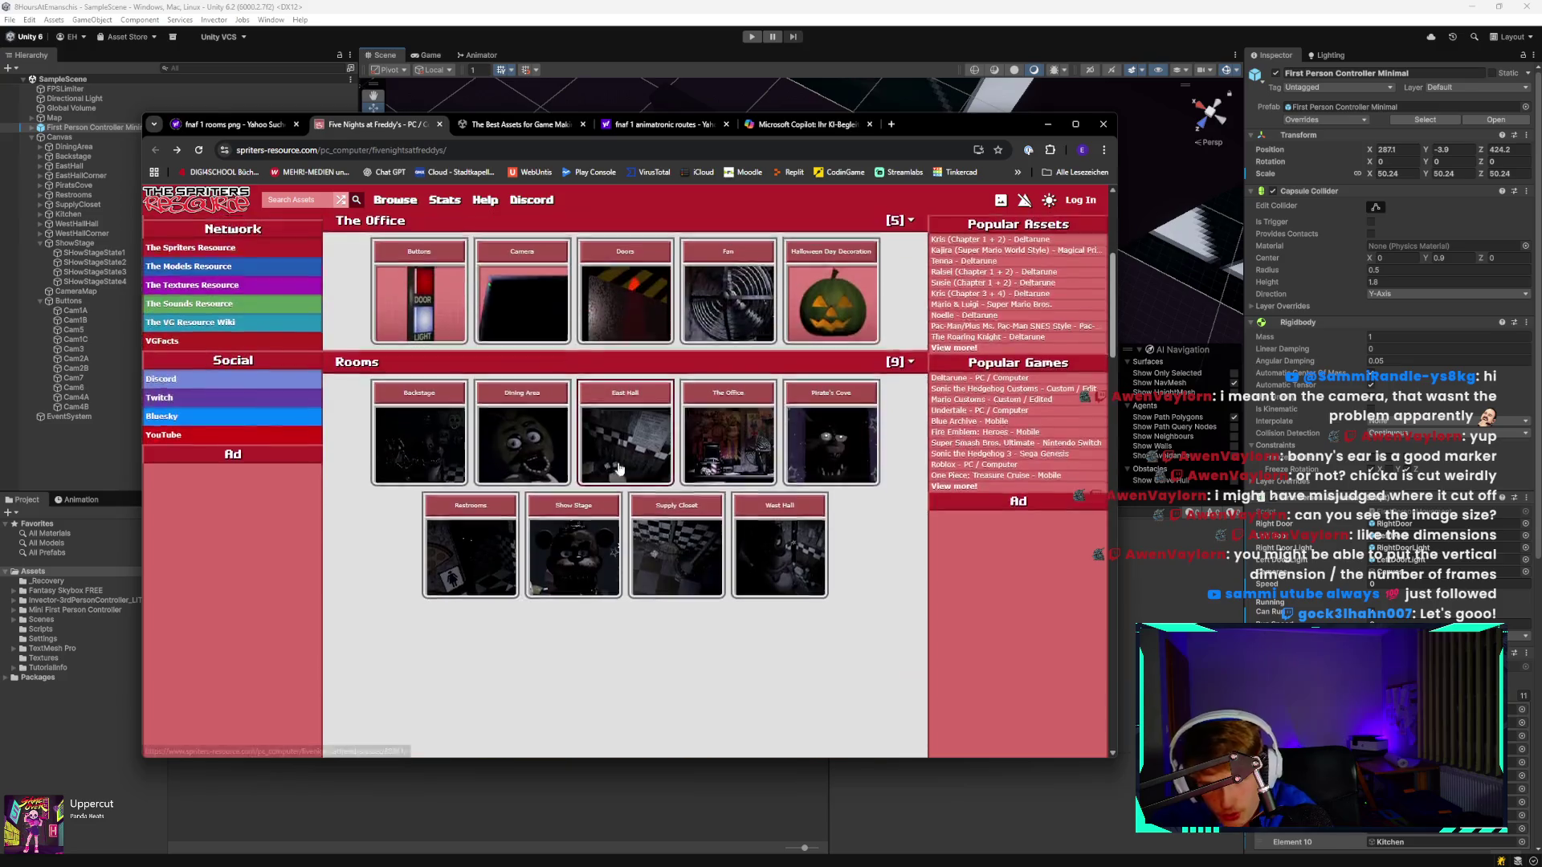
pyautogui.click(628, 374)
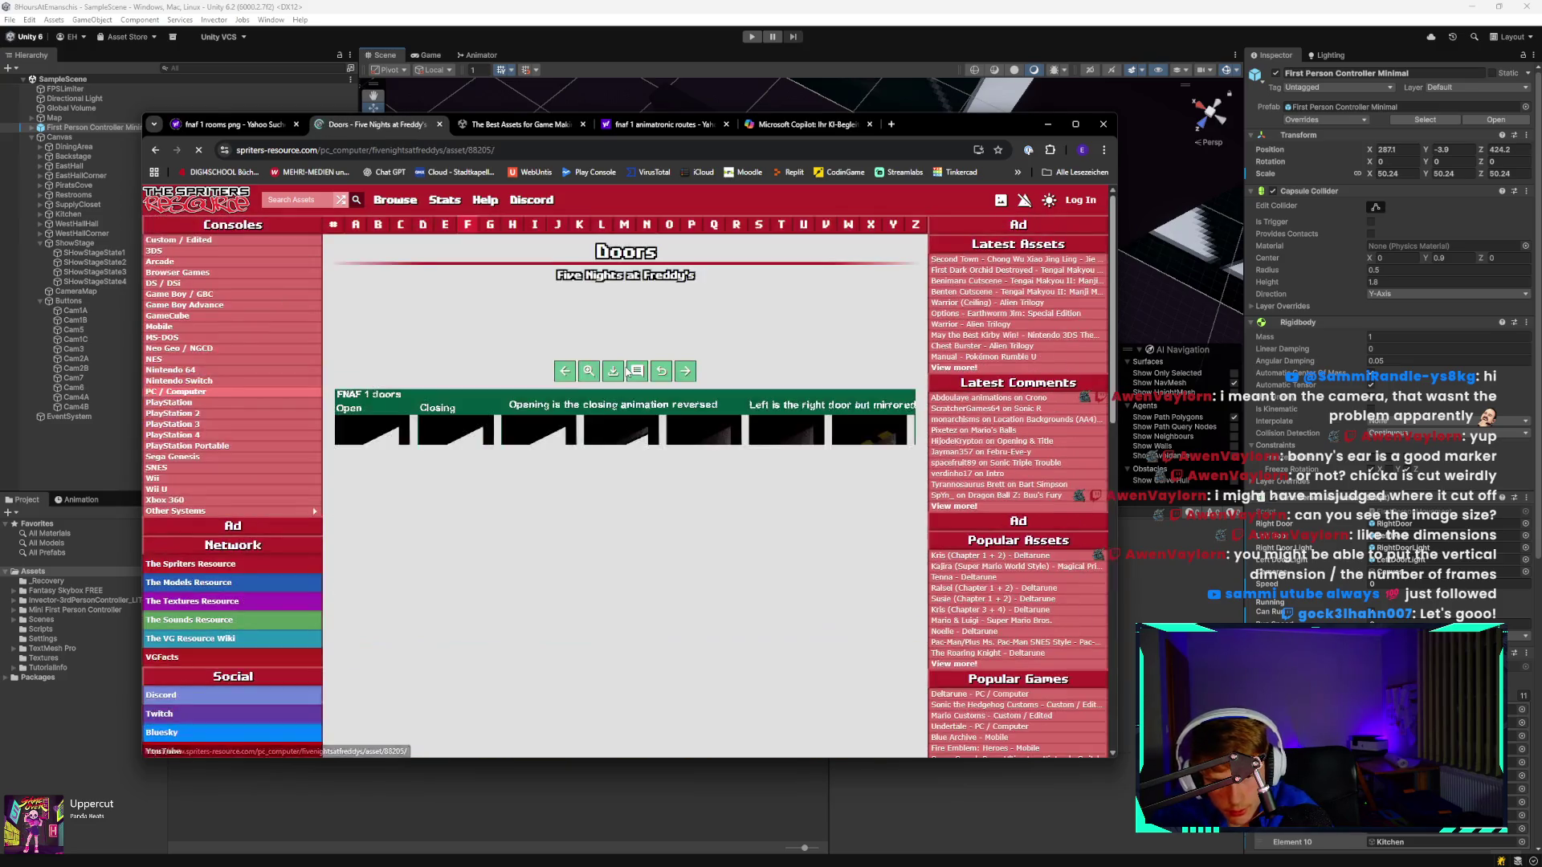
pyautogui.scroll(-3, 710, 478)
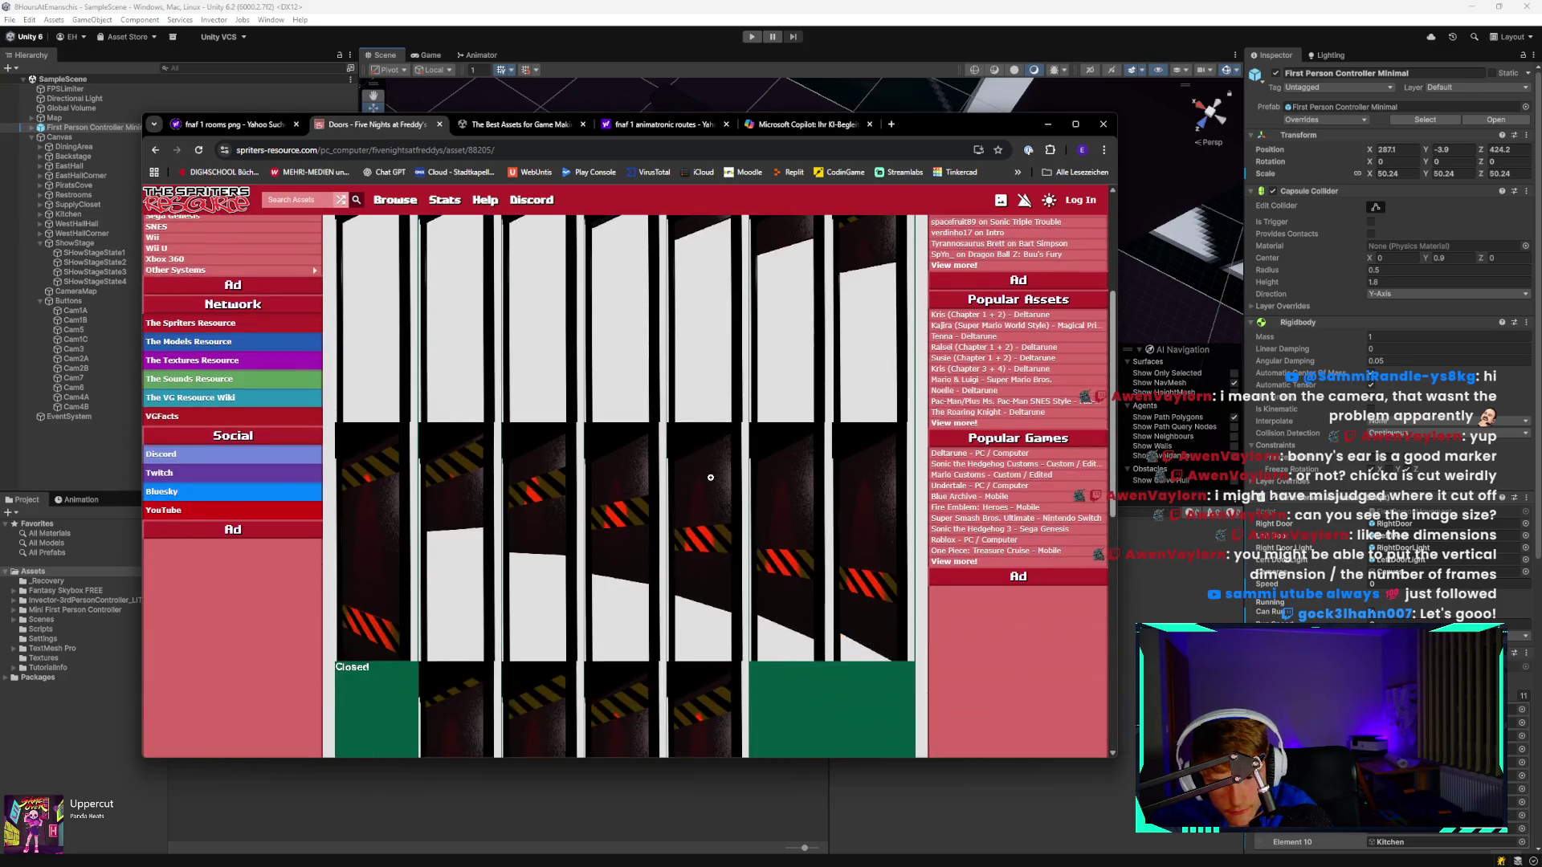
pyautogui.scroll(-5, 711, 478)
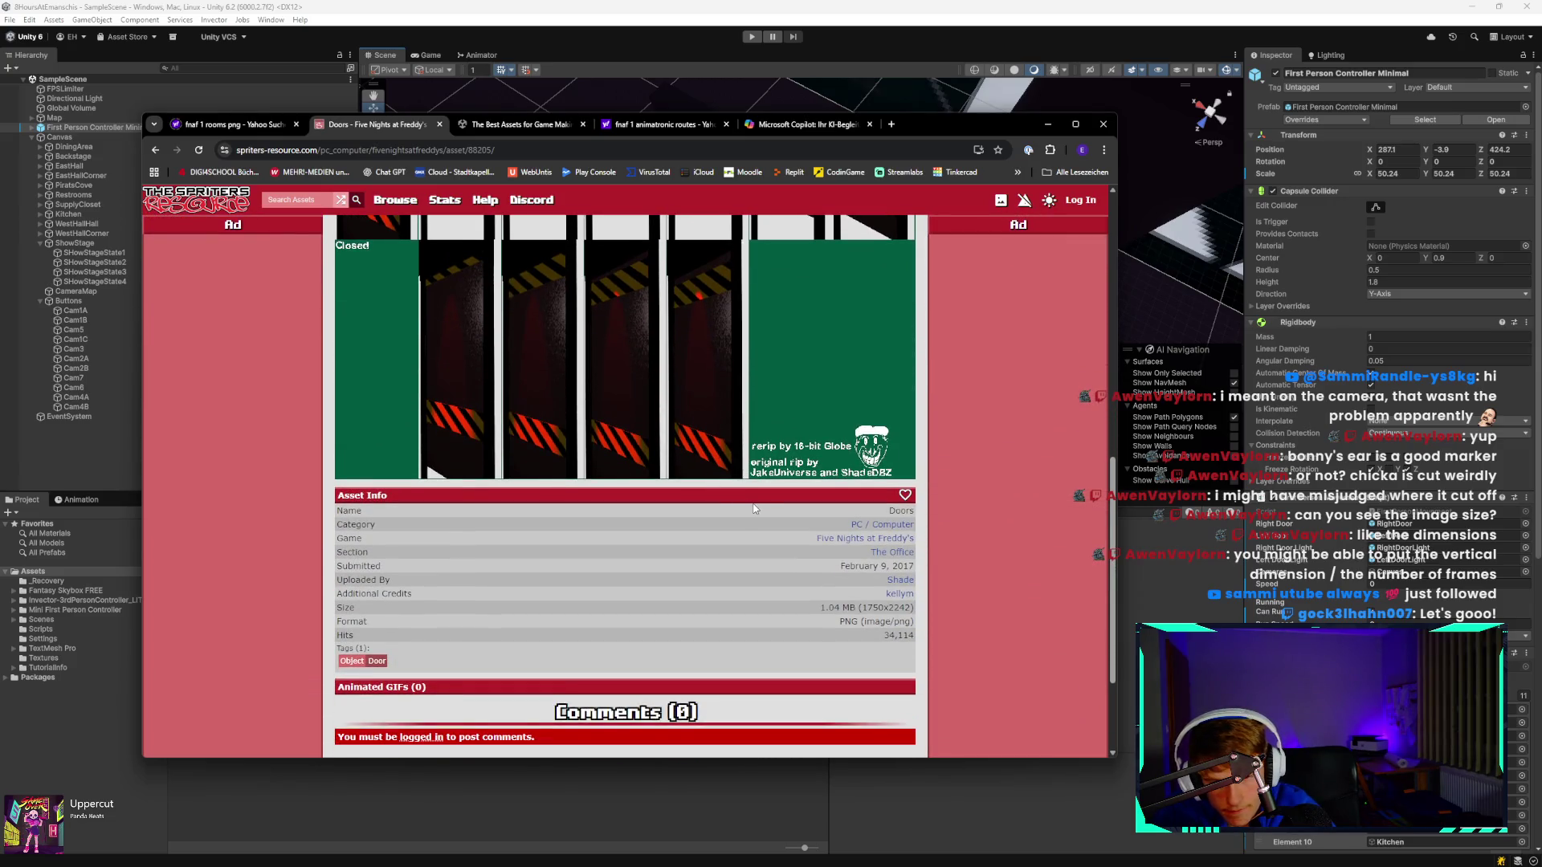
pyautogui.scroll(10, 753, 508)
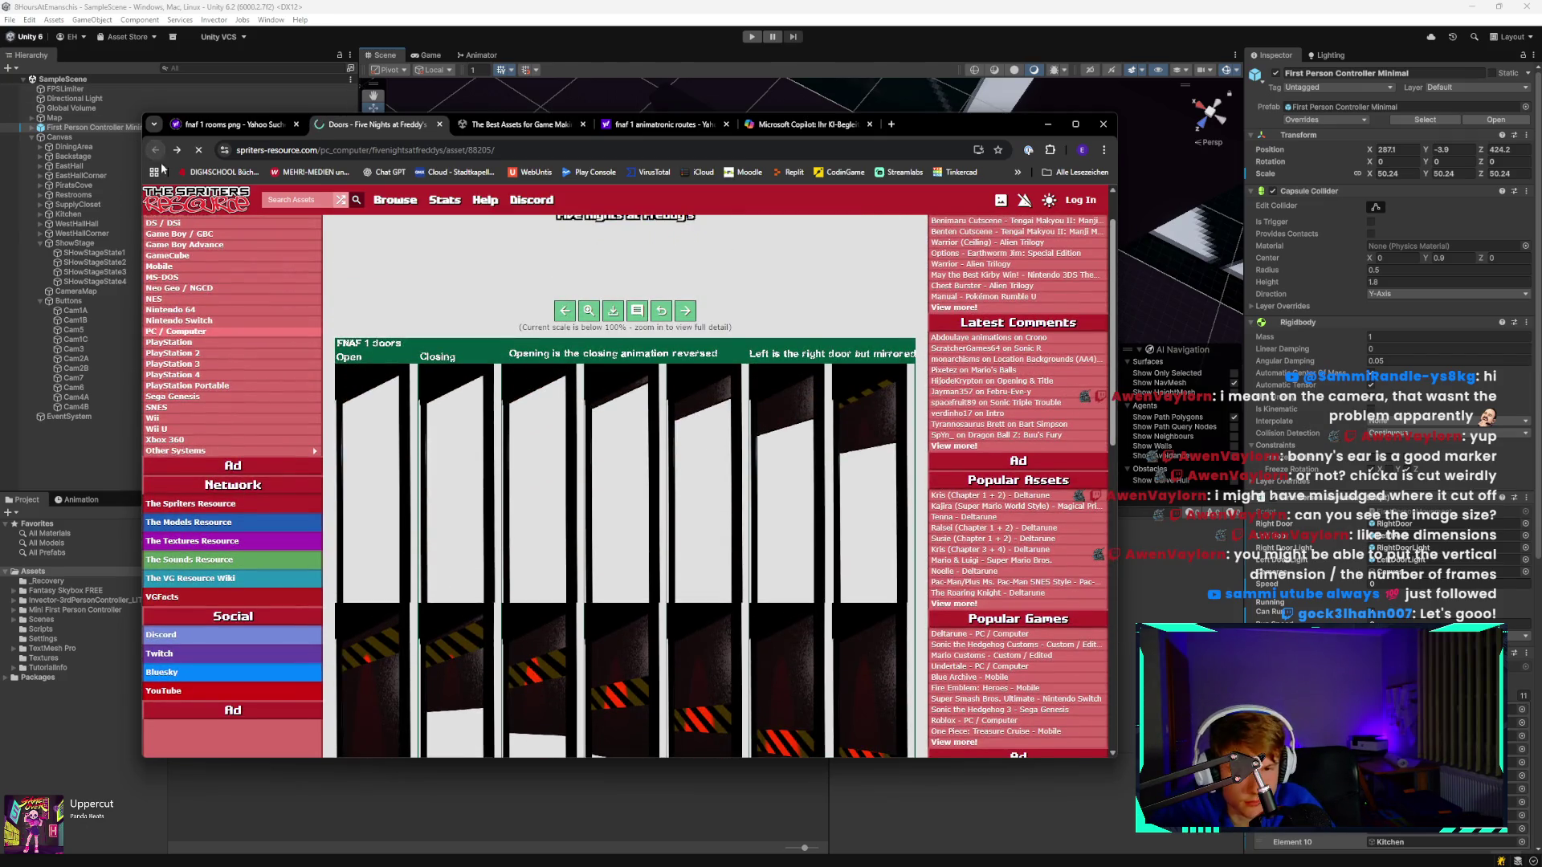
pyautogui.click(156, 150)
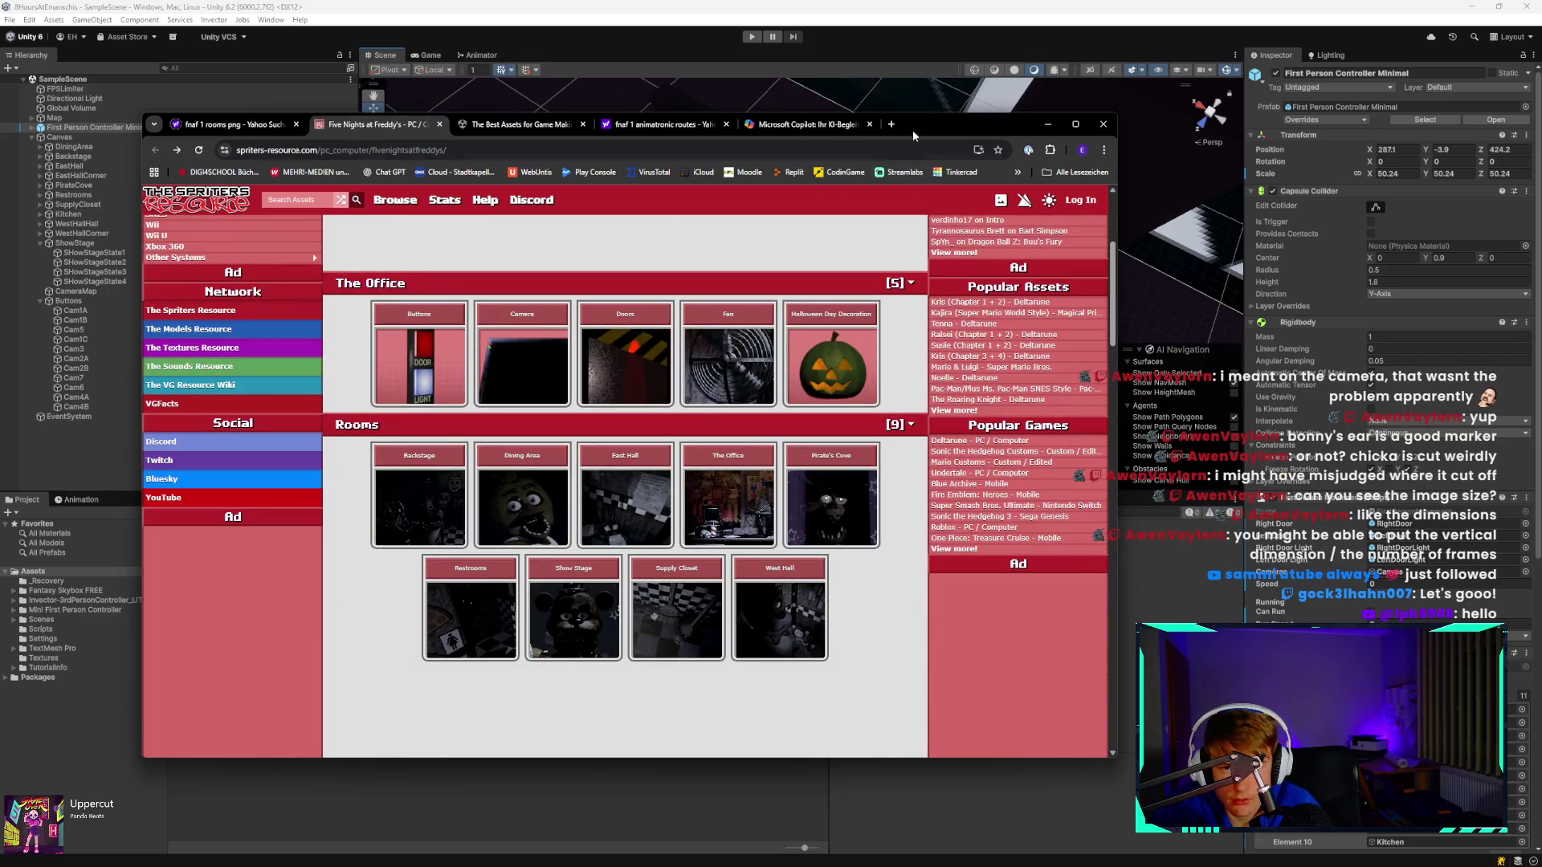
pyautogui.click(893, 126)
# Search the web for 'fnaf 1 chicka' and switch to image results
pyautogui.write('fnbaf')
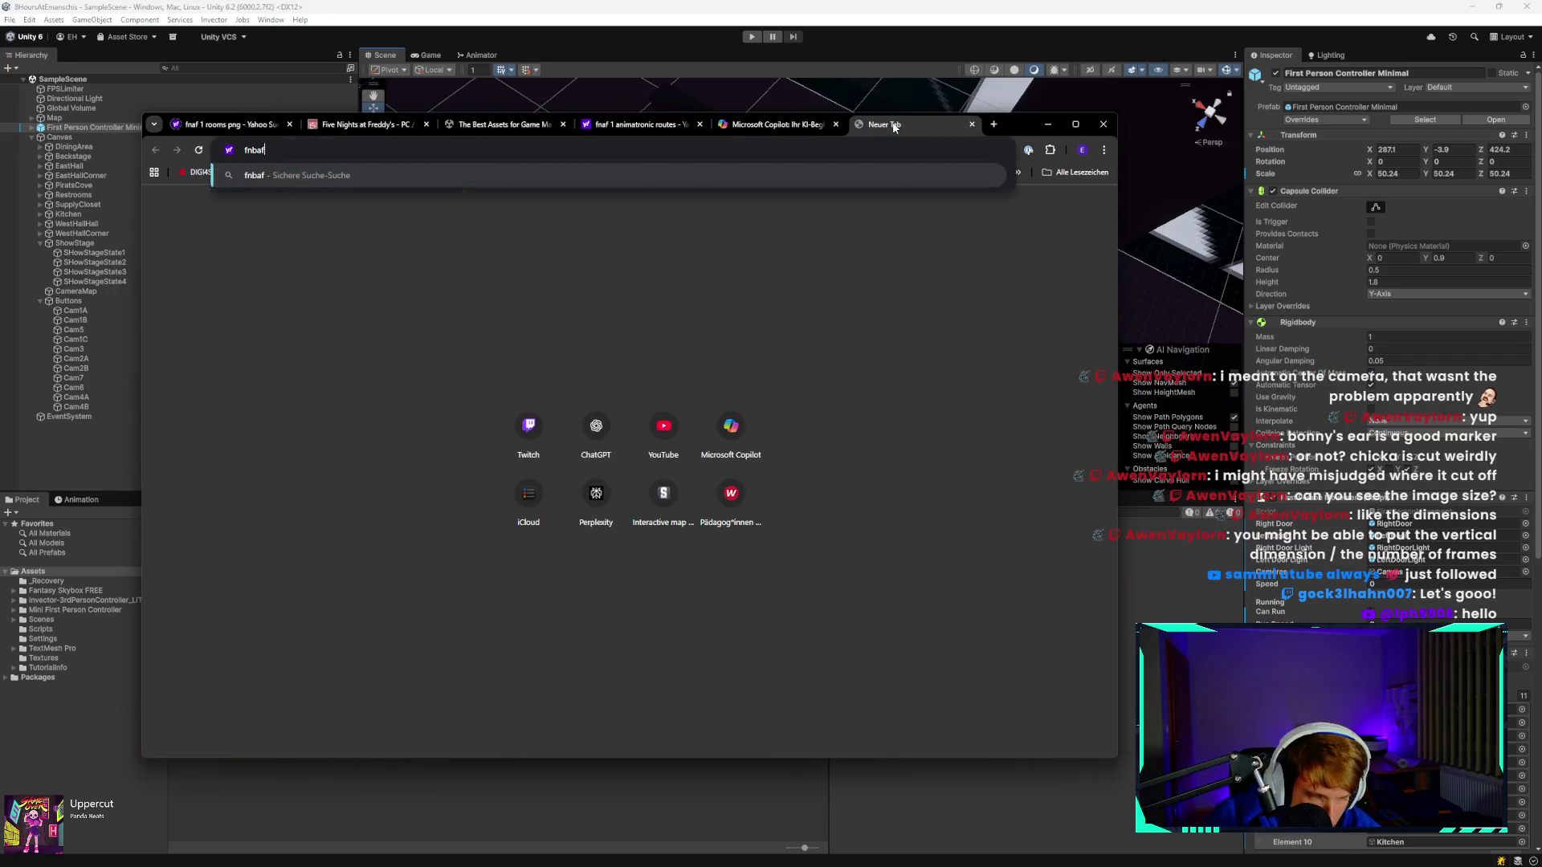
pyautogui.press('BackSpace')
pyautogui.press('BackSpace')
pyautogui.press('BackSpace')
pyautogui.write('a')
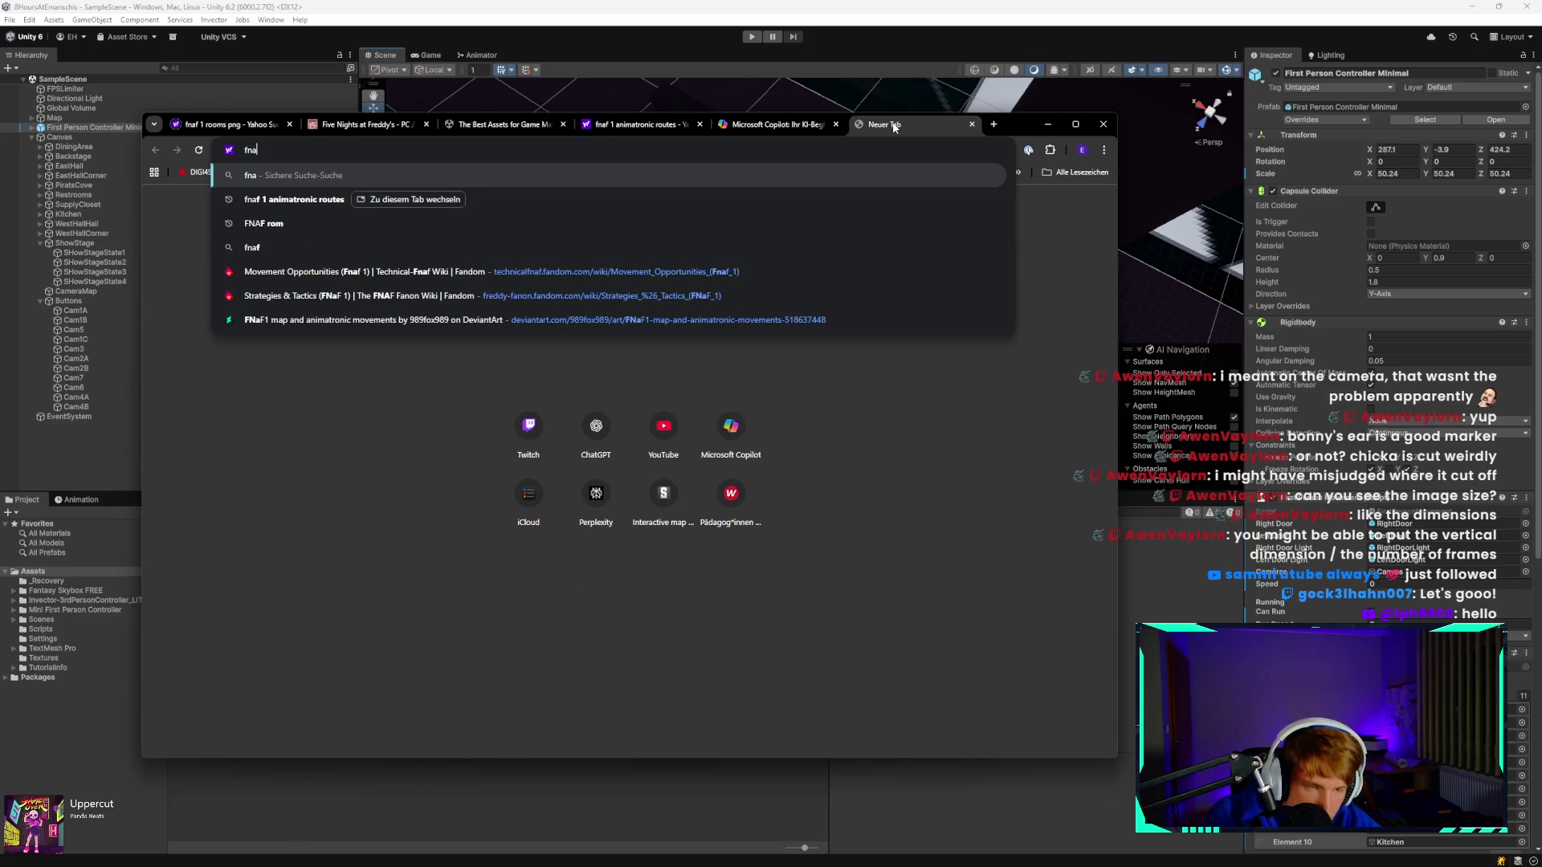
pyautogui.write('f 1 chicka')
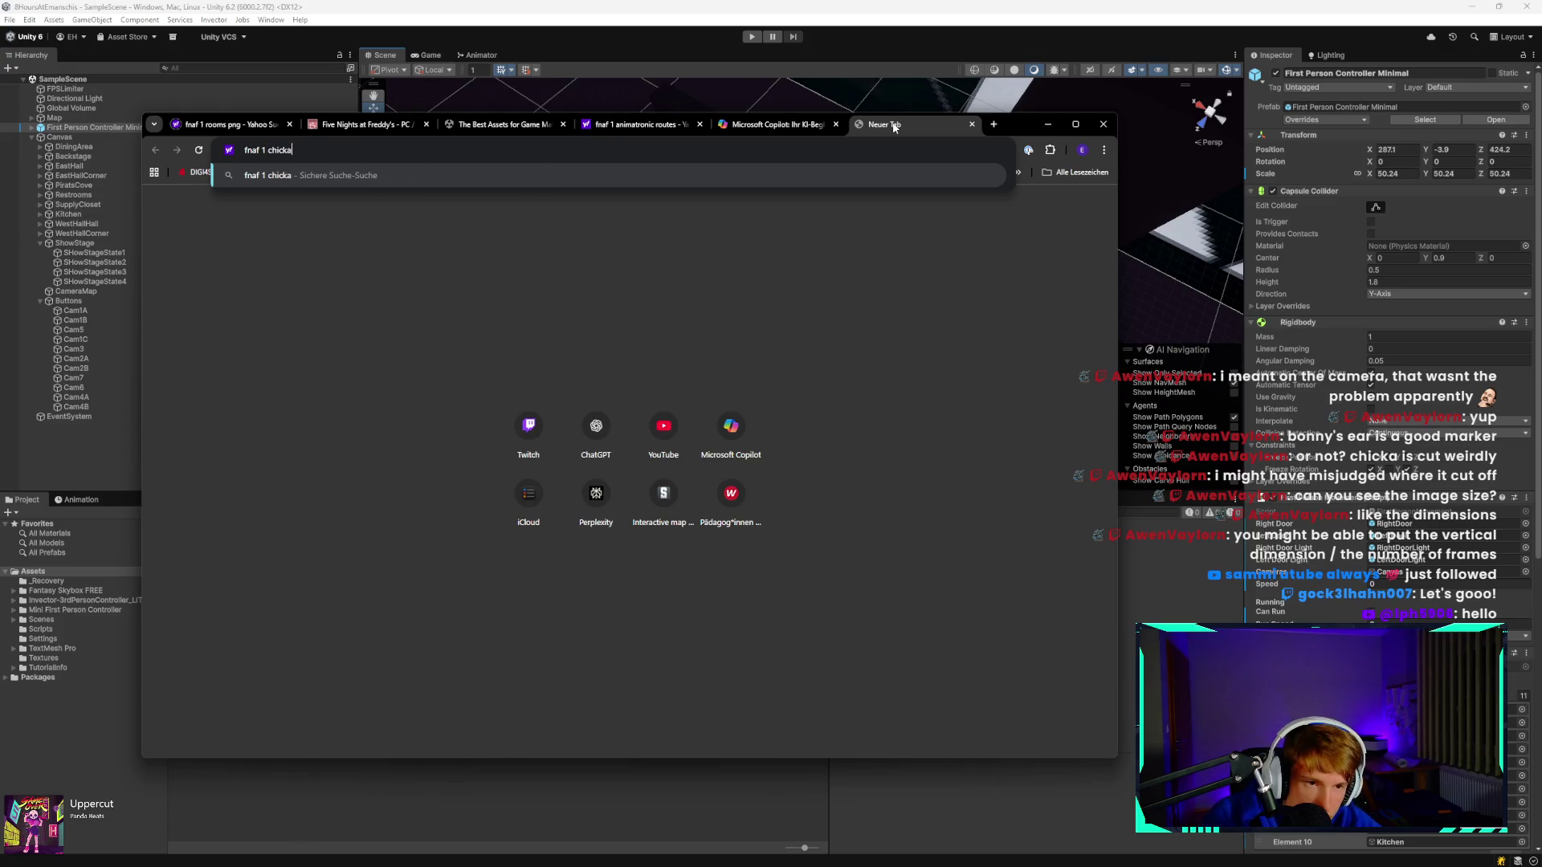
pyautogui.press('Return')
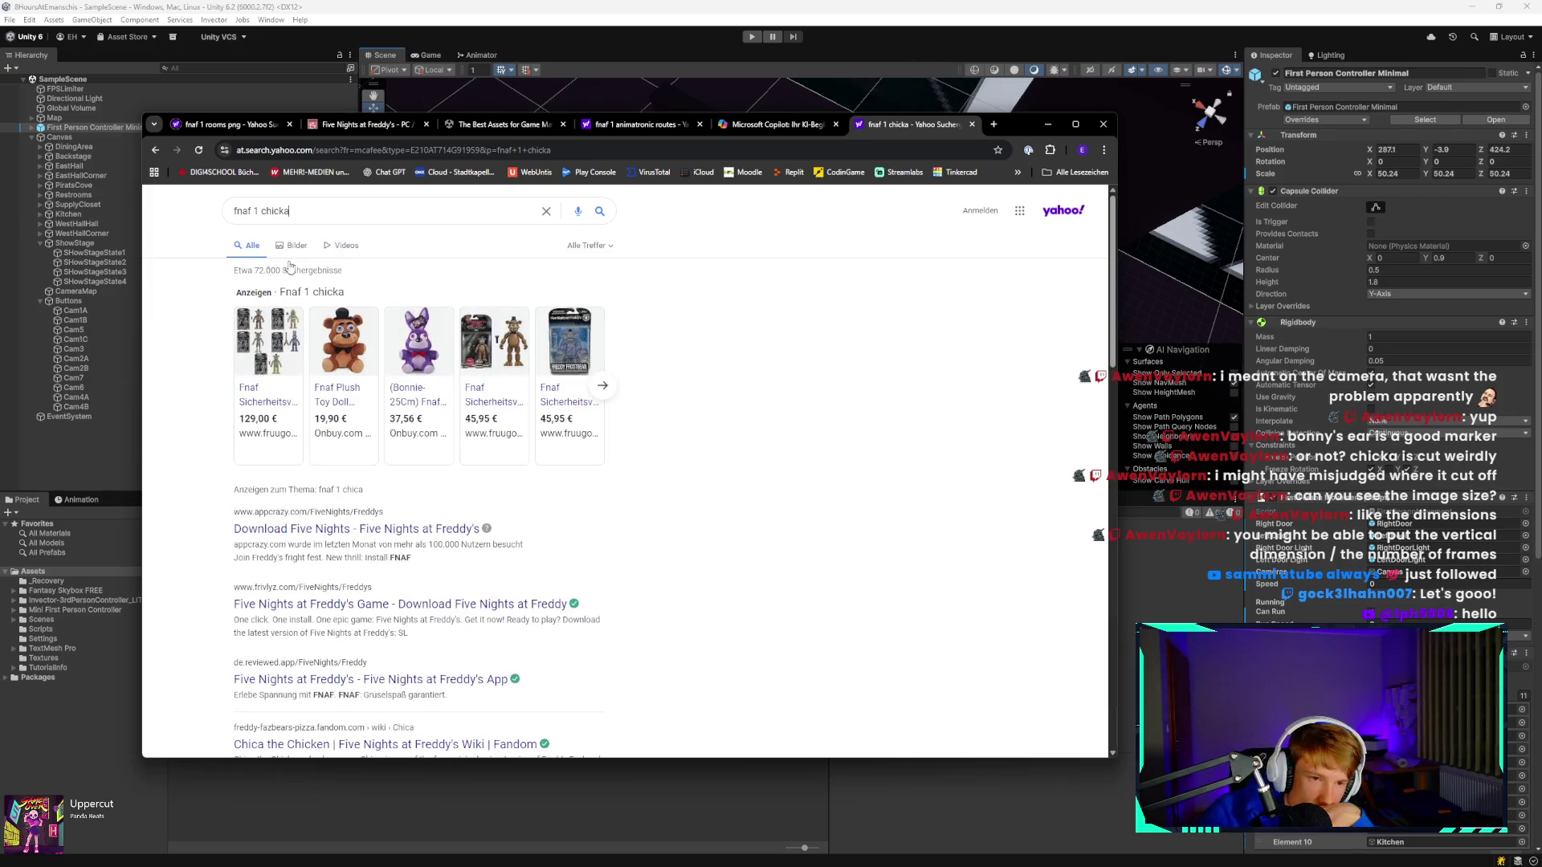
pyautogui.click(278, 249)
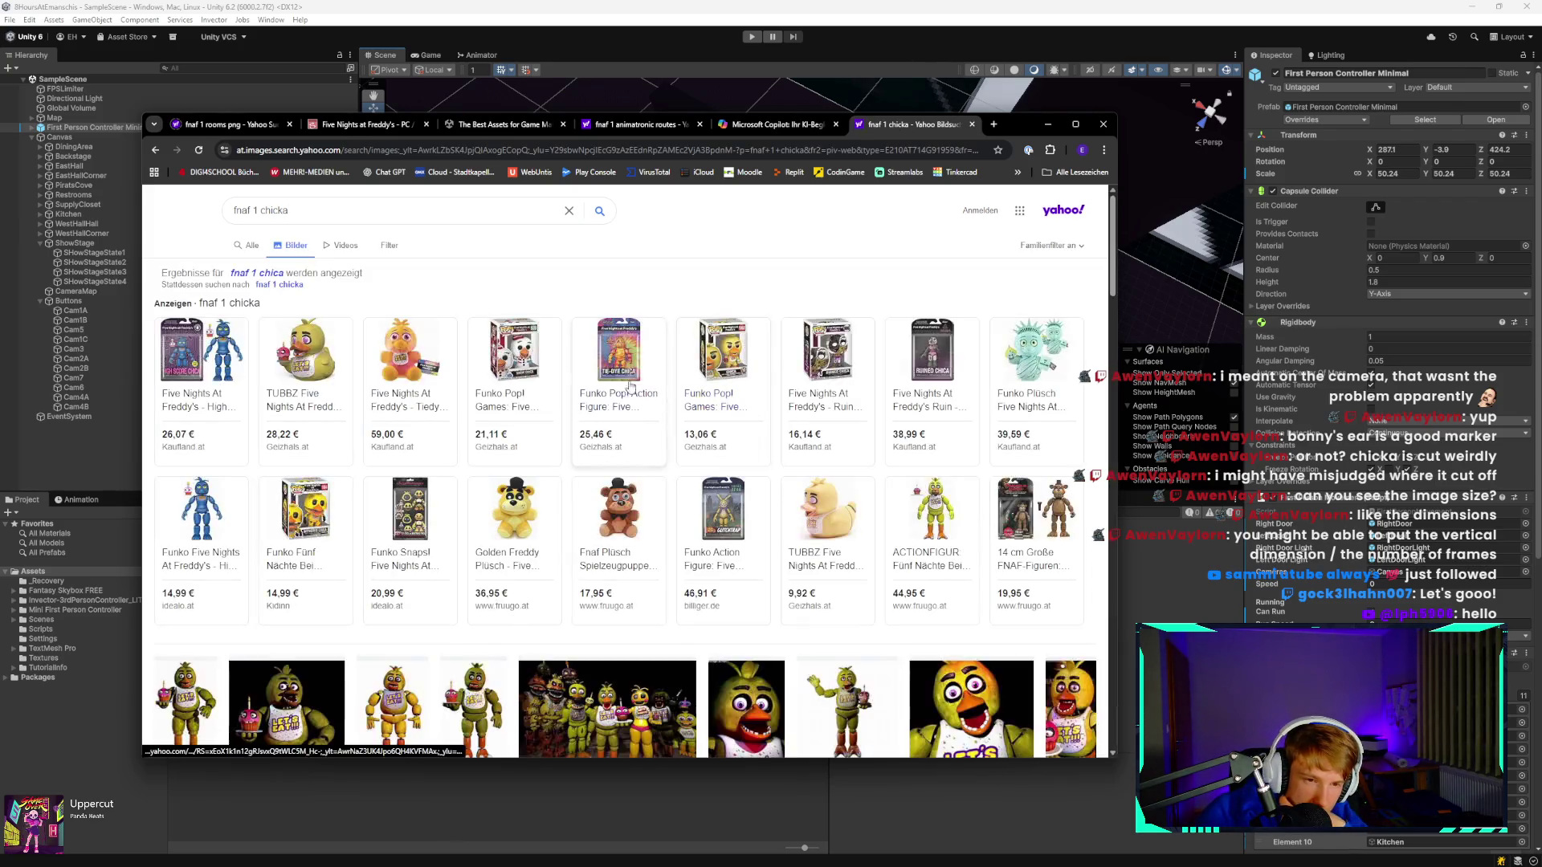
pyautogui.scroll(-3, 475, 395)
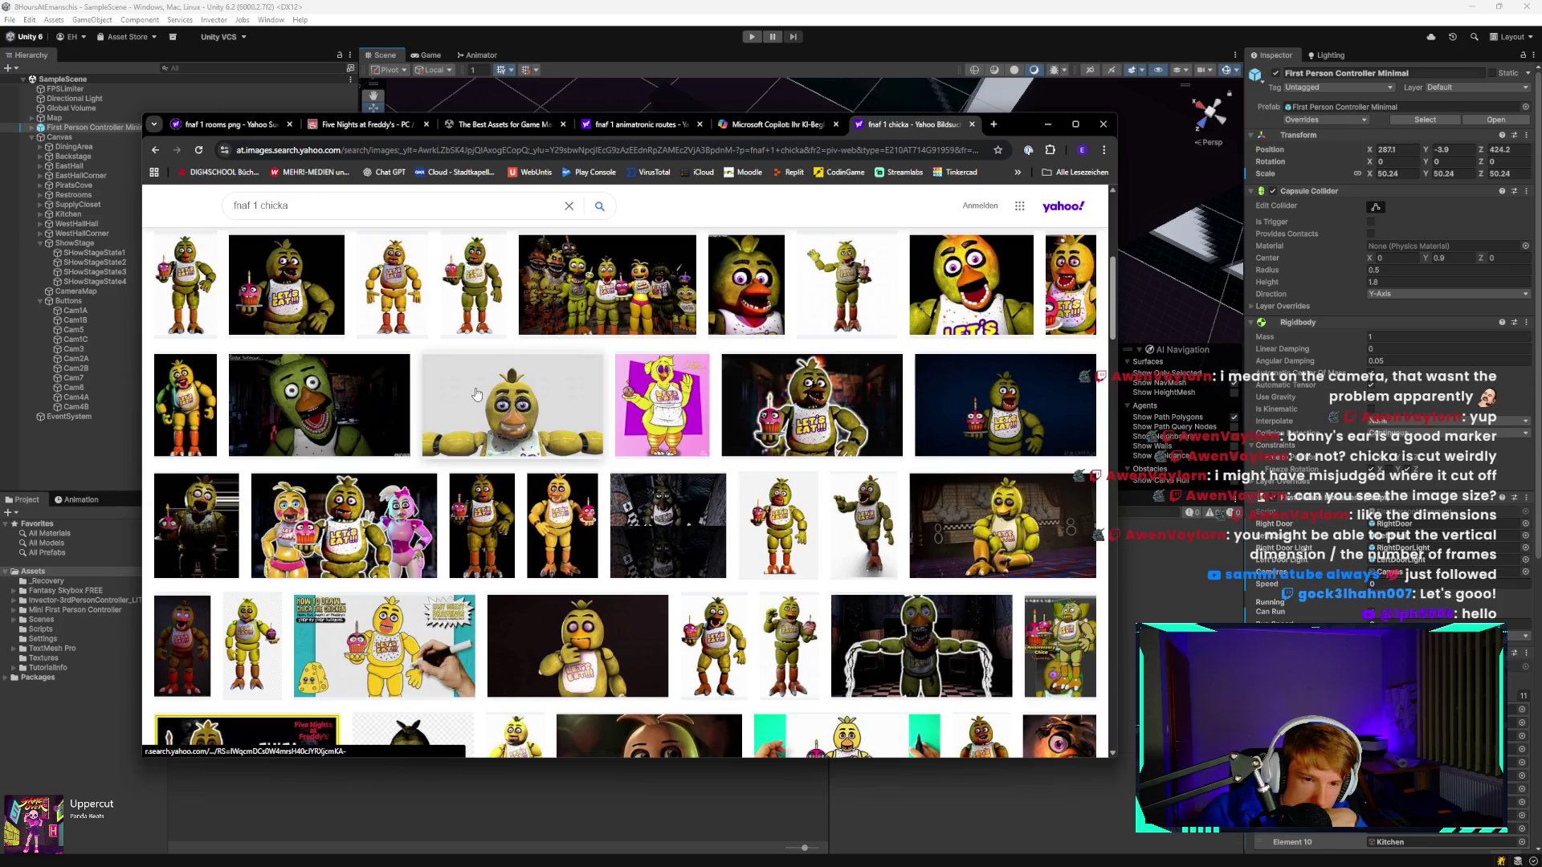
pyautogui.scroll(5, 476, 395)
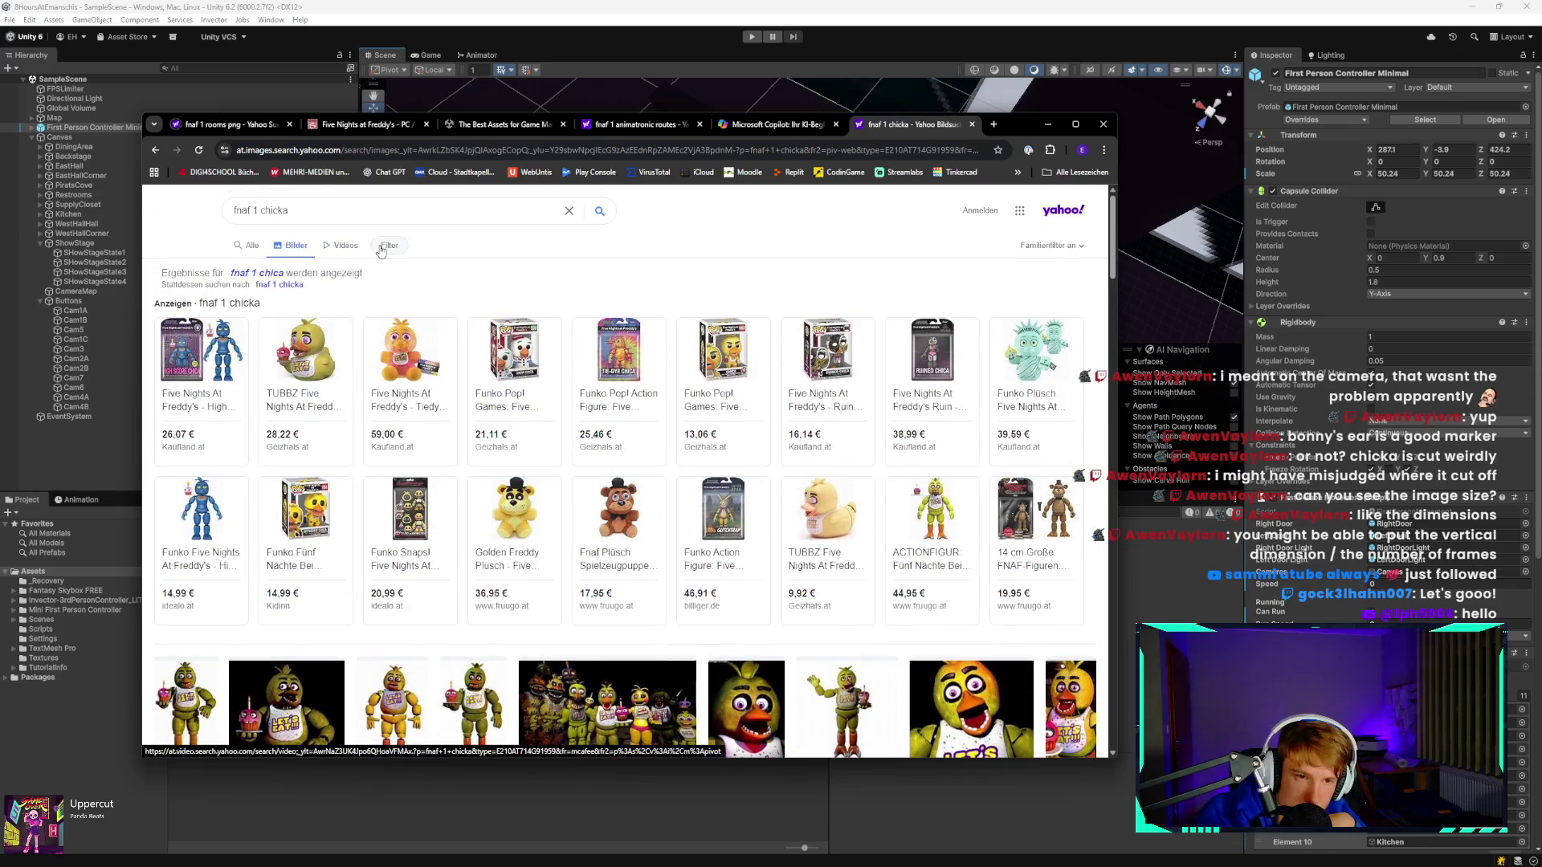
# Filter the images to Transparent and open a Chica image's Pinterest pin
pyautogui.click(382, 249)
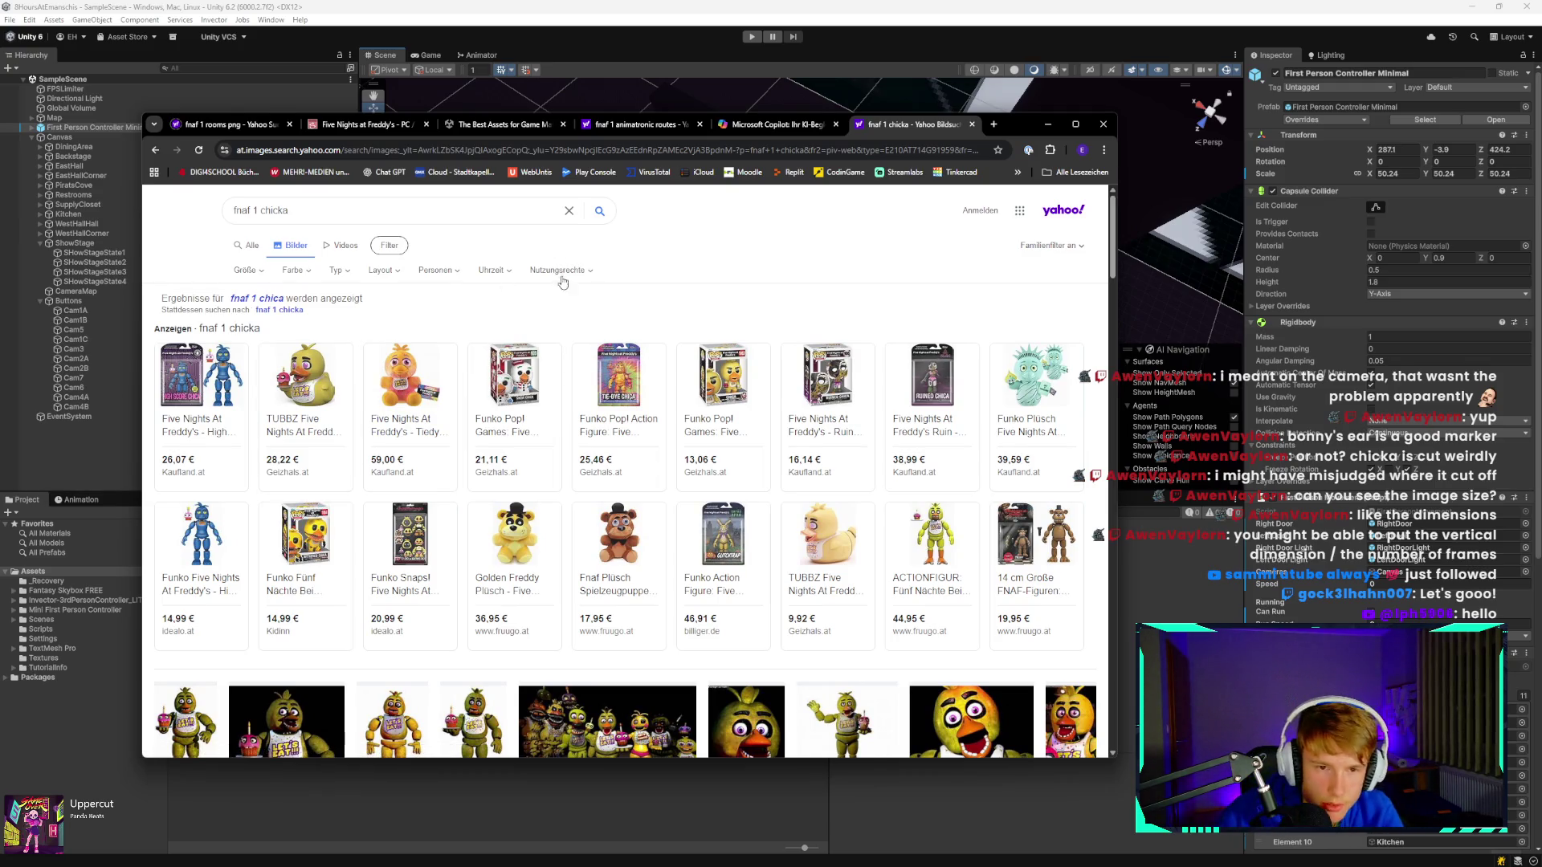
pyautogui.click(562, 274)
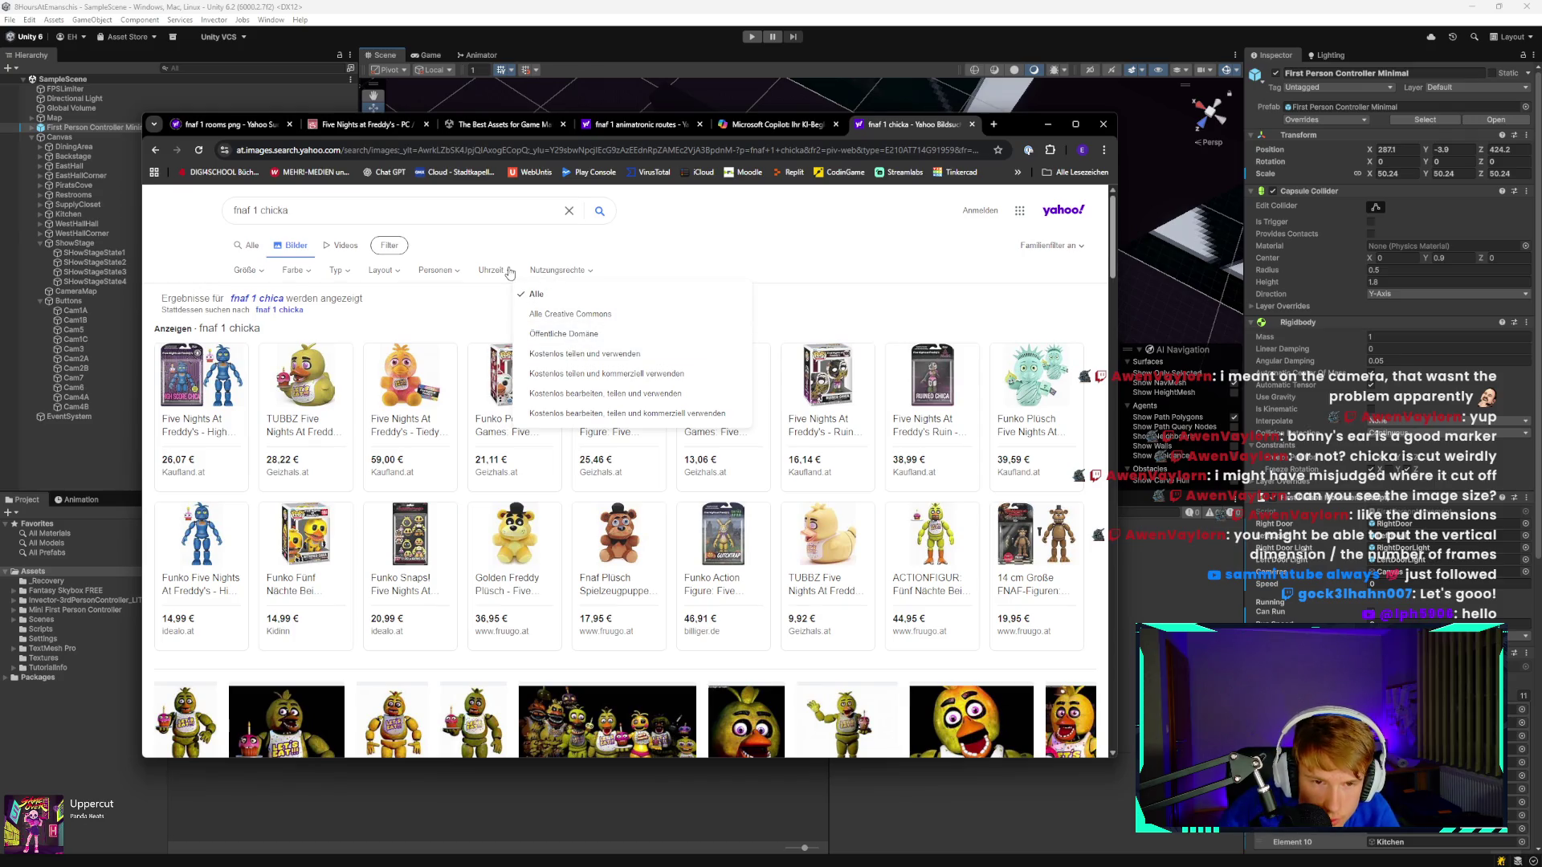
pyautogui.click(508, 272)
pyautogui.click(596, 271)
pyautogui.click(381, 274)
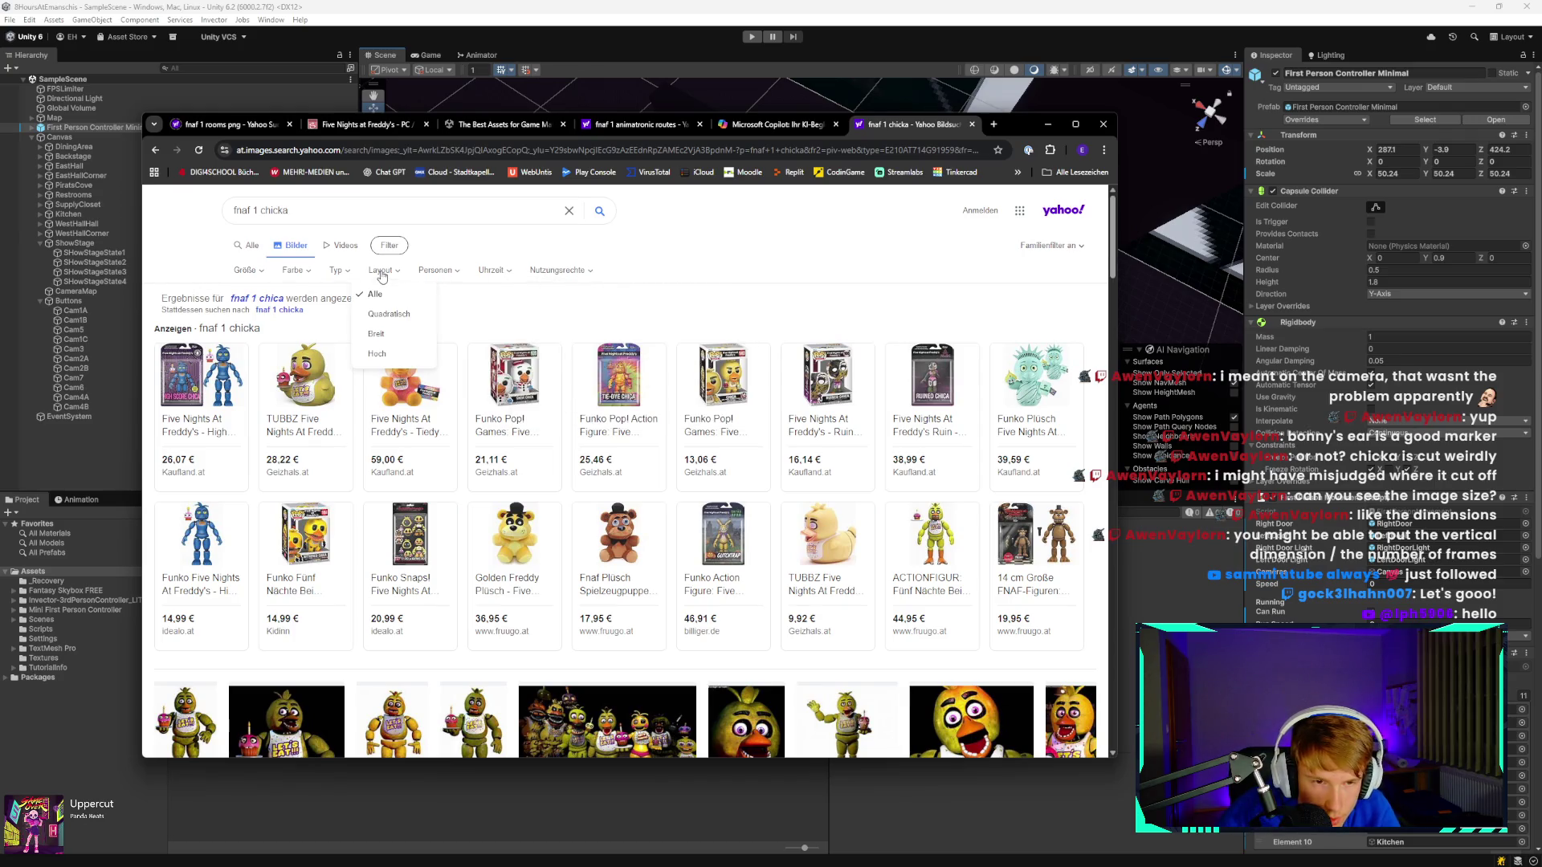
pyautogui.click(363, 397)
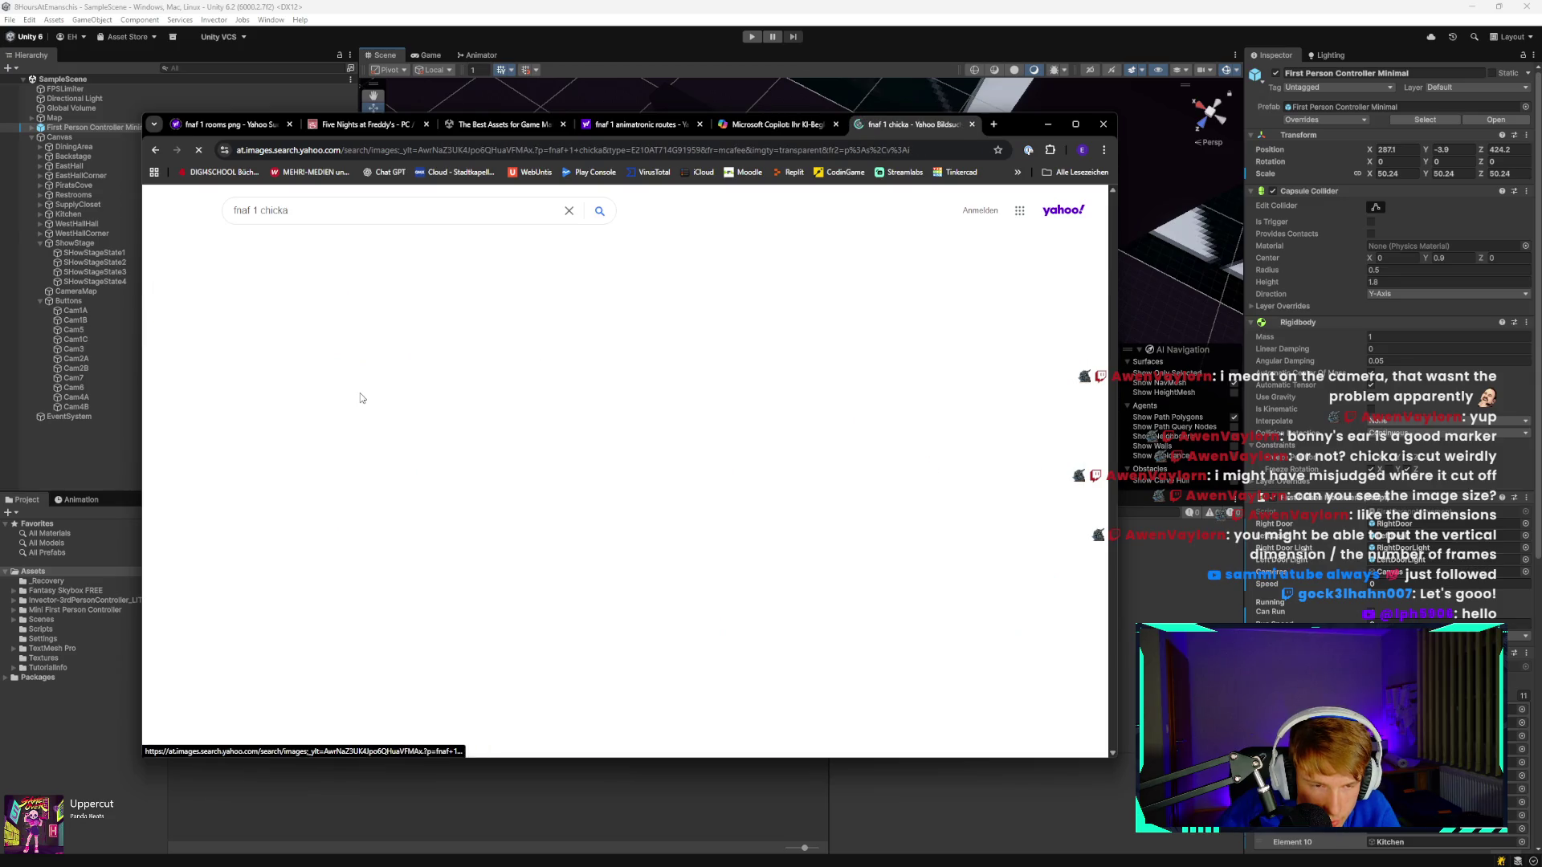
pyautogui.scroll(-3, 556, 507)
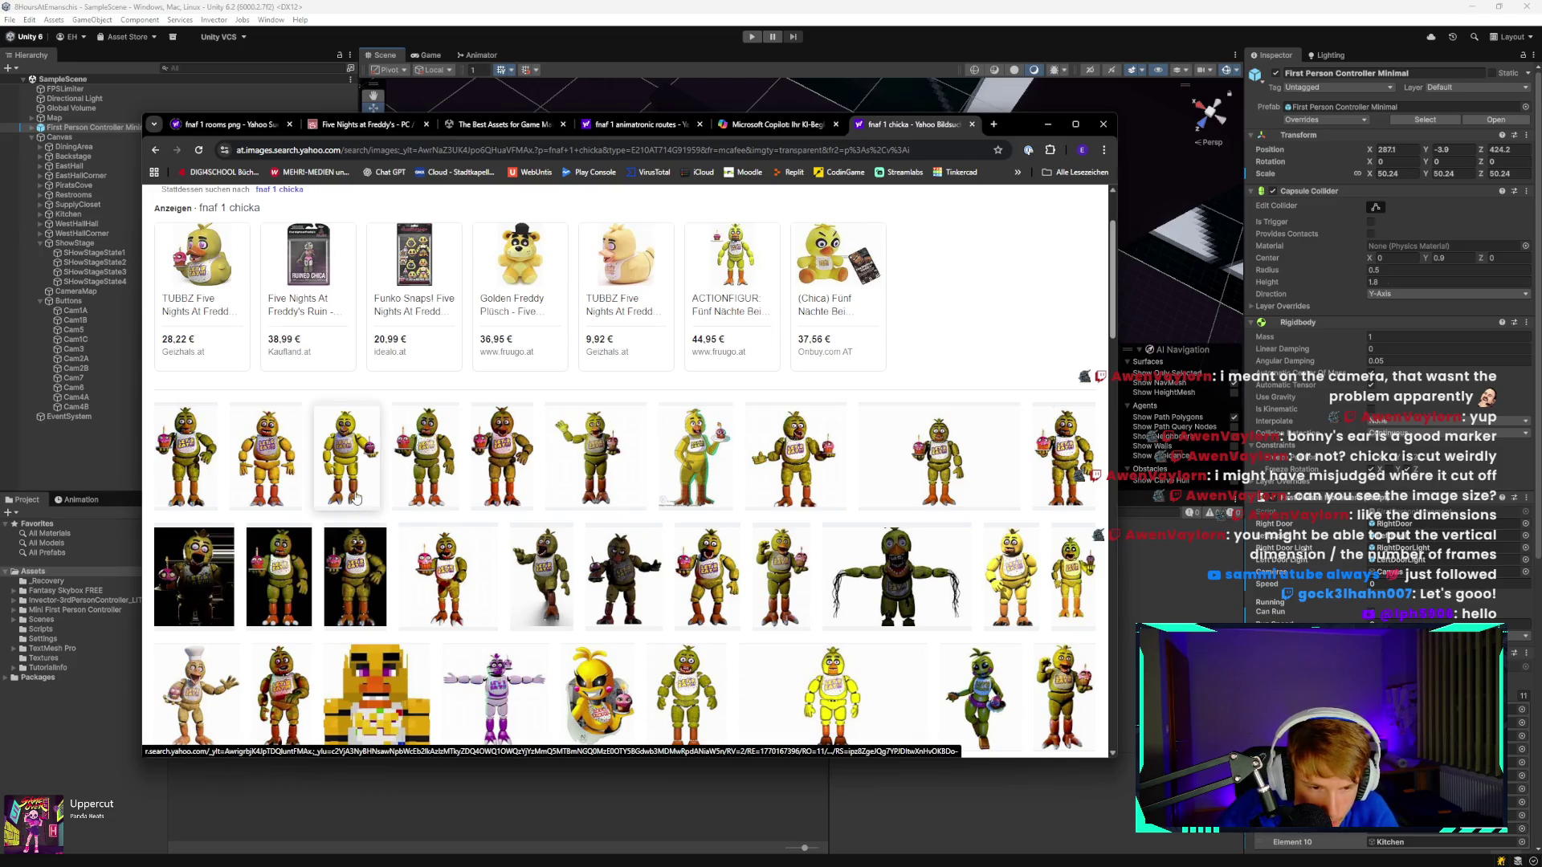
pyautogui.click(354, 484)
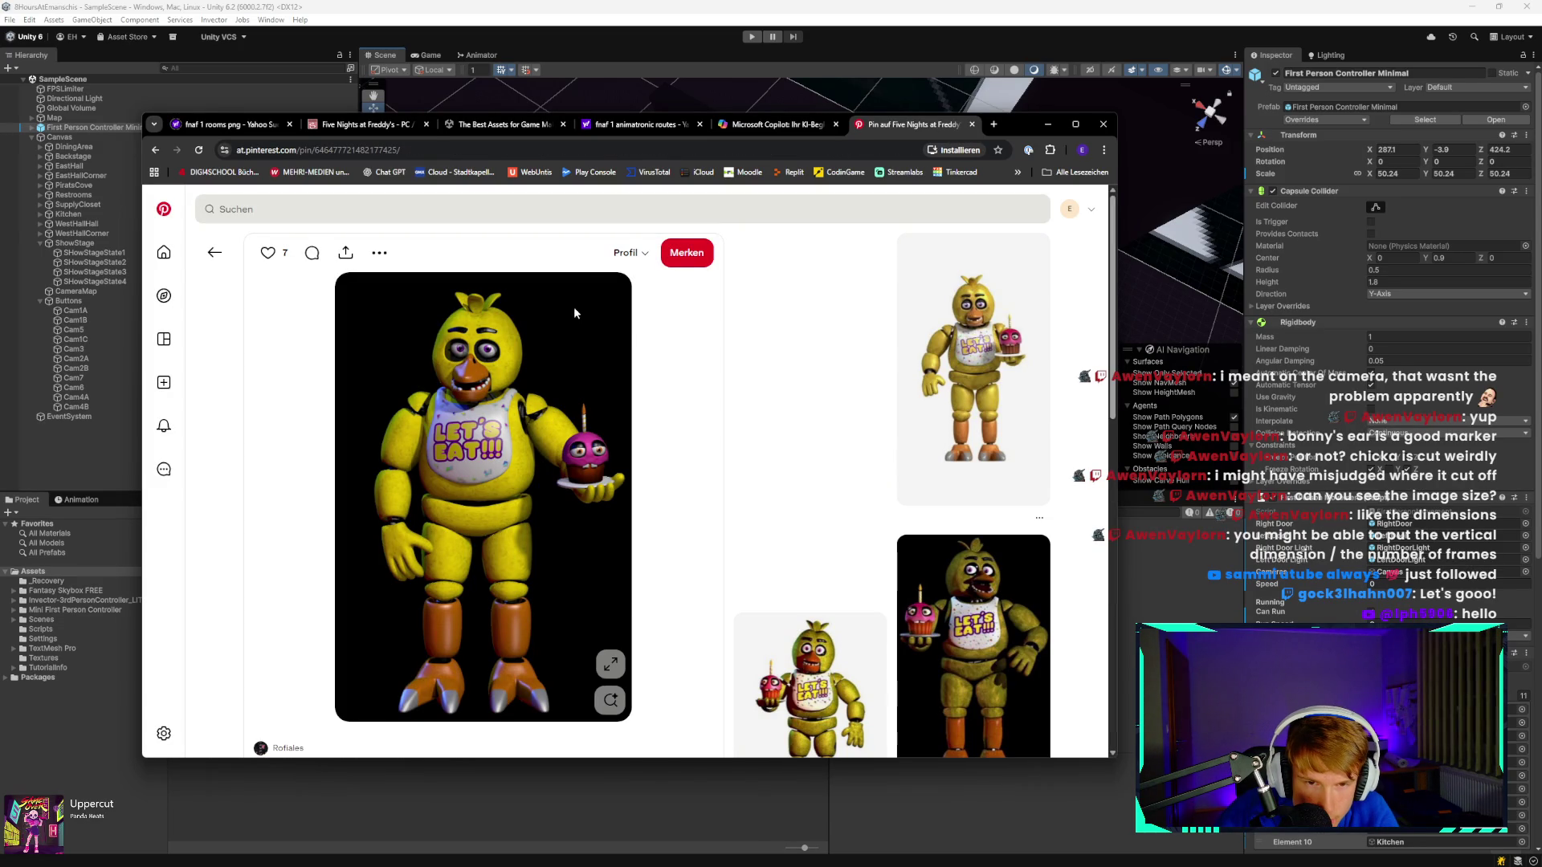
# Save the Chica image as Chika_Transperent.jpg in the project's Assets/Textures folder
pyautogui.rightClick(528, 423)
pyautogui.click(596, 457)
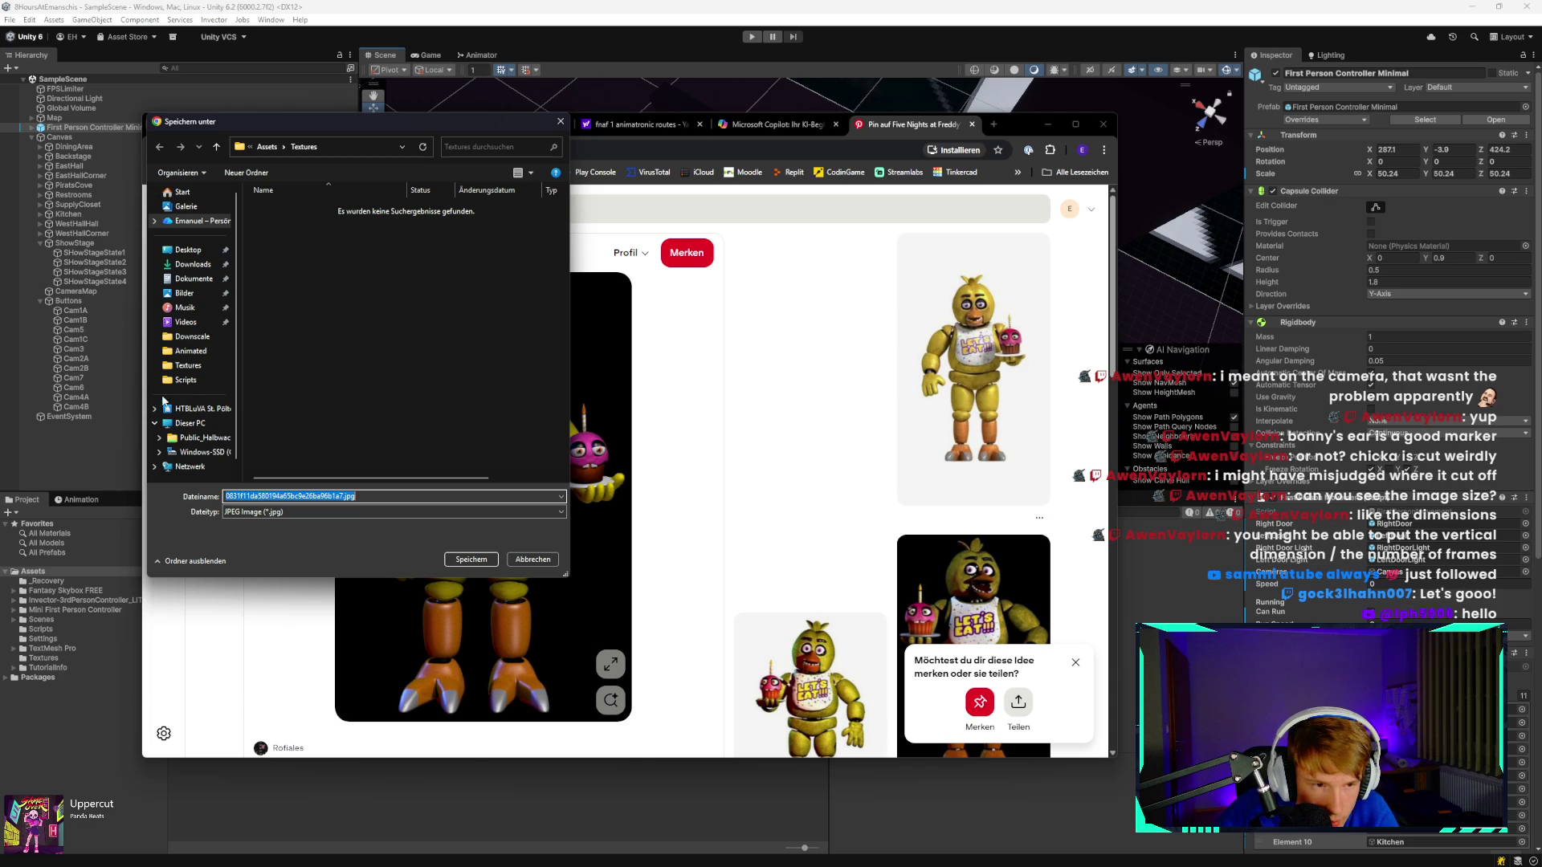
pyautogui.click(187, 365)
pyautogui.click(377, 496)
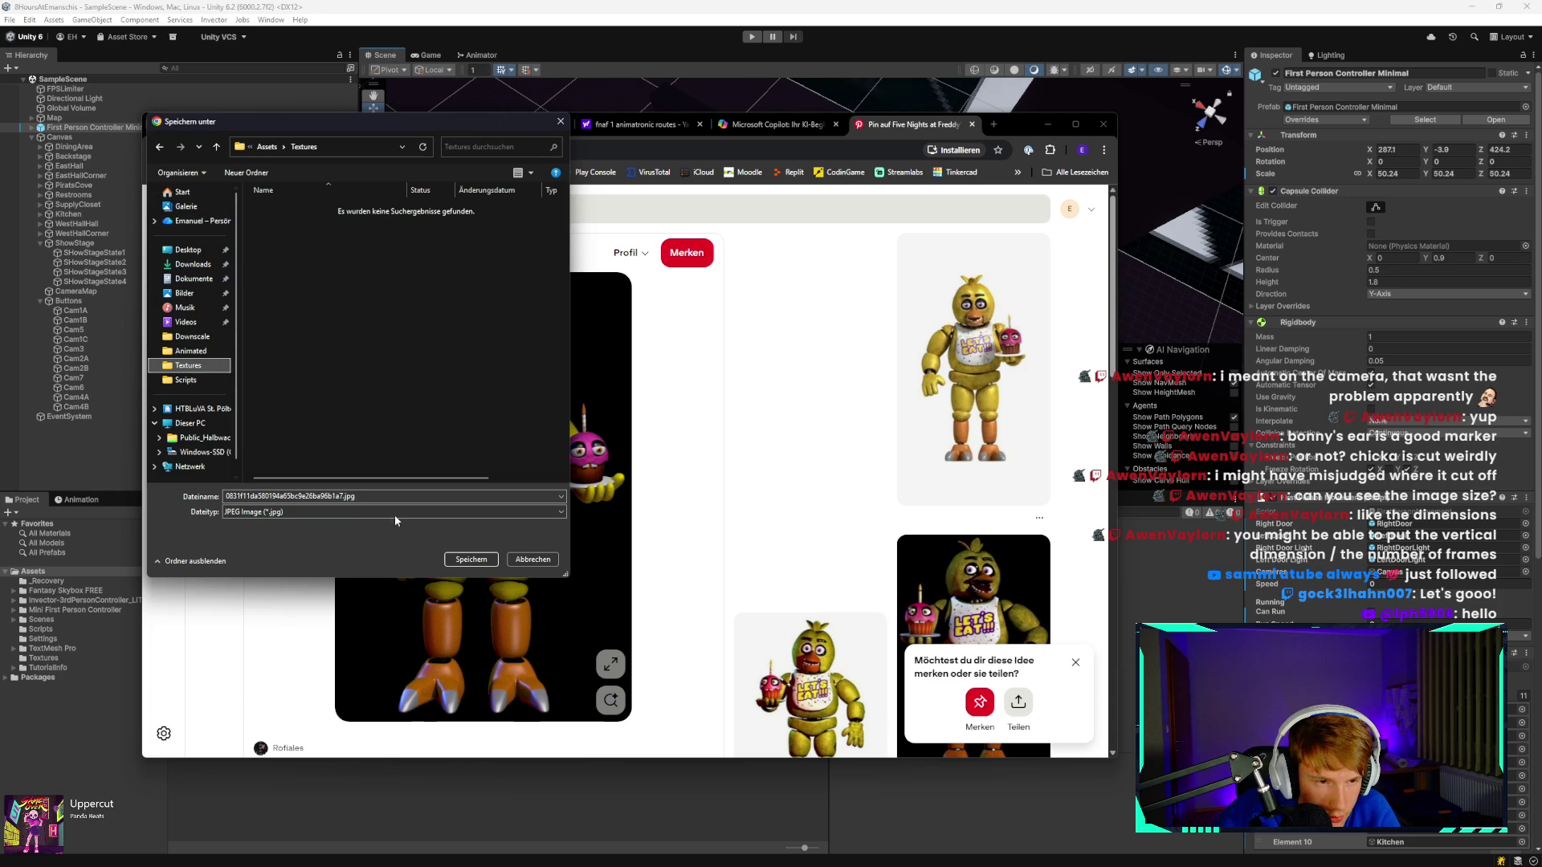
pyautogui.doubleClick(377, 496)
pyautogui.write('Chika_Transpere')
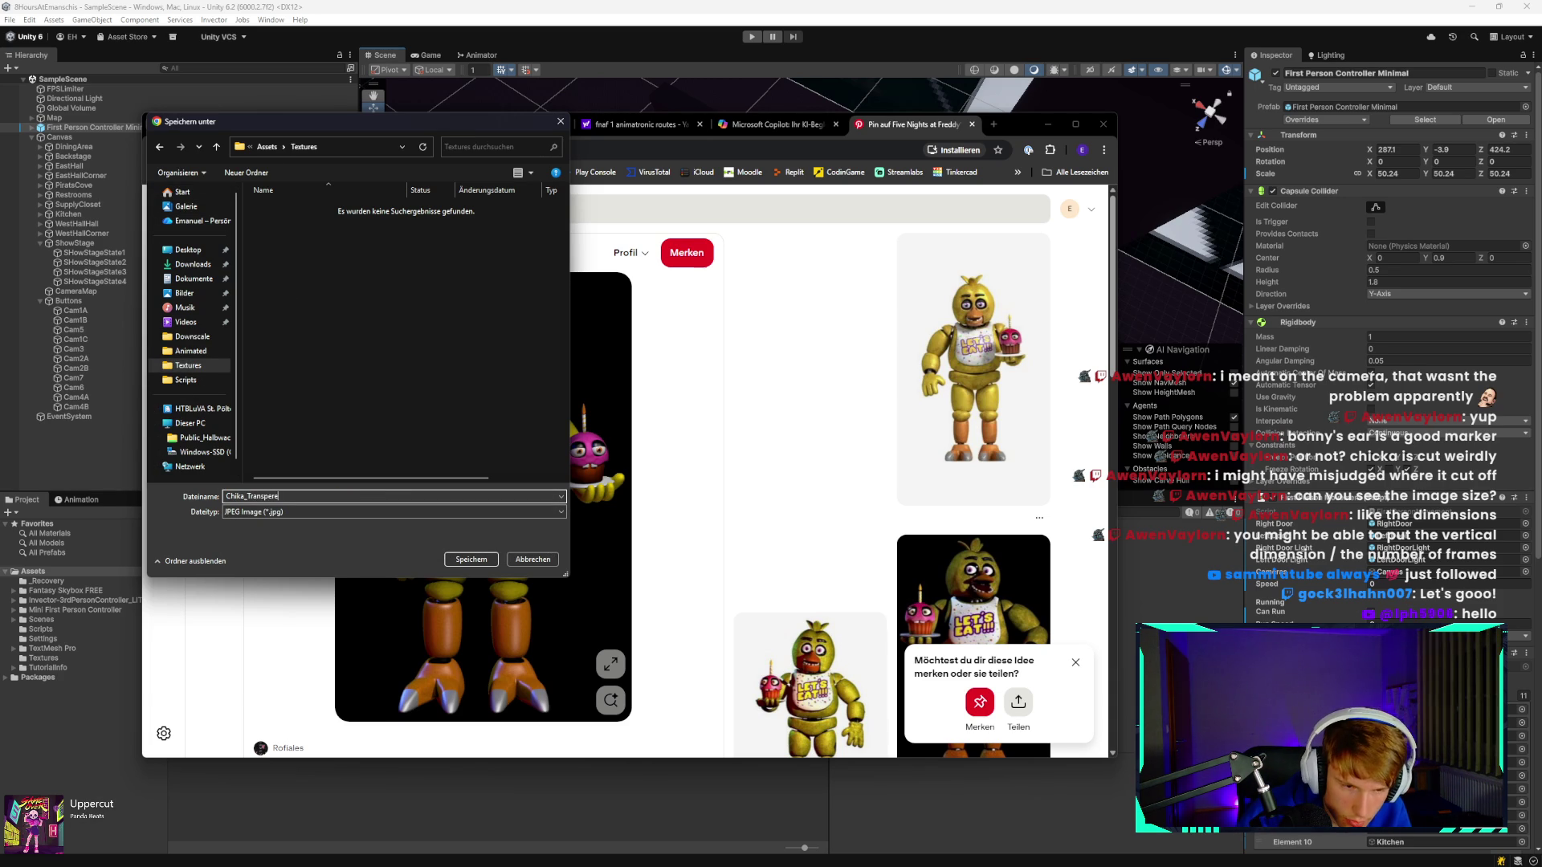
pyautogui.press('Return')
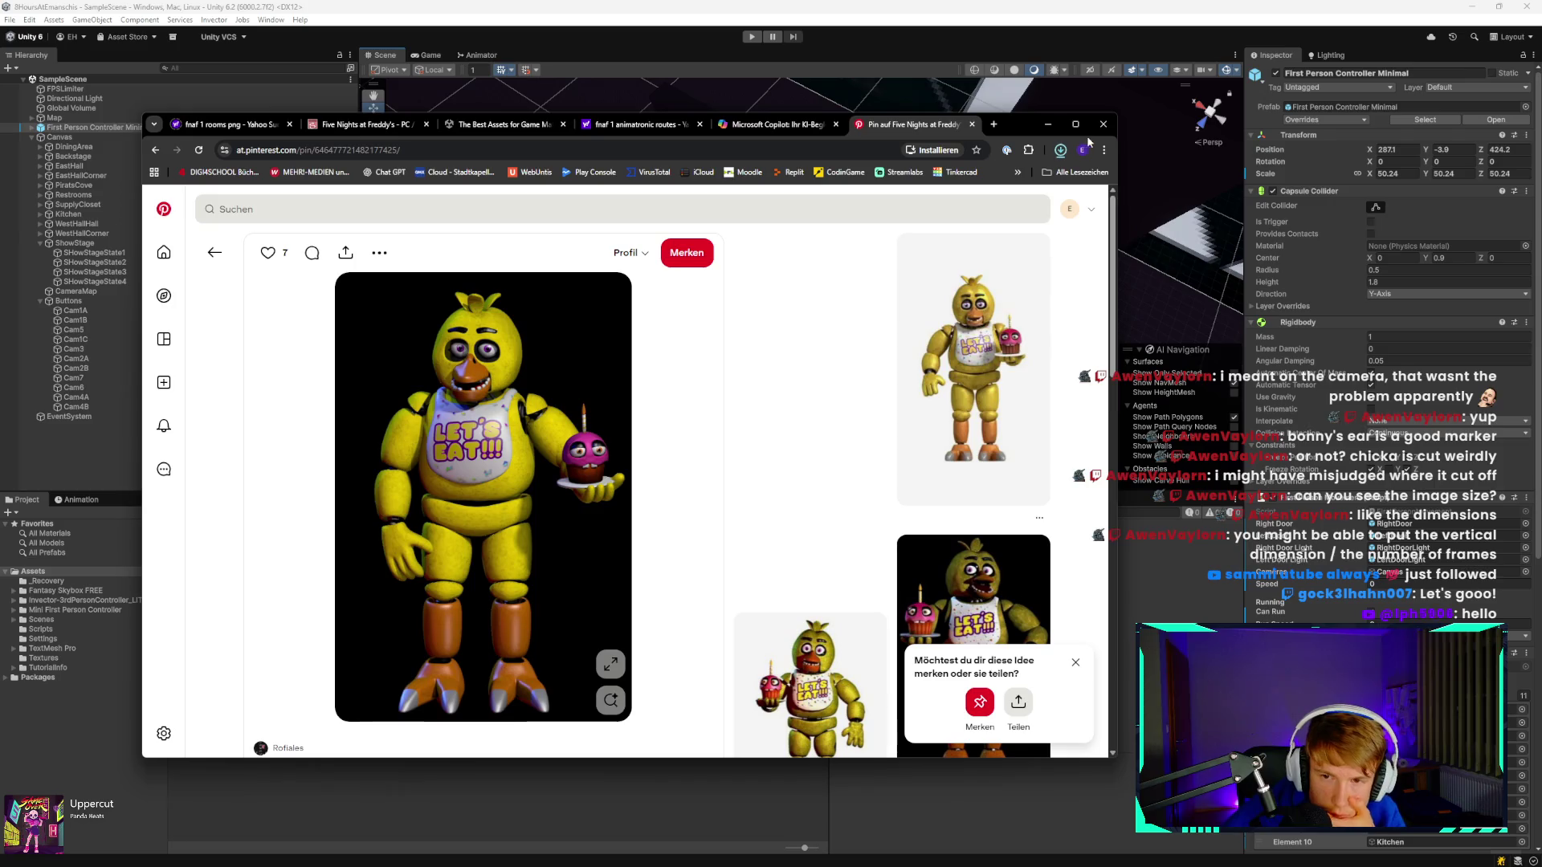
# Open Chika_Transperent.jpg from recent downloads to check it, close the viewer, and minimize Chrome
pyautogui.click(1053, 158)
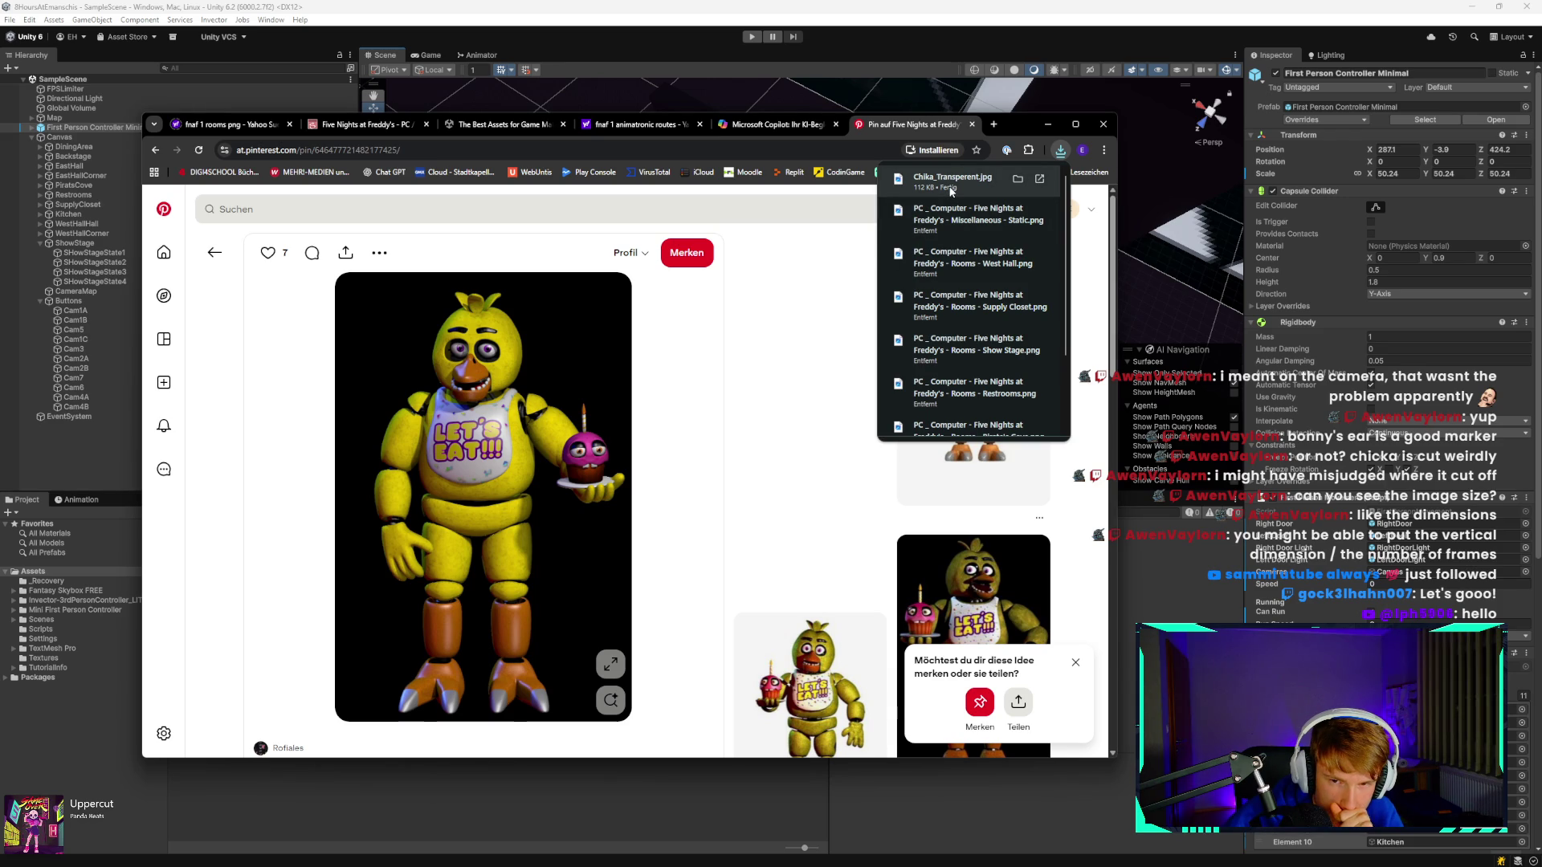
pyautogui.click(949, 190)
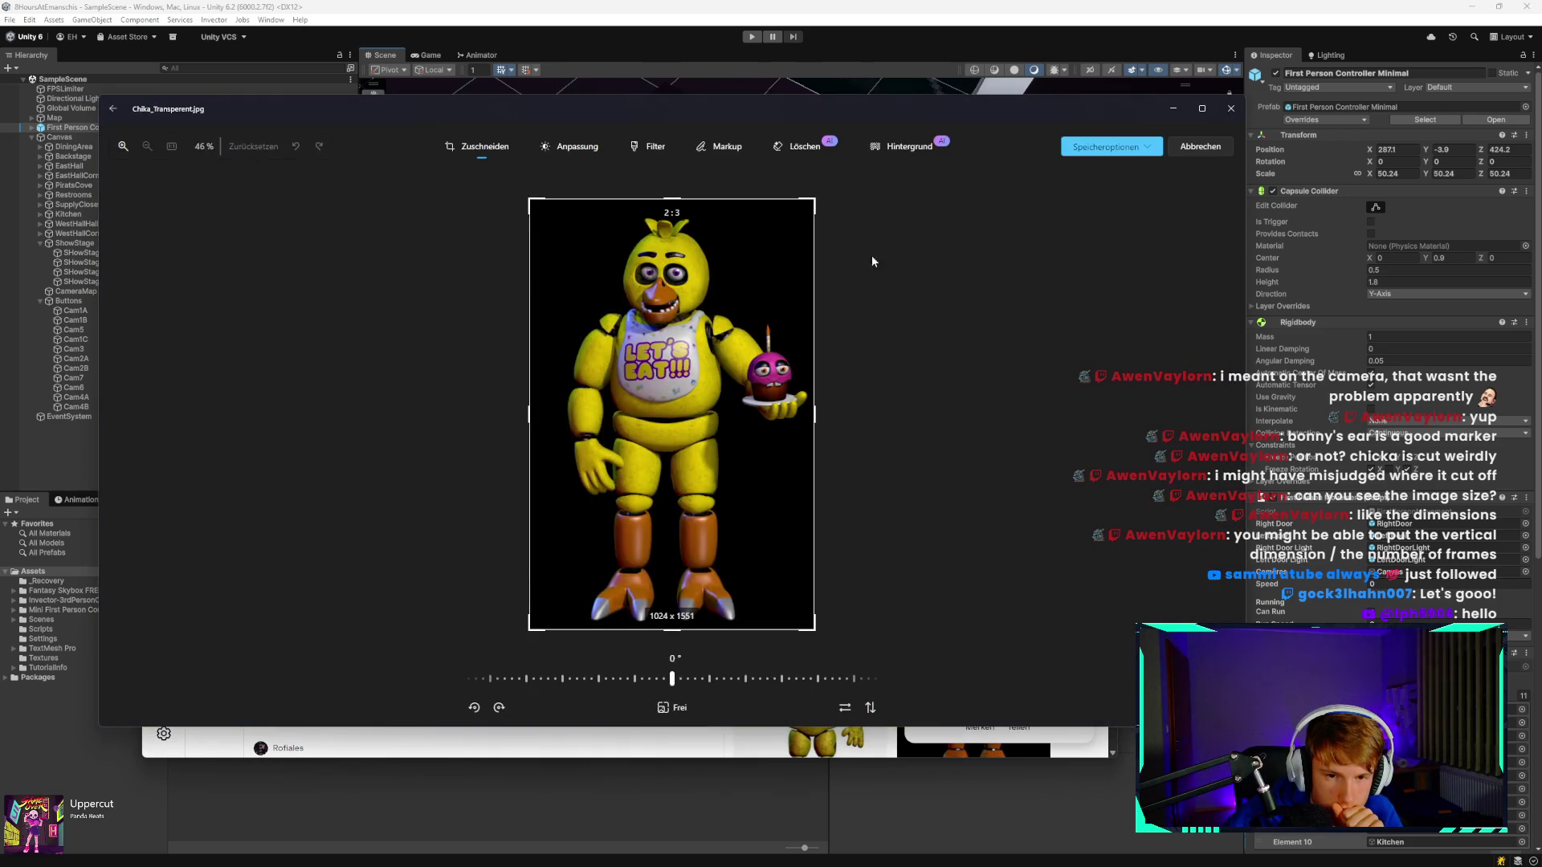
pyautogui.click(1189, 149)
pyautogui.click(1230, 109)
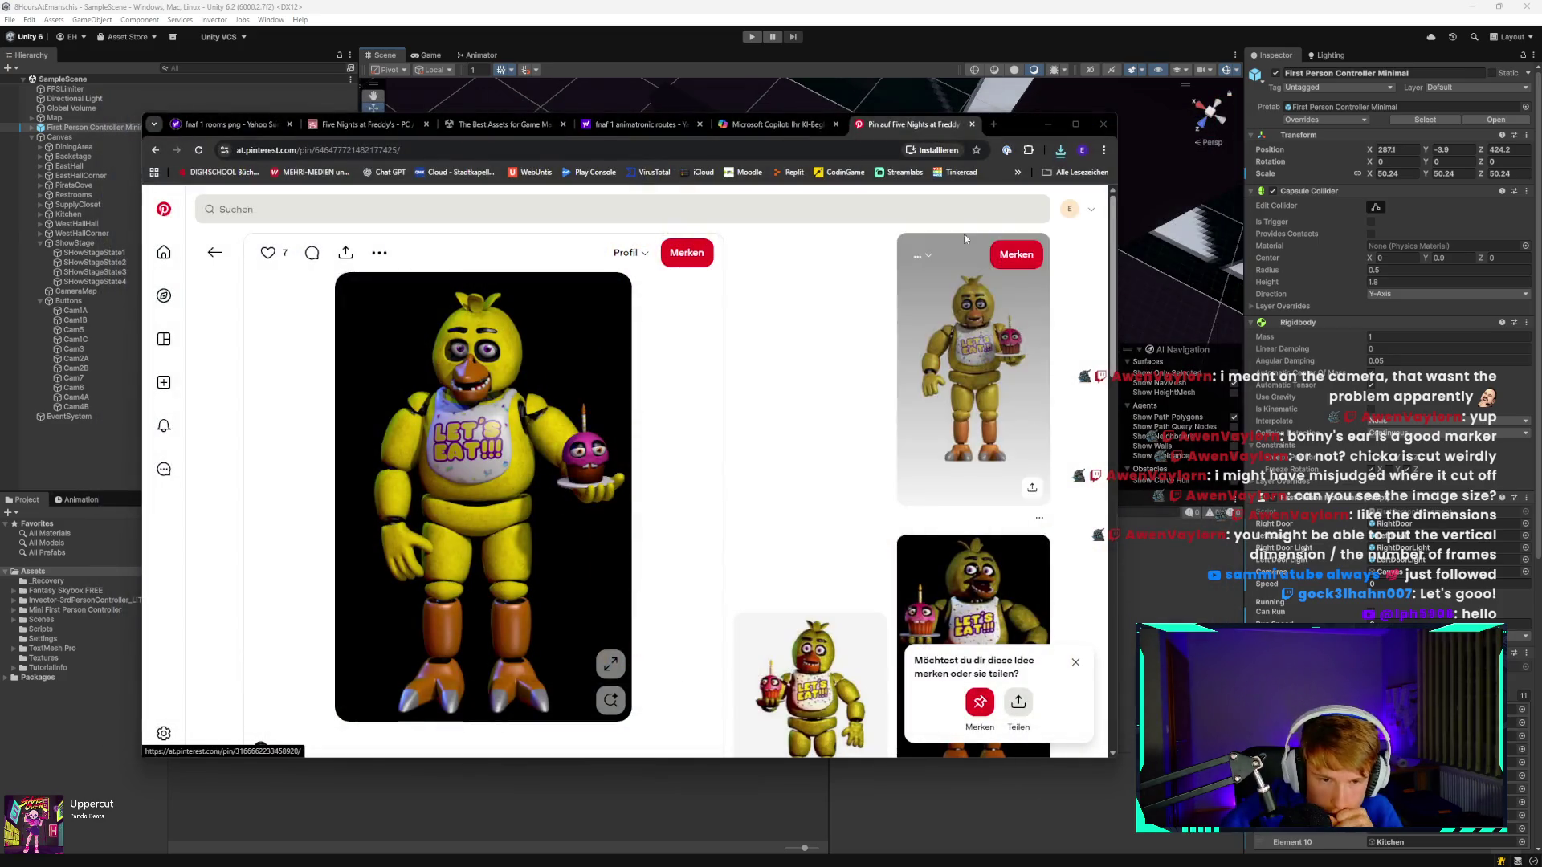
pyautogui.click(1046, 126)
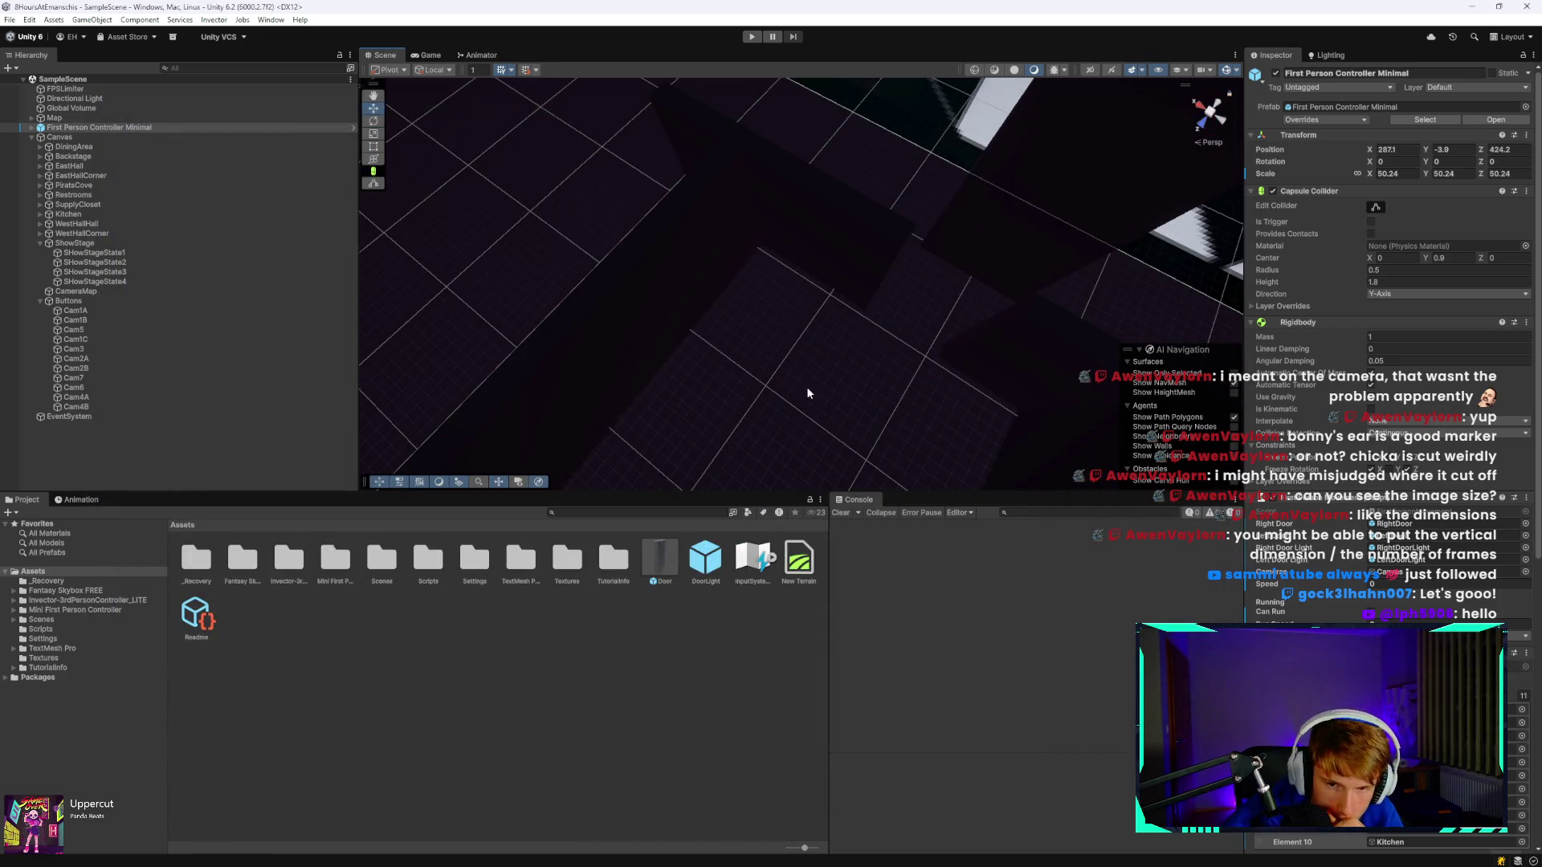
# Frame the player controller and open the Textures folder in the Project window
pyautogui.press('f')
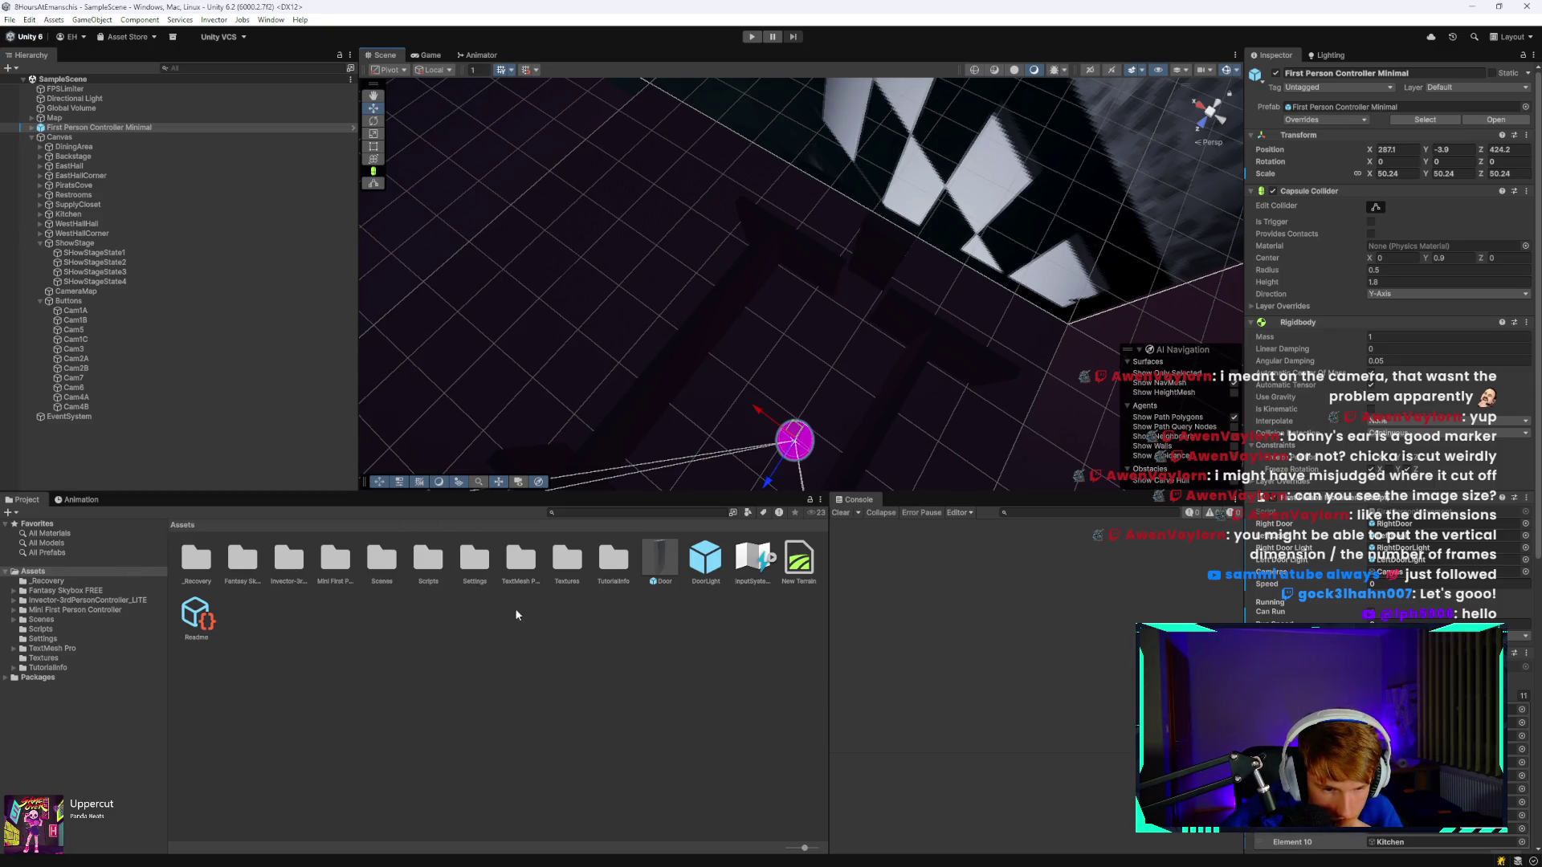
pyautogui.click(207, 575)
pyautogui.doubleClick(566, 558)
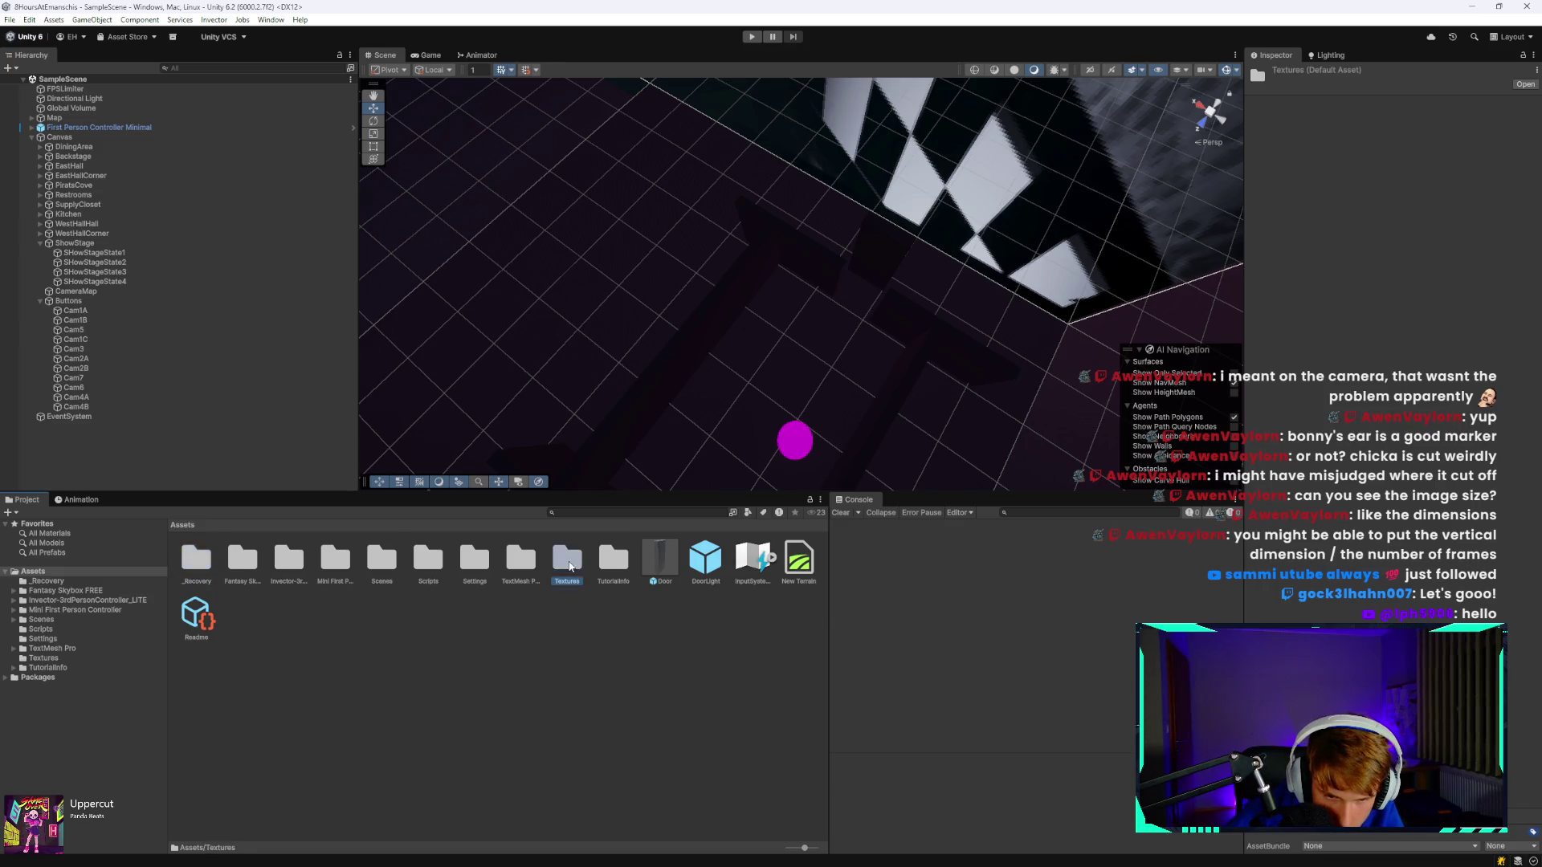
pyautogui.press('super')
pyautogui.click(580, 855)
pyautogui.click(580, 855)
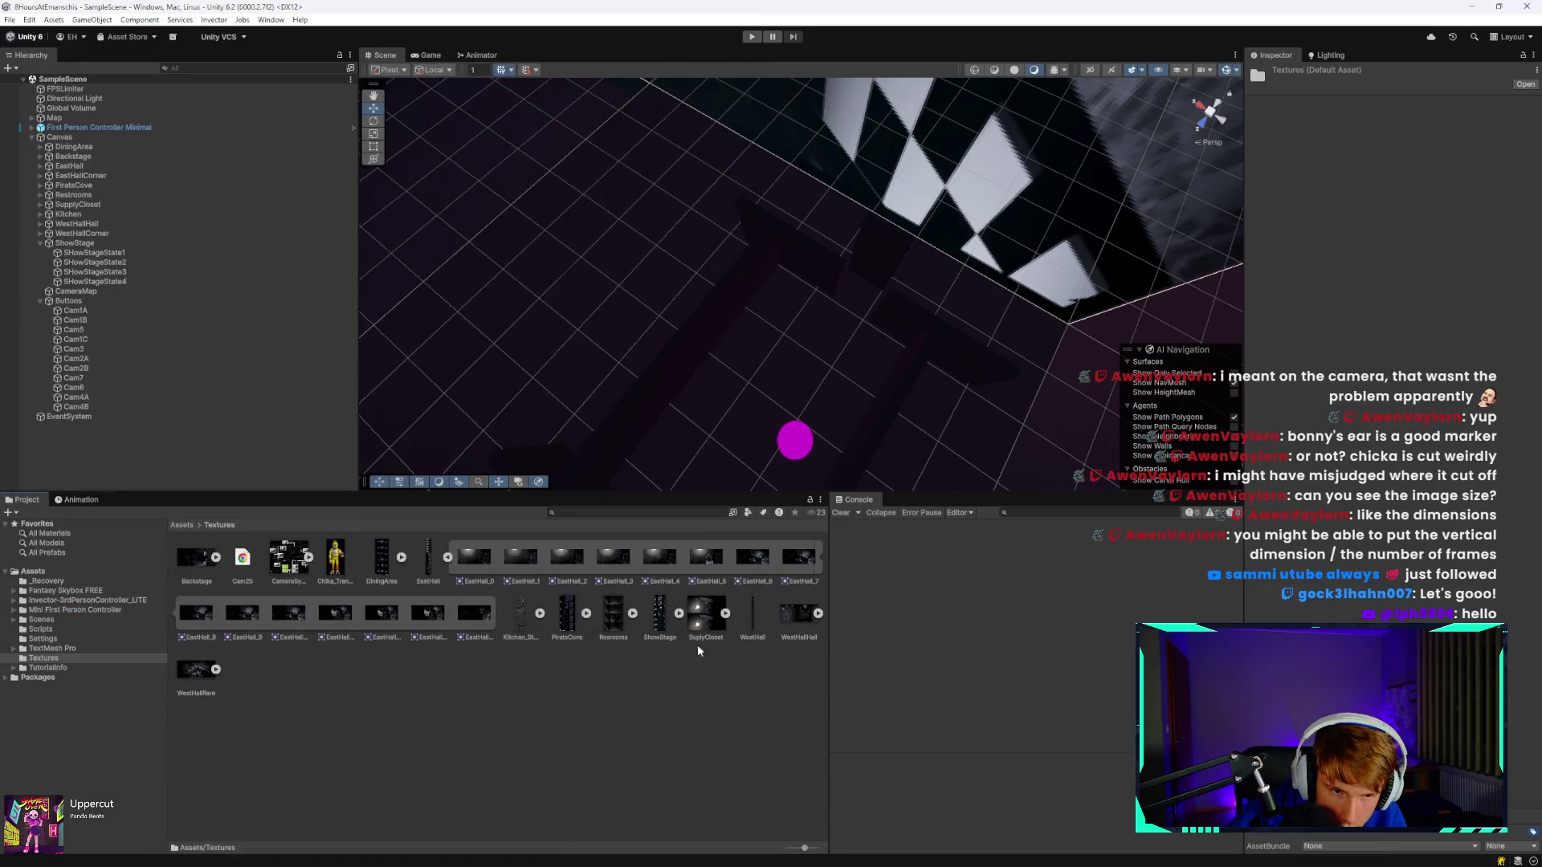
pyautogui.scroll(-5, 917, 393)
pyautogui.scroll(8, 942, 352)
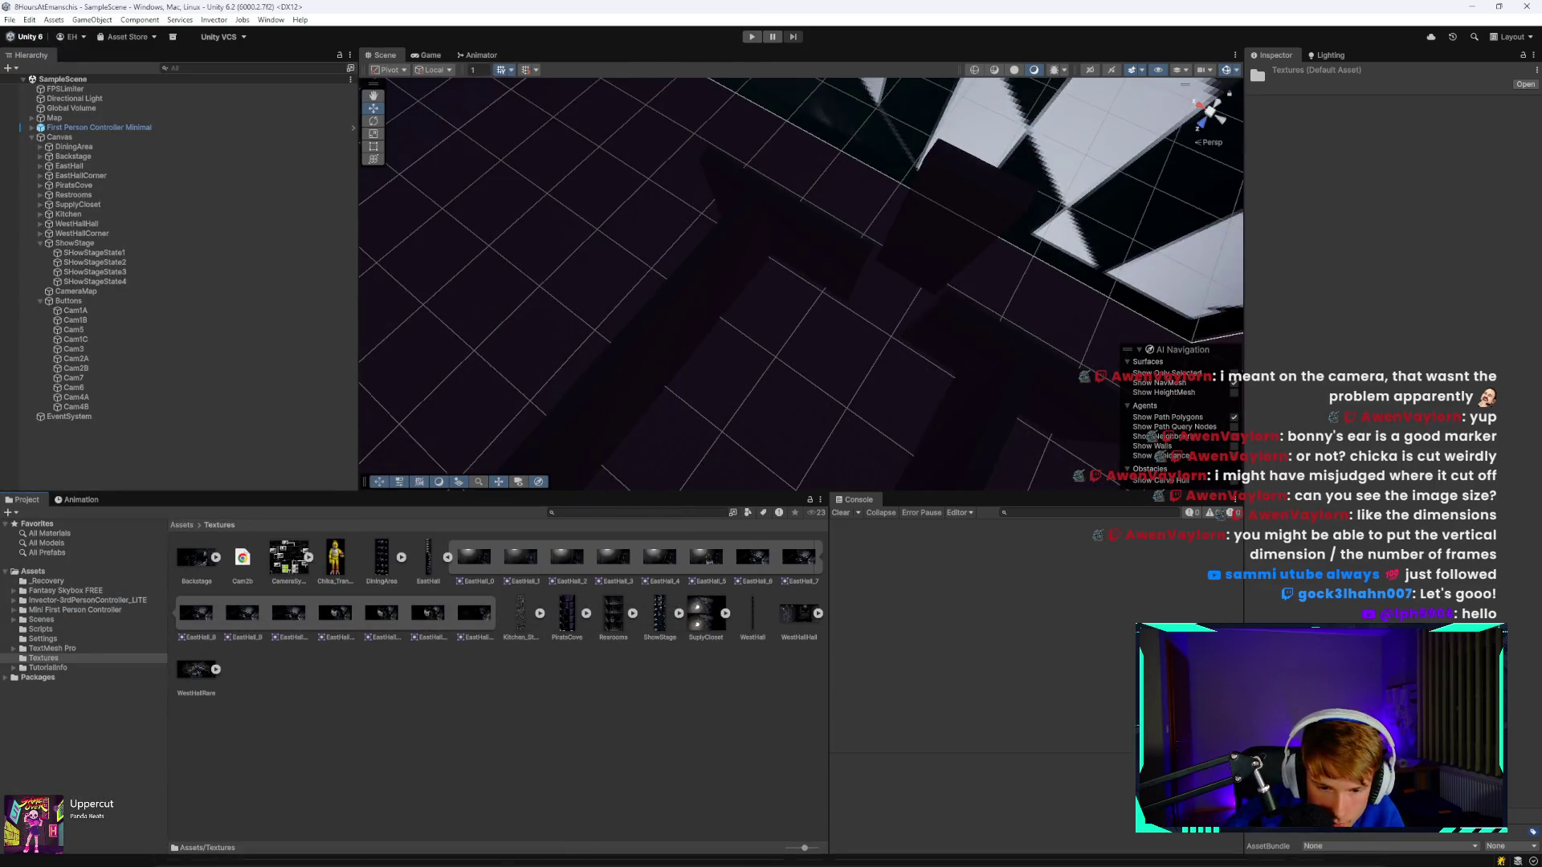
# Select the Chika_Transperent texture, try dropping it into the scene, and collapse the Canvas hierarchy
pyautogui.moveTo(636, 861)
pyautogui.click(580, 851)
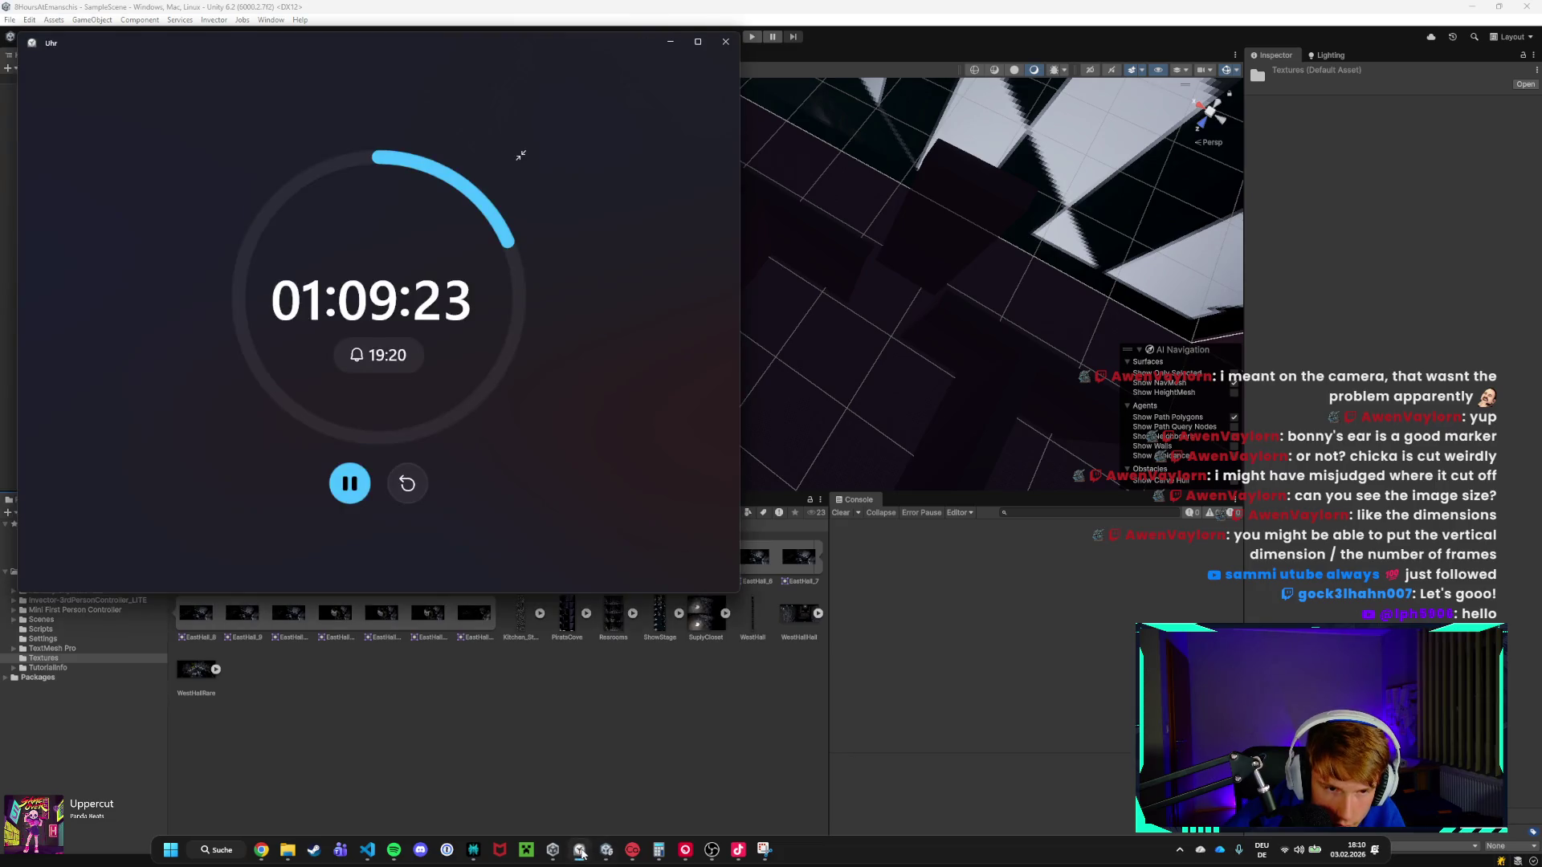
pyautogui.click(580, 851)
pyautogui.scroll(3, 956, 321)
pyautogui.scroll(3, 953, 334)
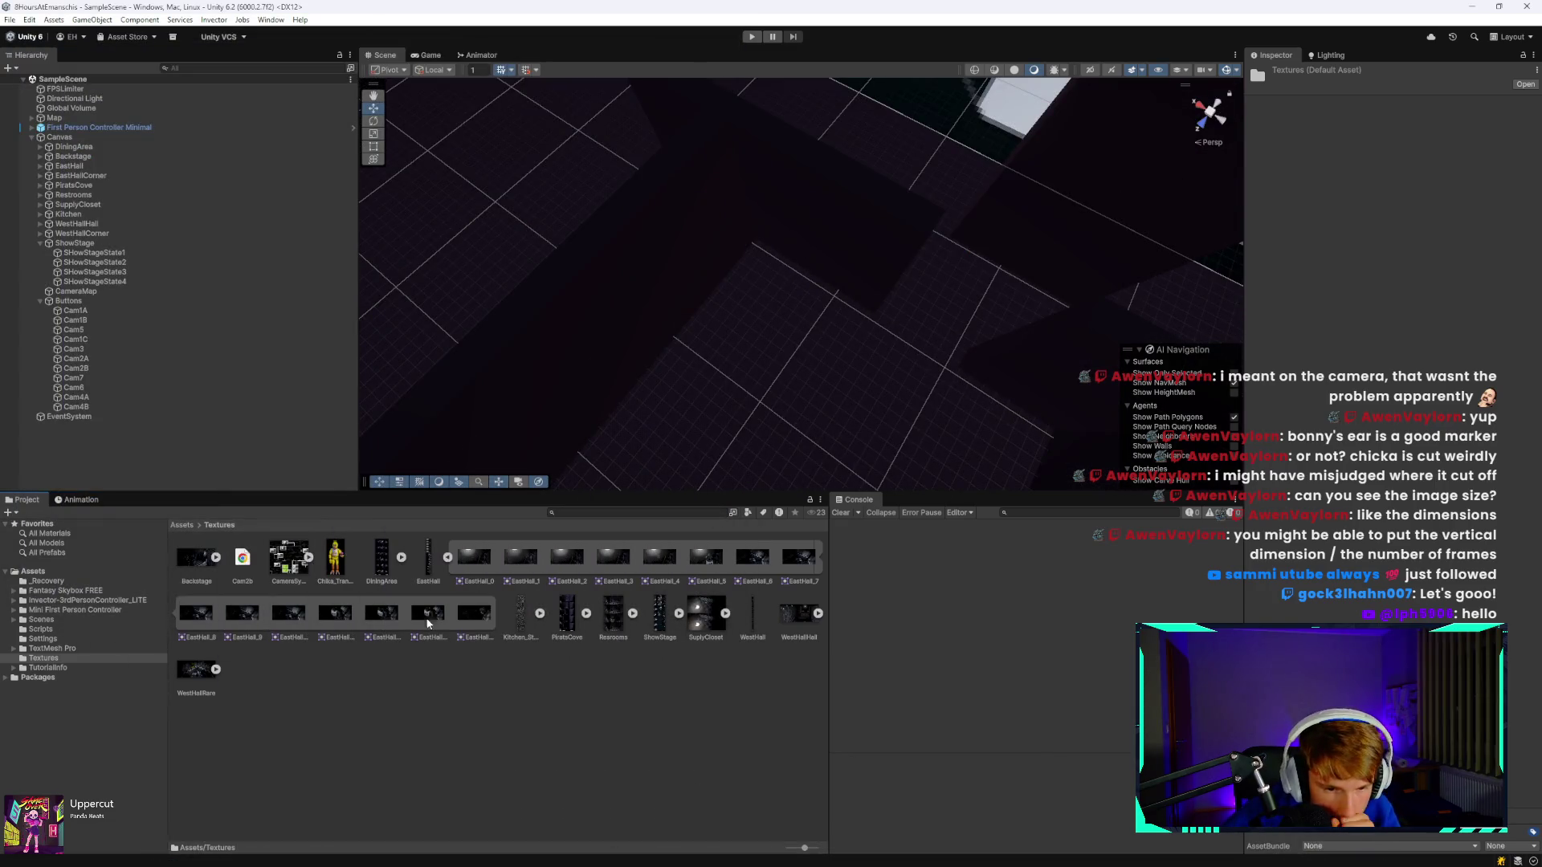
pyautogui.click(343, 565)
pyautogui.moveTo(374, 553); pyautogui.dragTo(960, 311)
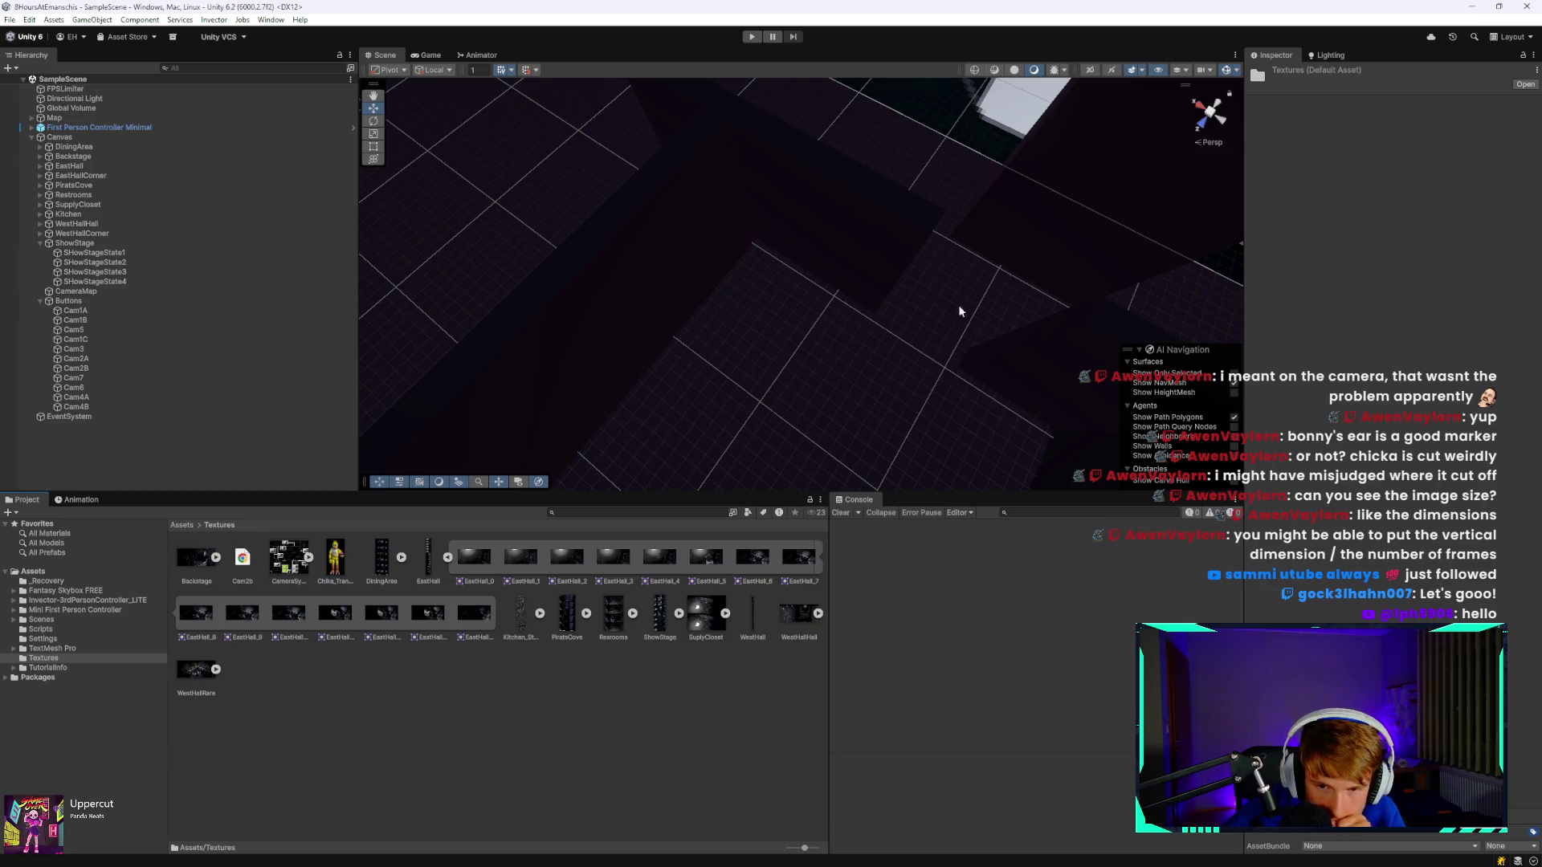
pyautogui.click(33, 138)
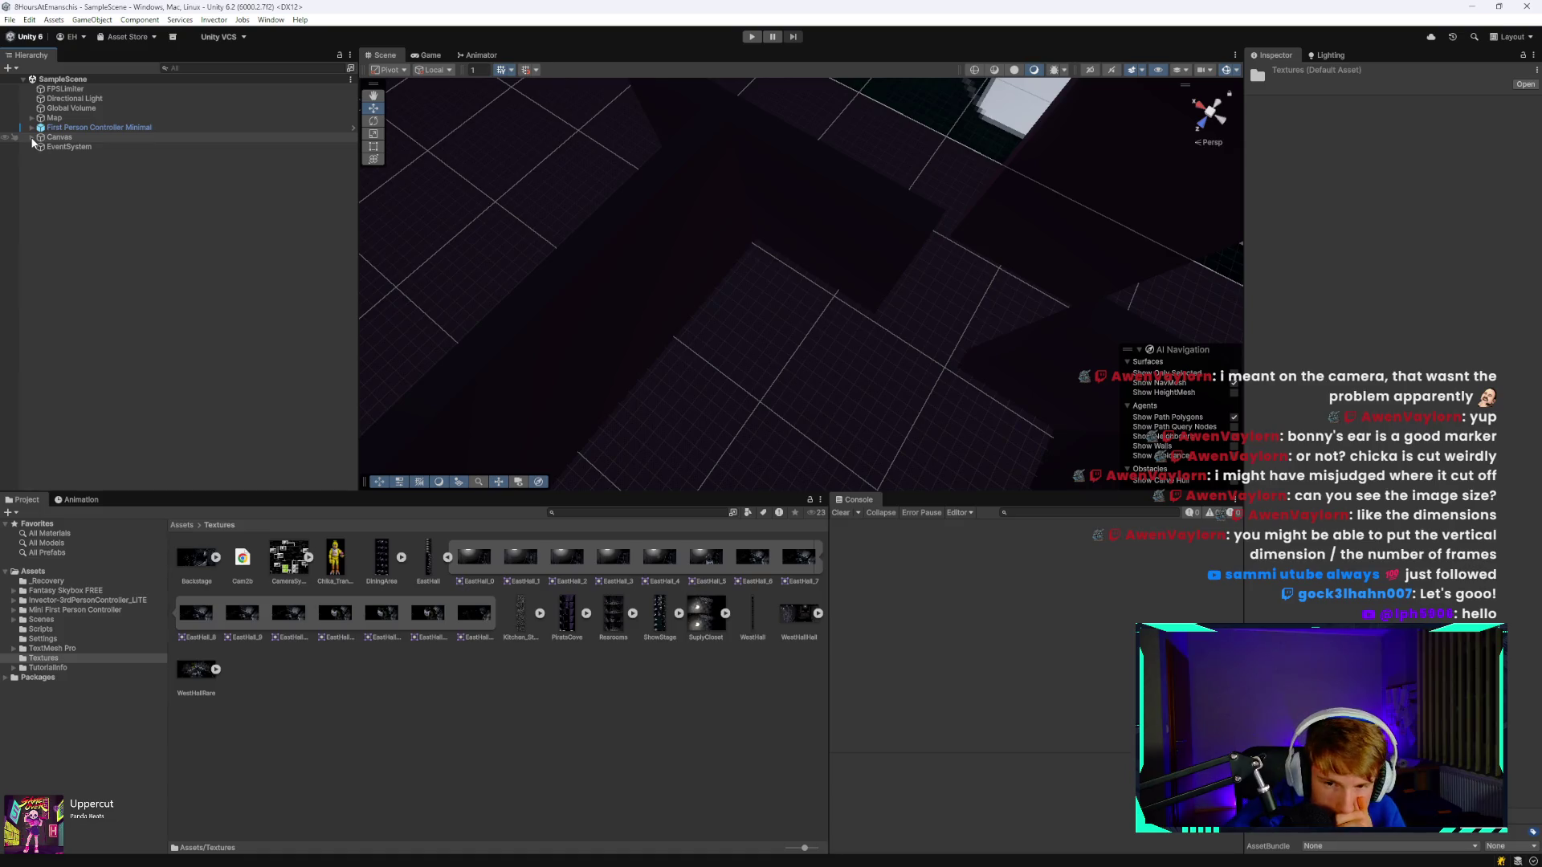
pyautogui.rightClick(80, 200)
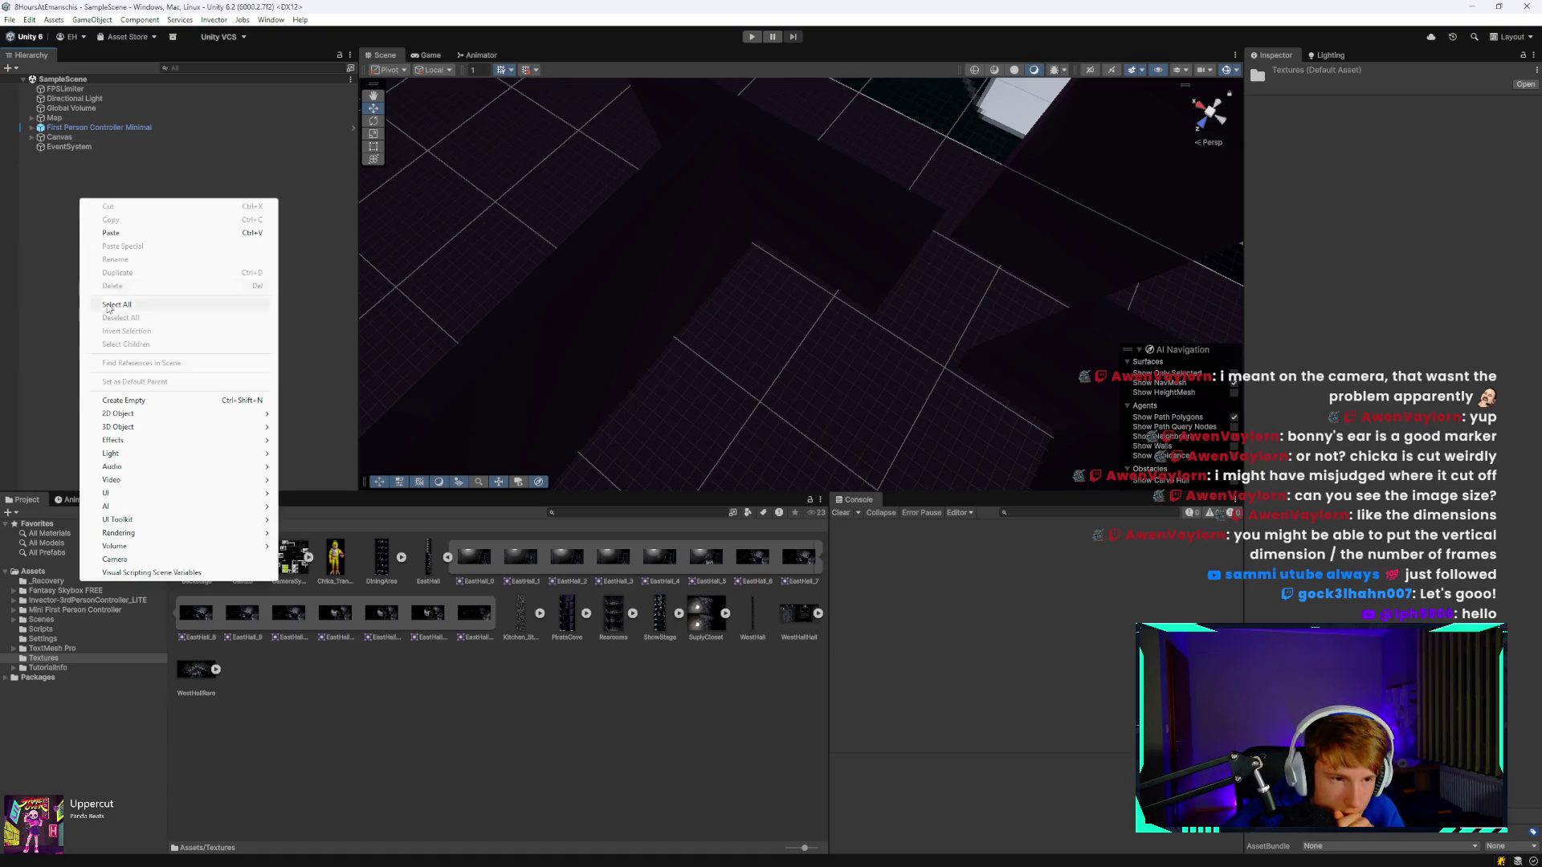
# Create an empty game object named Chika in the Hierarchy
pyautogui.click(143, 404)
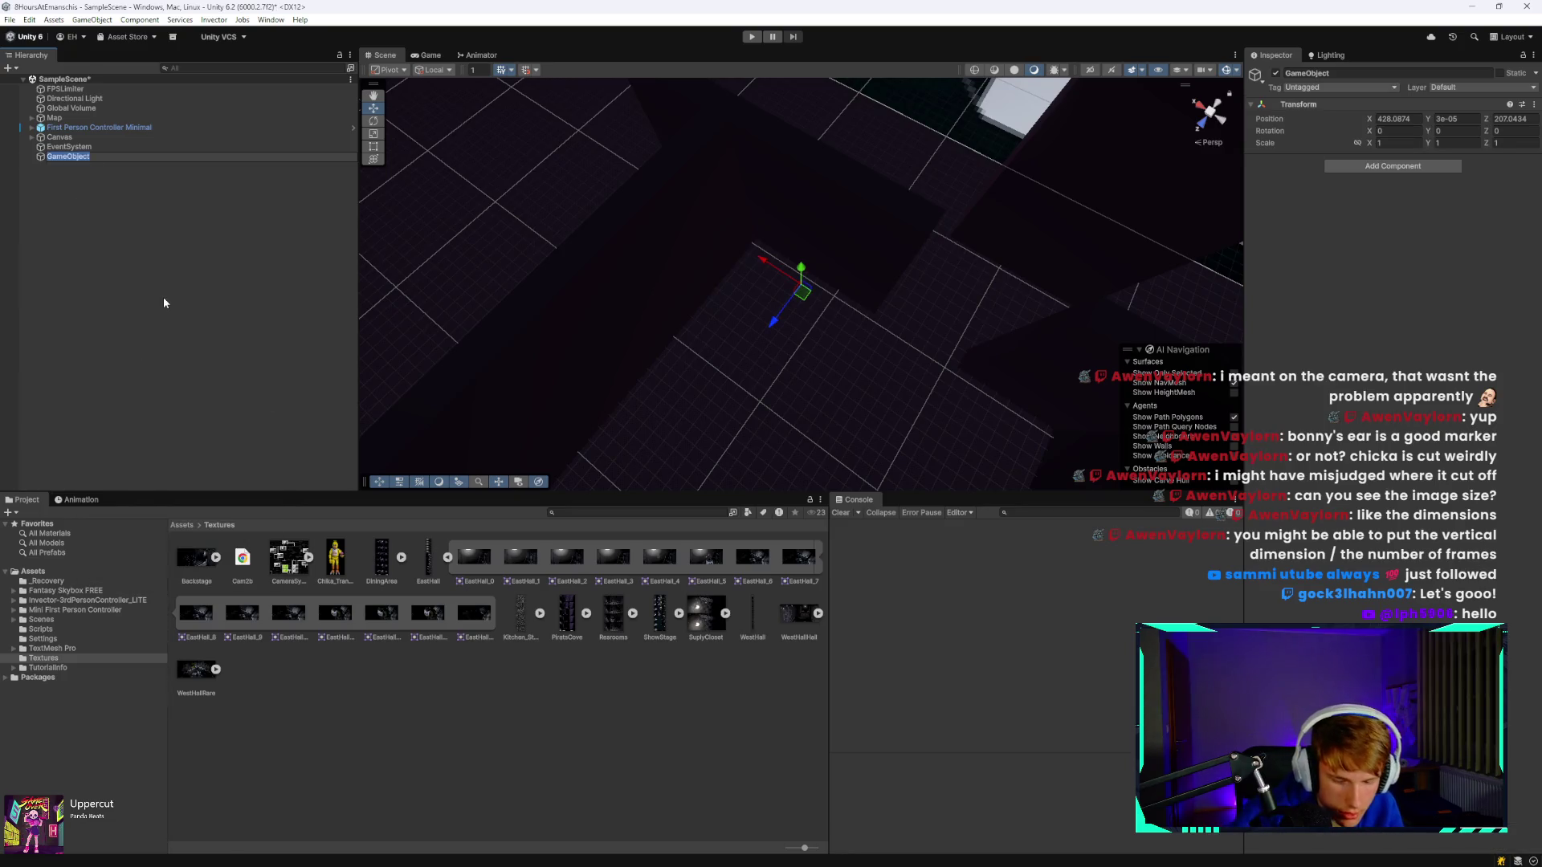
pyautogui.write('CH')
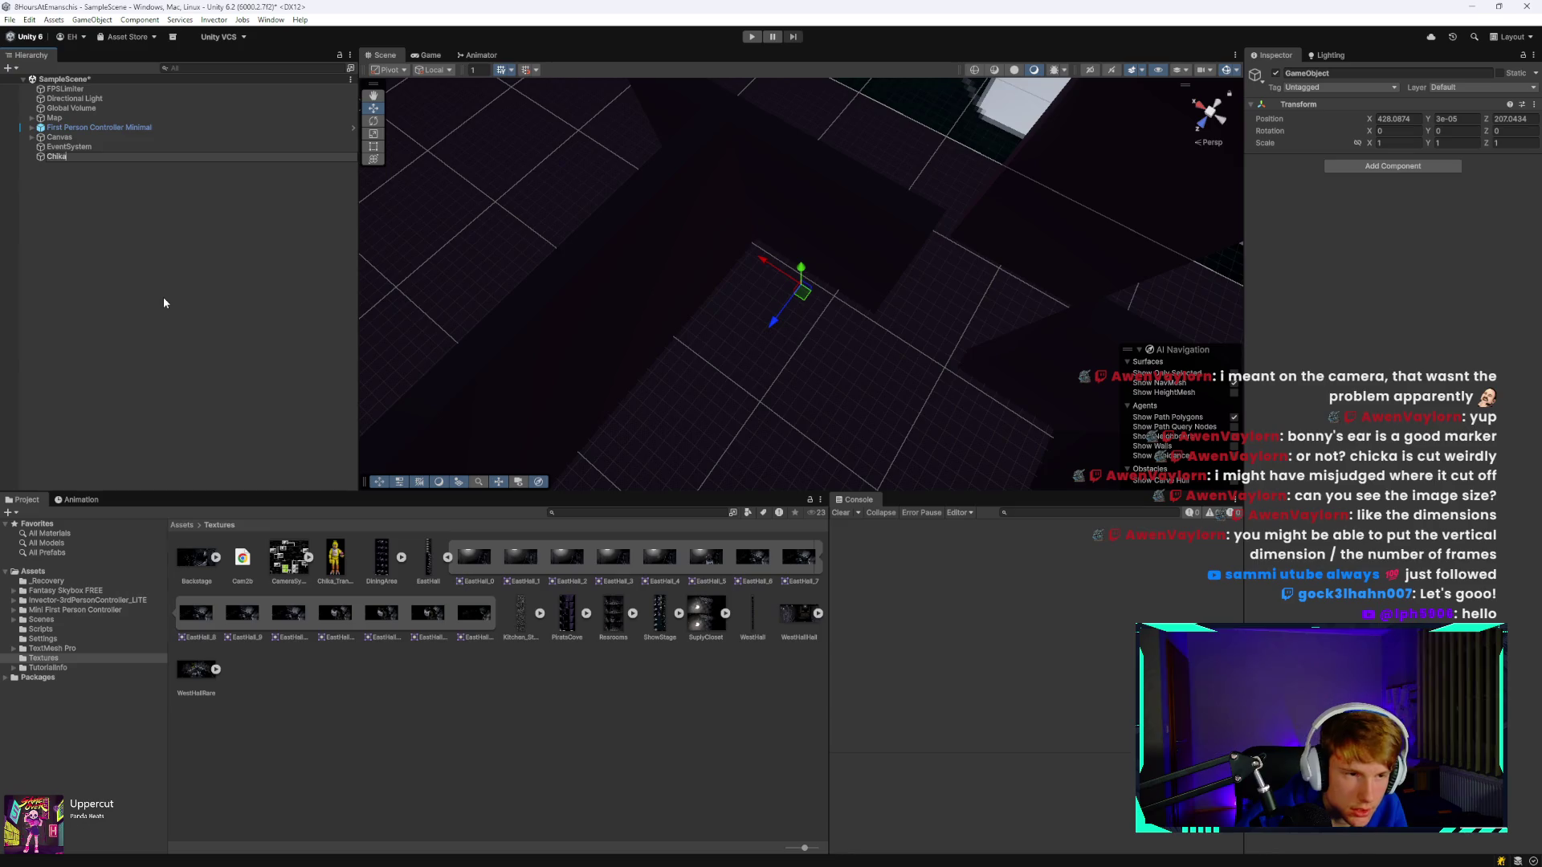
pyautogui.write('a')
pyautogui.press('Return')
pyautogui.moveTo(333, 564); pyautogui.dragTo(78, 234)
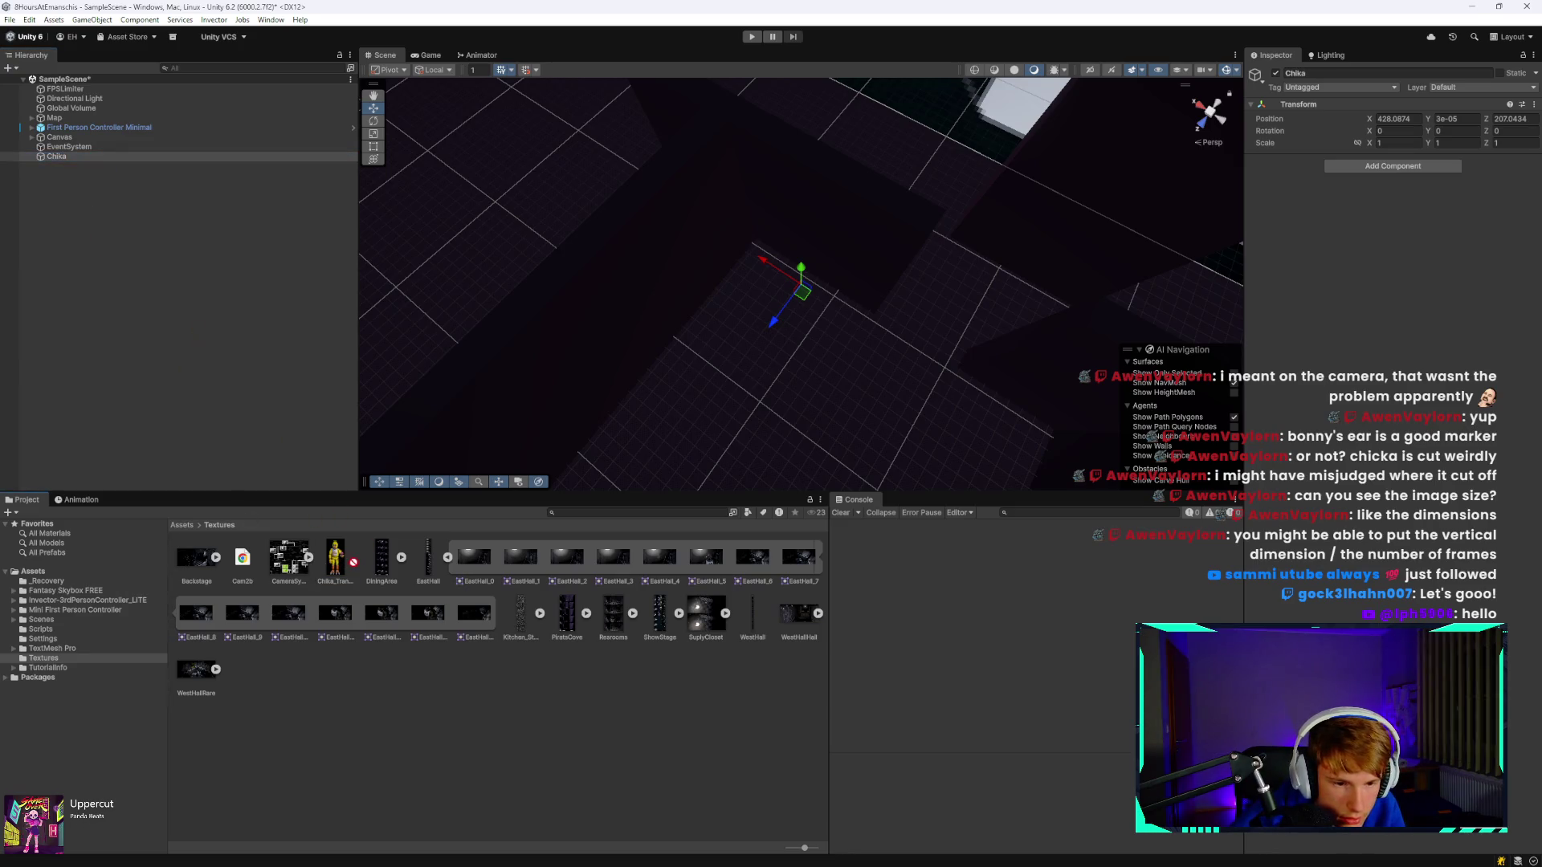
# Set the Chika texture to Sprite (2D and UI), Single, Point (no filter), Compression None, and apply
pyautogui.click(335, 562)
pyautogui.click(1447, 110)
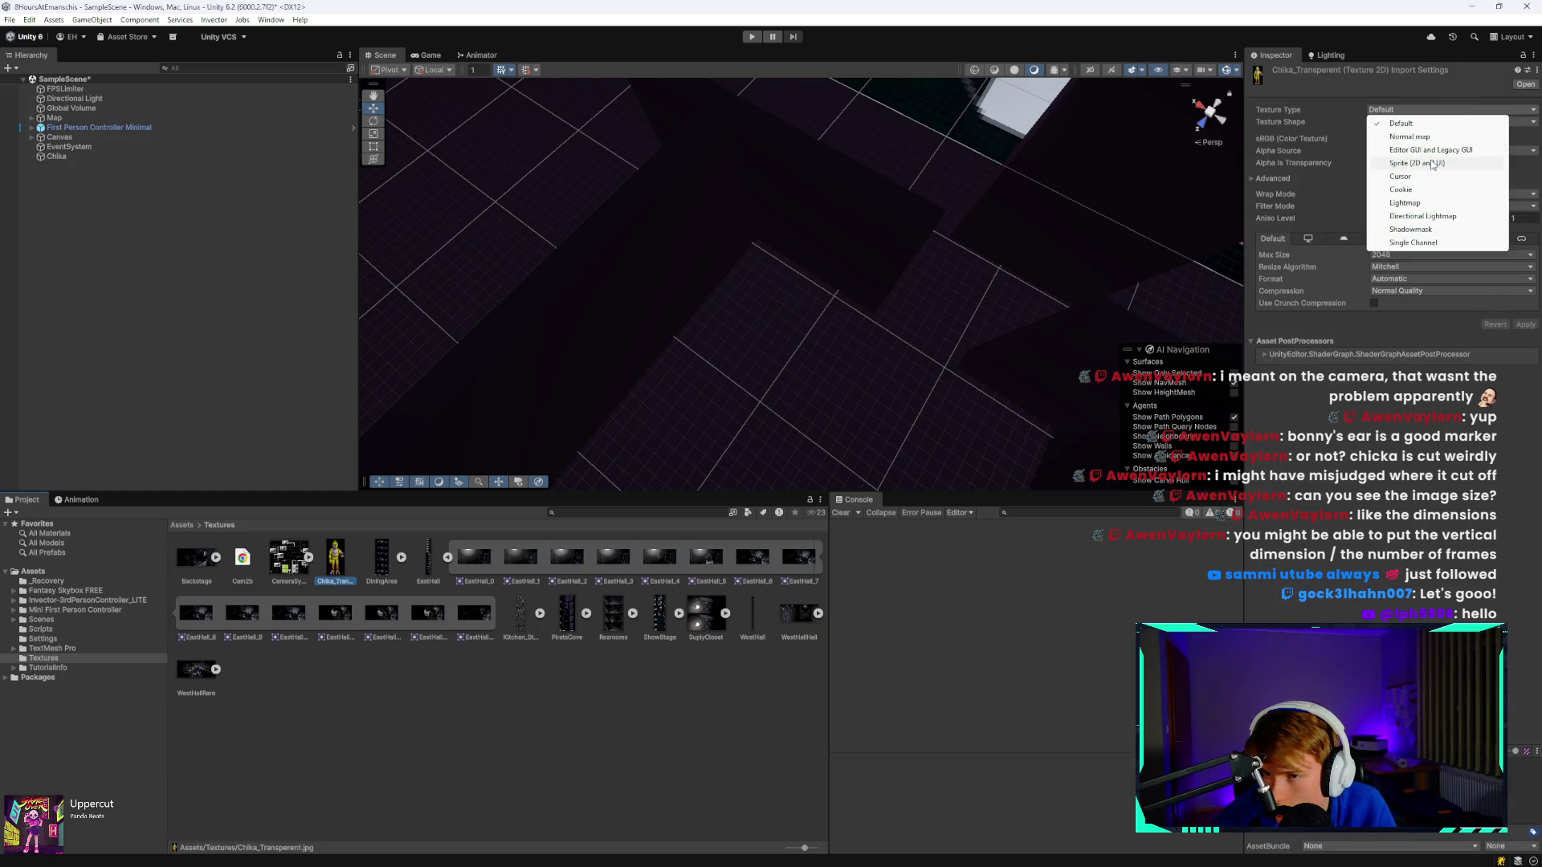
pyautogui.click(1417, 163)
pyautogui.click(1418, 138)
pyautogui.click(1418, 154)
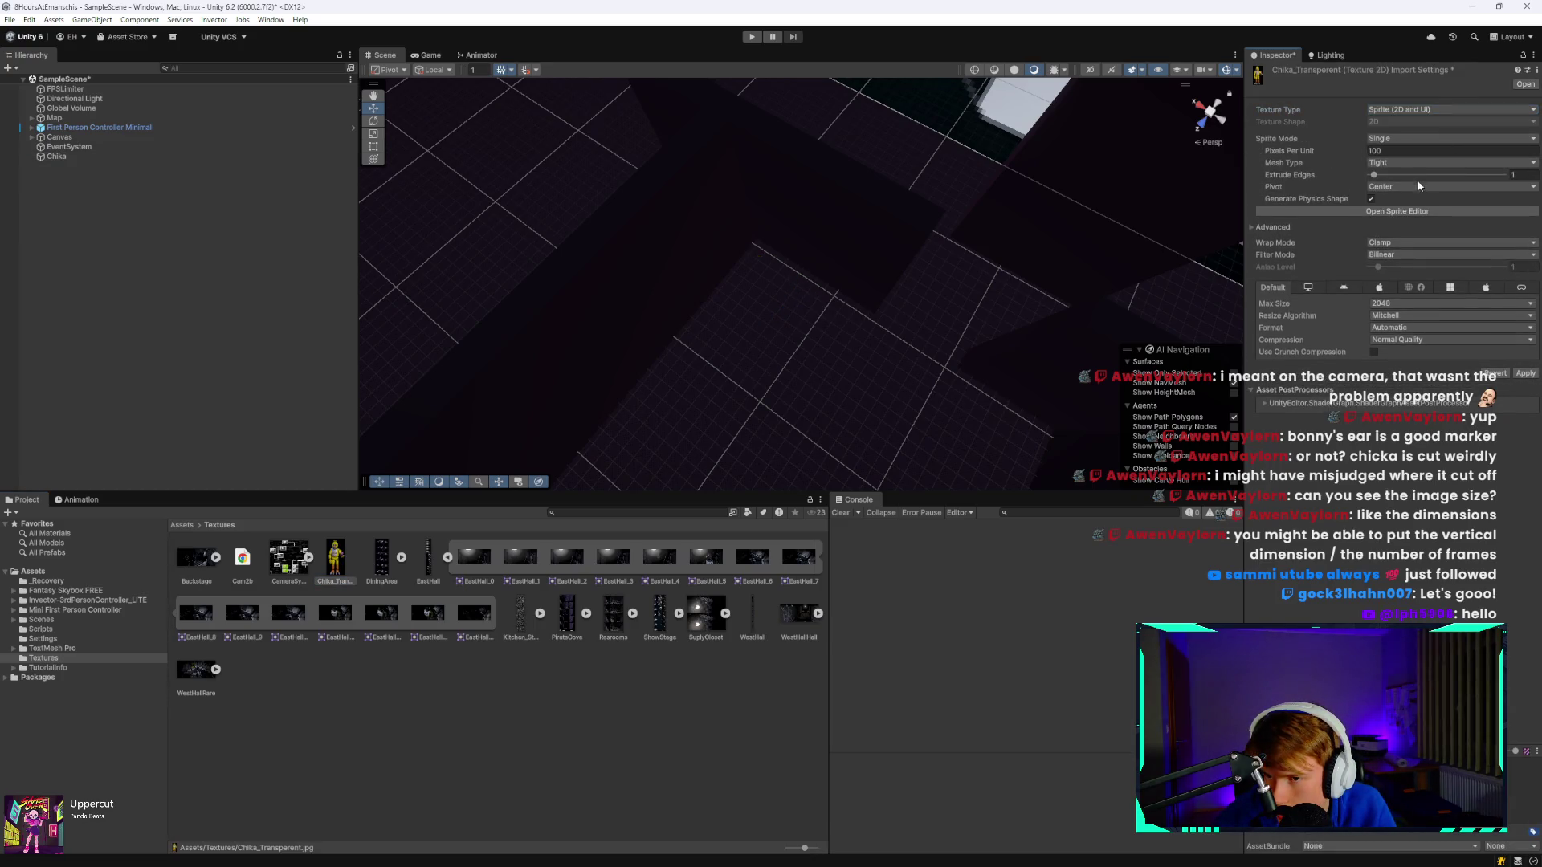
pyautogui.click(1393, 255)
pyautogui.click(1397, 268)
pyautogui.click(1413, 340)
pyautogui.click(1397, 350)
pyautogui.click(1524, 361)
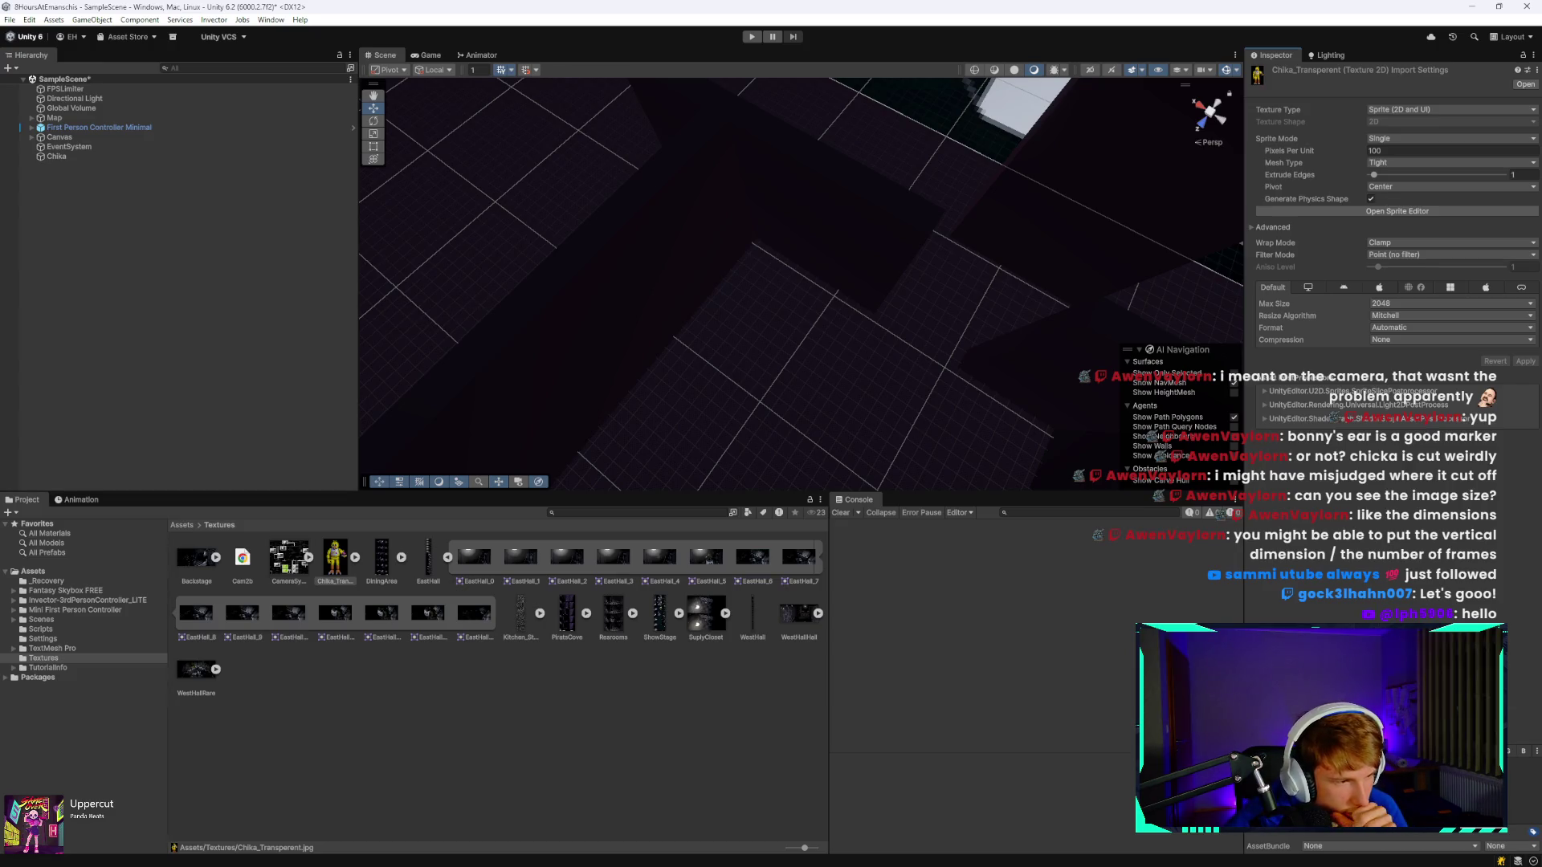
pyautogui.moveTo(628, 399)
pyautogui.mouseDown()
pyautogui.moveTo(1033, 362)
pyautogui.moveTo(974, 392)
pyautogui.moveTo(971, 440)
pyautogui.moveTo(402, 391)
pyautogui.mouseUp()
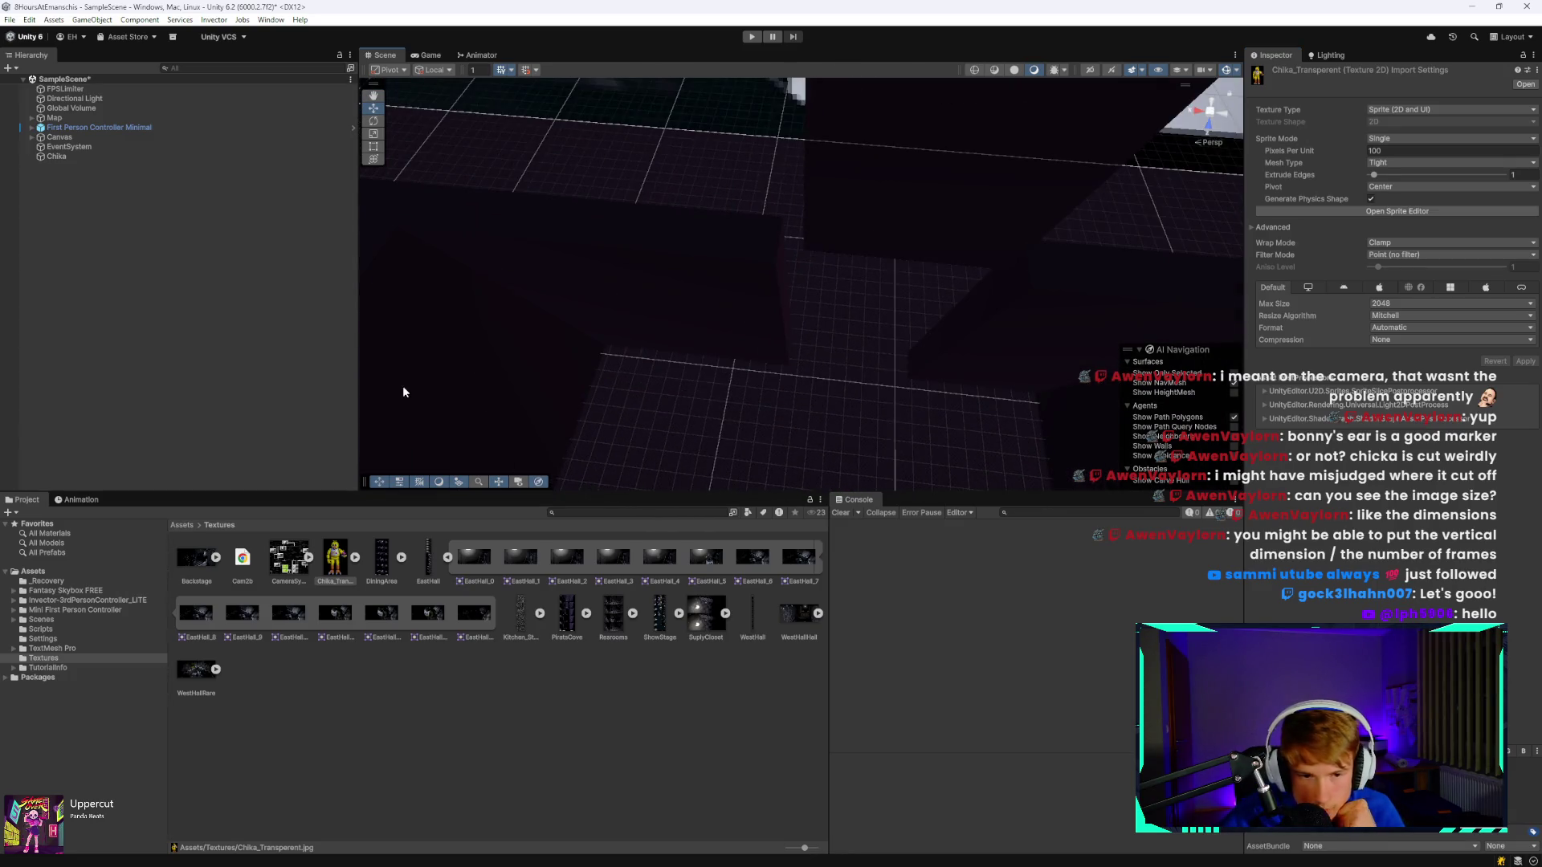
# Parent the Chika_Transperent sprite to Chika, move it to -86.2, 134.3, -1.5, and scale it to 5.86
pyautogui.click(106, 167)
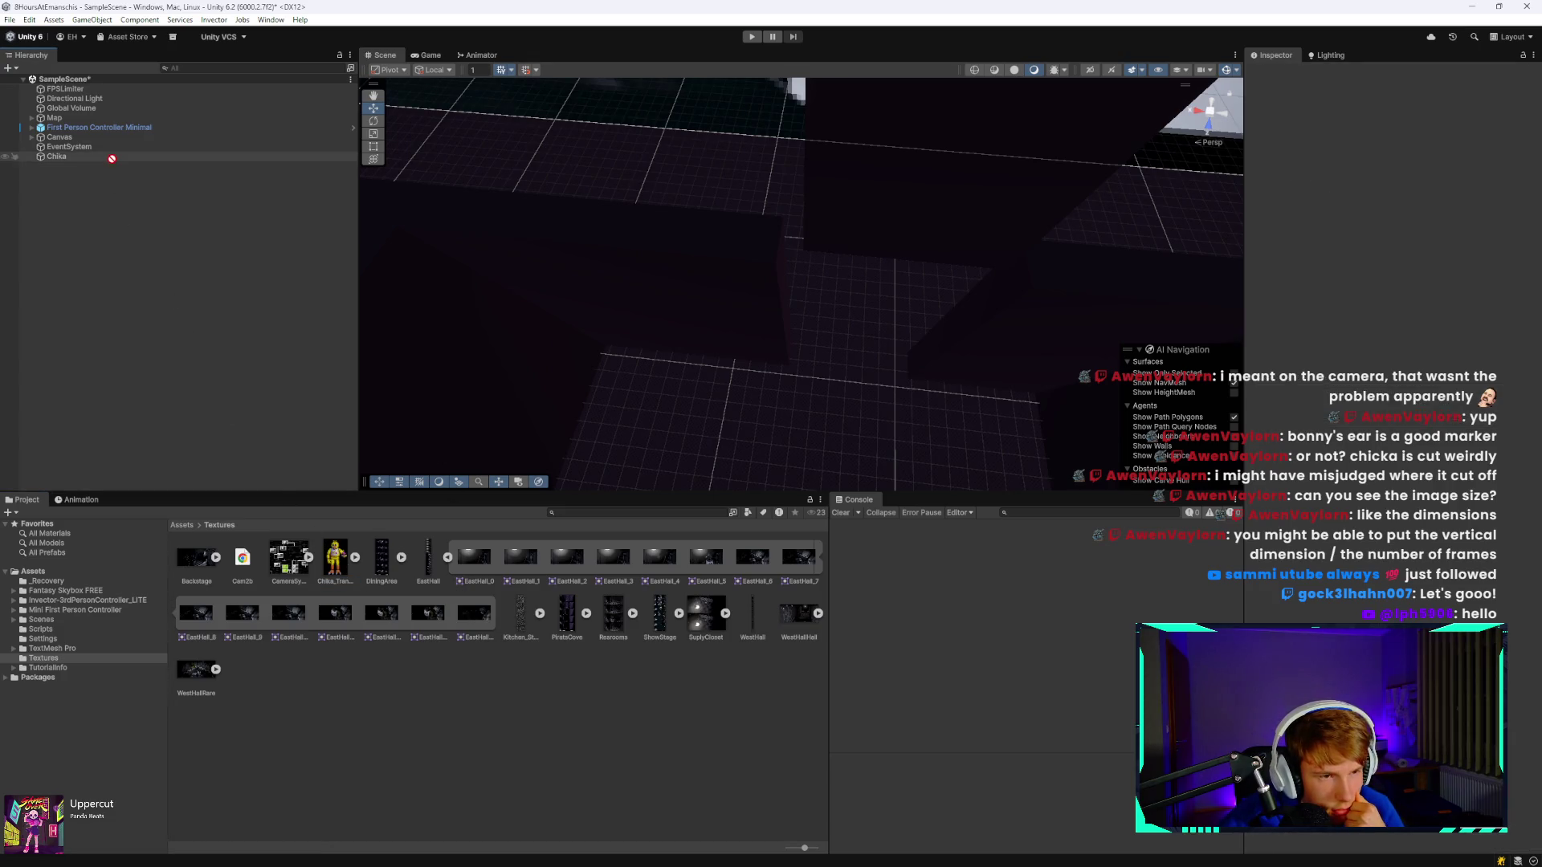
pyautogui.moveTo(114, 159); pyautogui.dragTo(112, 156)
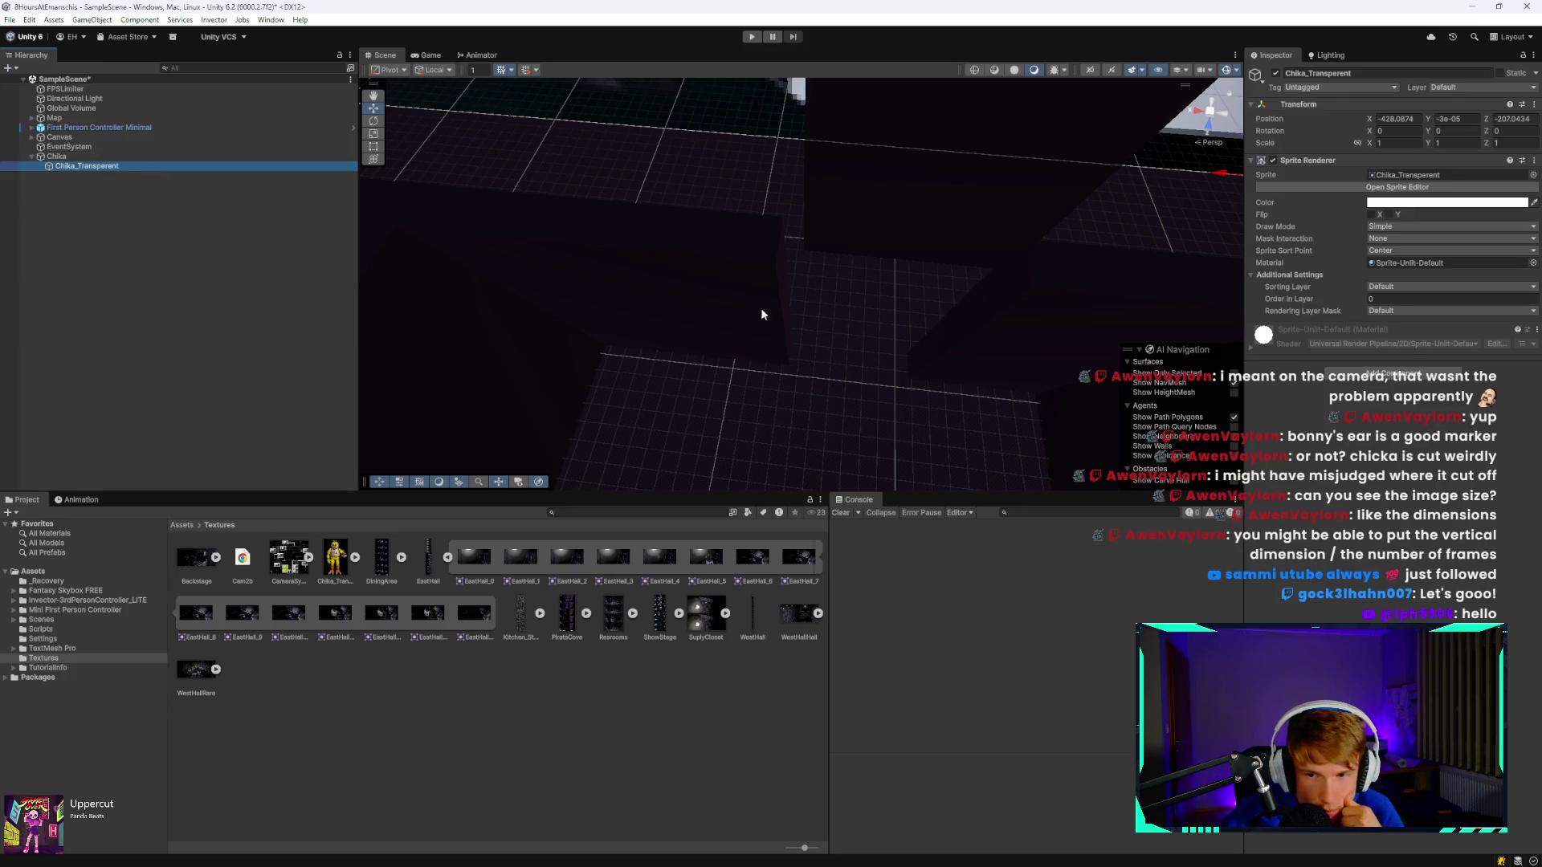
pyautogui.press('f')
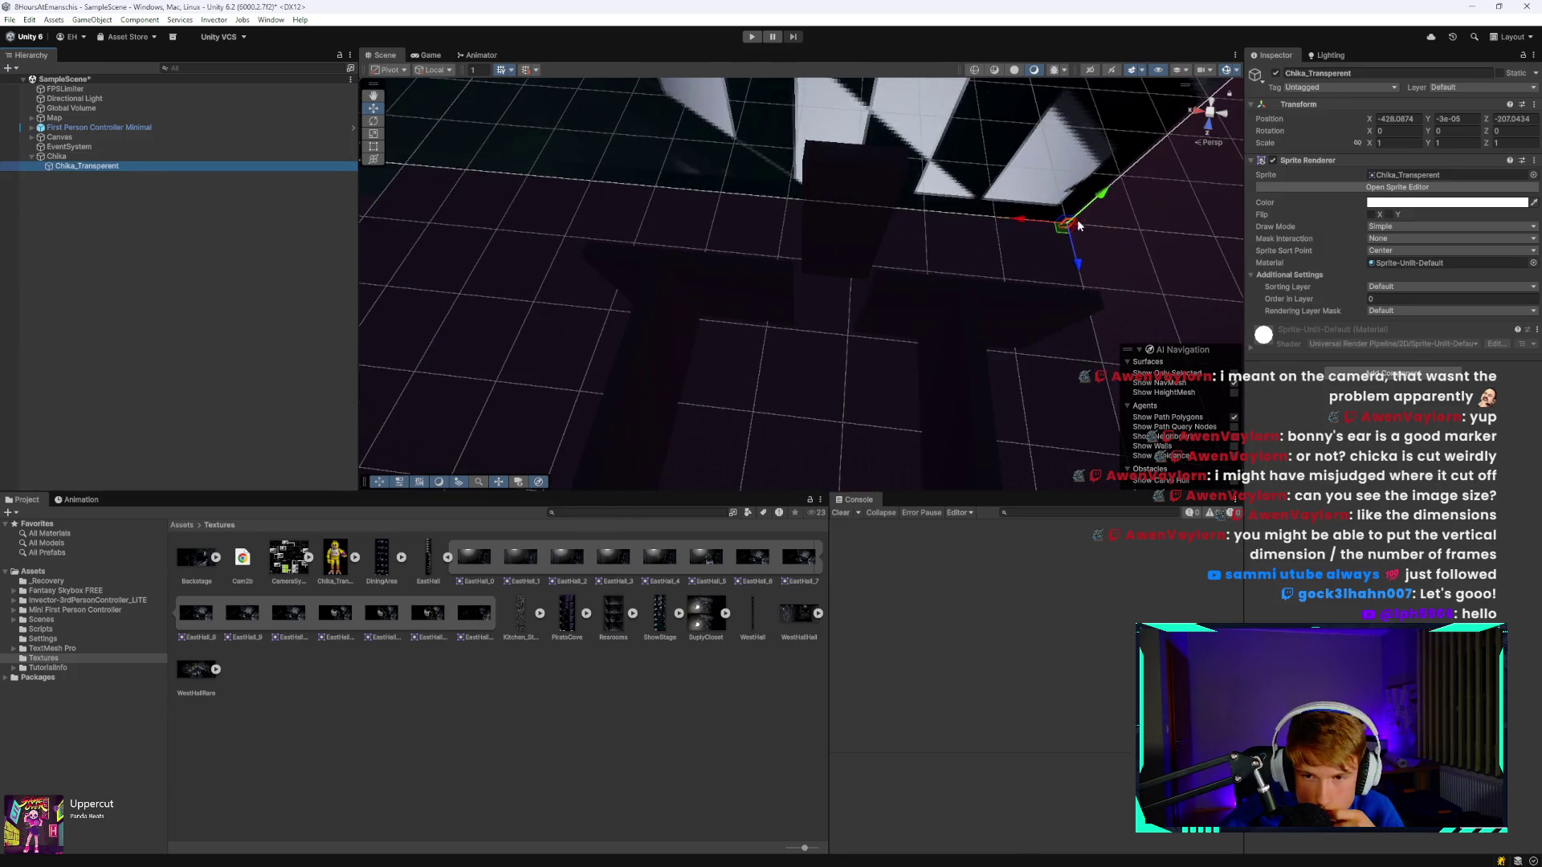
pyautogui.moveTo(1028, 220); pyautogui.dragTo(816, 233)
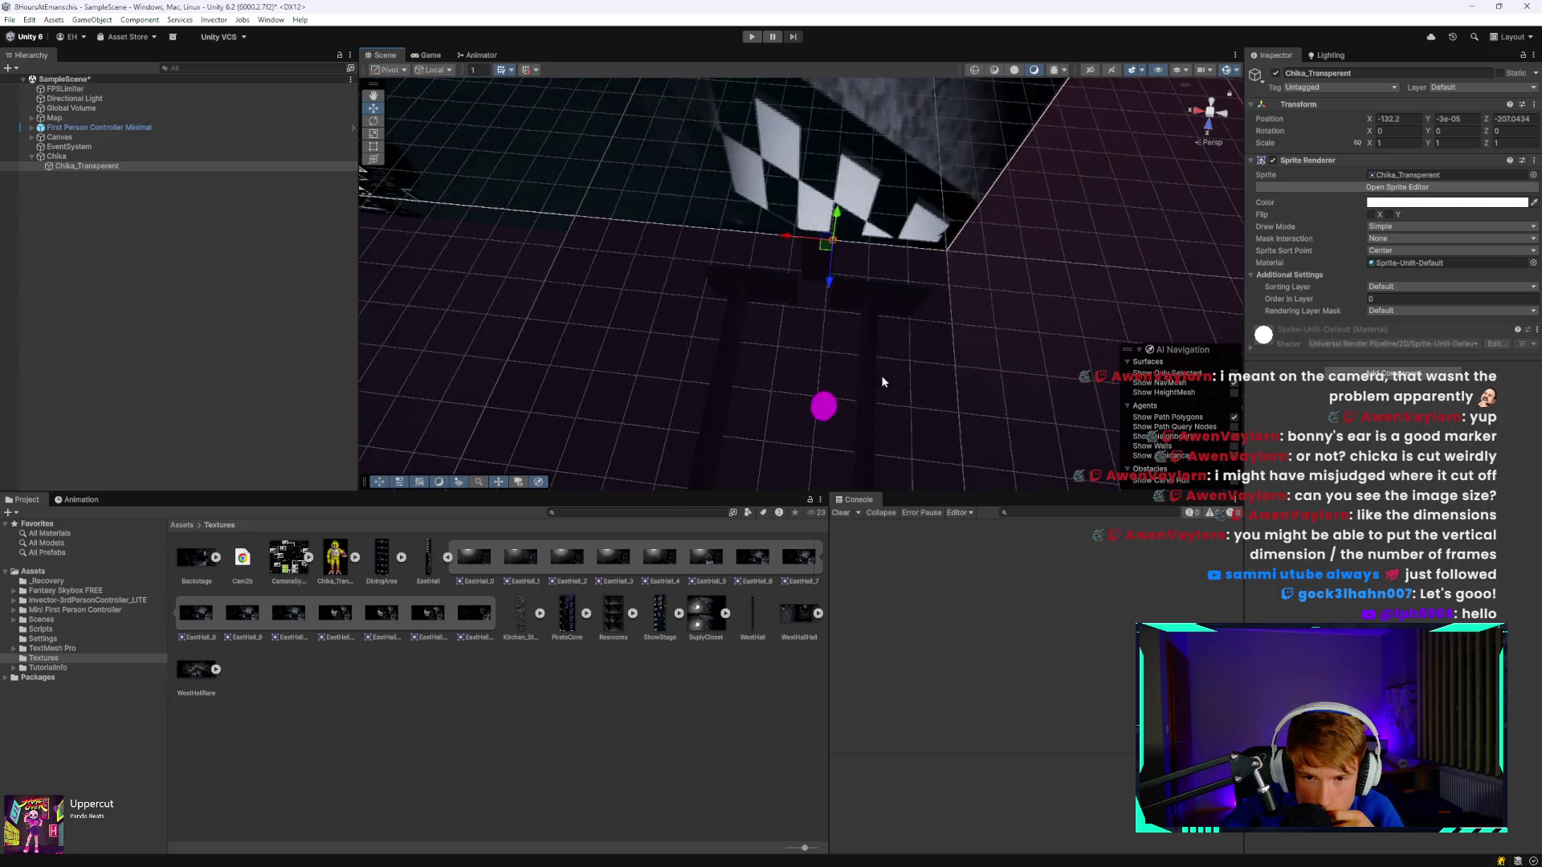
pyautogui.moveTo(876, 222); pyautogui.dragTo(865, 375)
pyautogui.moveTo(880, 311)
pyautogui.mouseDown()
pyautogui.moveTo(902, 273)
pyautogui.moveTo(786, 265)
pyautogui.moveTo(840, 238)
pyautogui.moveTo(833, 344)
pyautogui.mouseUp()
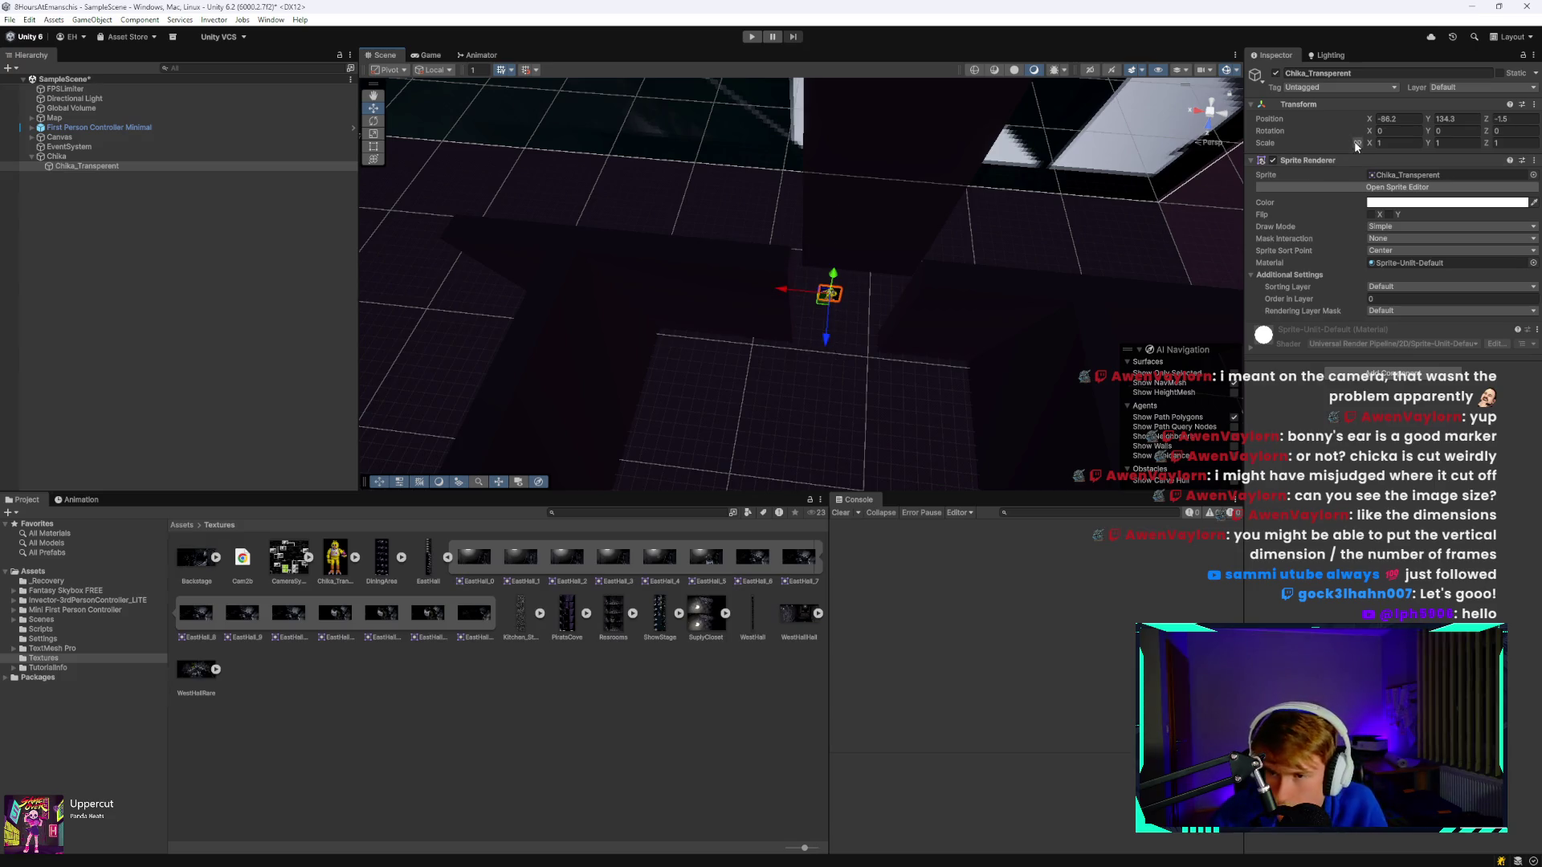
pyautogui.moveTo(1369, 142)
pyautogui.mouseDown()
pyautogui.moveTo(1534, 149)
pyautogui.moveTo(1501, 149)
pyautogui.mouseUp()
pyautogui.click(441, 56)
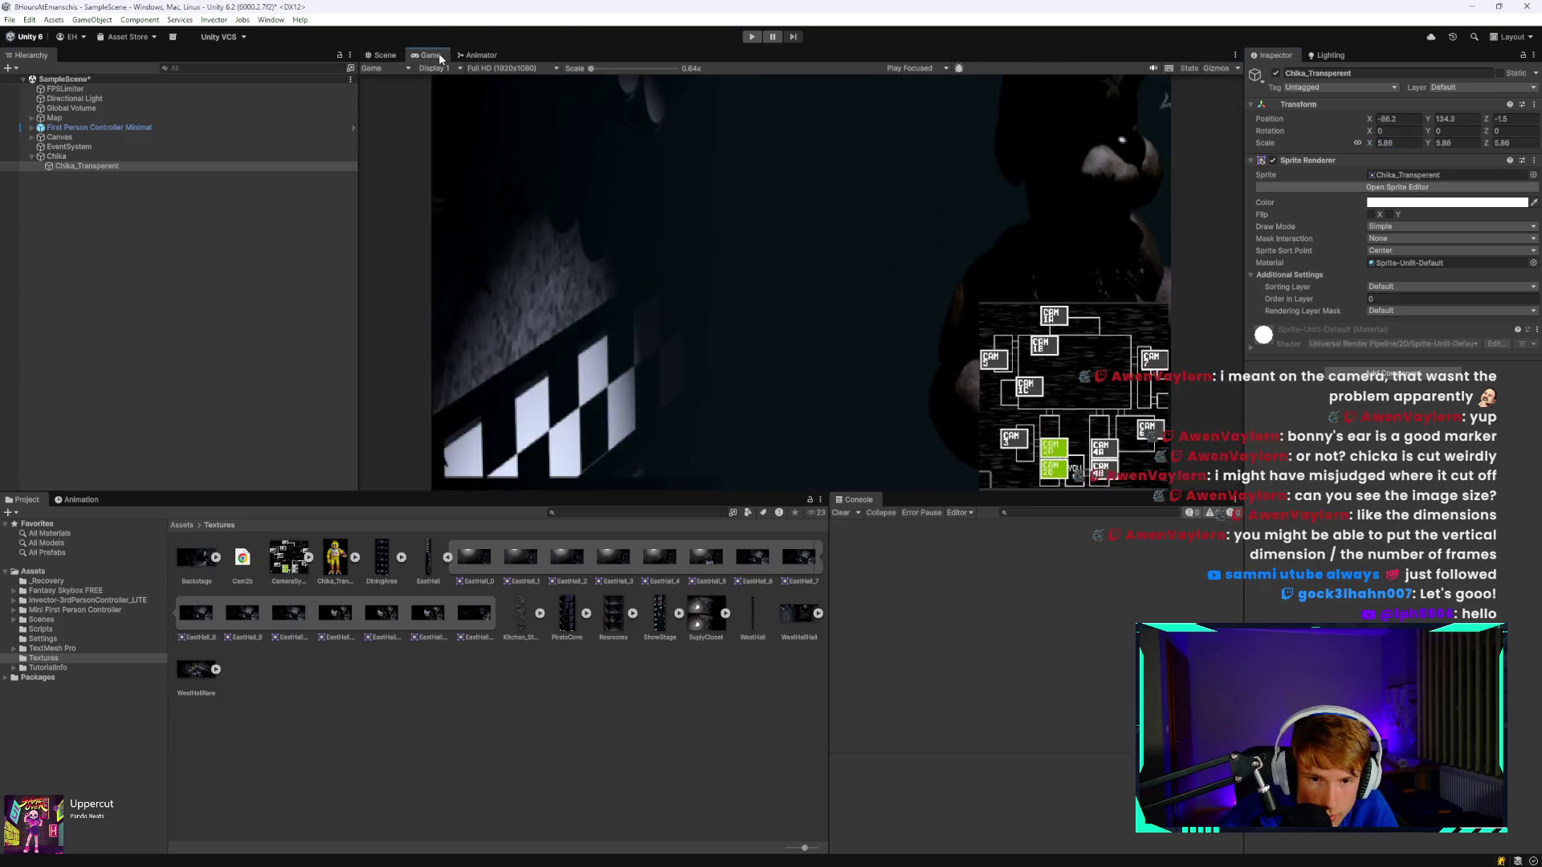
# Back in the Scene view, orbit, pan and zoom to frame Chika and the pink capsule
pyautogui.click(383, 55)
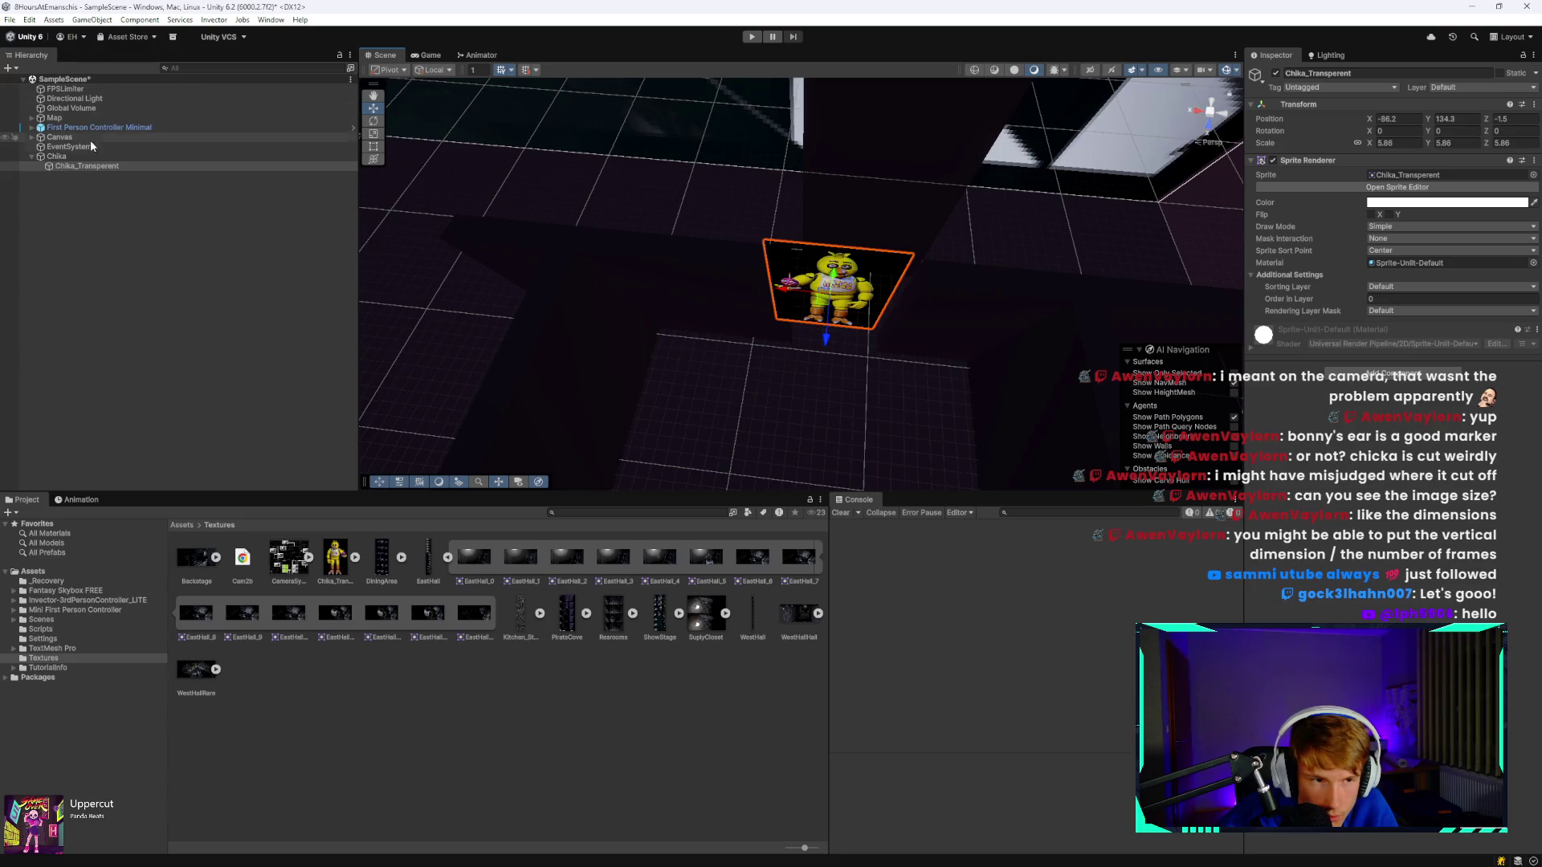
pyautogui.moveTo(870, 390)
pyautogui.mouseDown()
pyautogui.moveTo(832, 393)
pyautogui.moveTo(793, 445)
pyautogui.moveTo(823, 368)
pyautogui.mouseUp()
pyautogui.moveTo(800, 294)
pyautogui.mouseDown()
pyautogui.moveTo(771, 330)
pyautogui.moveTo(850, 340)
pyautogui.moveTo(804, 313)
pyautogui.mouseUp()
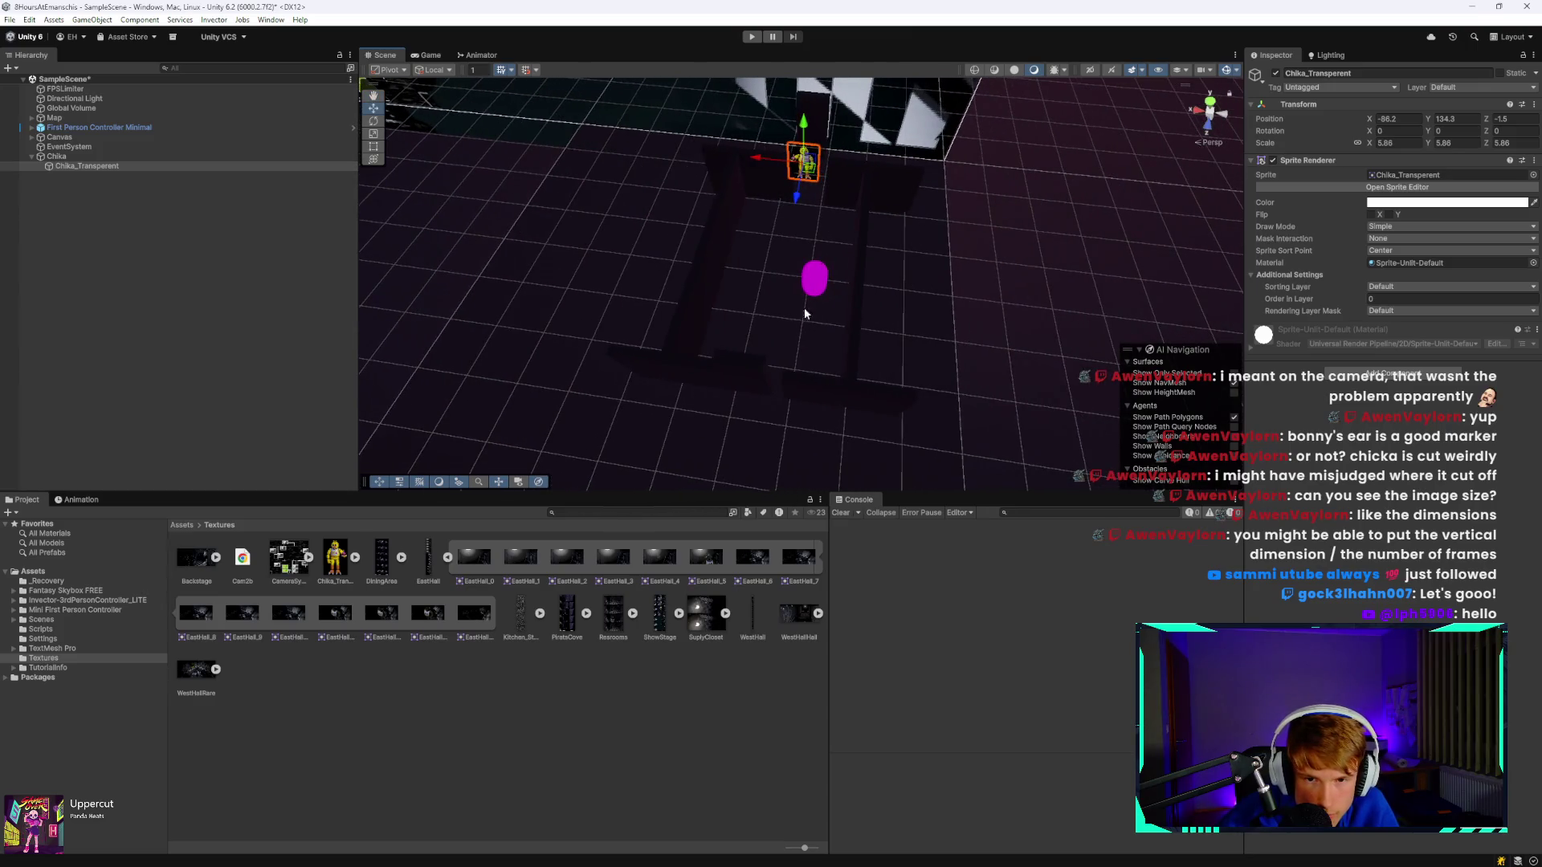
pyautogui.scroll(5, 822, 257)
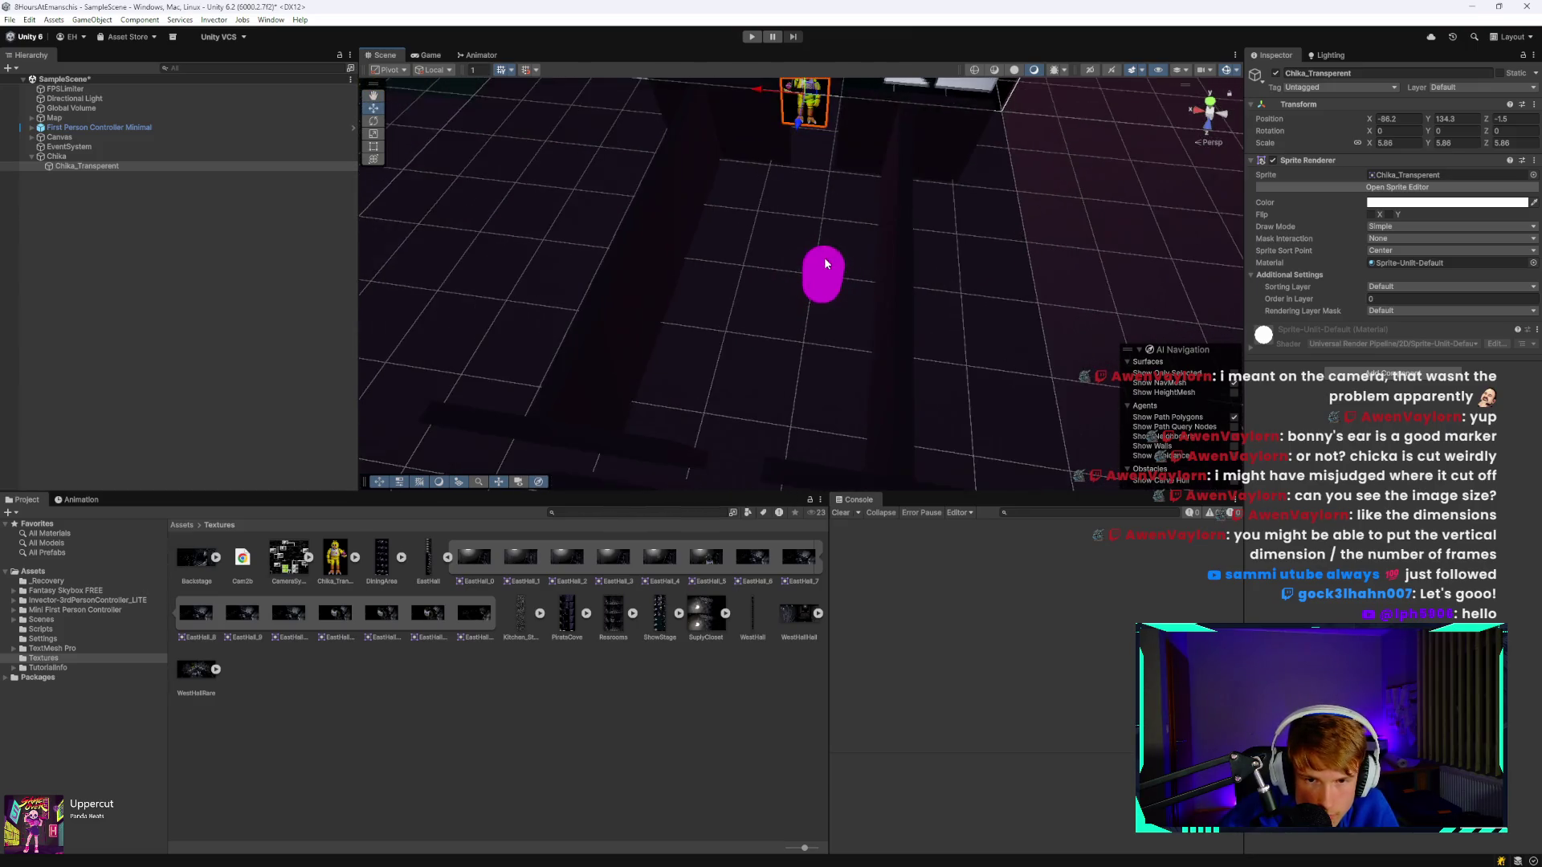
pyautogui.moveTo(820, 257)
pyautogui.mouseDown()
pyautogui.moveTo(821, 187)
pyautogui.moveTo(756, 172)
pyautogui.moveTo(804, 155)
pyautogui.moveTo(805, 228)
pyautogui.moveTo(806, 198)
pyautogui.mouseUp()
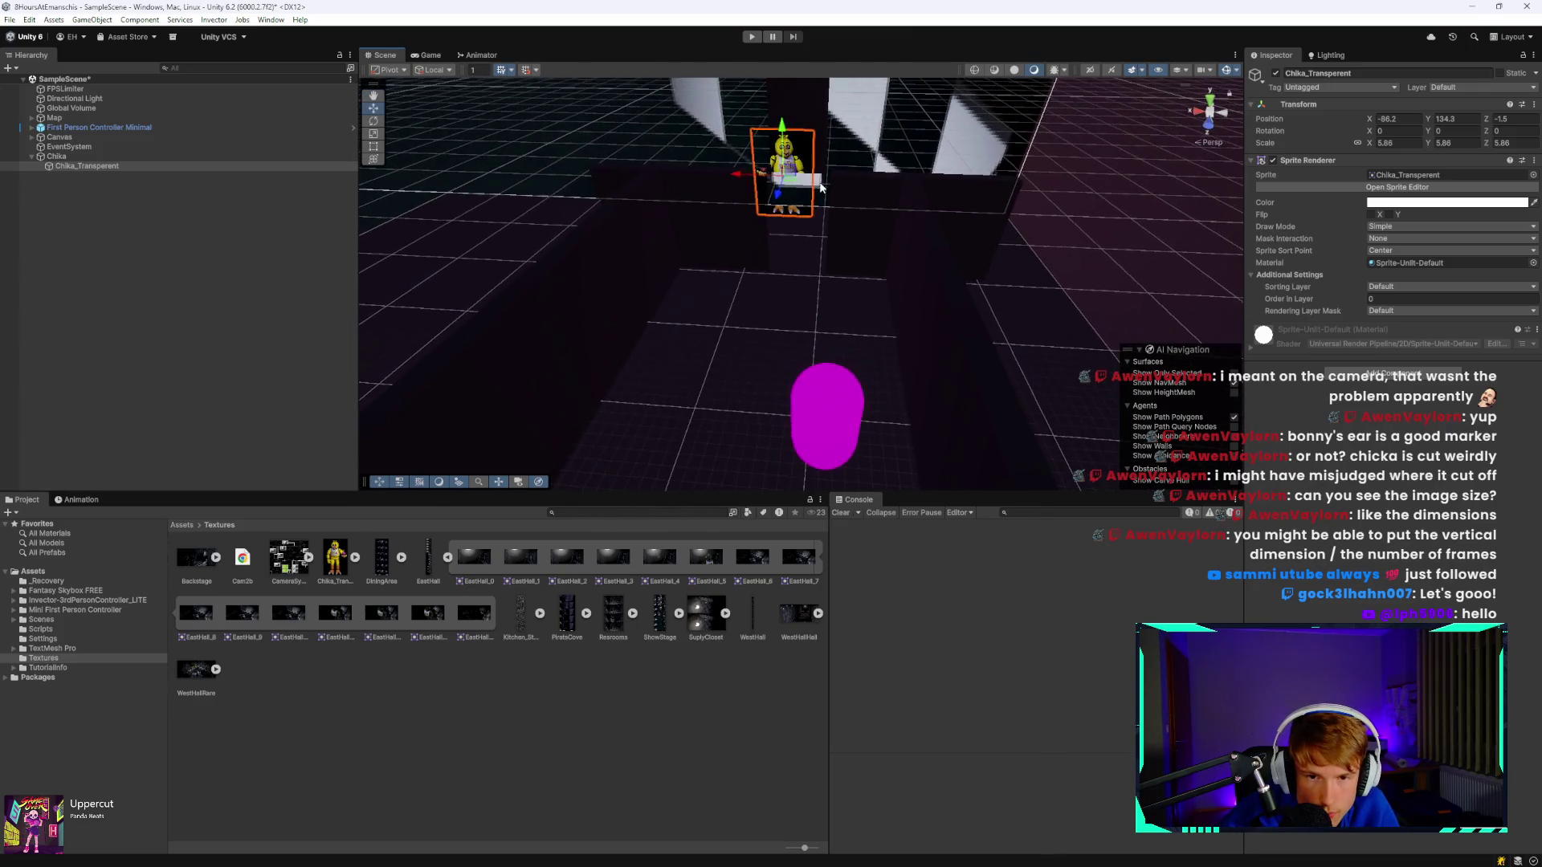
pyautogui.scroll(3, 827, 217)
pyautogui.scroll(-3, 835, 209)
pyautogui.scroll(5, 790, 286)
pyautogui.scroll(-5, 814, 259)
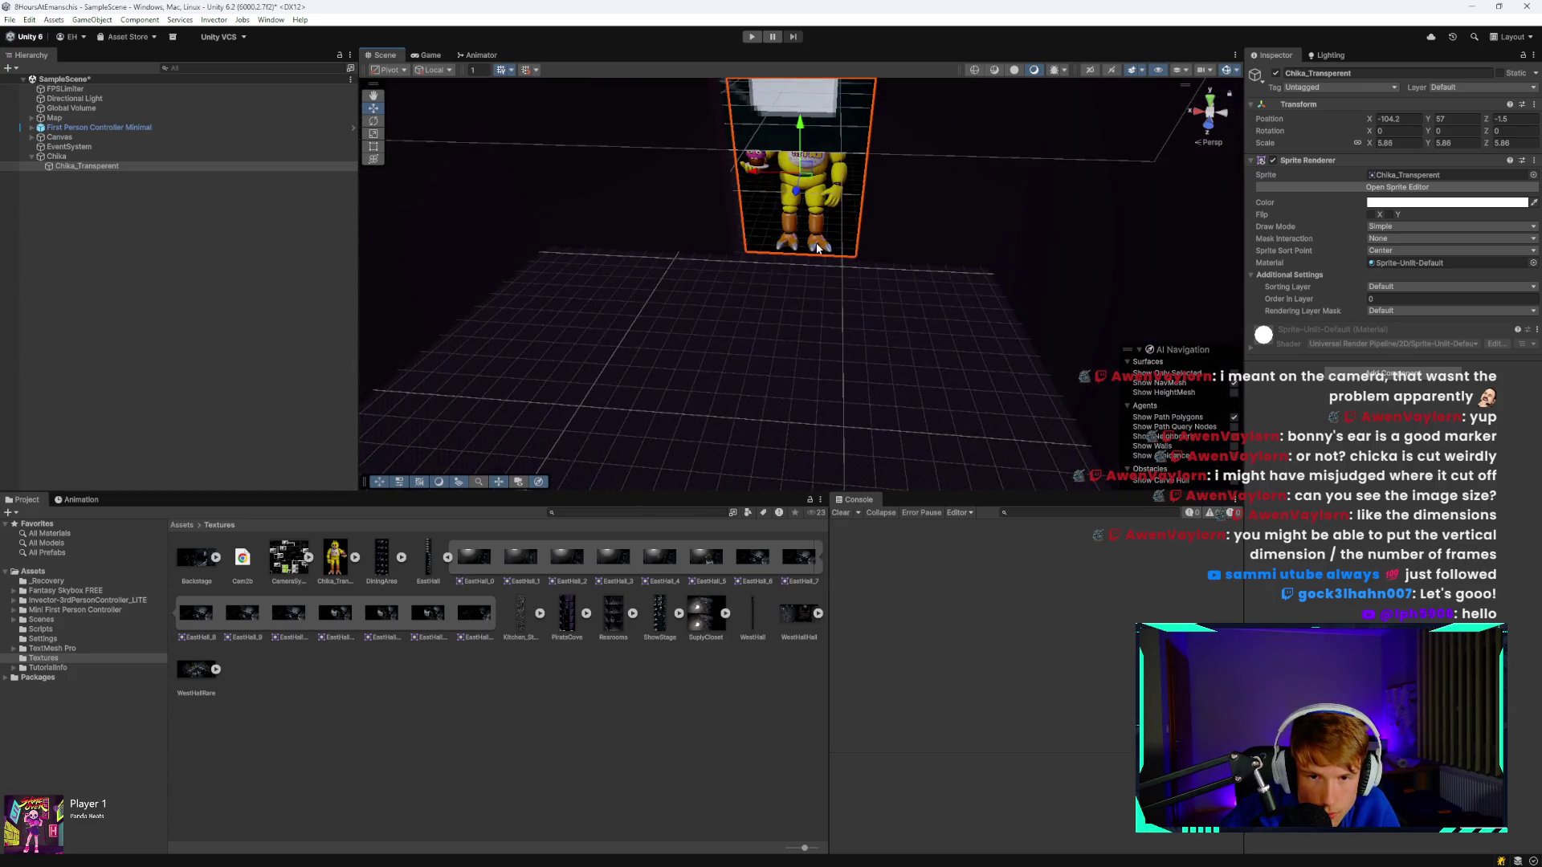
# Move Chika back along Z to -10.3, save the scene and start a play test
pyautogui.moveTo(796, 197)
pyautogui.mouseDown()
pyautogui.moveTo(811, 105)
pyautogui.moveTo(813, 149)
pyautogui.mouseUp()
pyautogui.moveTo(798, 202); pyautogui.dragTo(801, 204)
pyautogui.hotkey('ctrl', 's')
pyautogui.click(751, 36)
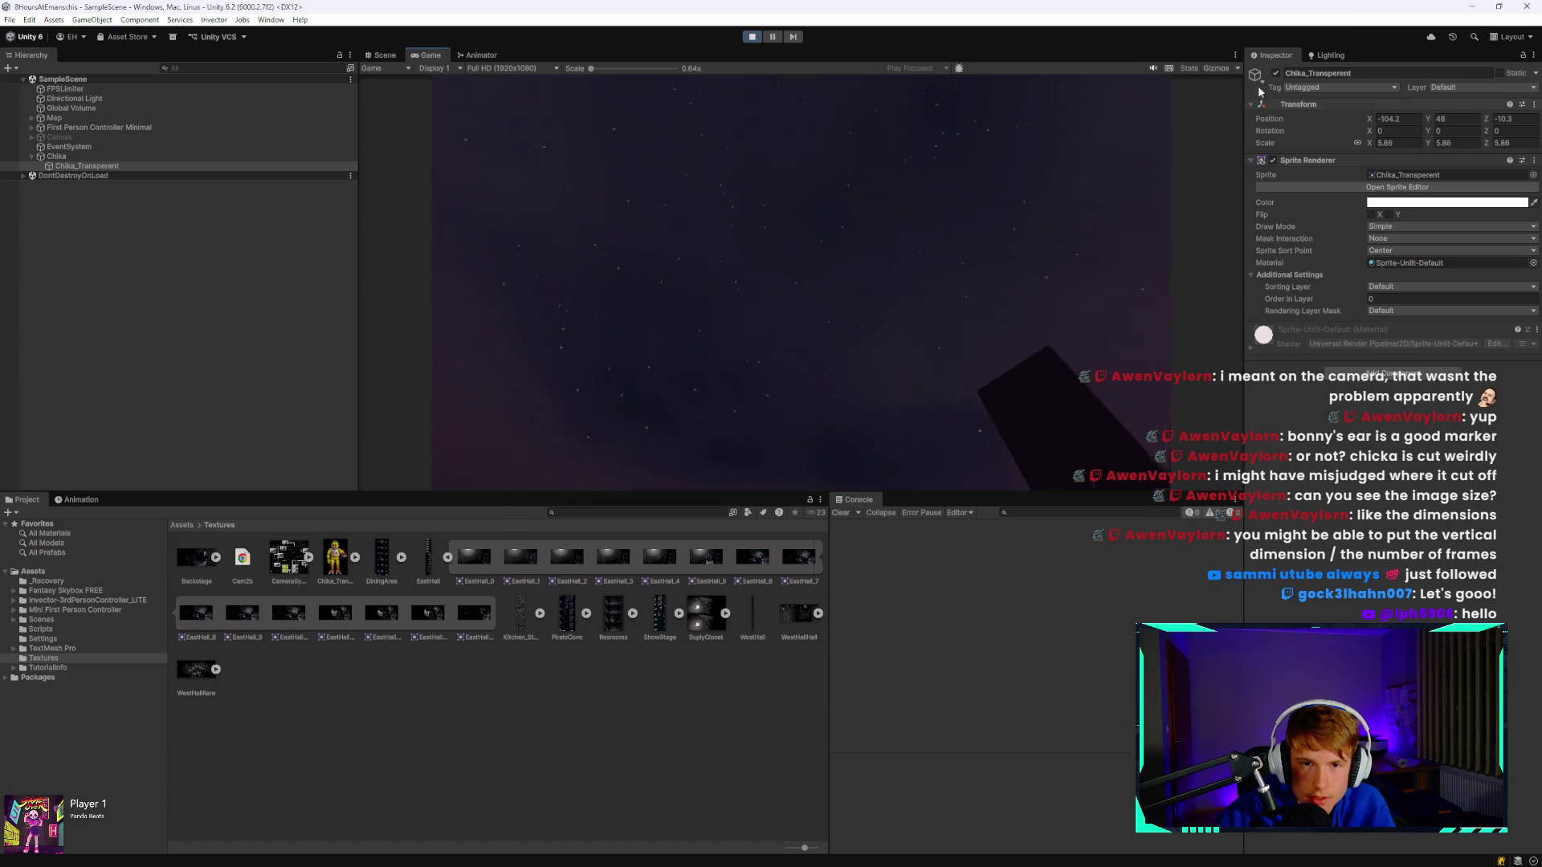
# Stop play, frame Chika, move her back to -84.8, 48, -47 and play-test again
pyautogui.click(752, 37)
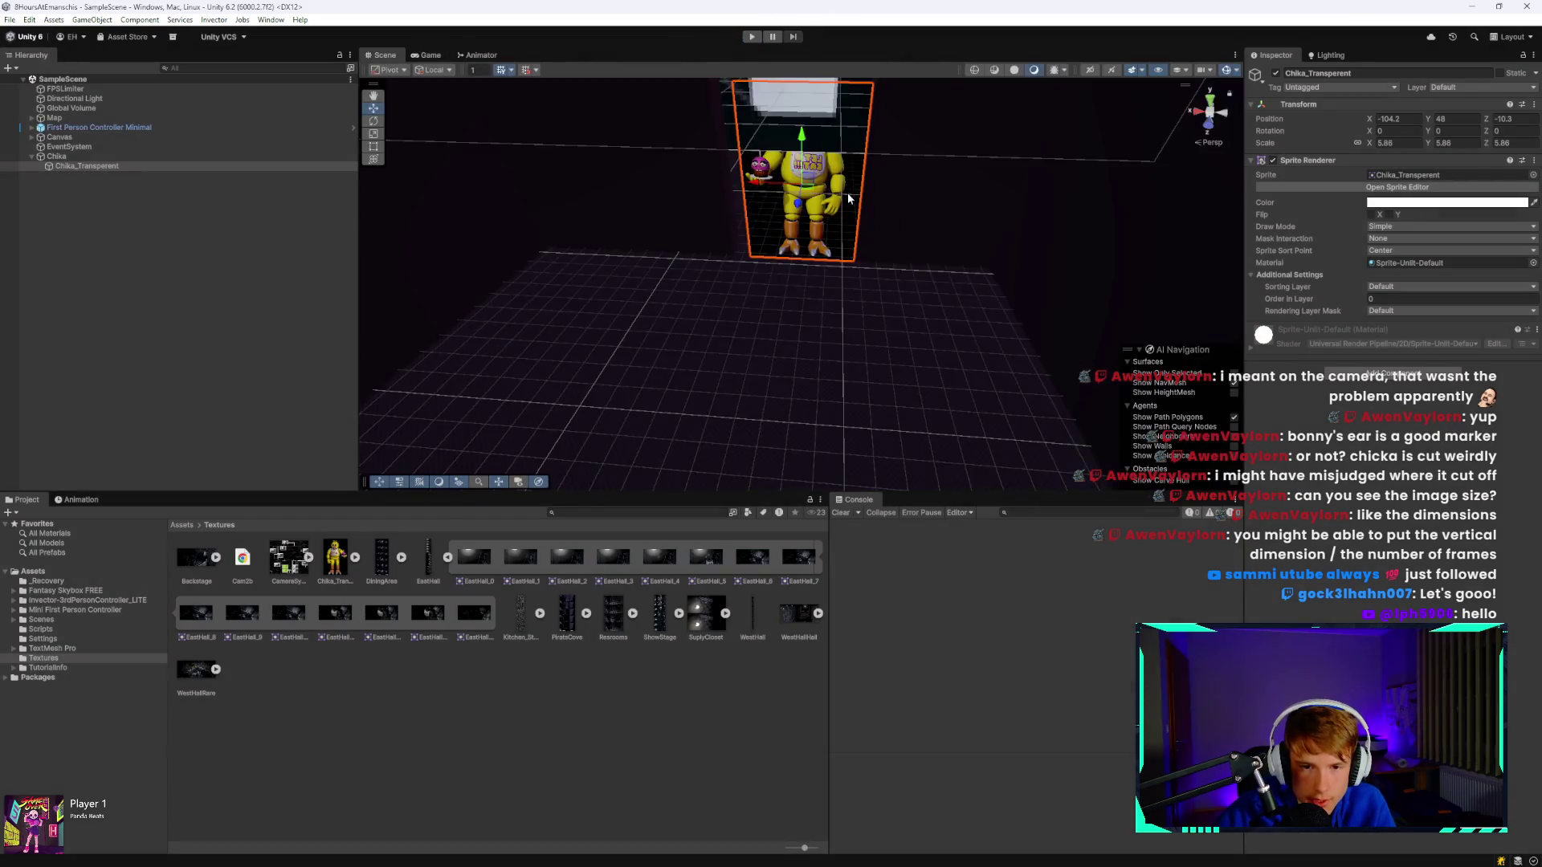
pyautogui.press('f')
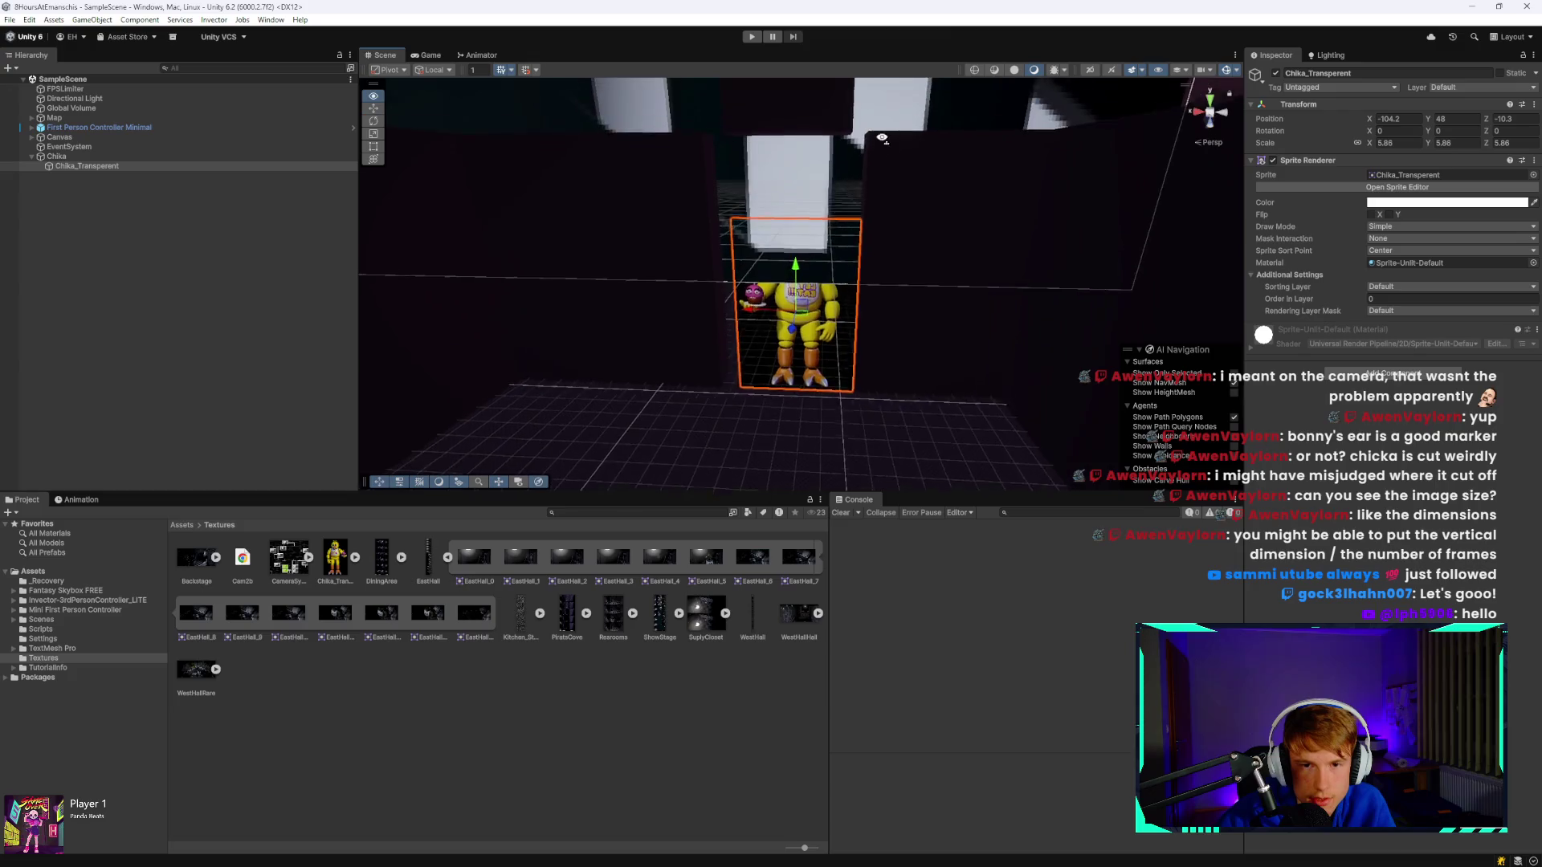
pyautogui.moveTo(781, 354)
pyautogui.mouseDown()
pyautogui.moveTo(796, 334)
pyautogui.moveTo(731, 307)
pyautogui.moveTo(775, 333)
pyautogui.moveTo(772, 317)
pyautogui.mouseUp()
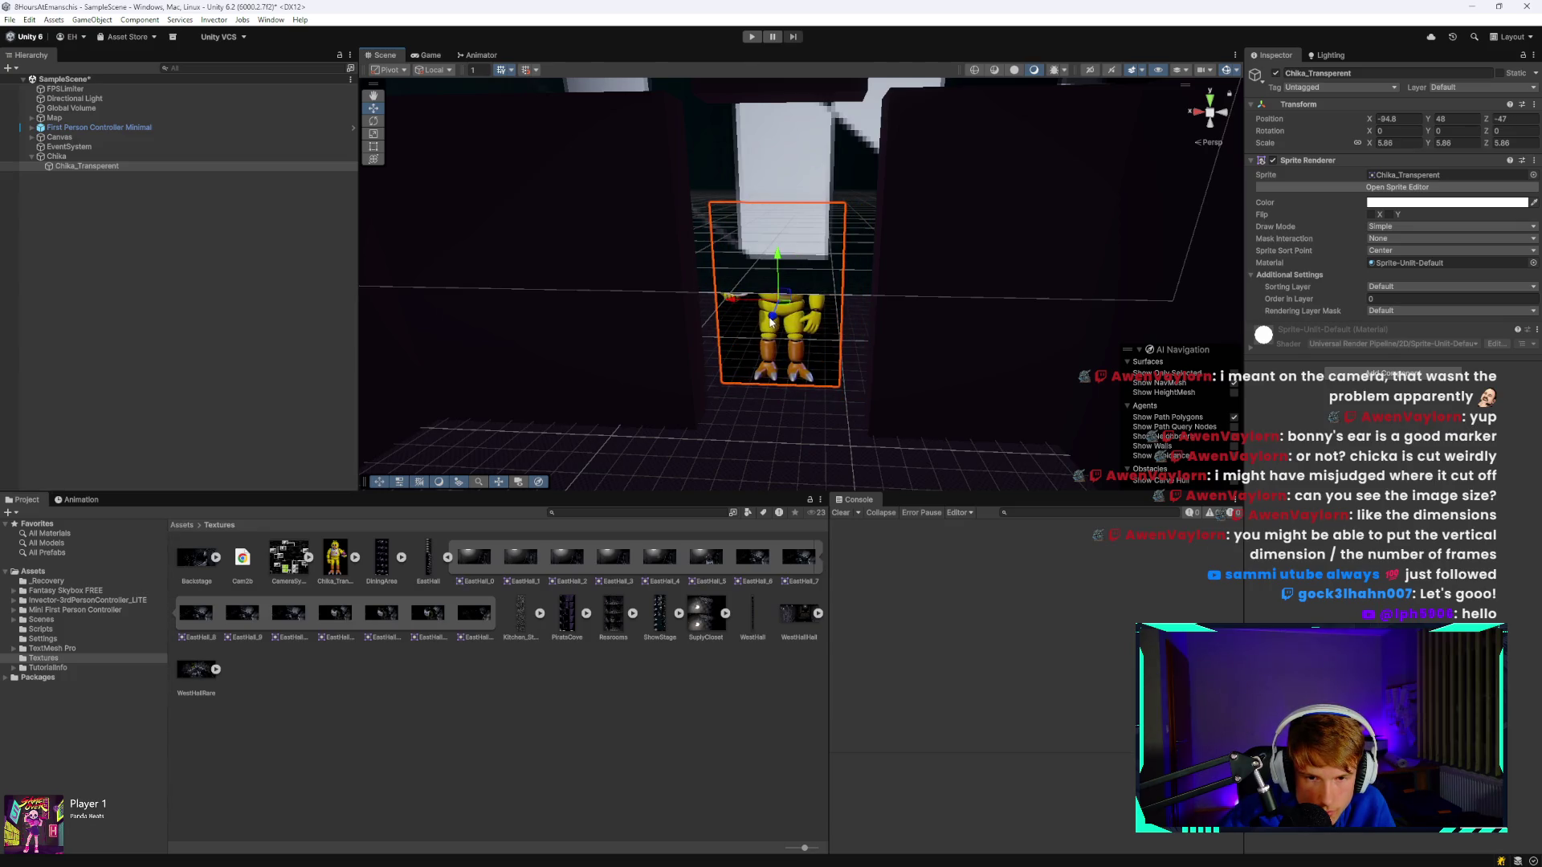
pyautogui.click(750, 37)
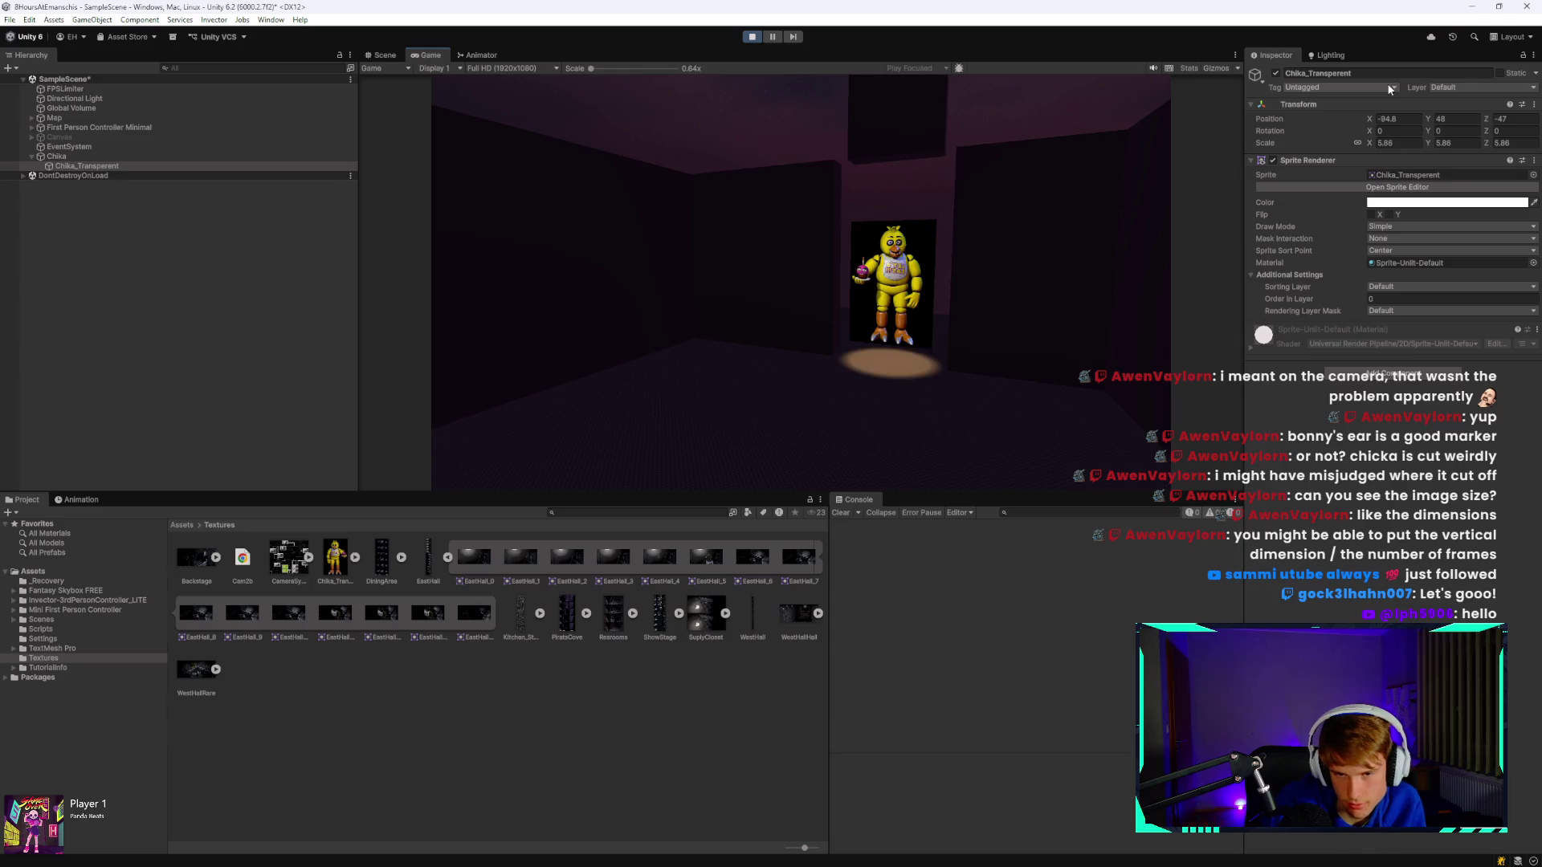
# Stop the play test, nudge Chika along X to -99.9 and save the scene
pyautogui.click(750, 37)
pyautogui.hotkey('ctrl', 's')
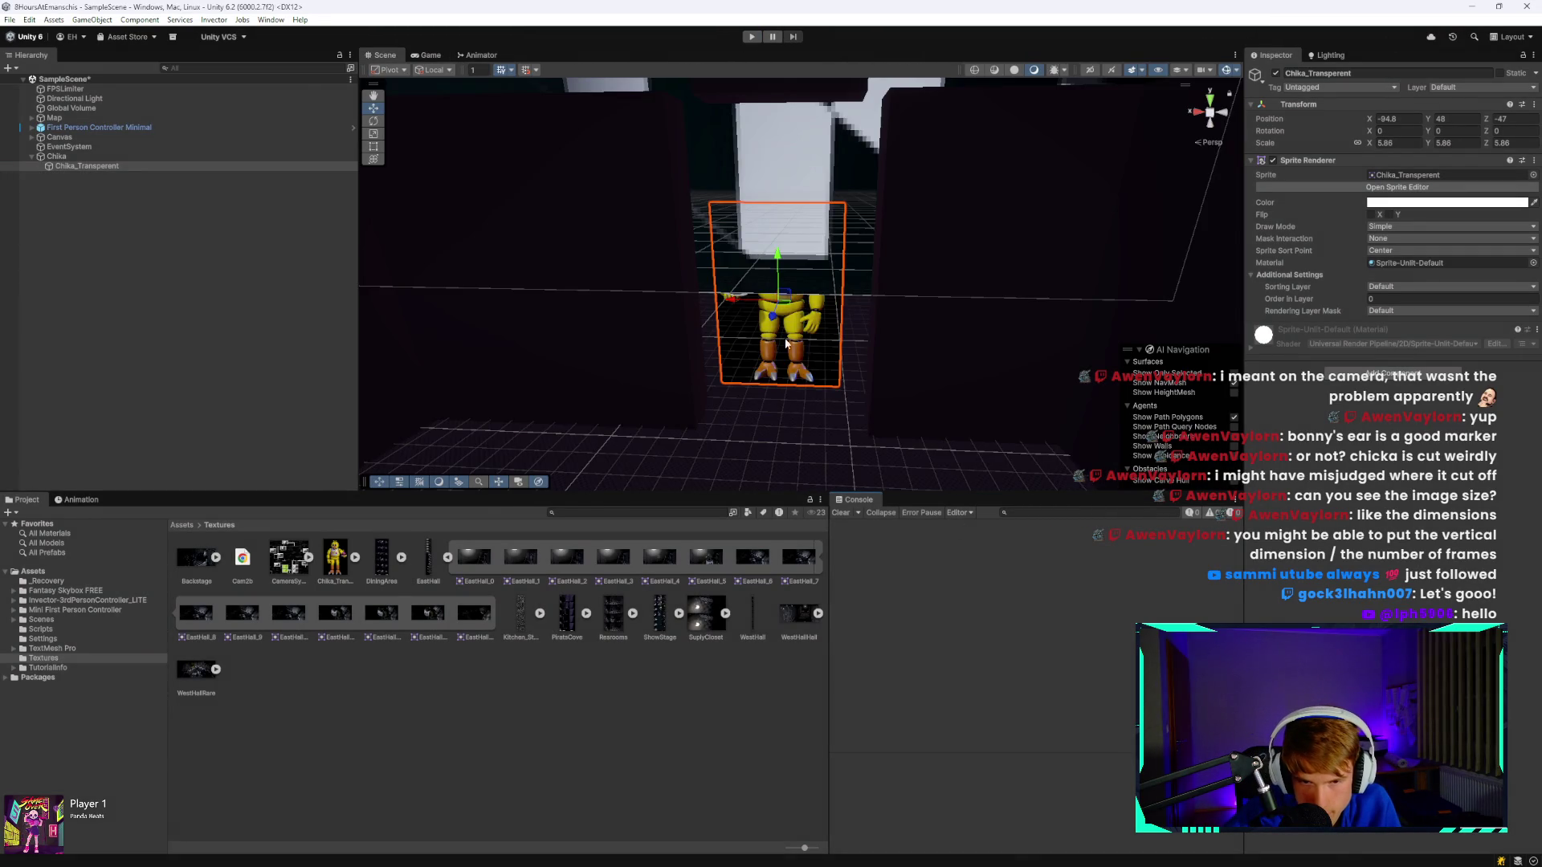
pyautogui.scroll(5, 754, 317)
pyautogui.scroll(-5, 745, 328)
pyautogui.scroll(3, 745, 327)
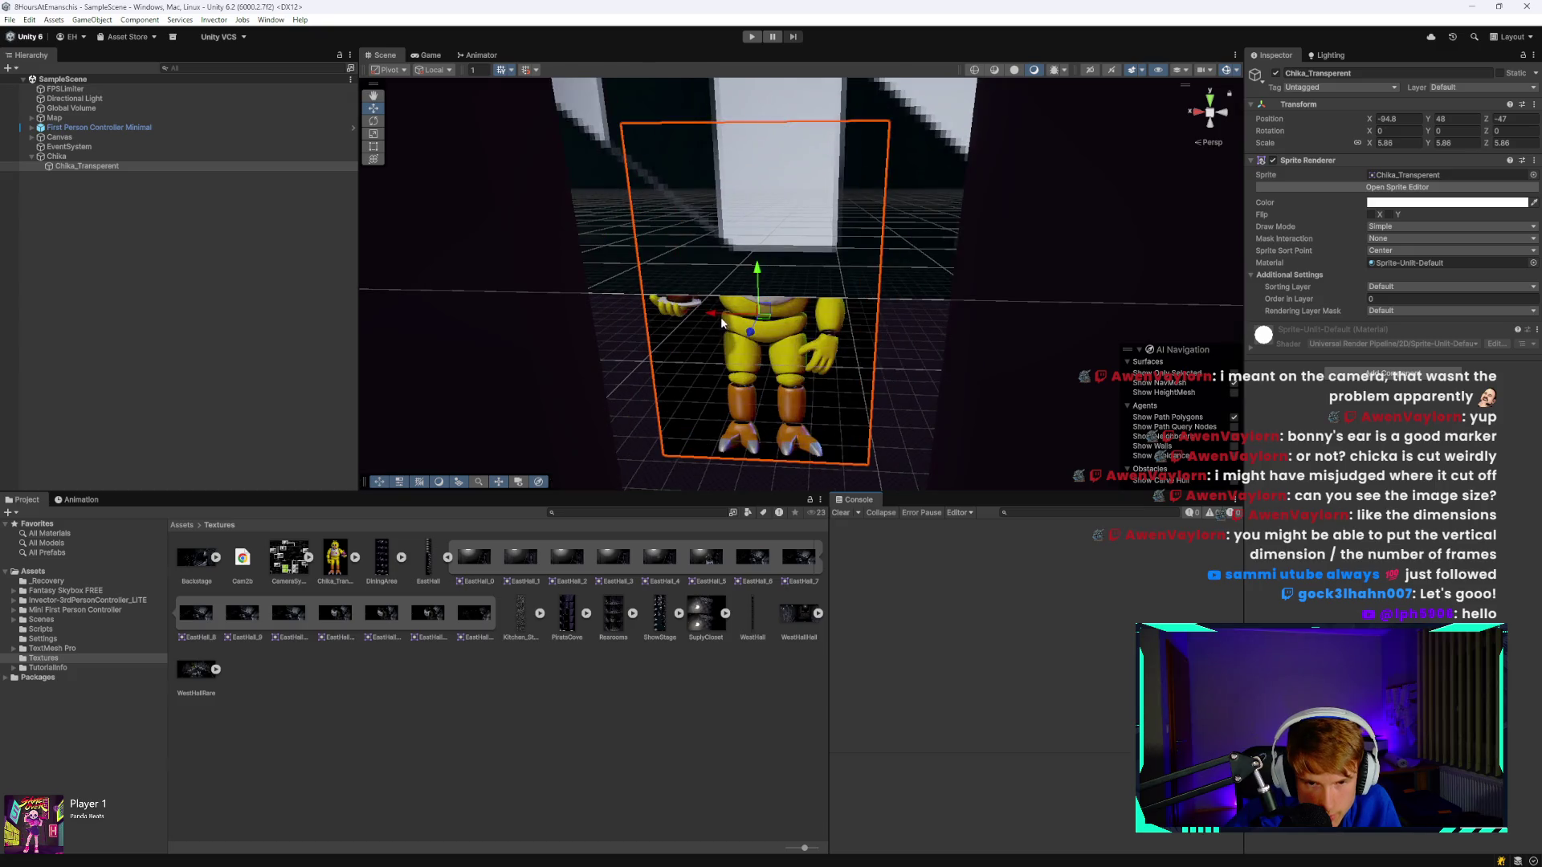
pyautogui.moveTo(716, 312); pyautogui.dragTo(736, 317)
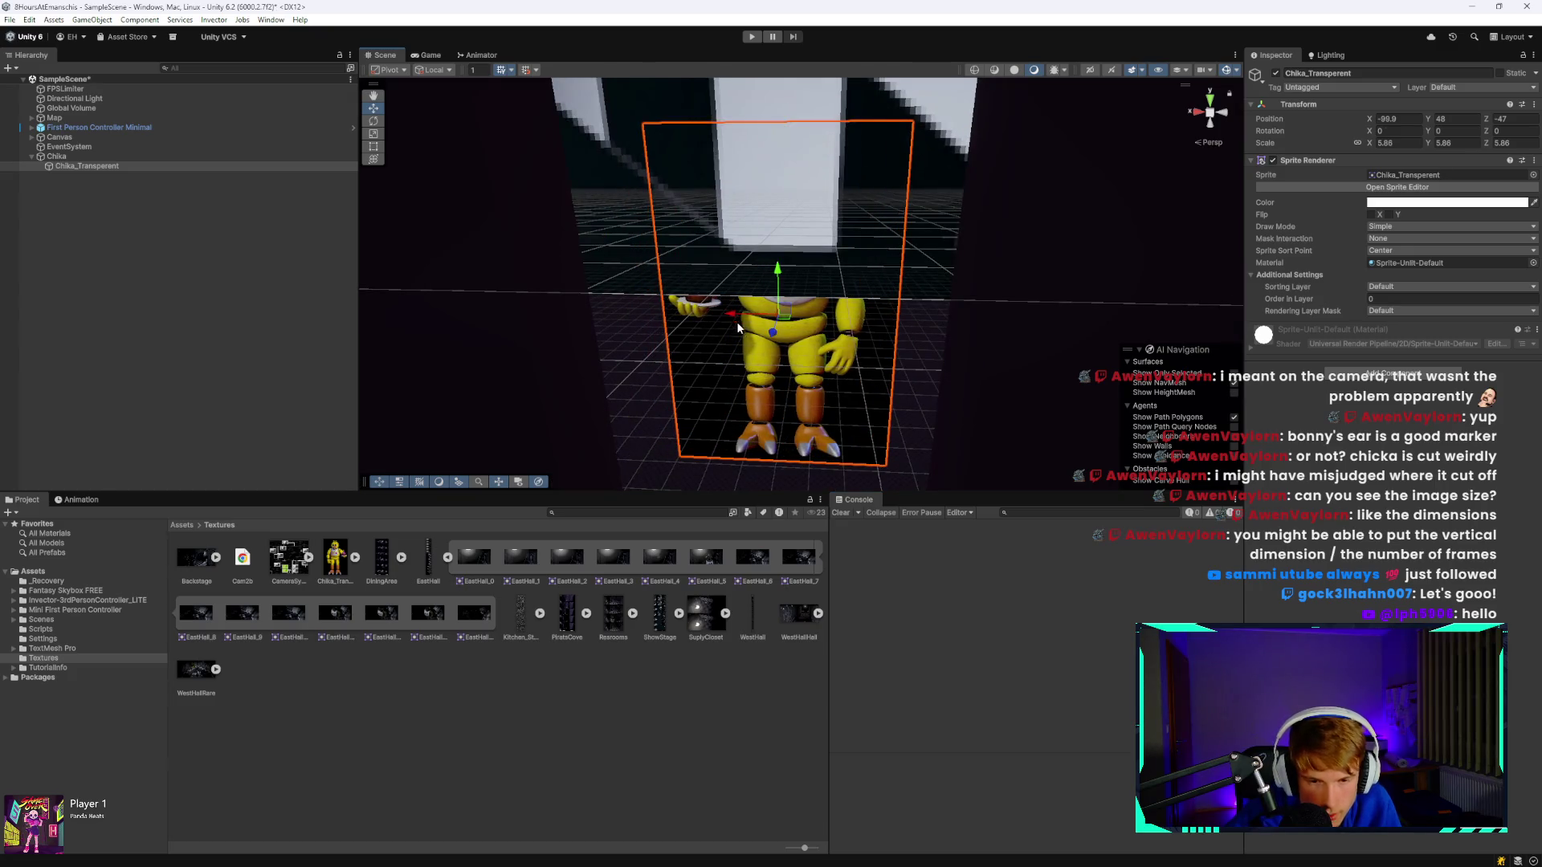
pyautogui.hotkey('ctrl', 's')
pyautogui.scroll(-5, 800, 339)
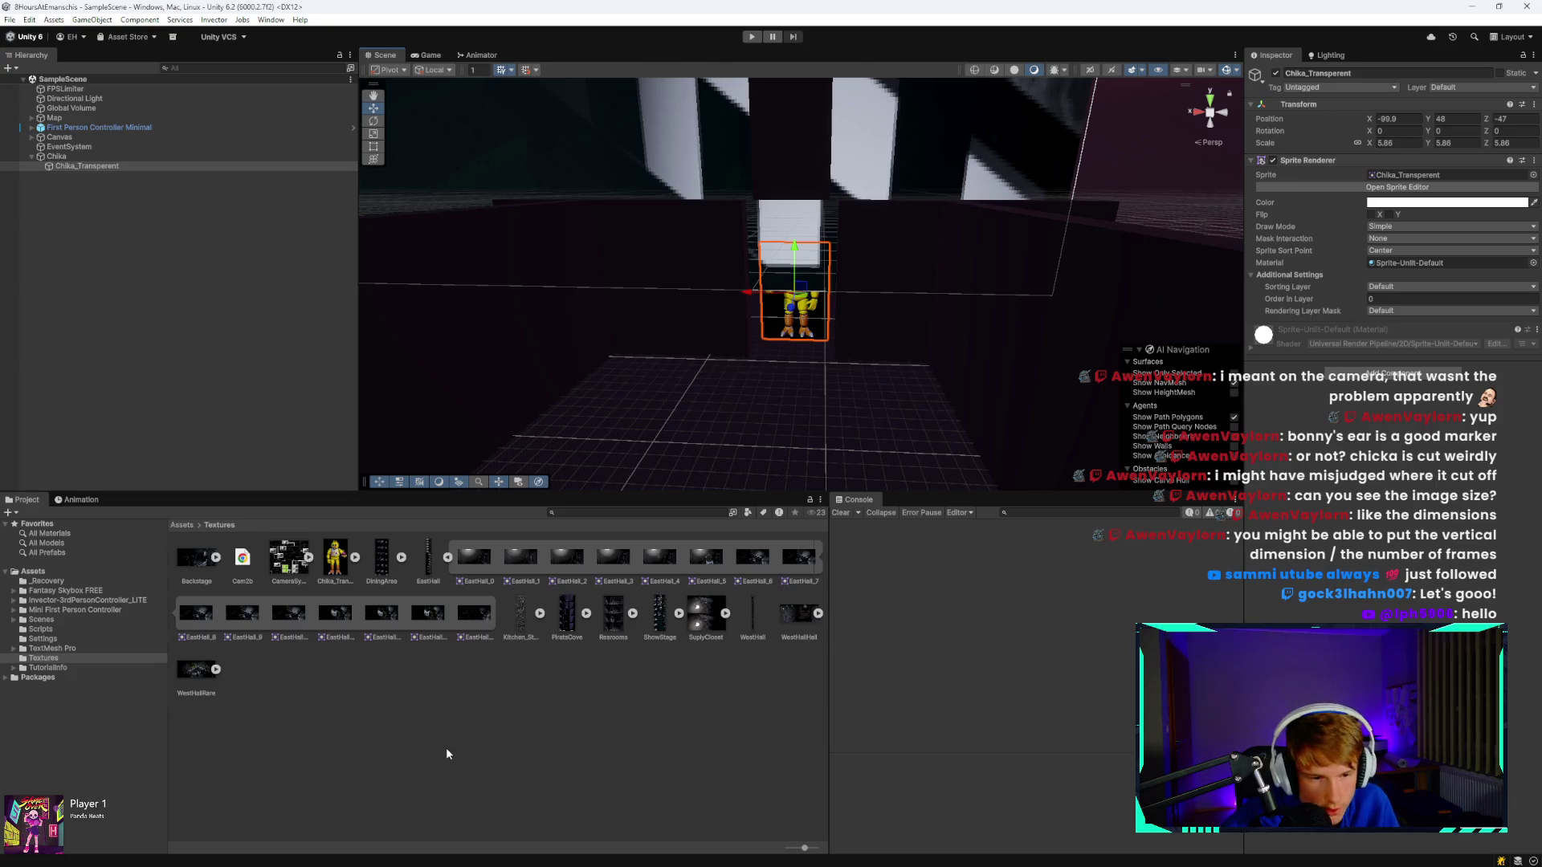
pyautogui.moveTo(263, 852)
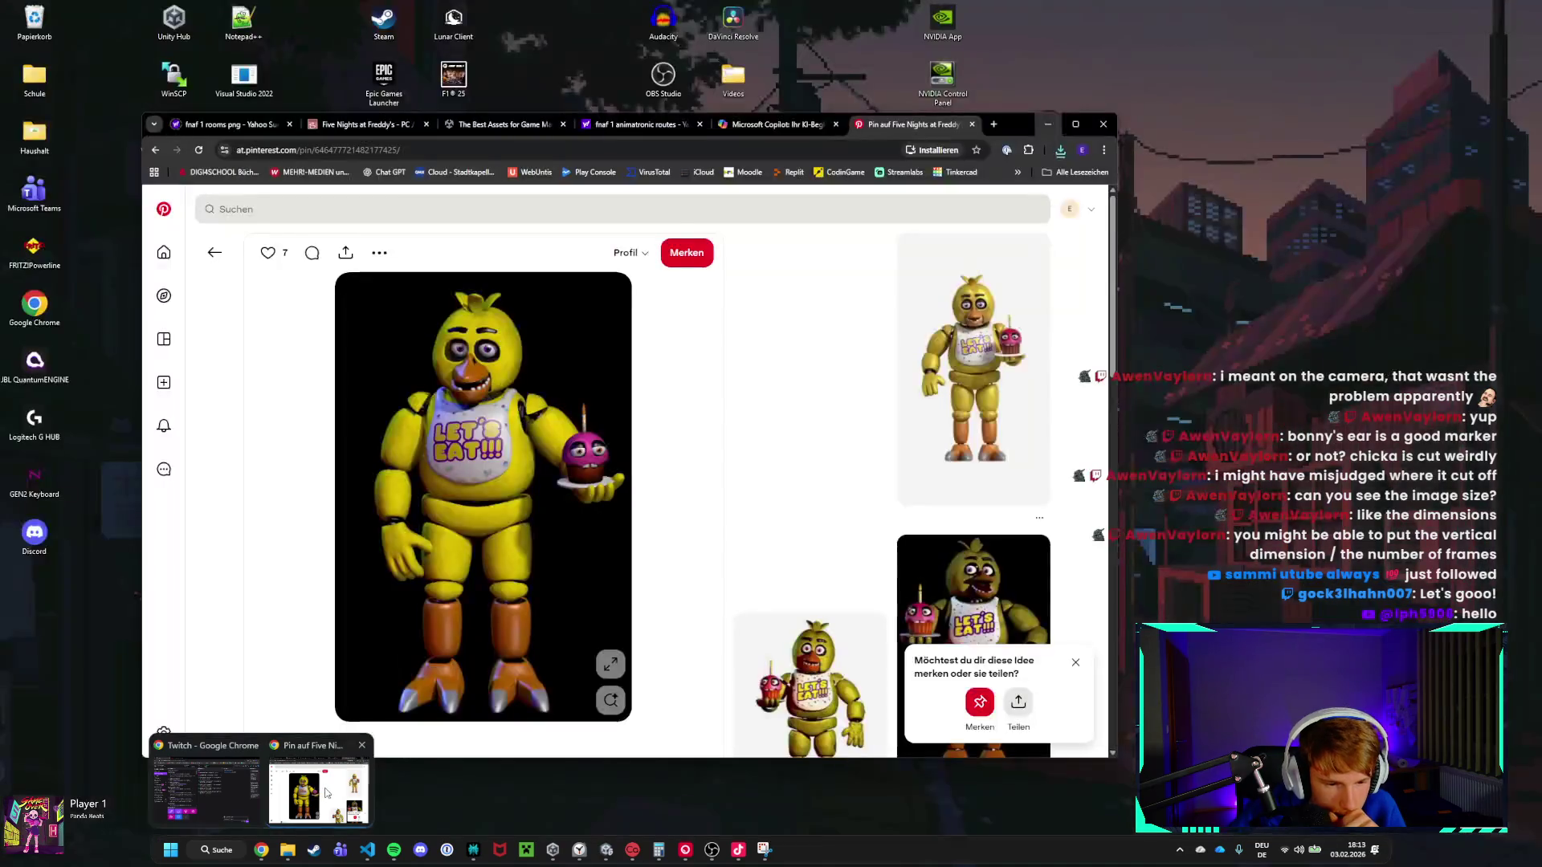
# In Copilot, type 'Ok this works very well' and ask for a function enabling a GameObject when Chika is at the office door
pyautogui.click(320, 794)
pyautogui.click(774, 124)
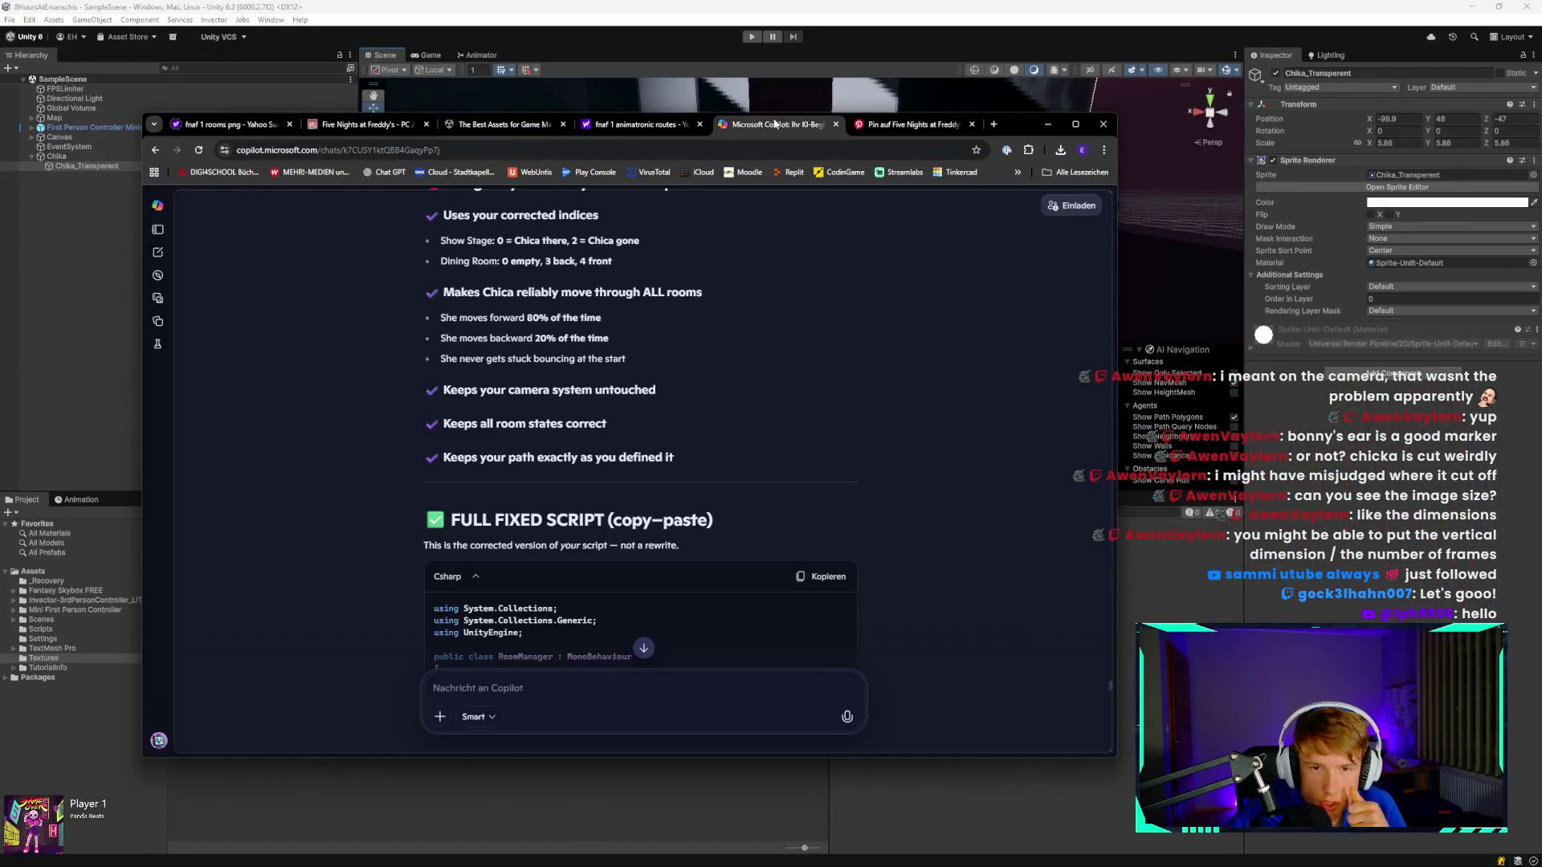
pyautogui.scroll(-15, 640, 601)
pyautogui.scroll(-15, 643, 522)
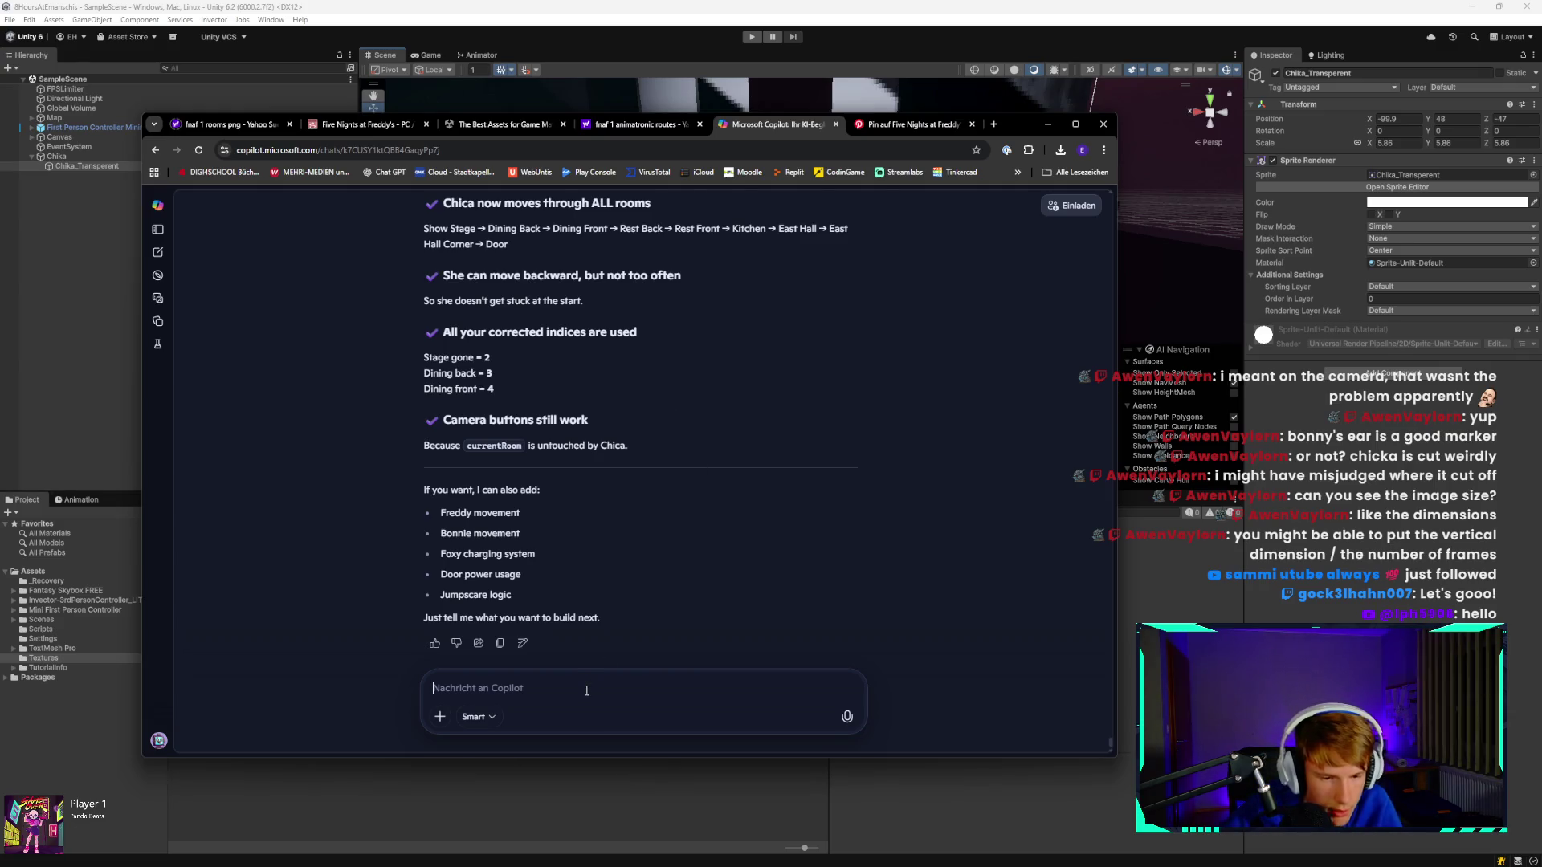
pyautogui.write('ois worky')
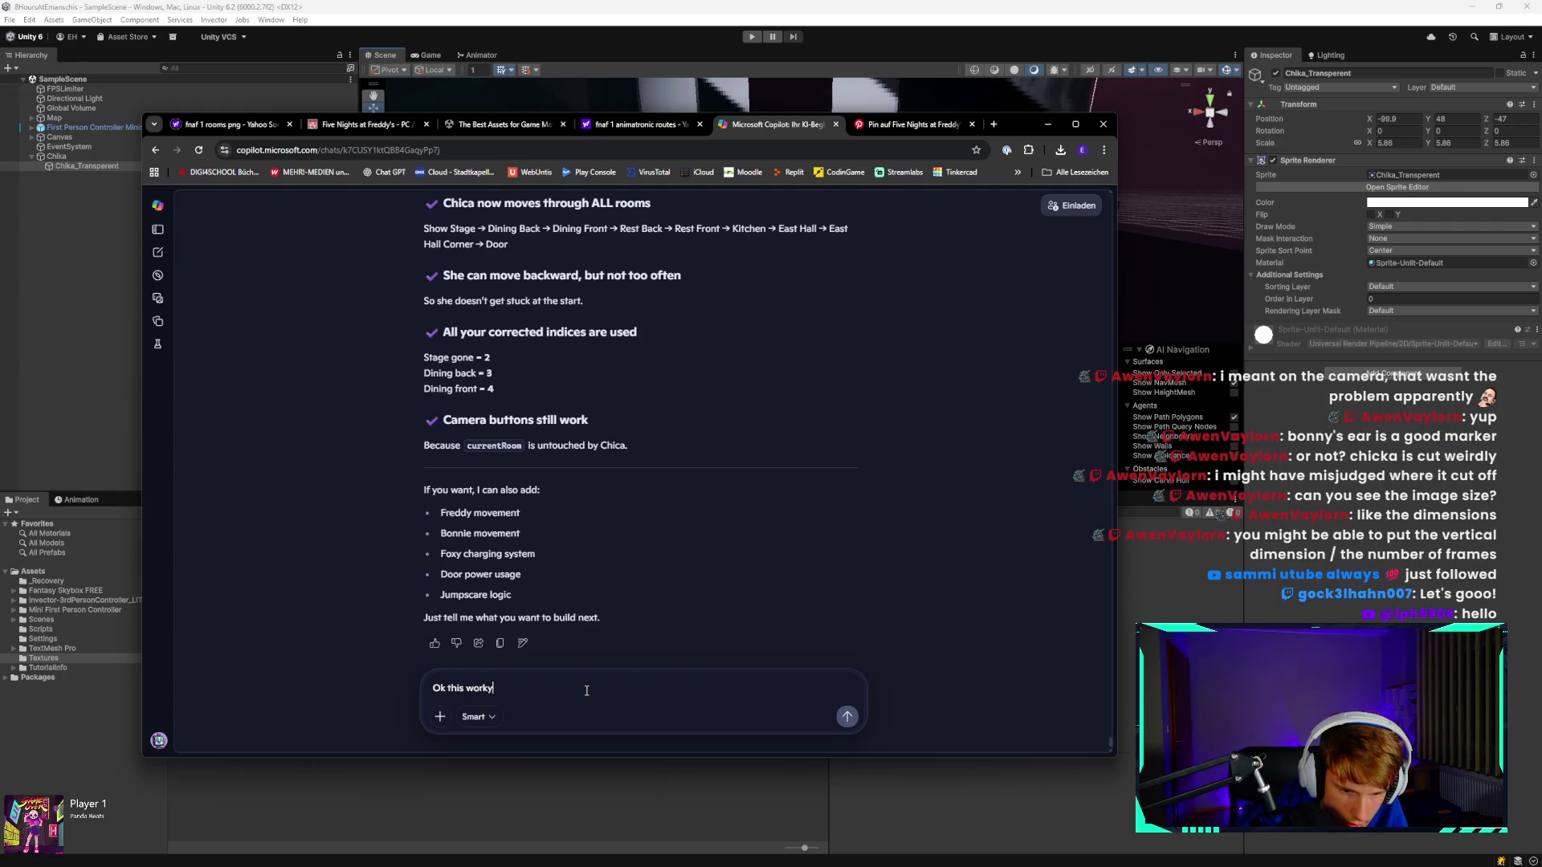
pyautogui.write('very')
pyautogui.write('ell')
pyautogui.write('can')
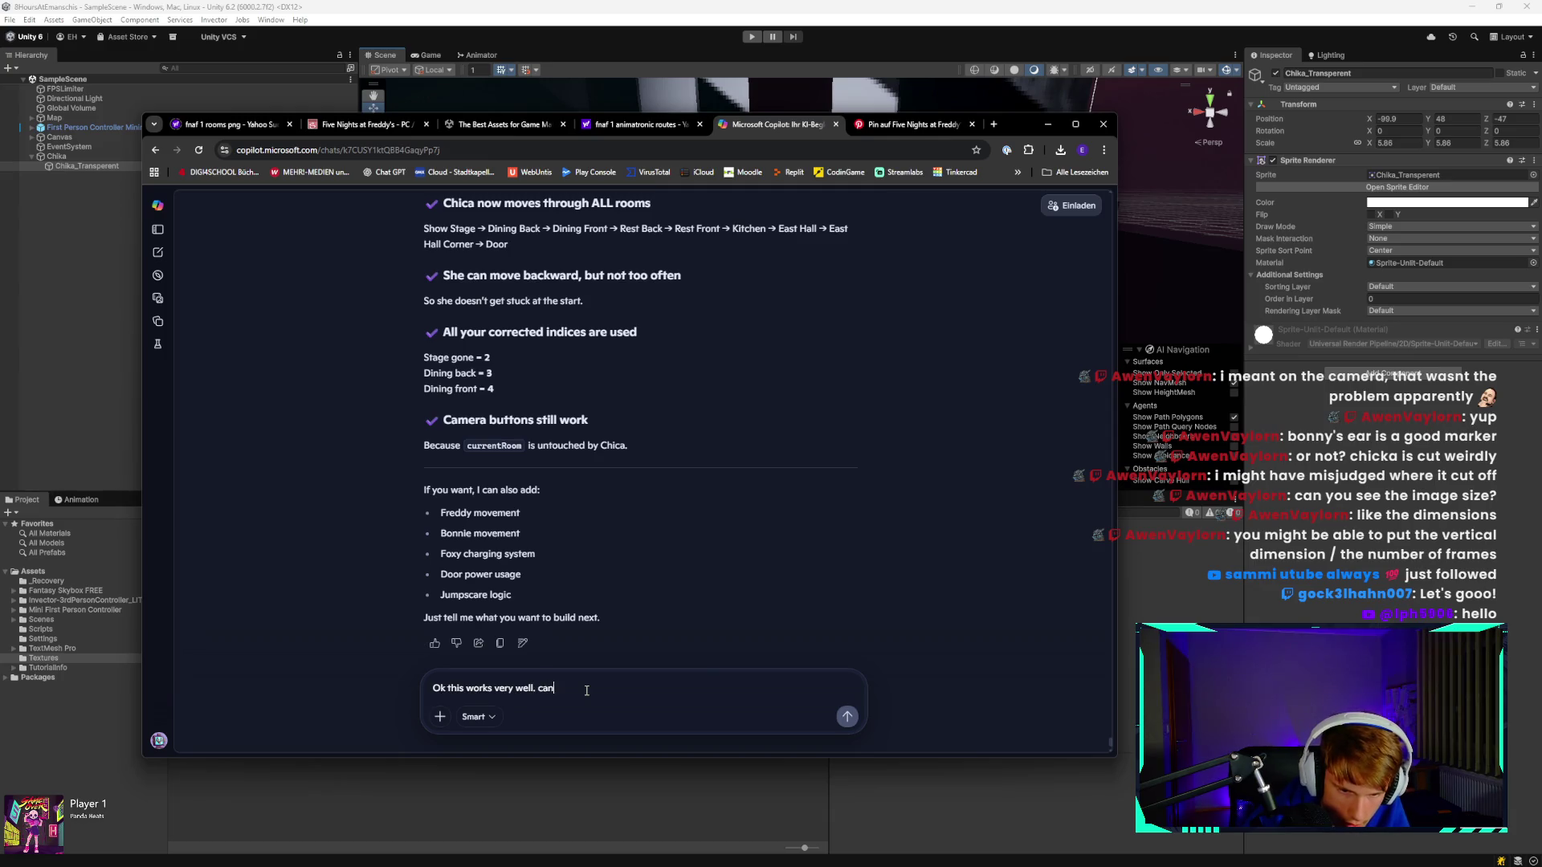
pyautogui.write('ou')
pyautogui.write('a')
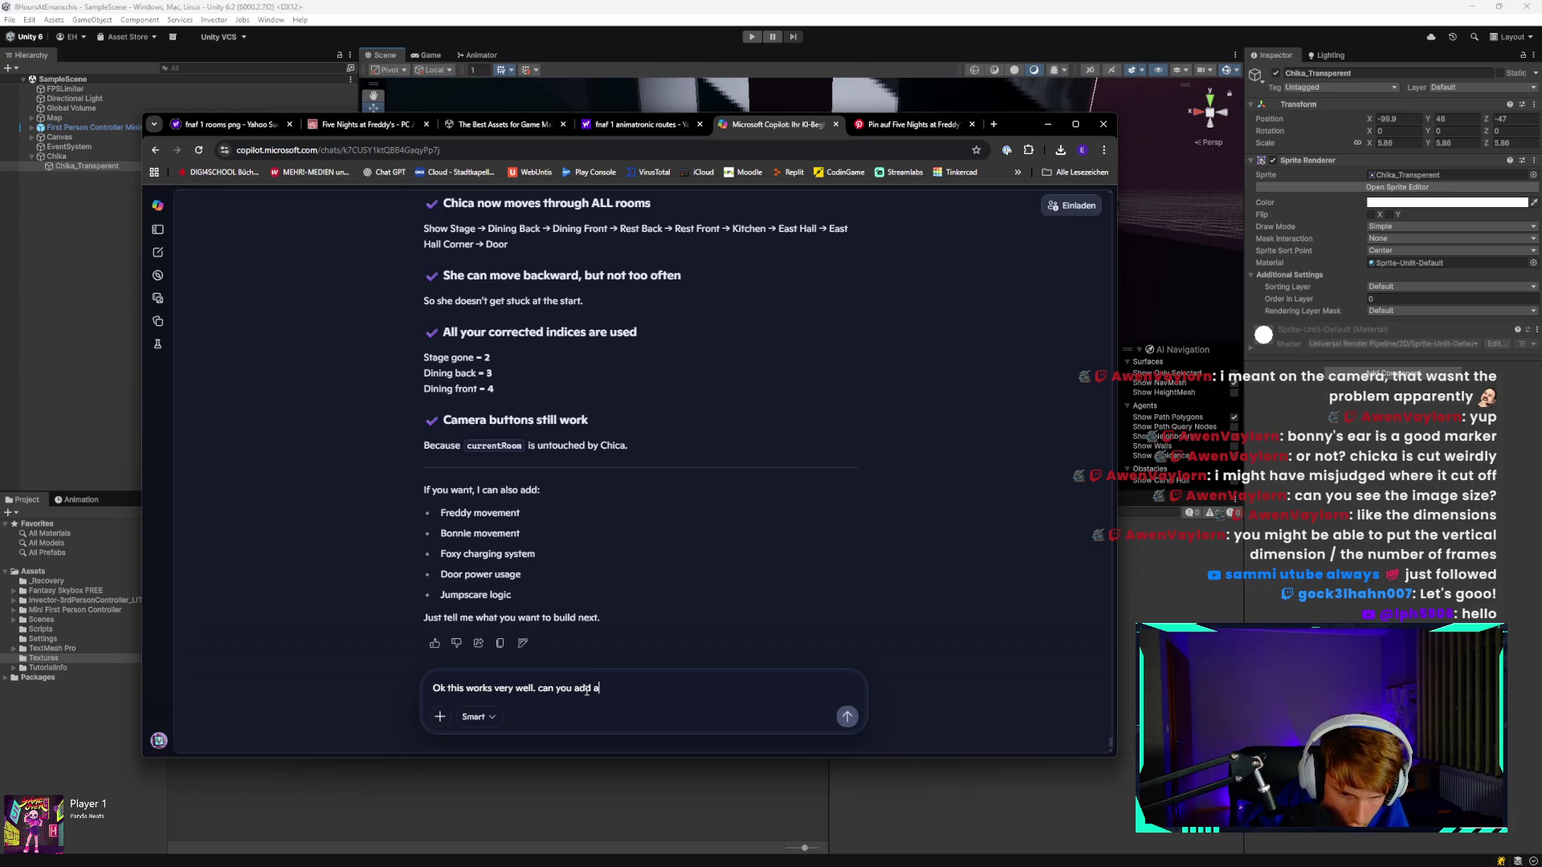
pyautogui.write('rdunction')
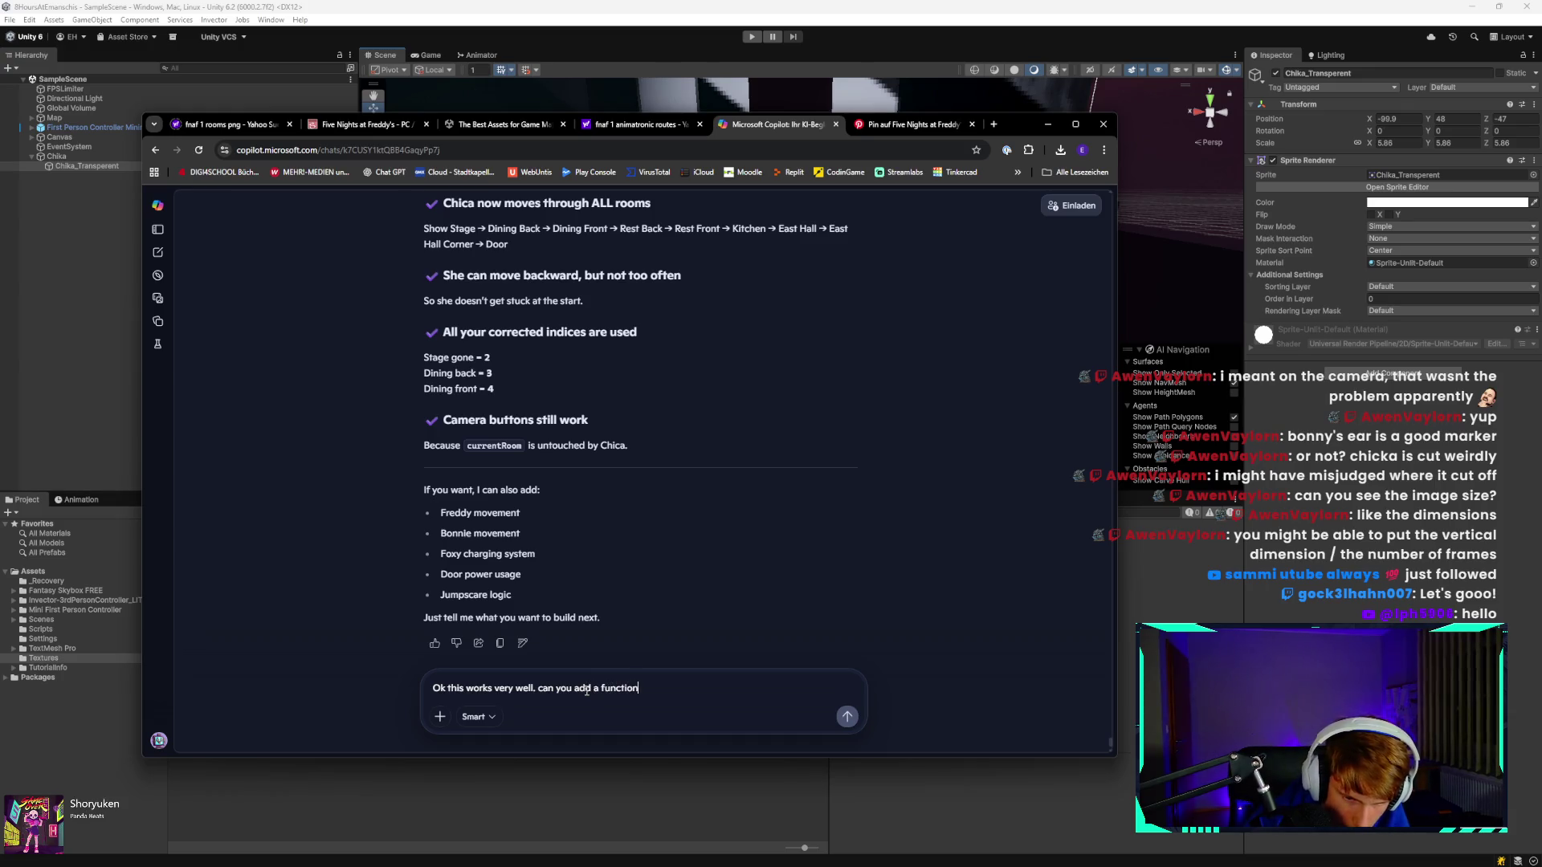
pyautogui.write(' whicj en')
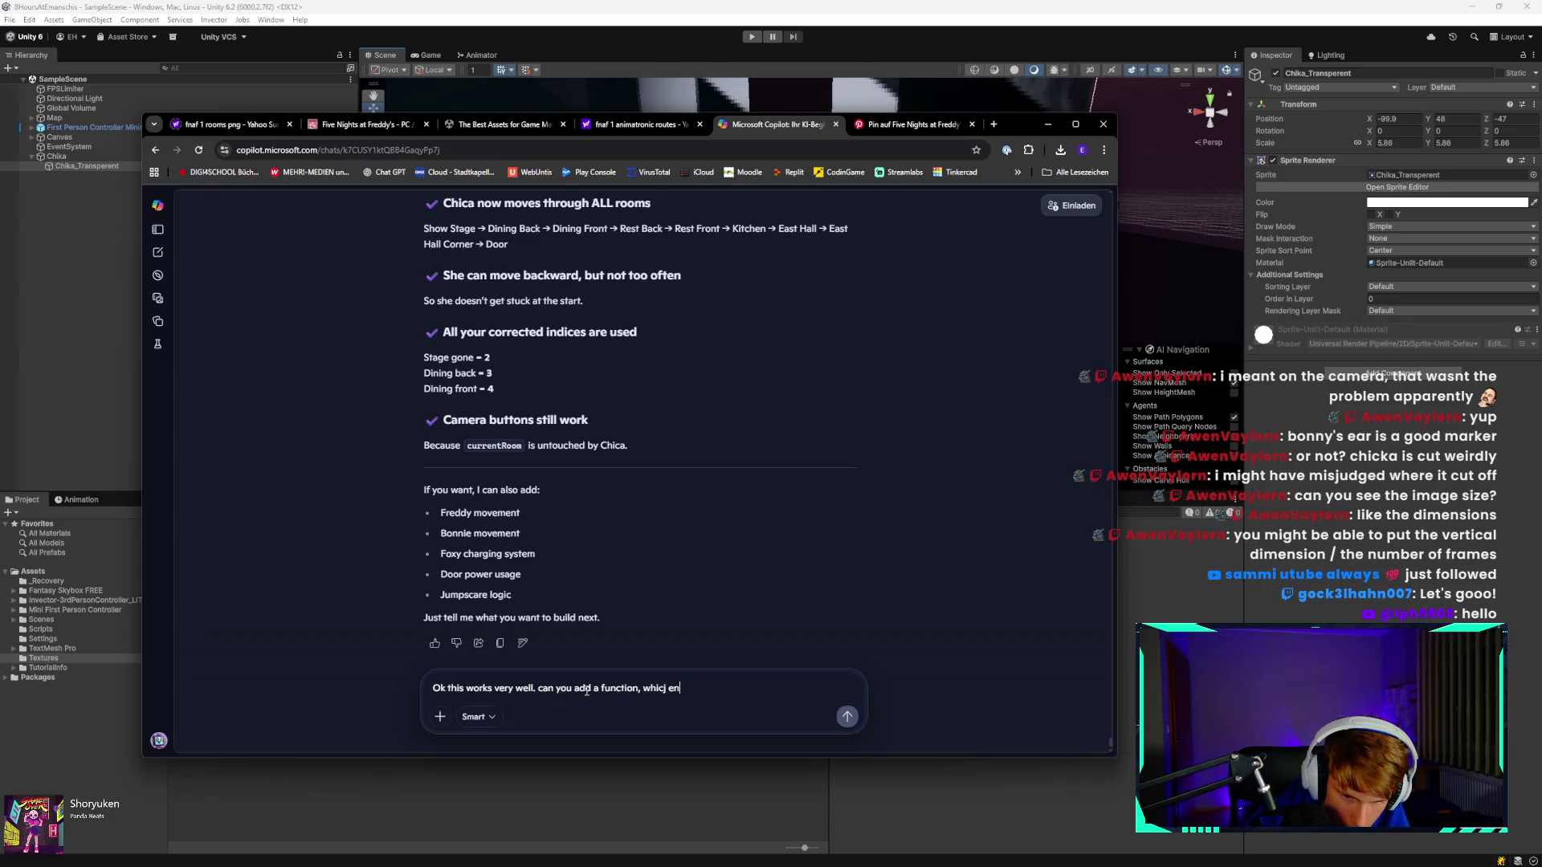
pyautogui.write('enable')
pyautogui.write('GameOb')
pyautogui.write('ct ')
pyautogui.write('henchika ')
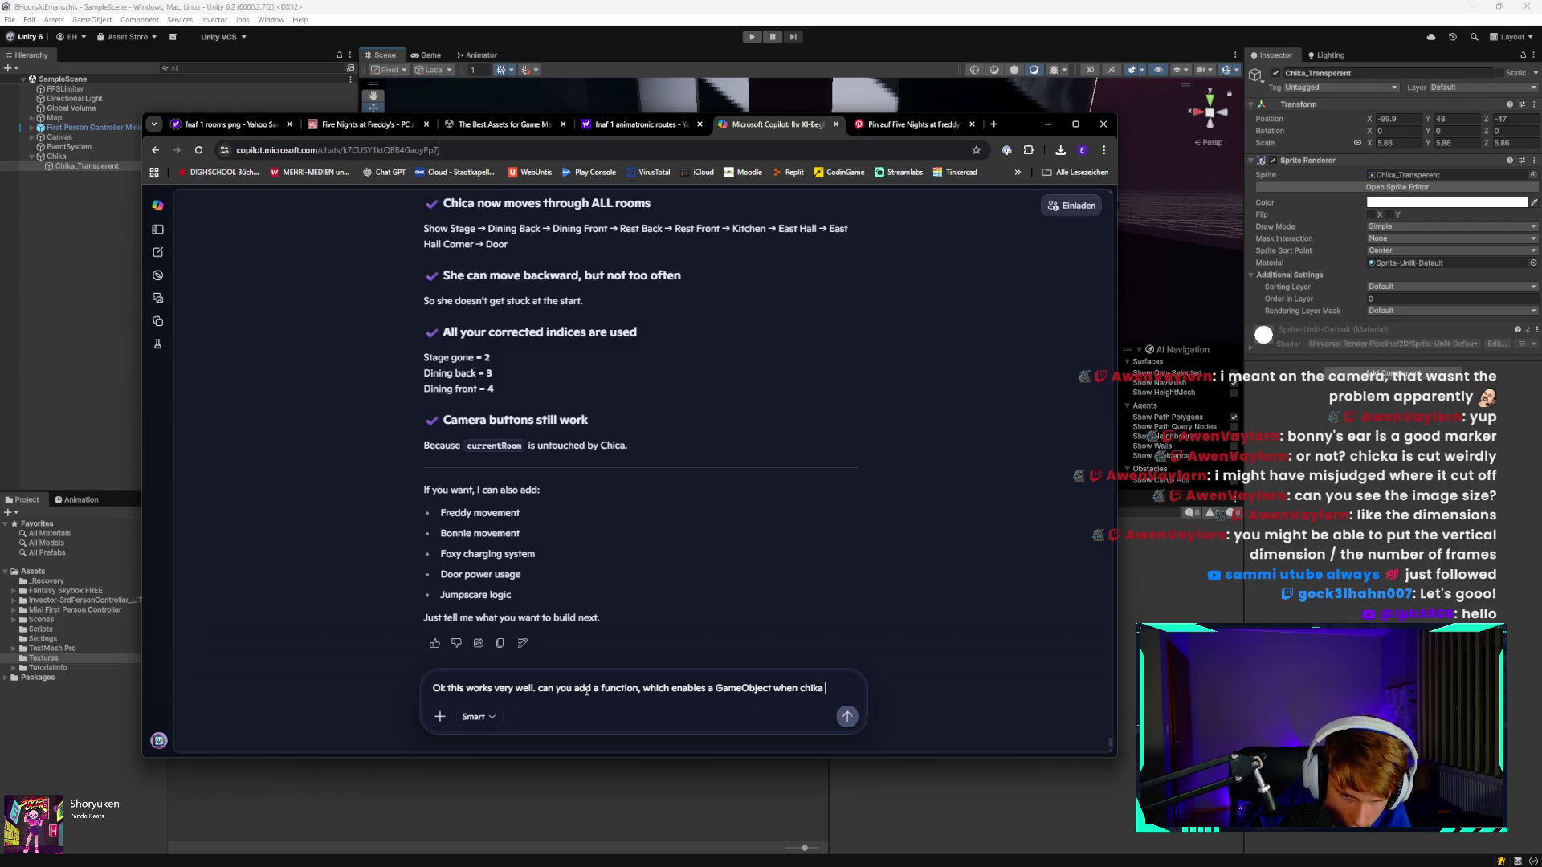
pyautogui.write('is st')
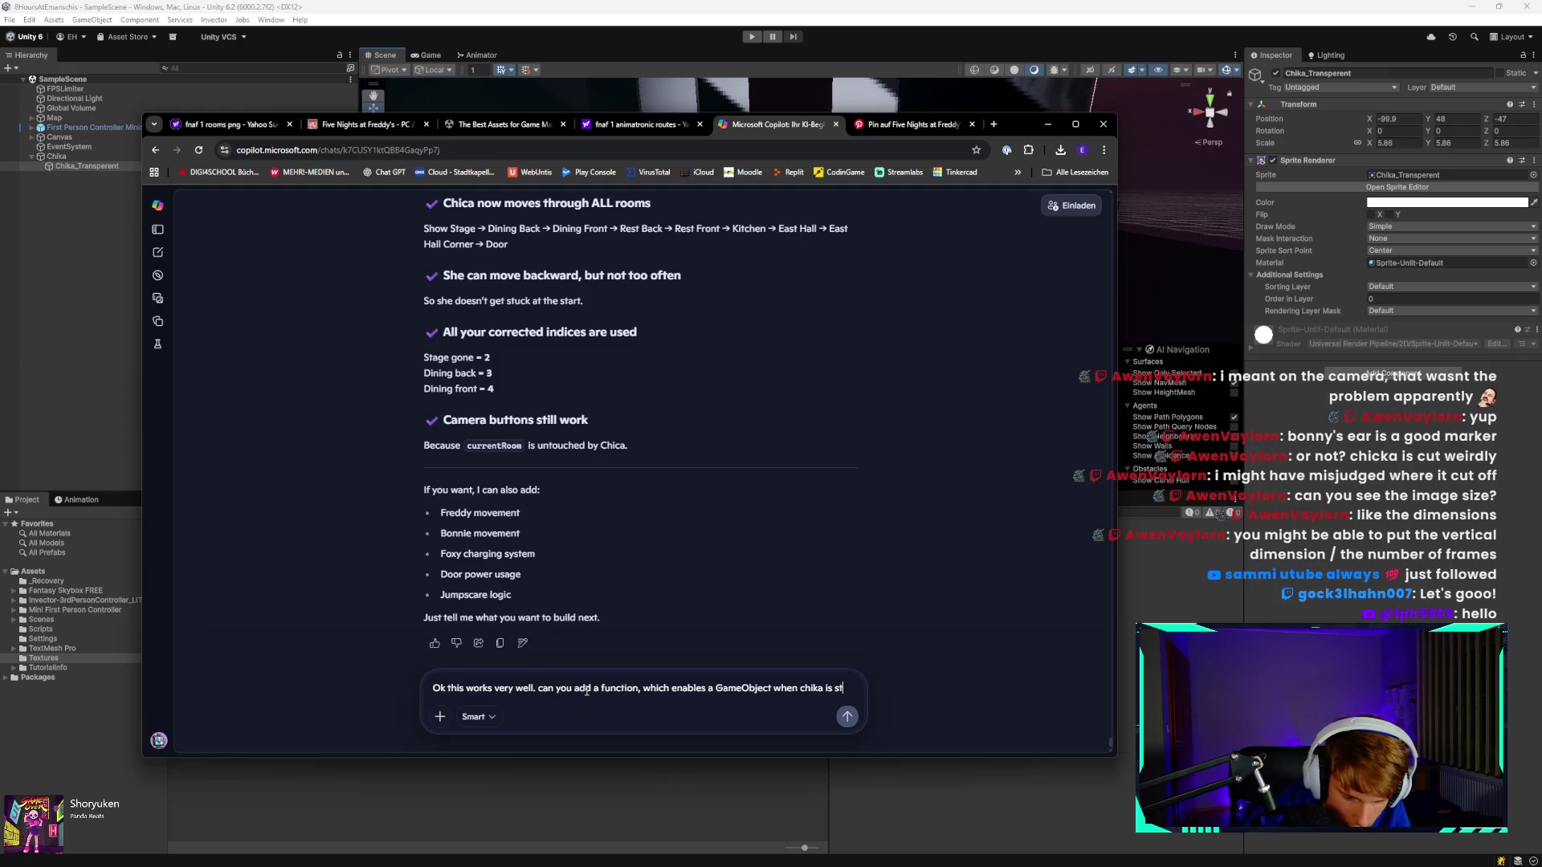
pyautogui.write('anding in ')
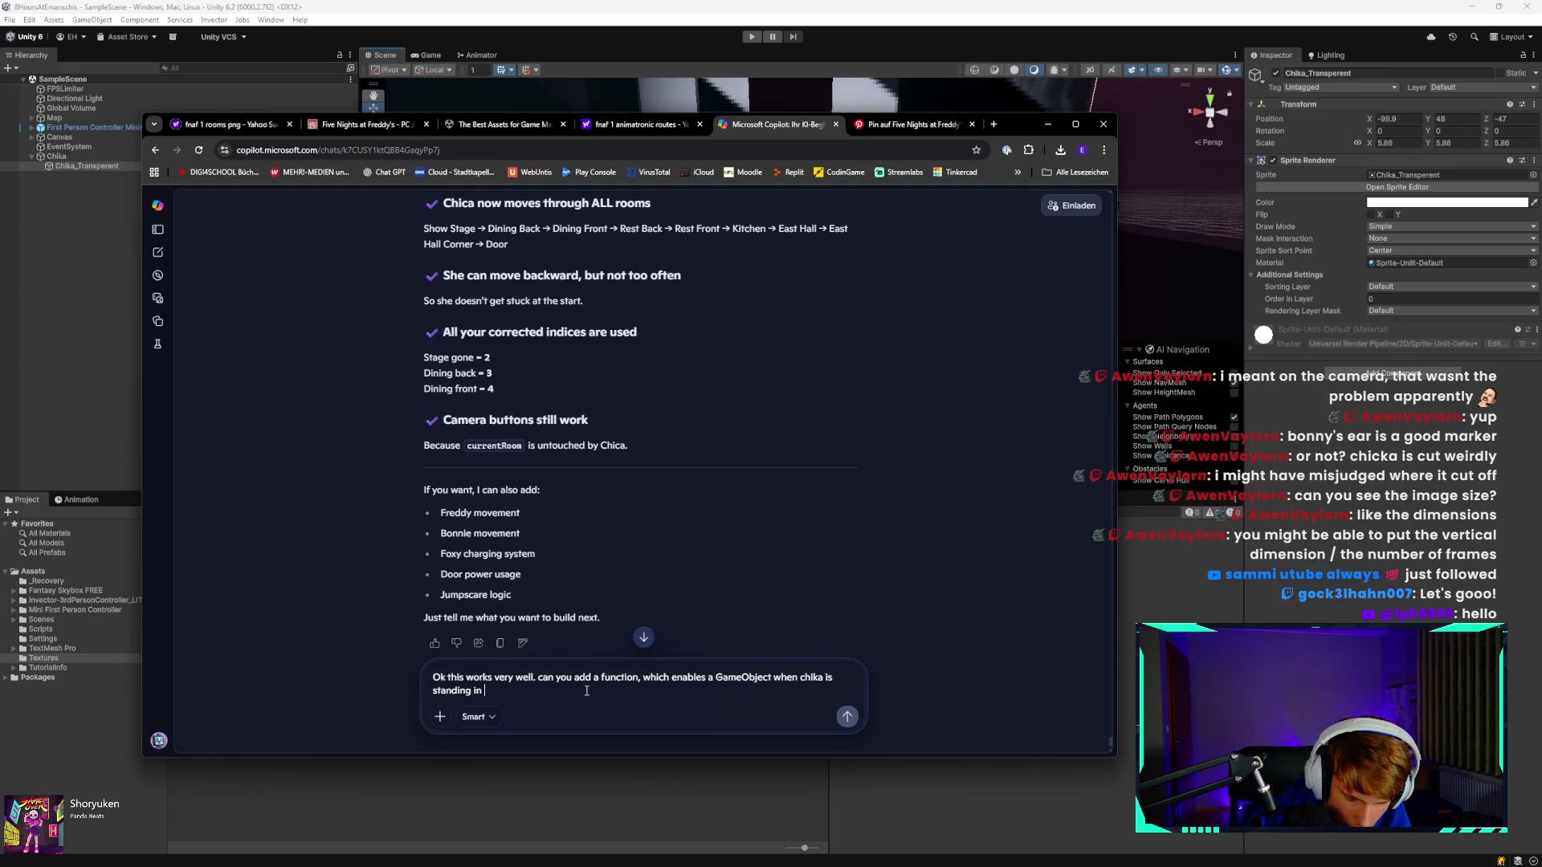
pyautogui.write('nt of the')
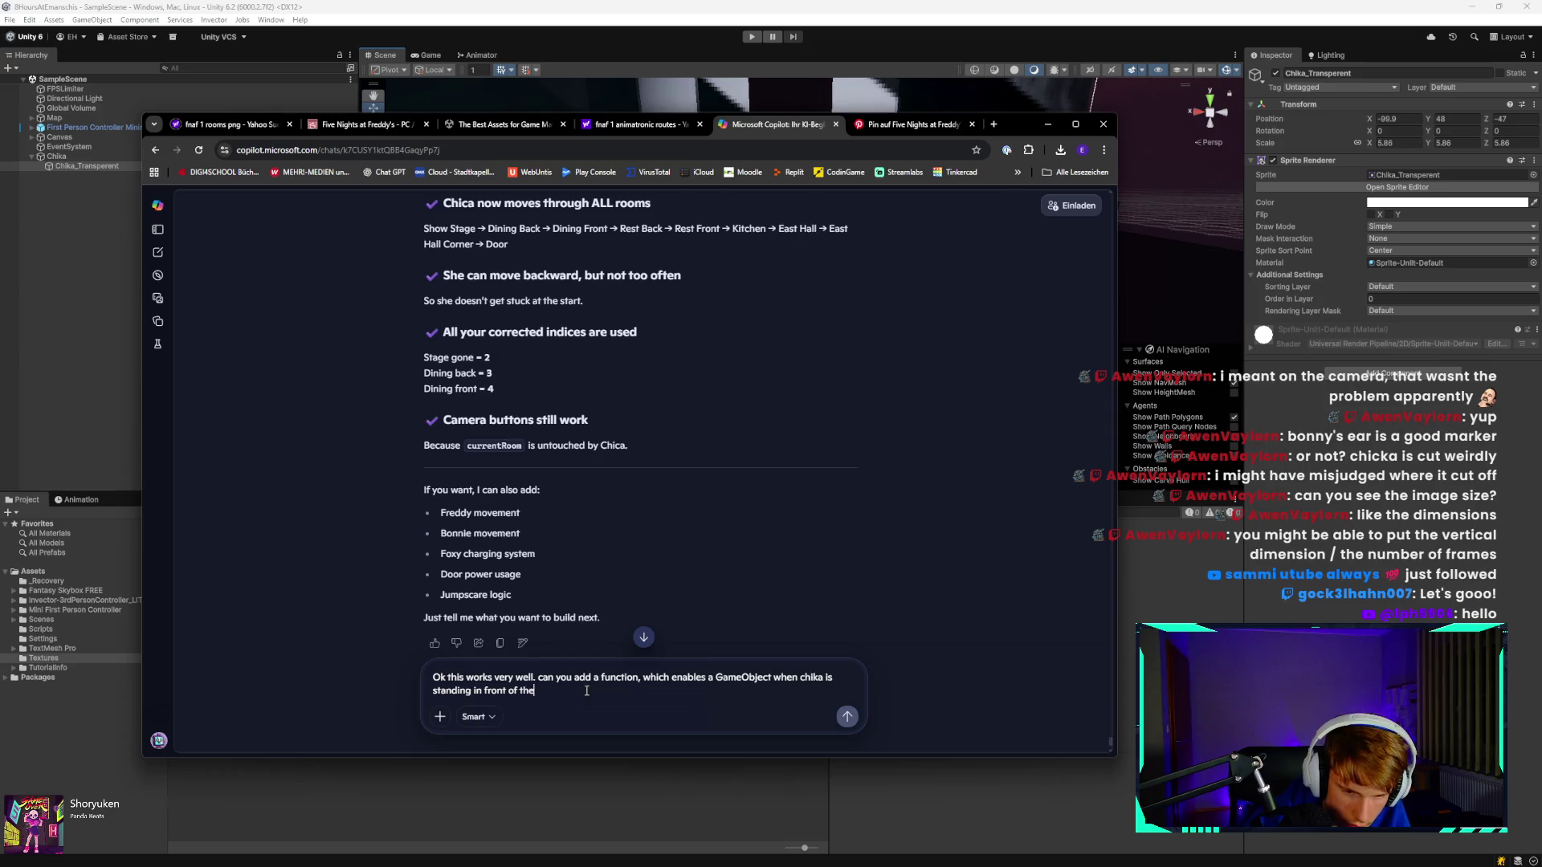
pyautogui.write('offic')
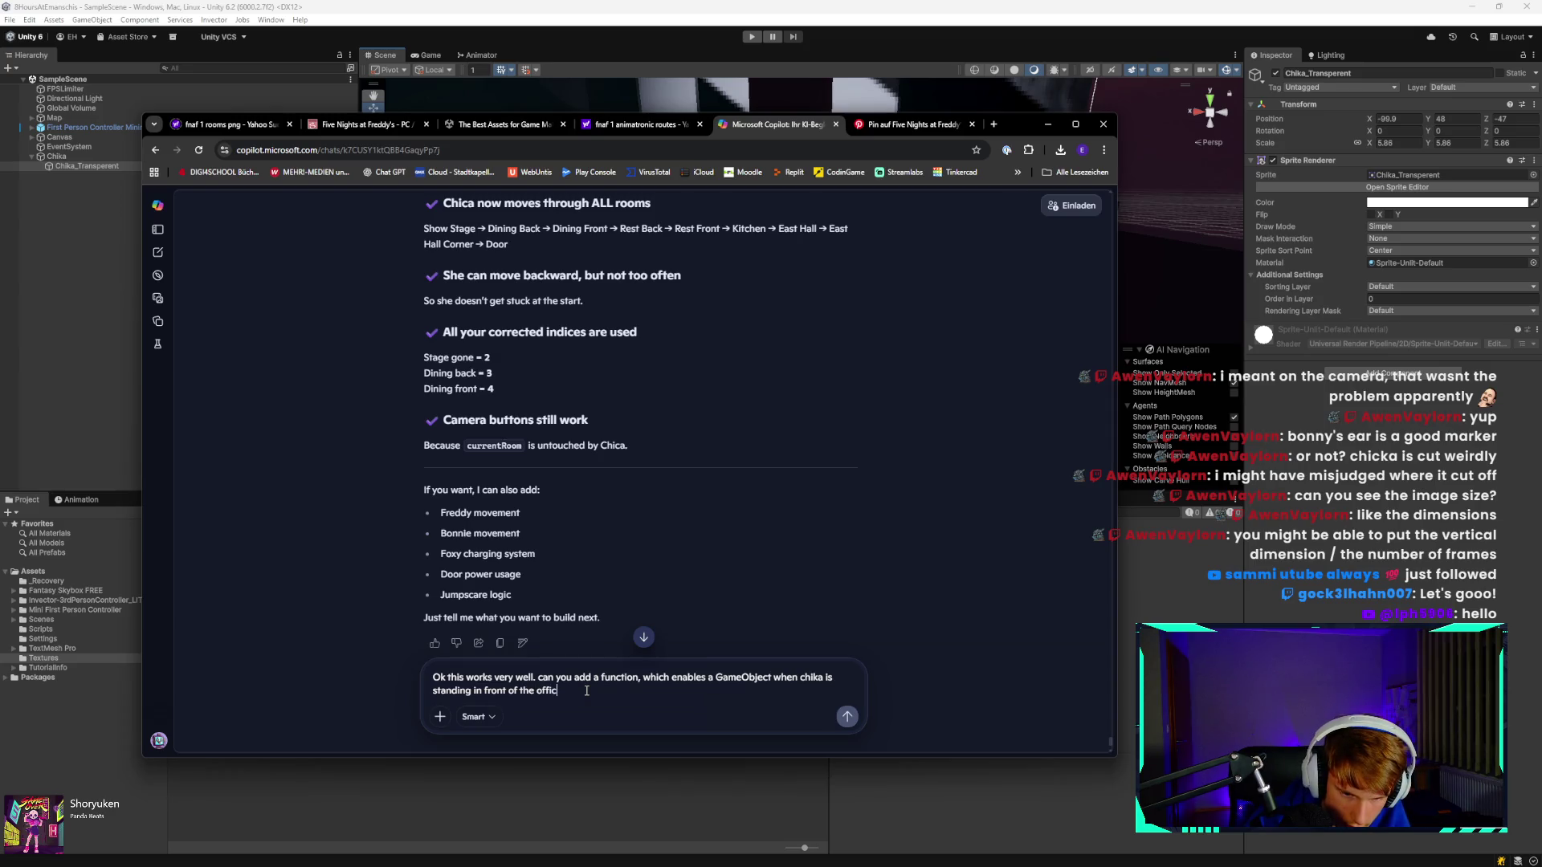
pyautogui.write('door.')
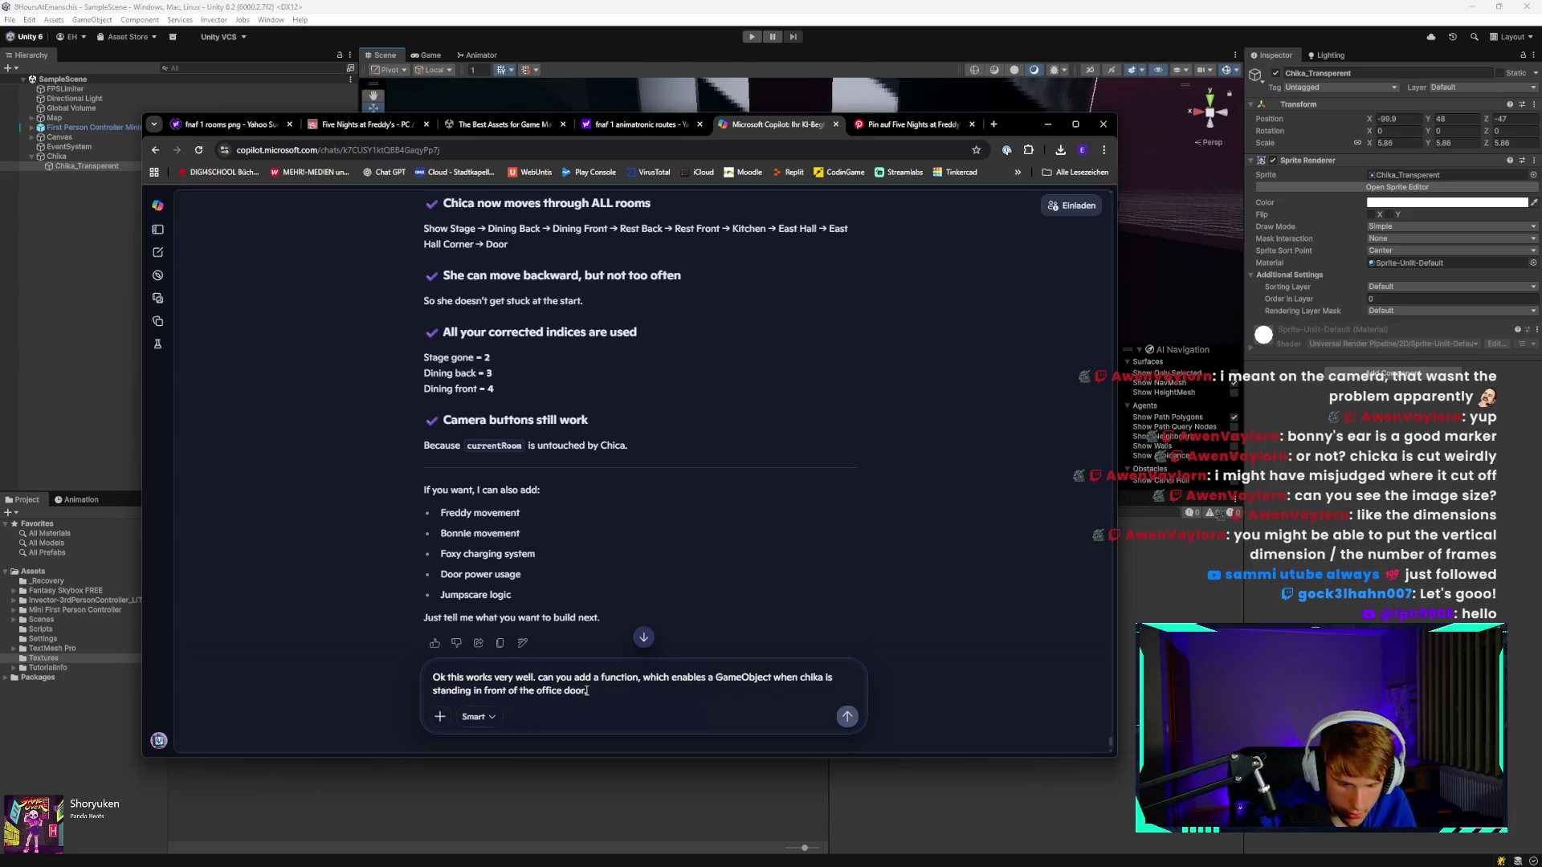
pyautogui.write('en ')
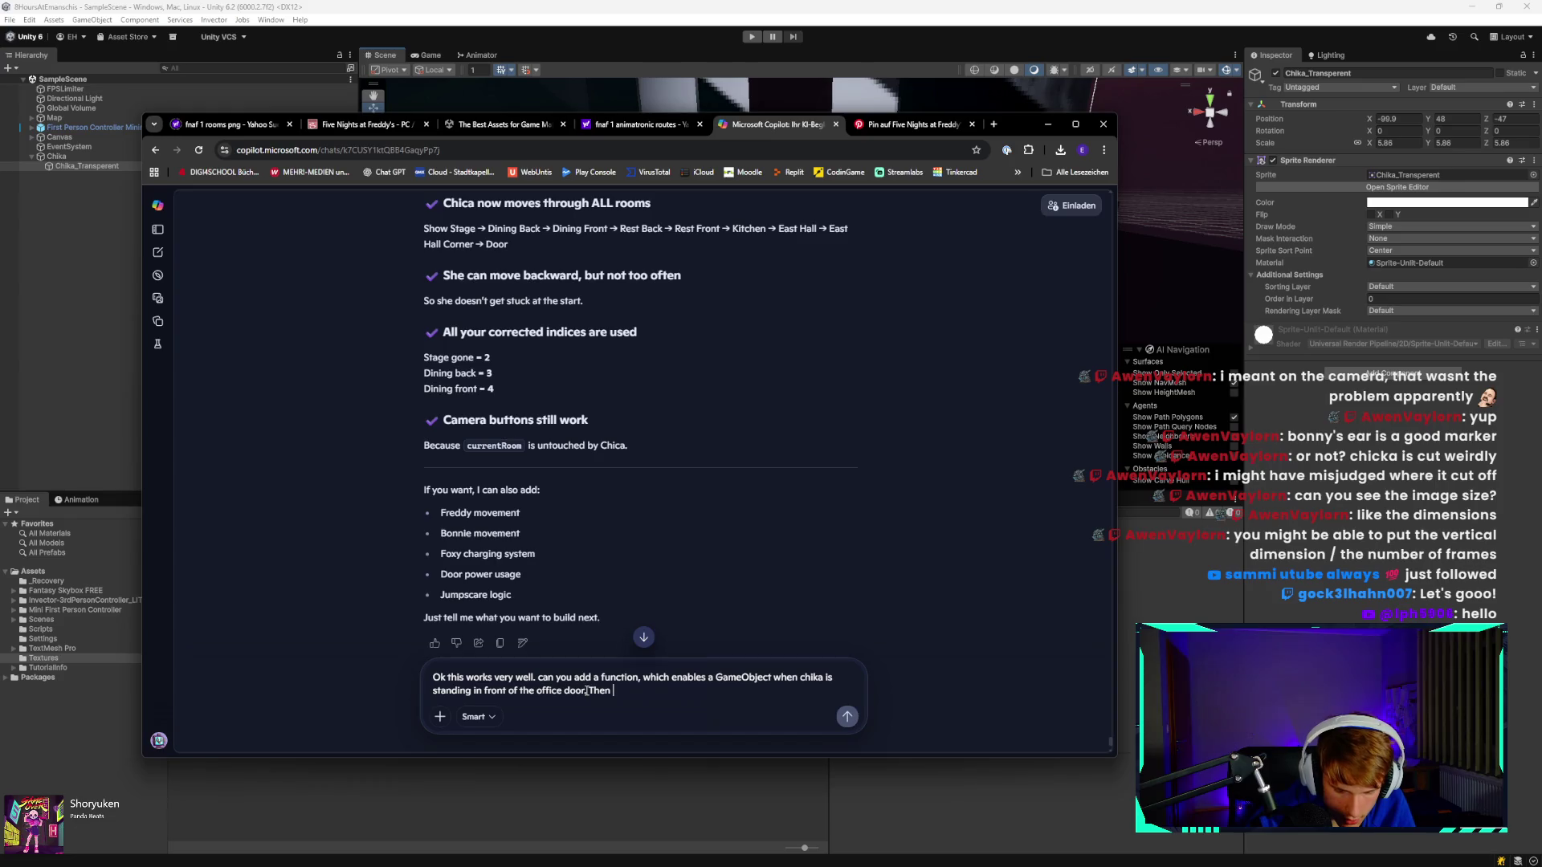
pyautogui.write('e should stay')
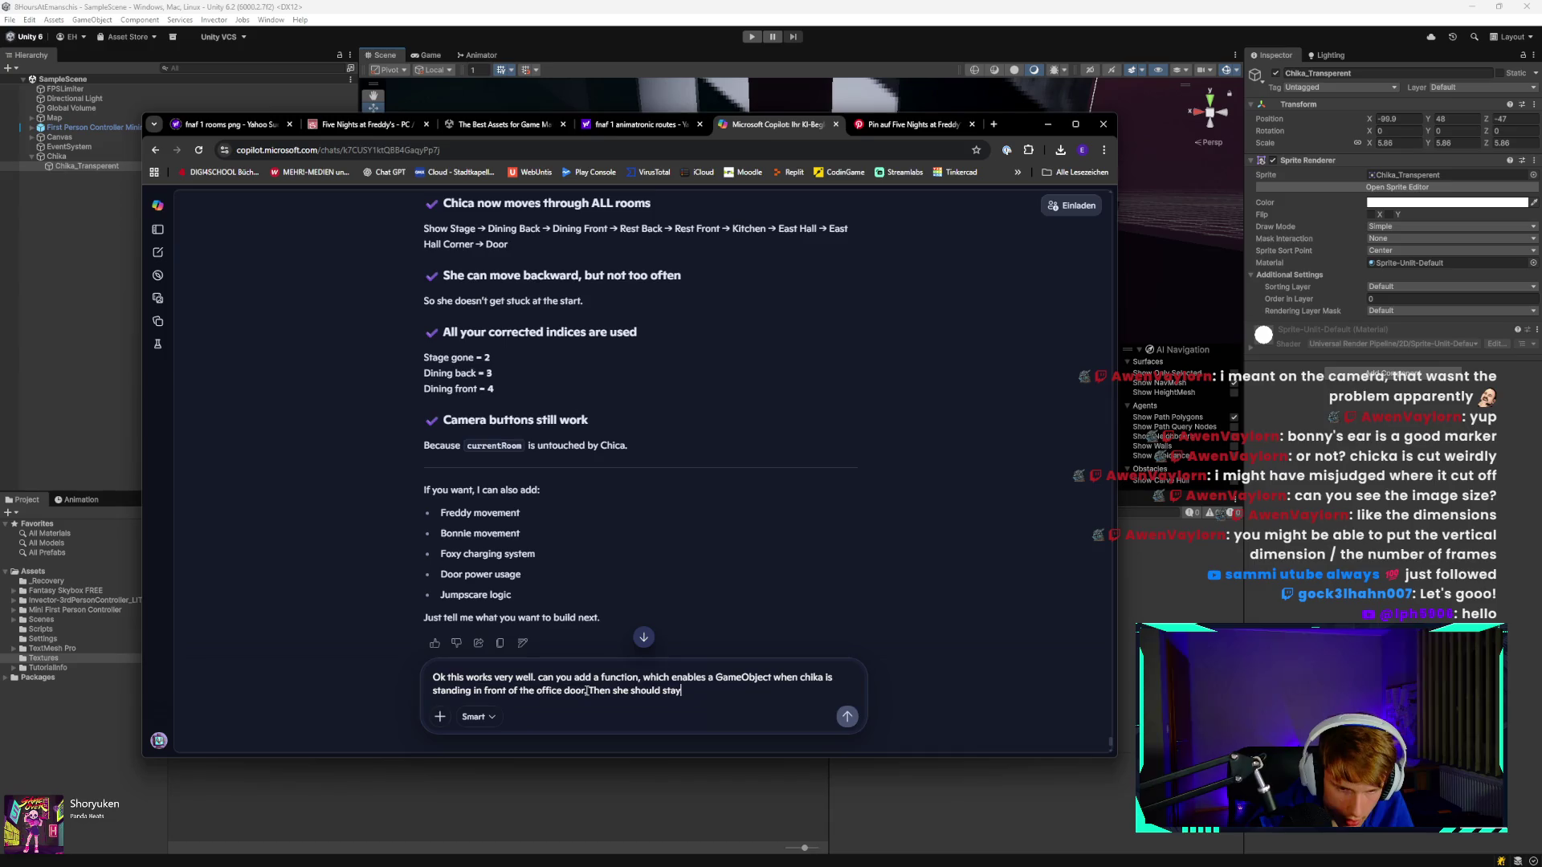
pyautogui.write('or ')
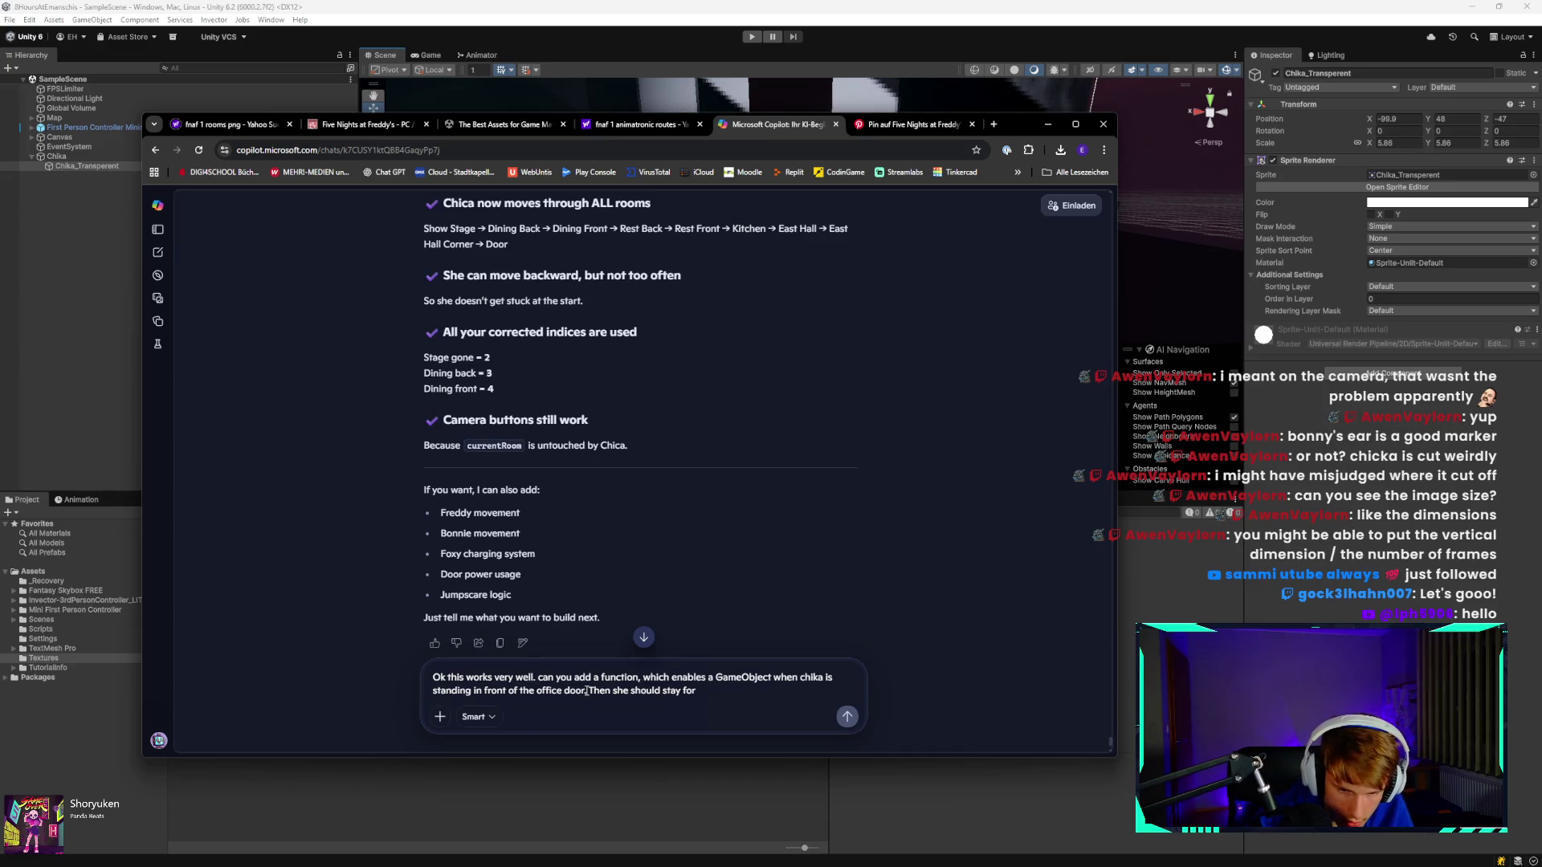
pyautogui.write('while')
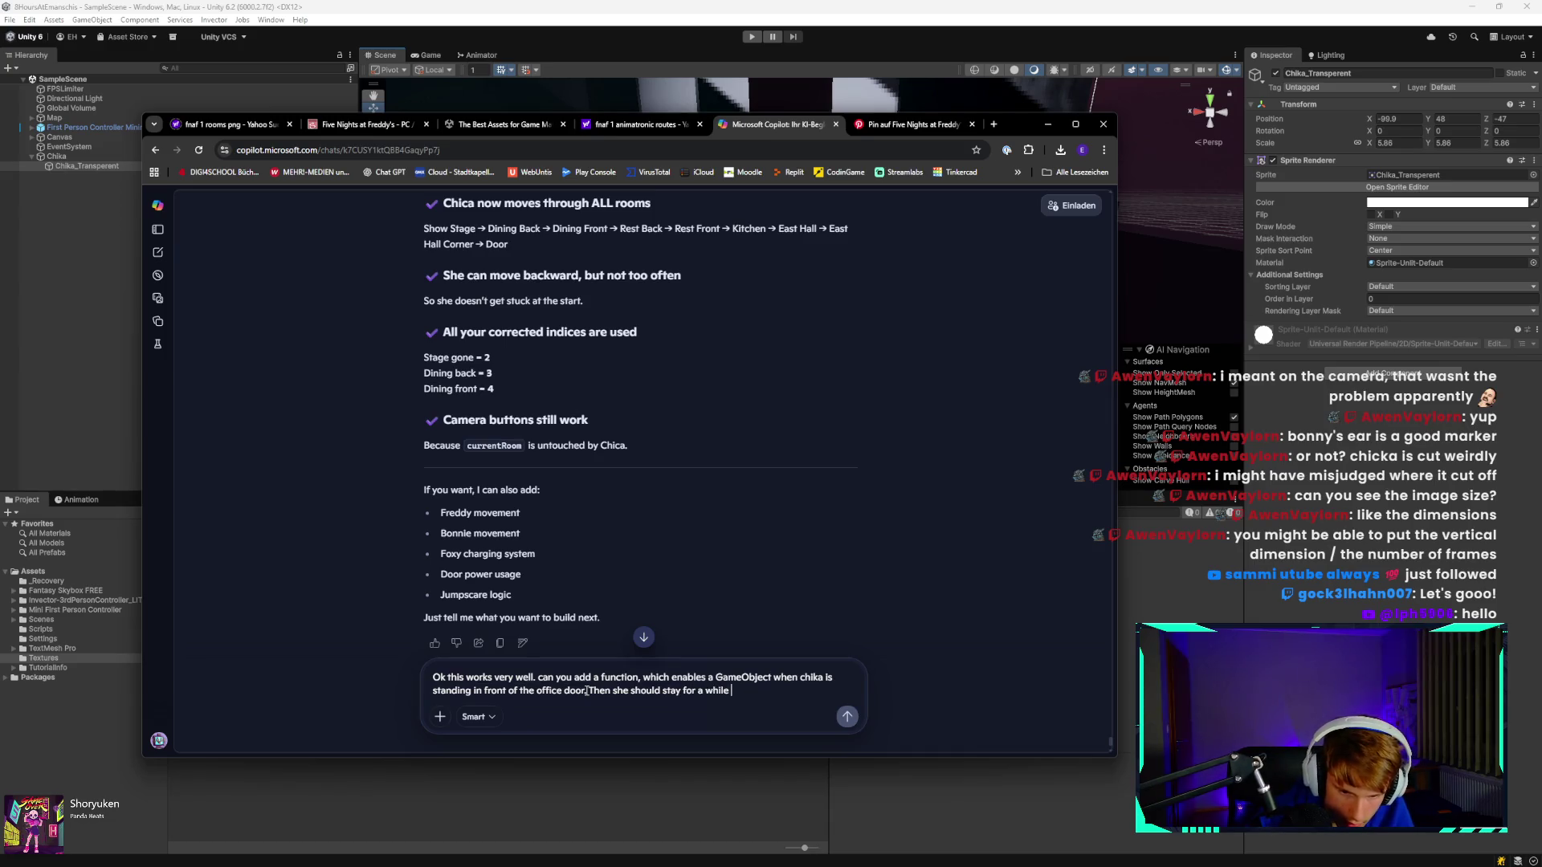
pyautogui.write('her')
pyautogui.write('and ')
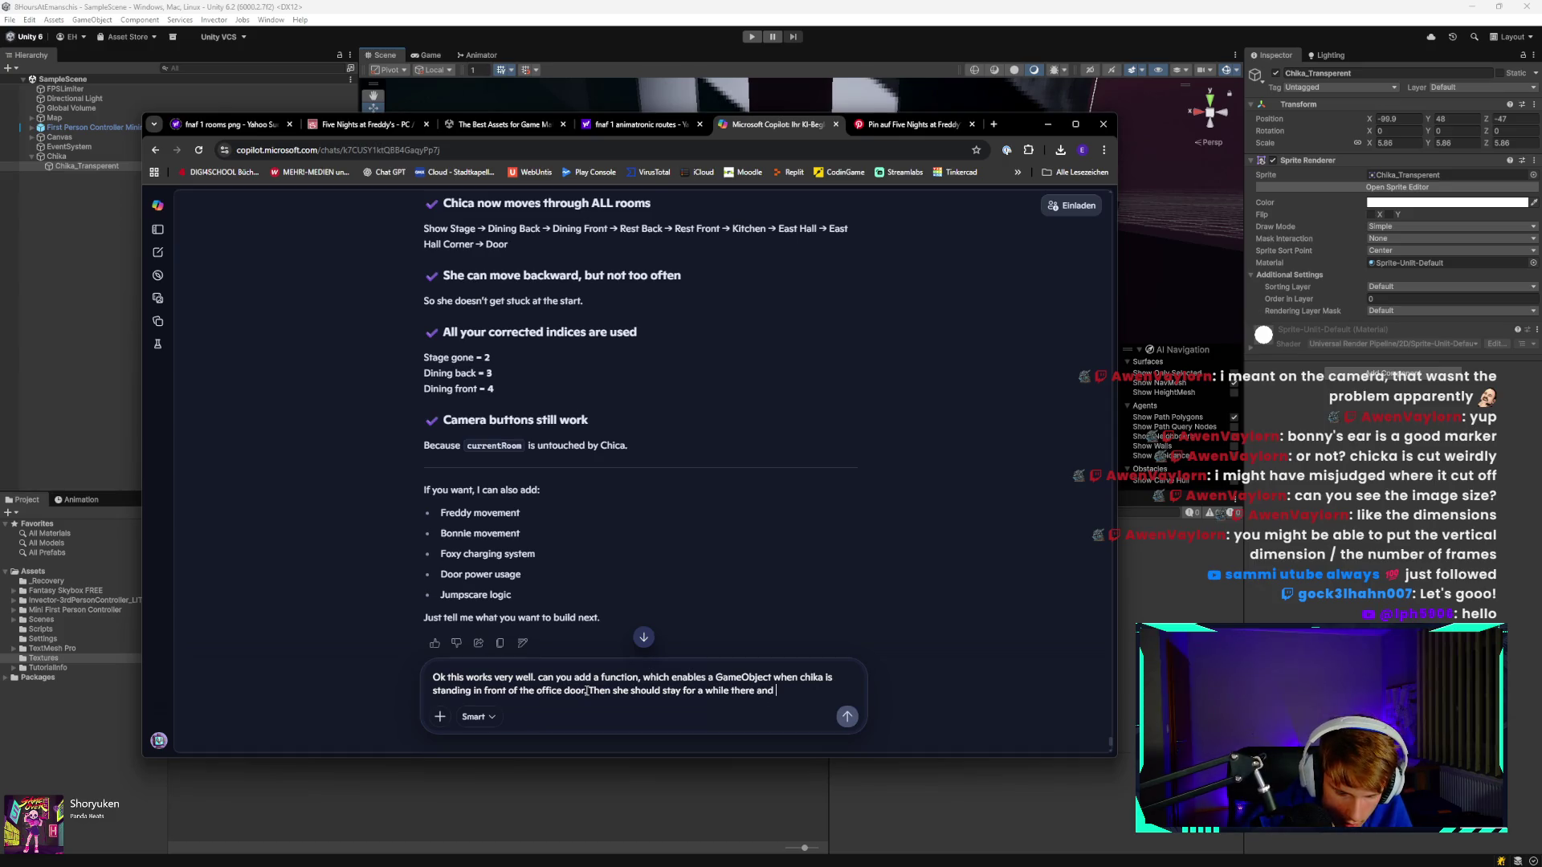
pyautogui.write('thesh')
pyautogui.write('uld ')
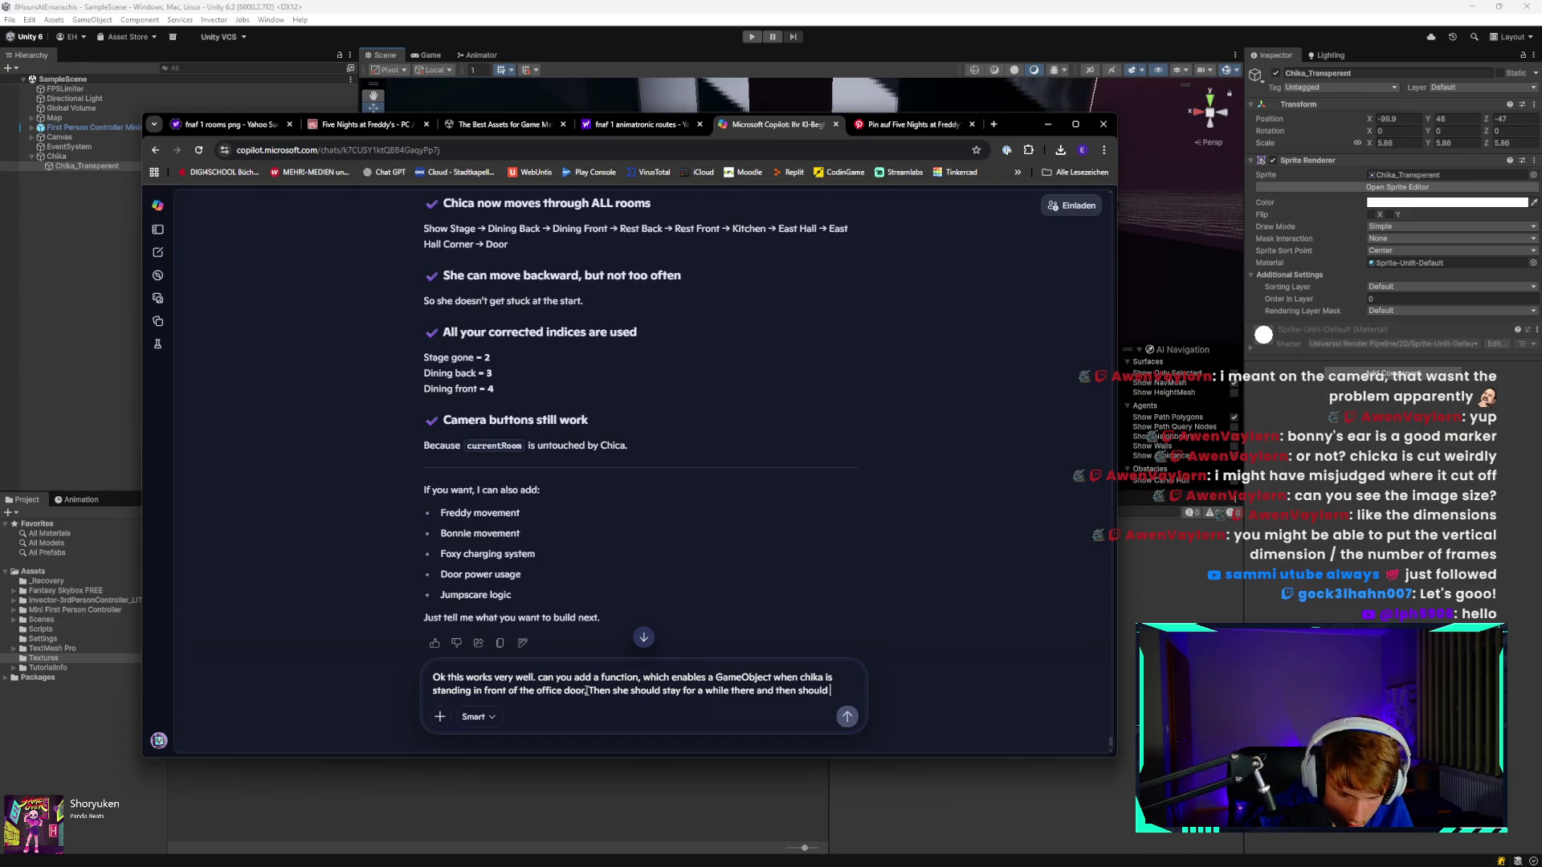
pyautogui.write('start an')
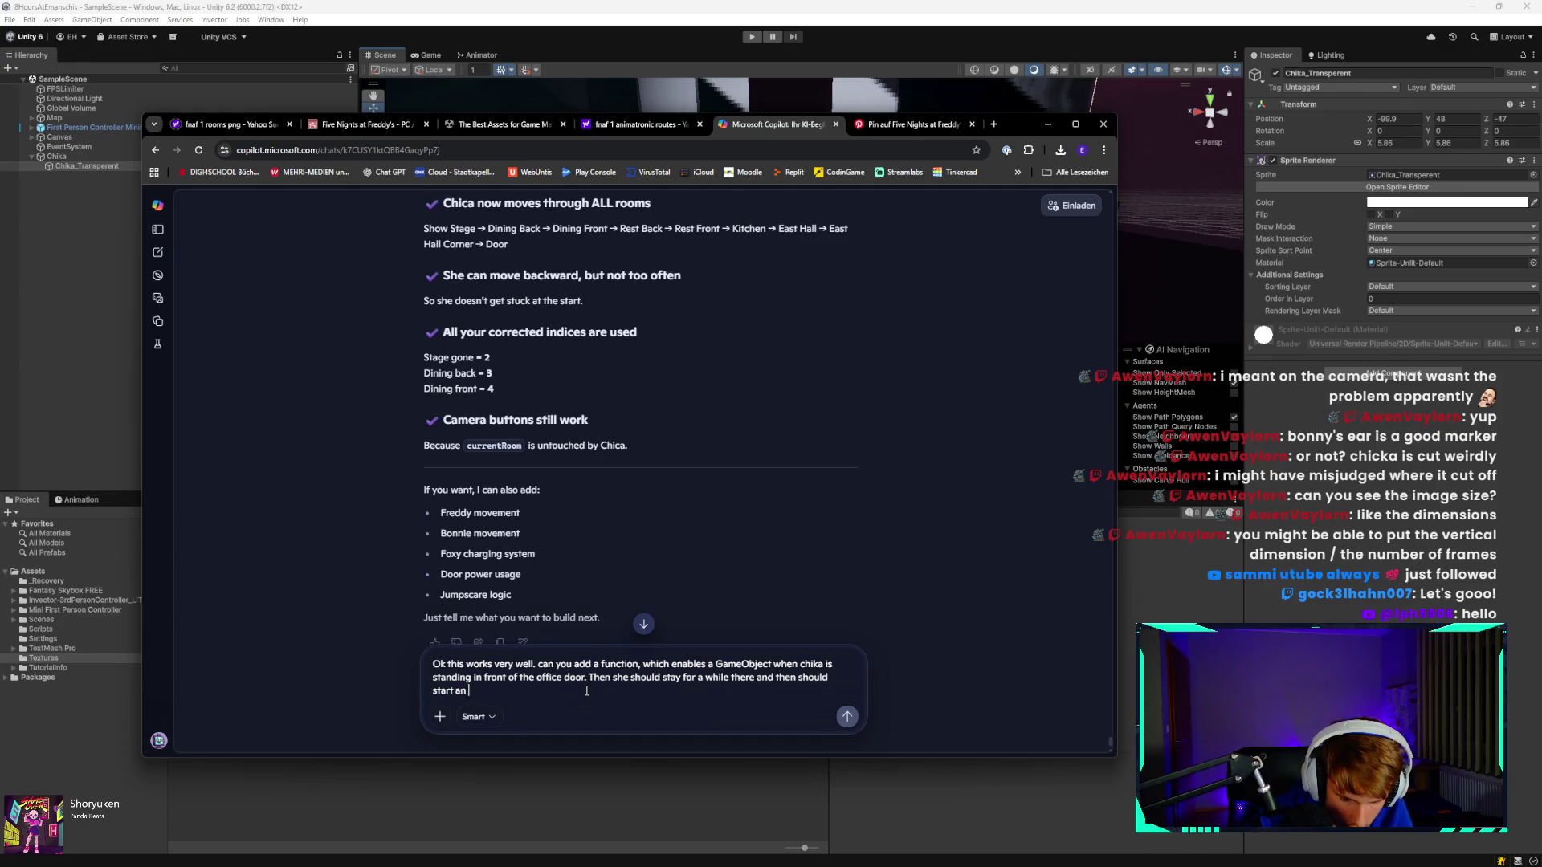
pyautogui.write('ttackmethiodod')
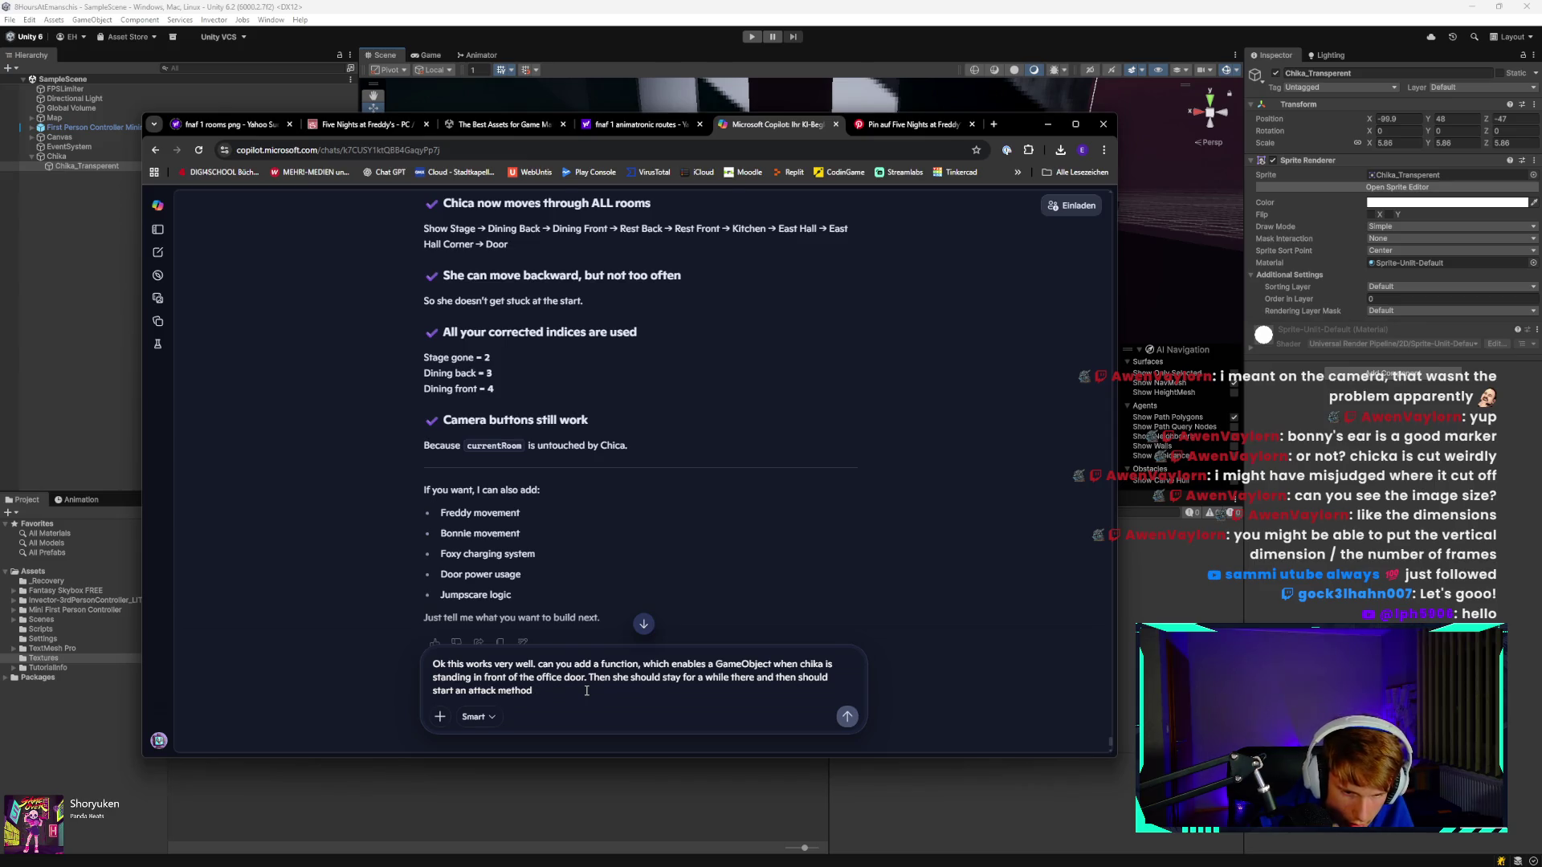
pyautogui.write('ere the h')
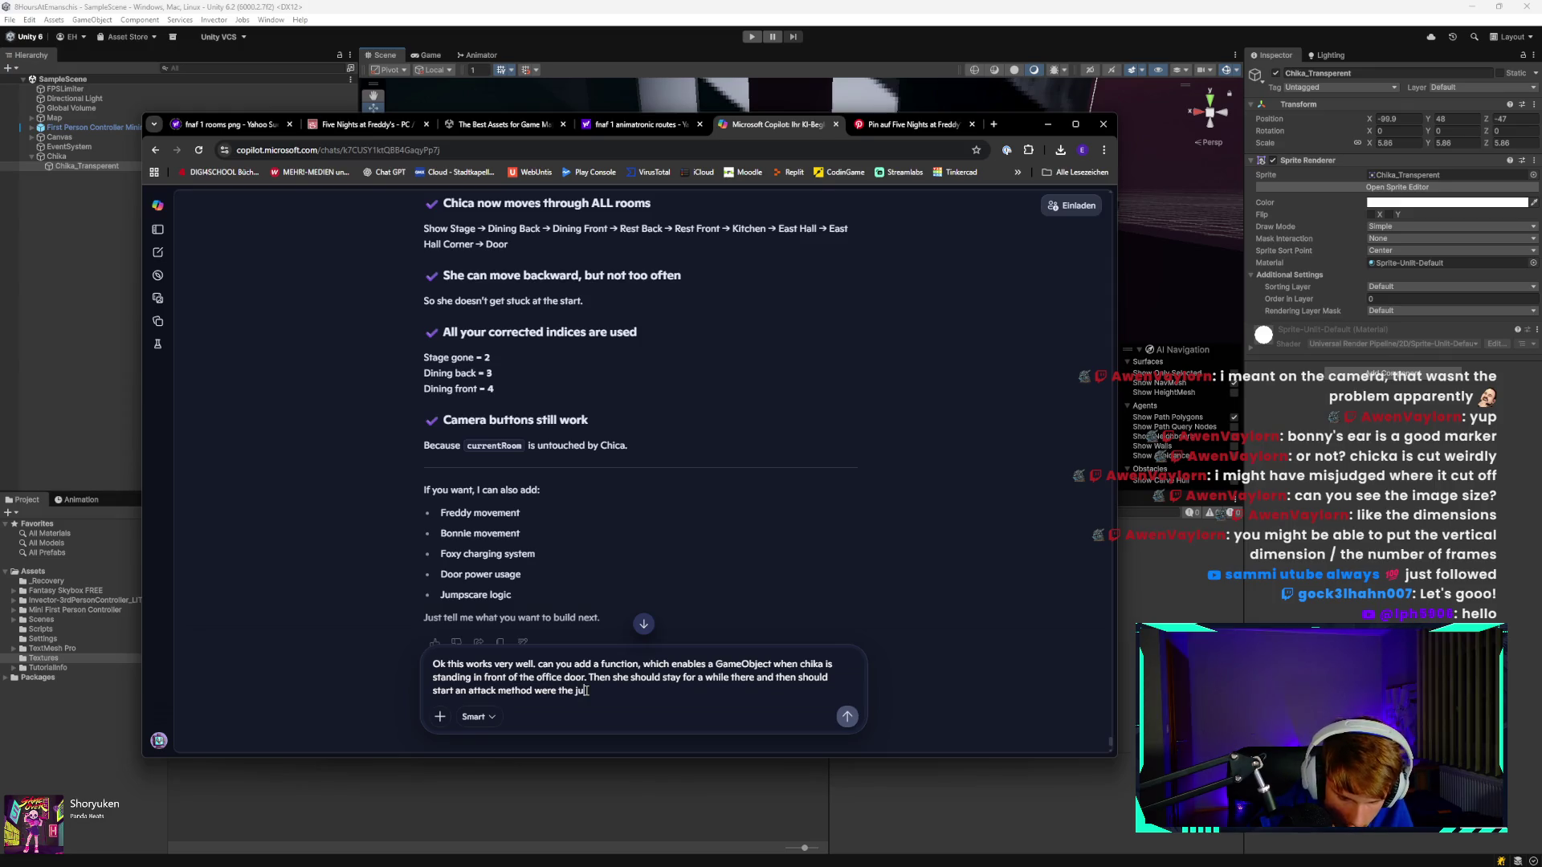
pyautogui.write('re ')
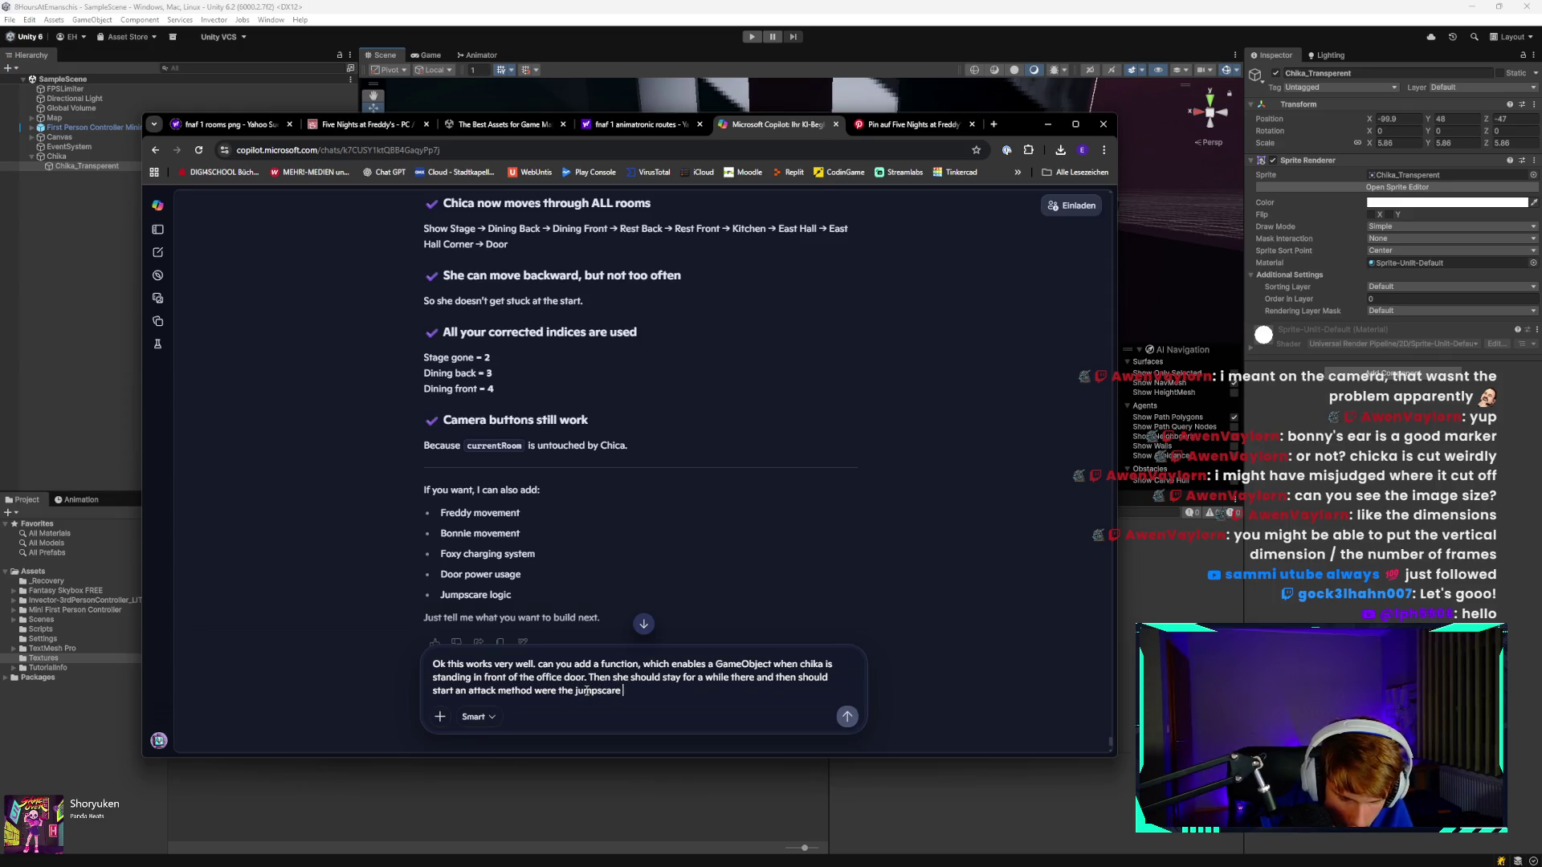
pyautogui.write('(I will')
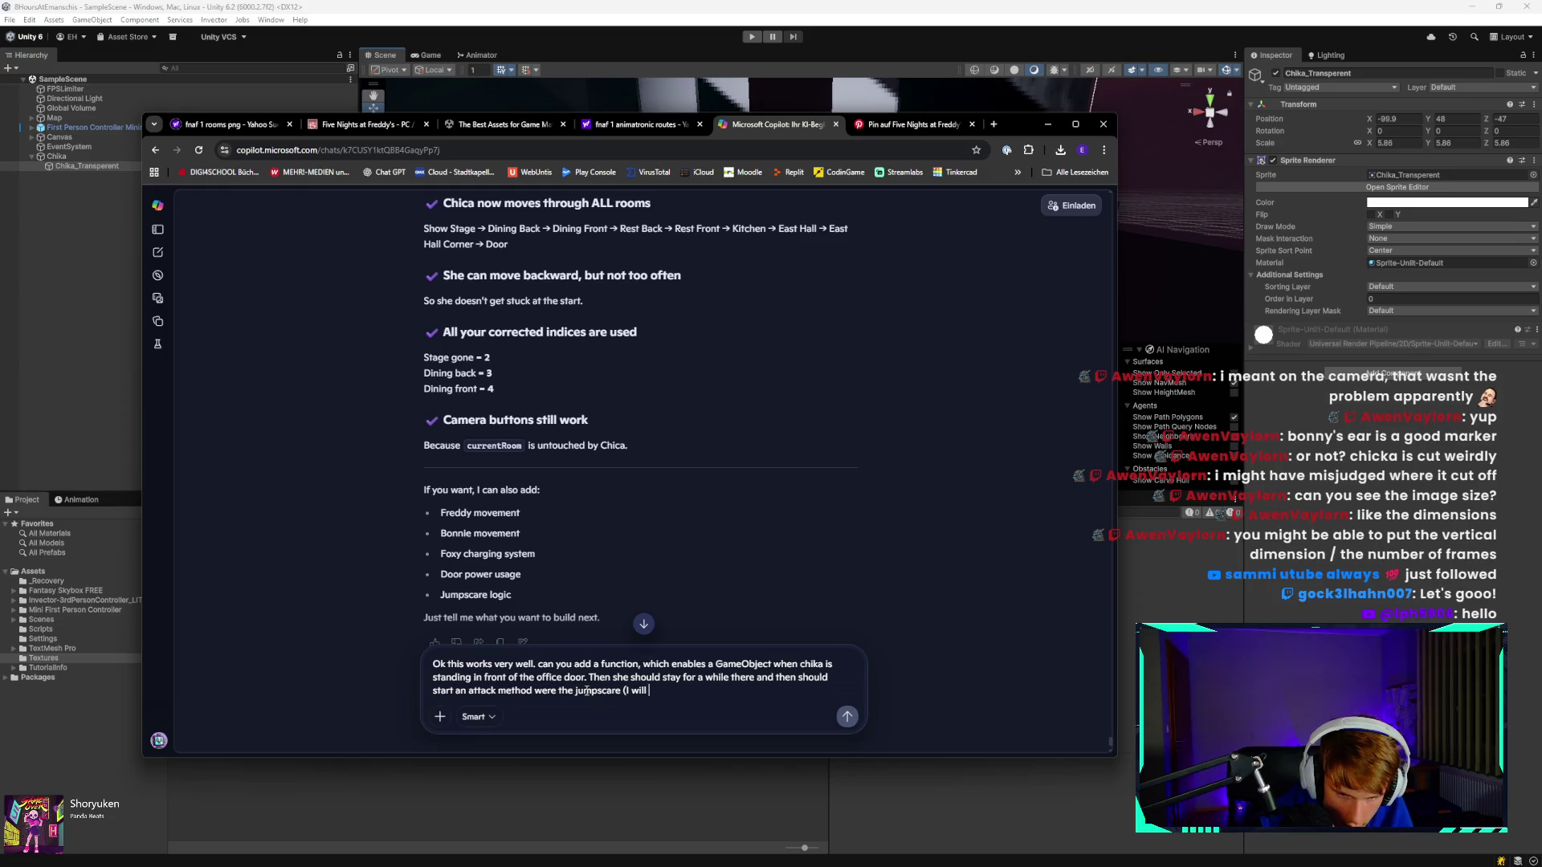
pyautogui.write(' implem')
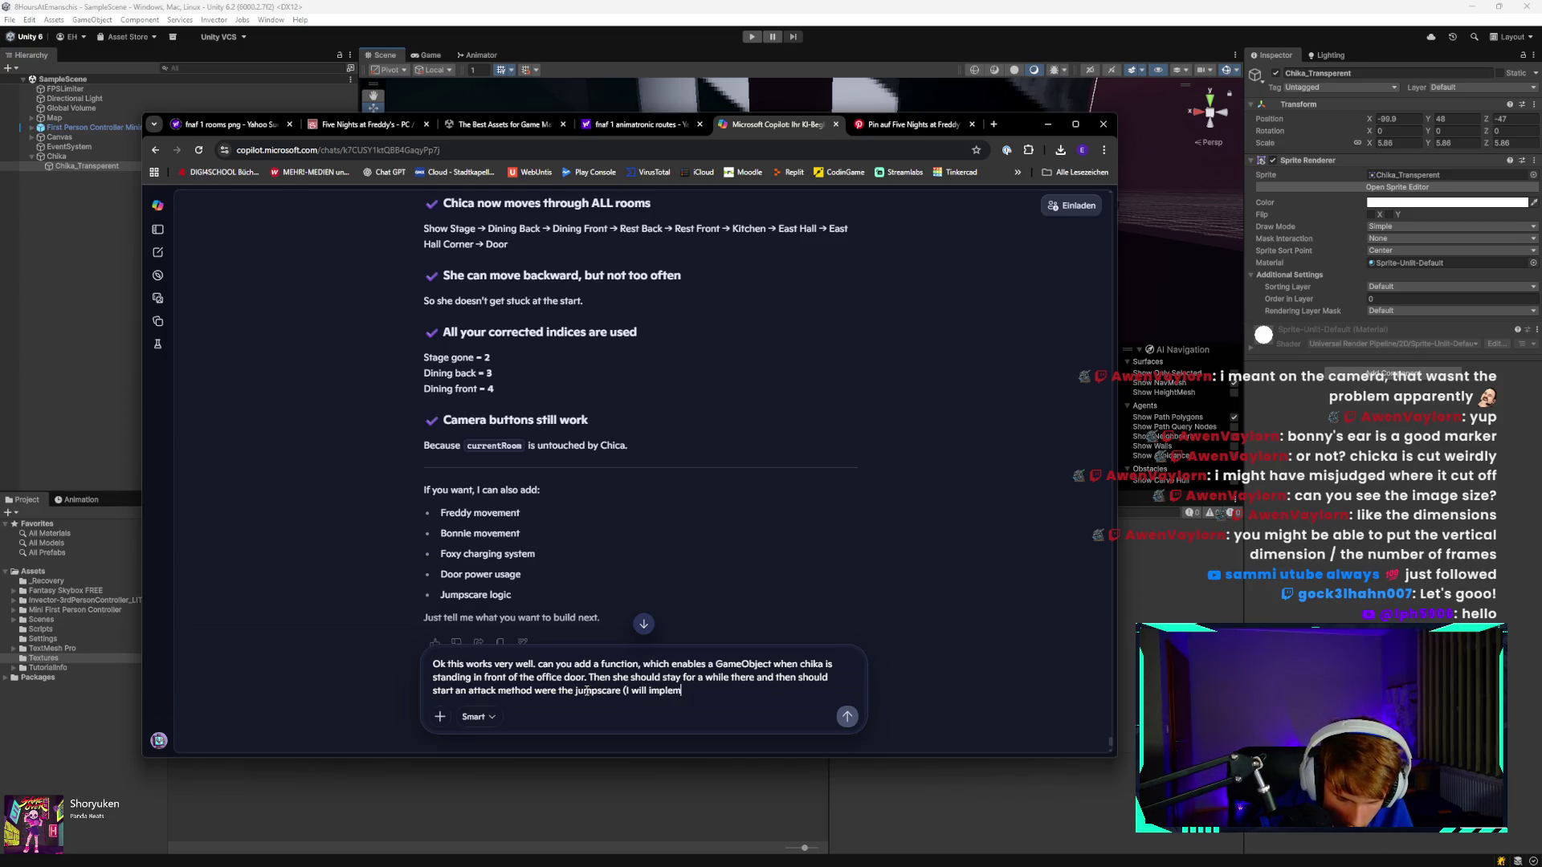
pyautogui.write('ent itmys')
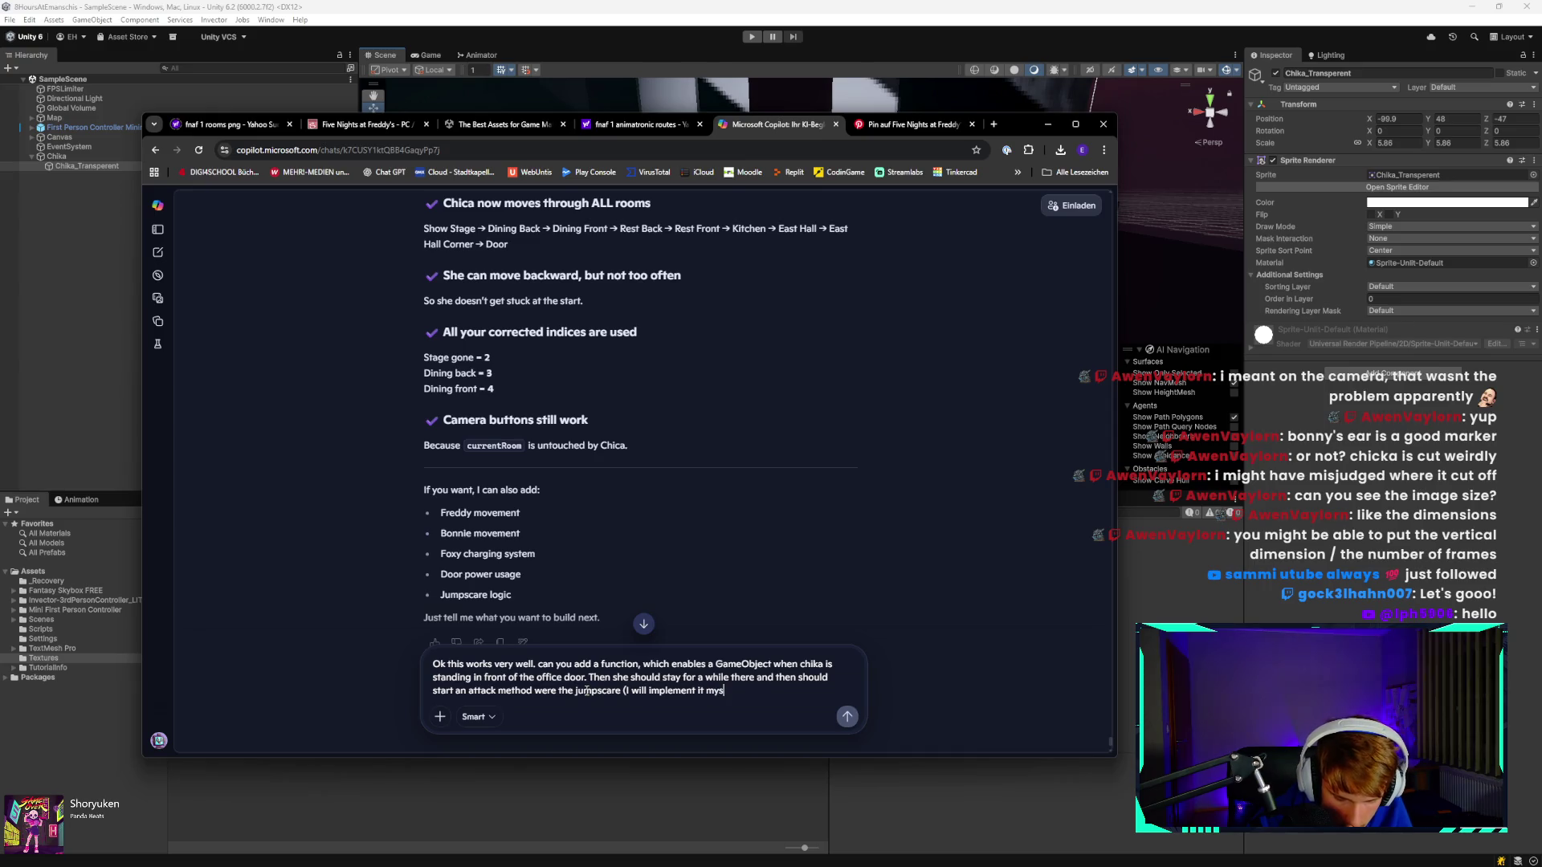
pyautogui.write('elgets')
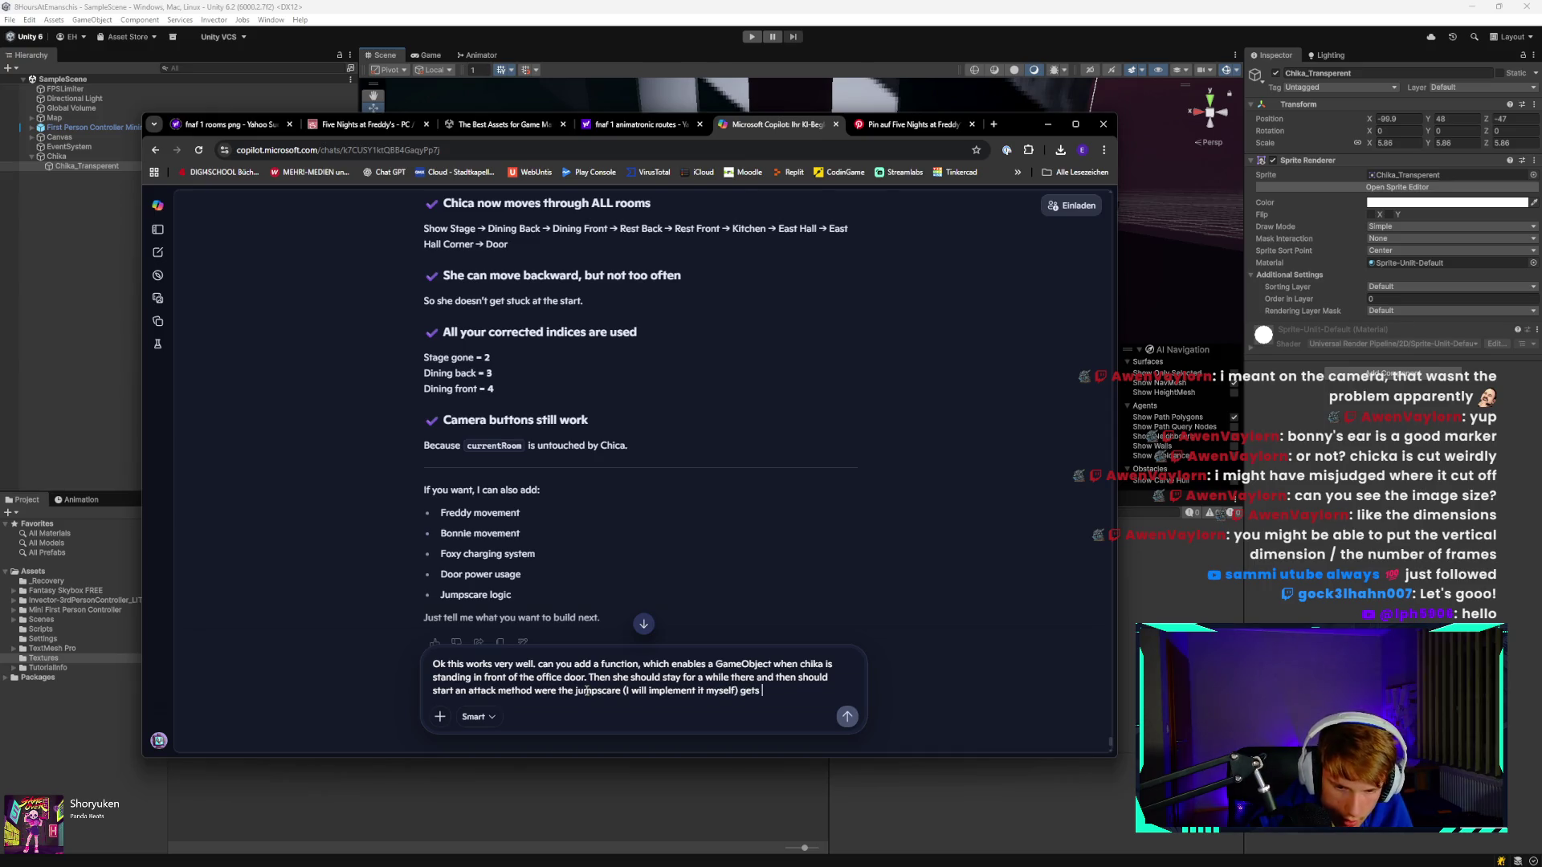
pyautogui.write('iggert')
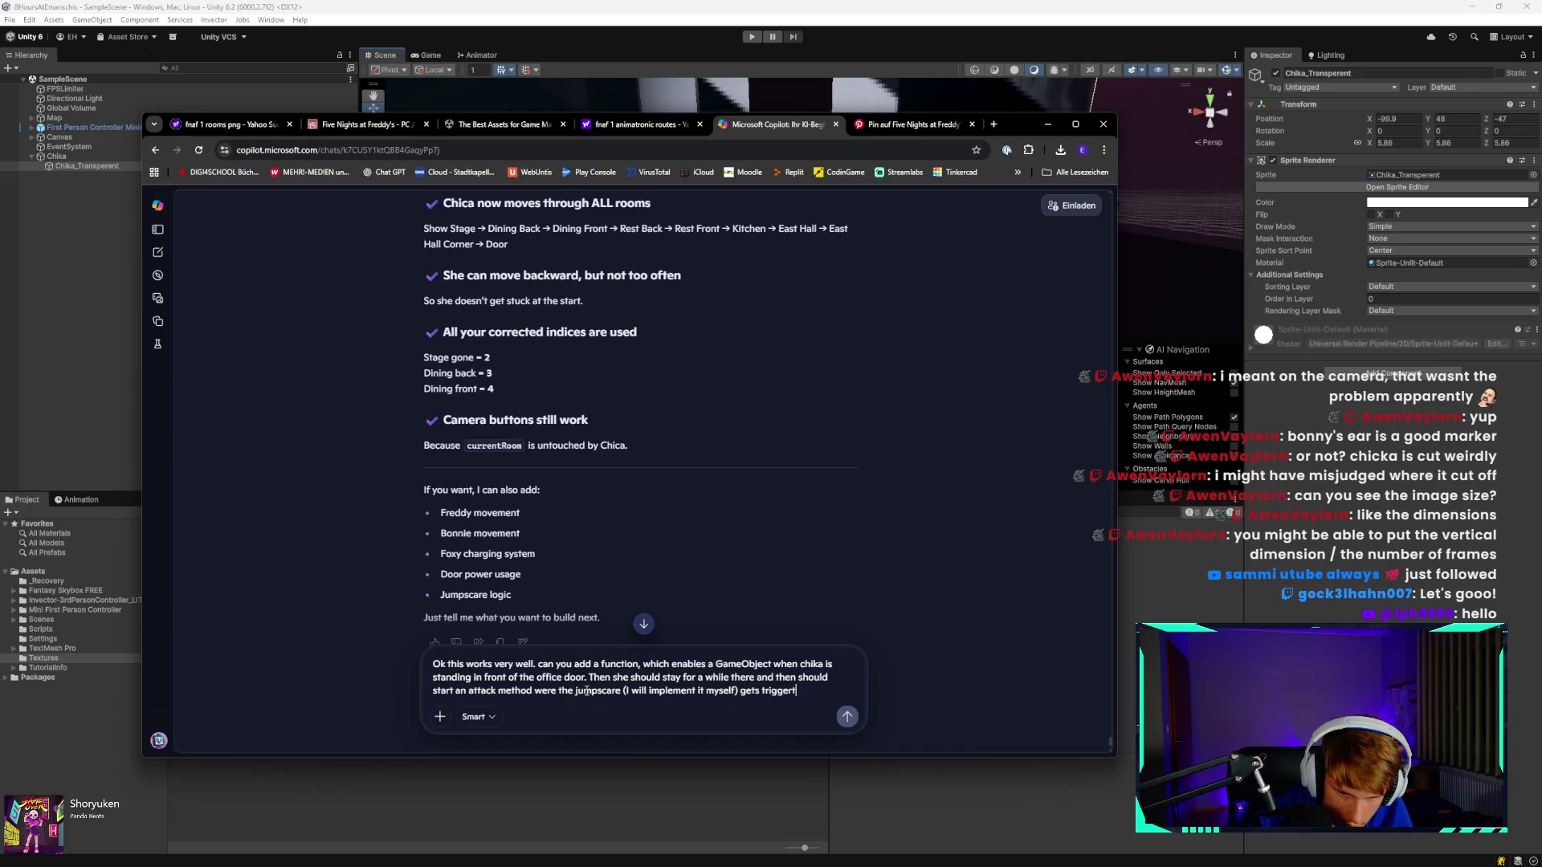
pyautogui.write('but ')
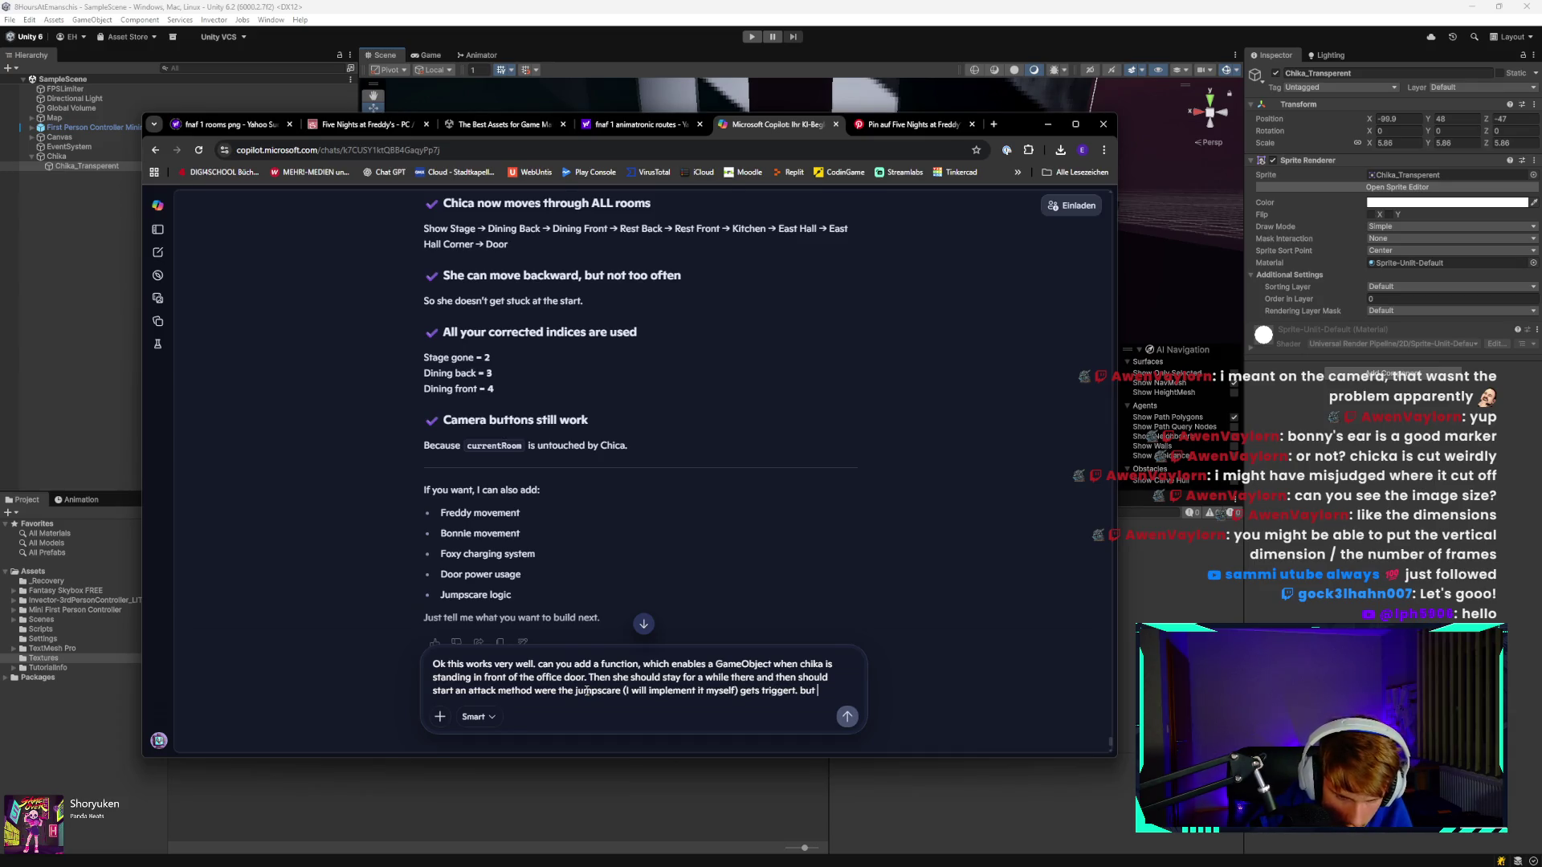
pyautogui.write('e ')
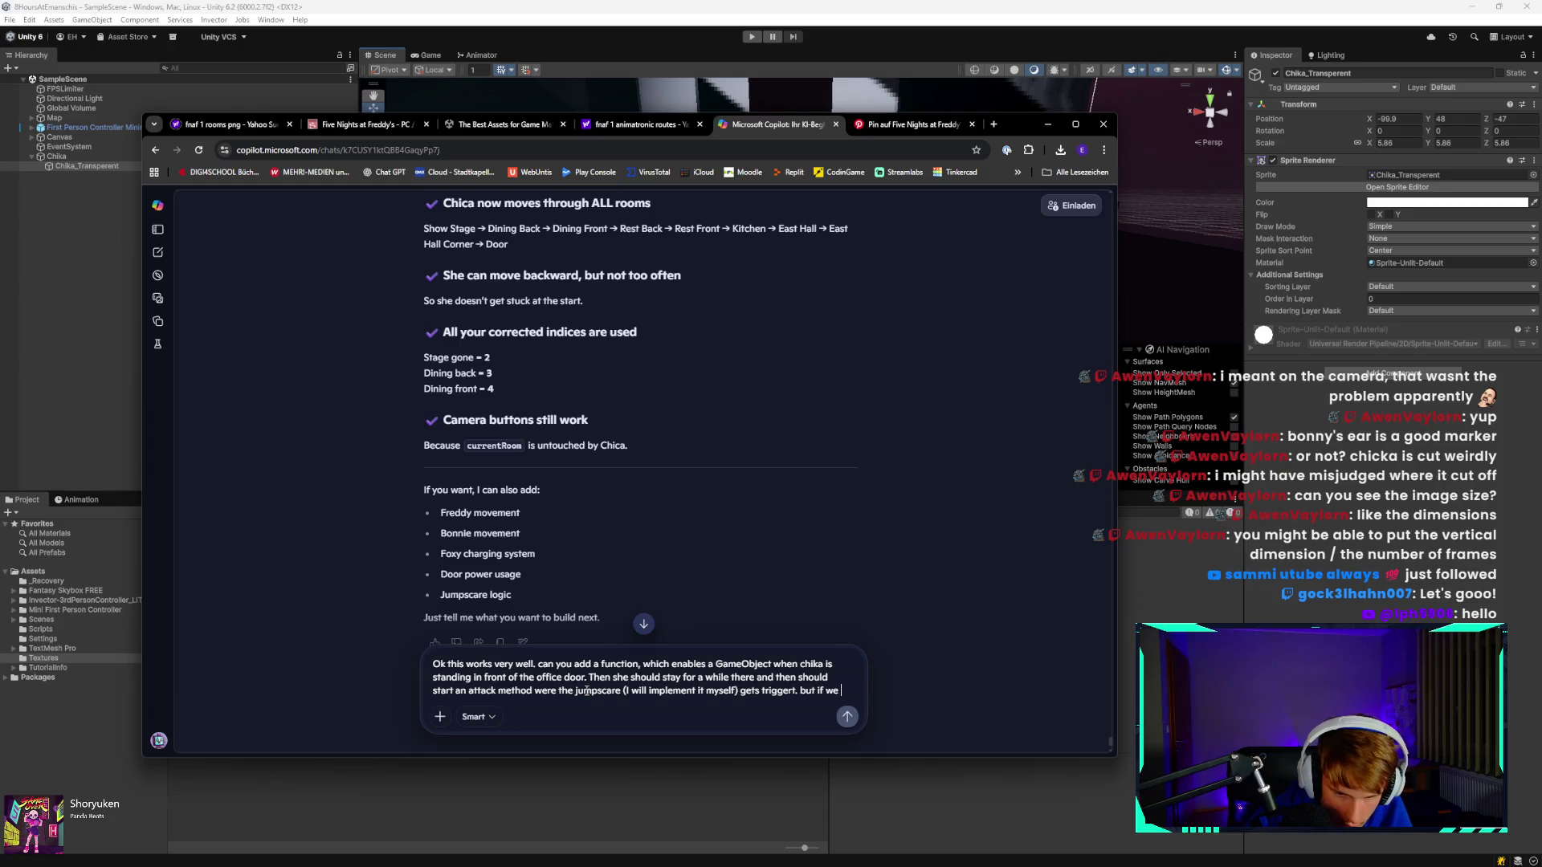
pyautogui.write('ose')
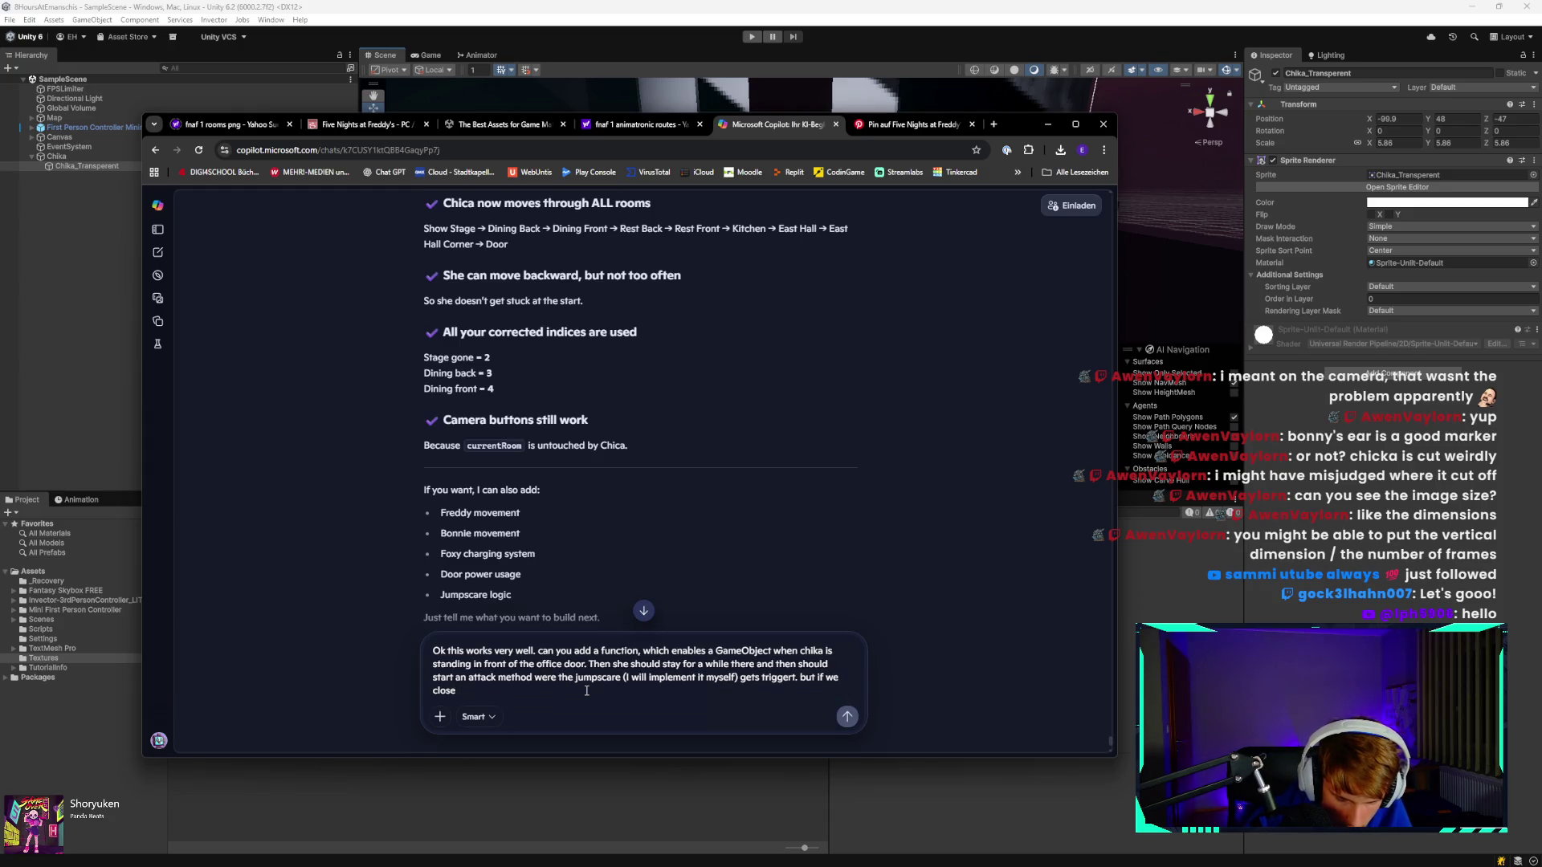
pyautogui.write('d')
pyautogui.write('door')
# Add that she leaves after a while without attacking if the door is closed, then 'Door Scripts' on a new line
pyautogui.write('sh')
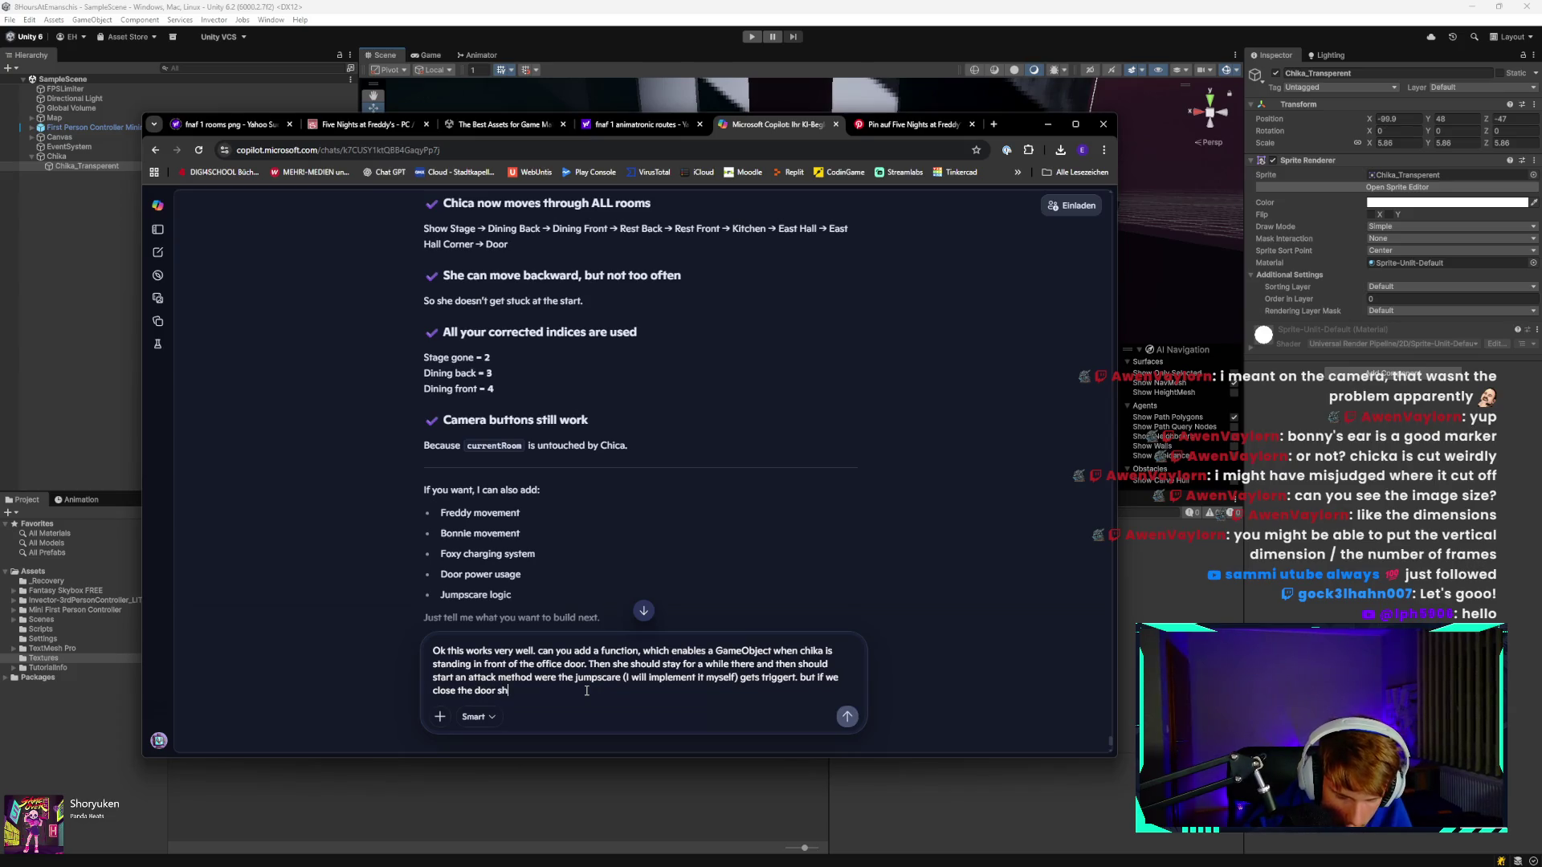
pyautogui.write('e does')
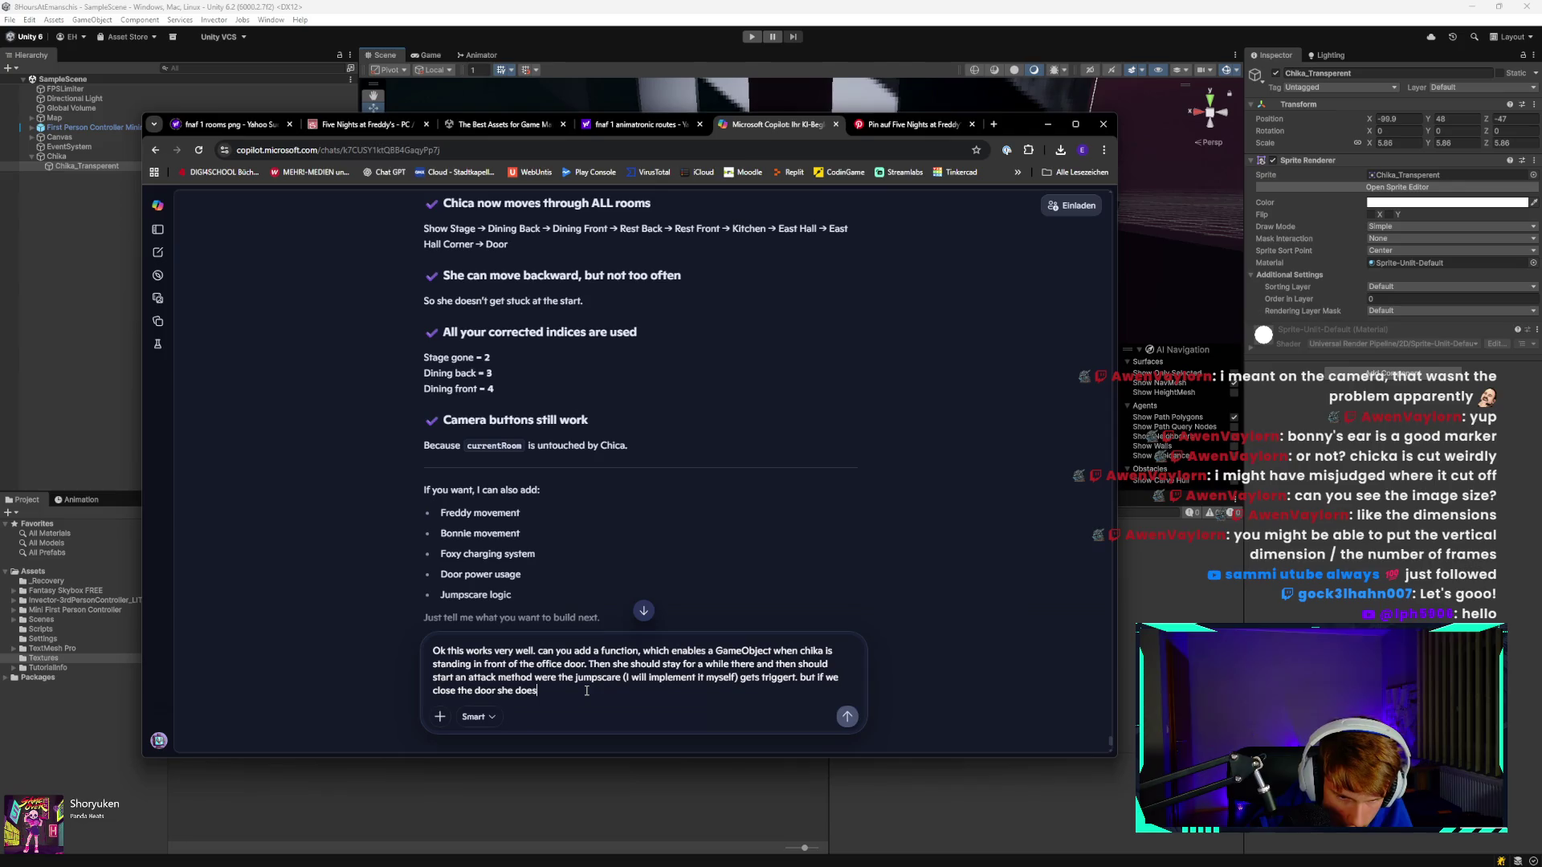
pyautogui.write('nt attack')
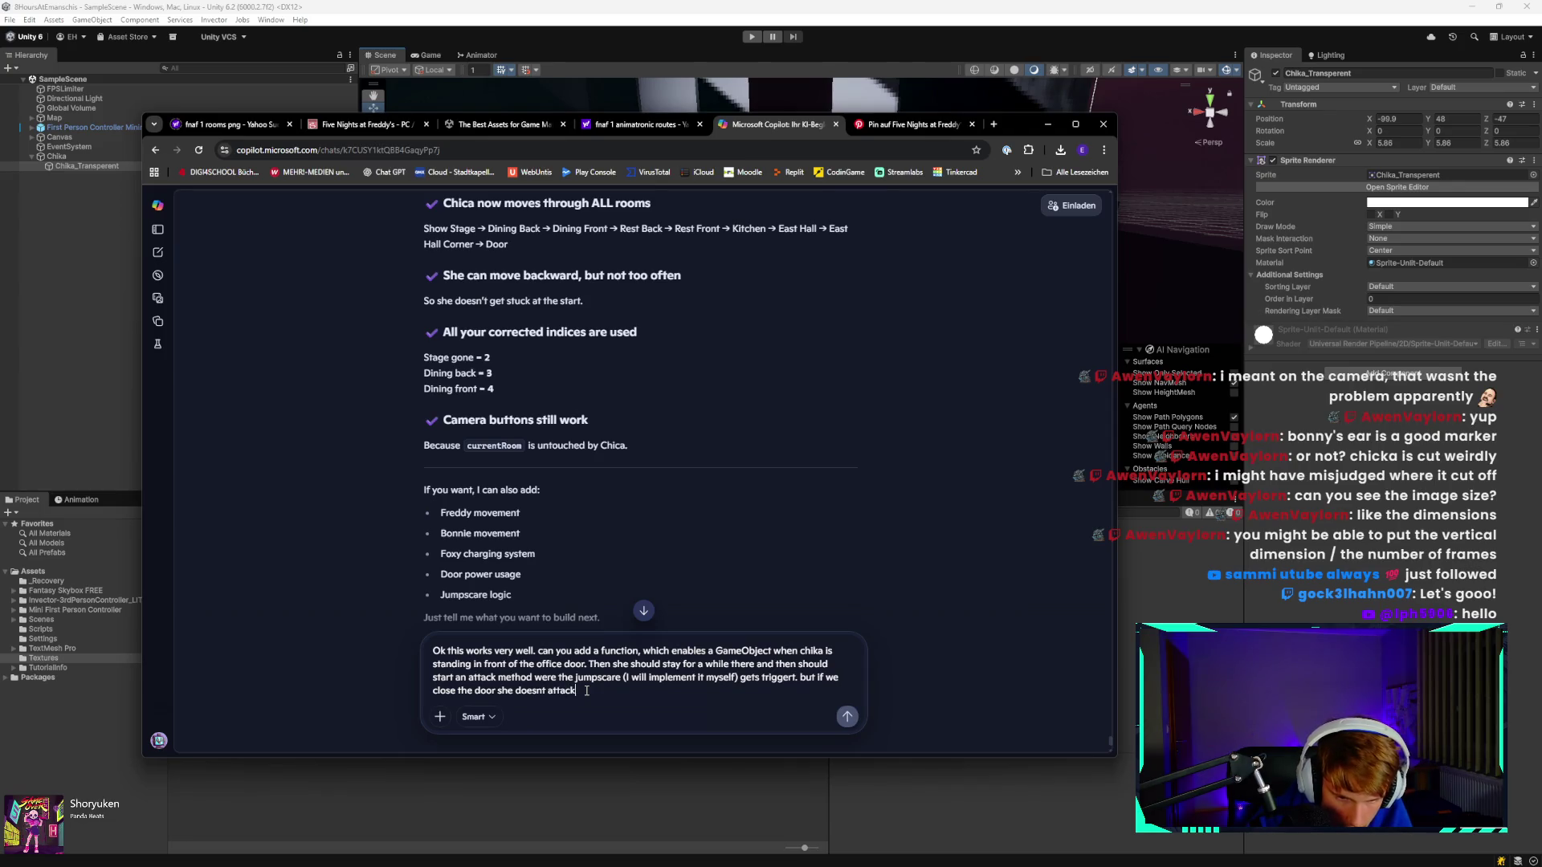
pyautogui.write(' and goes away after a')
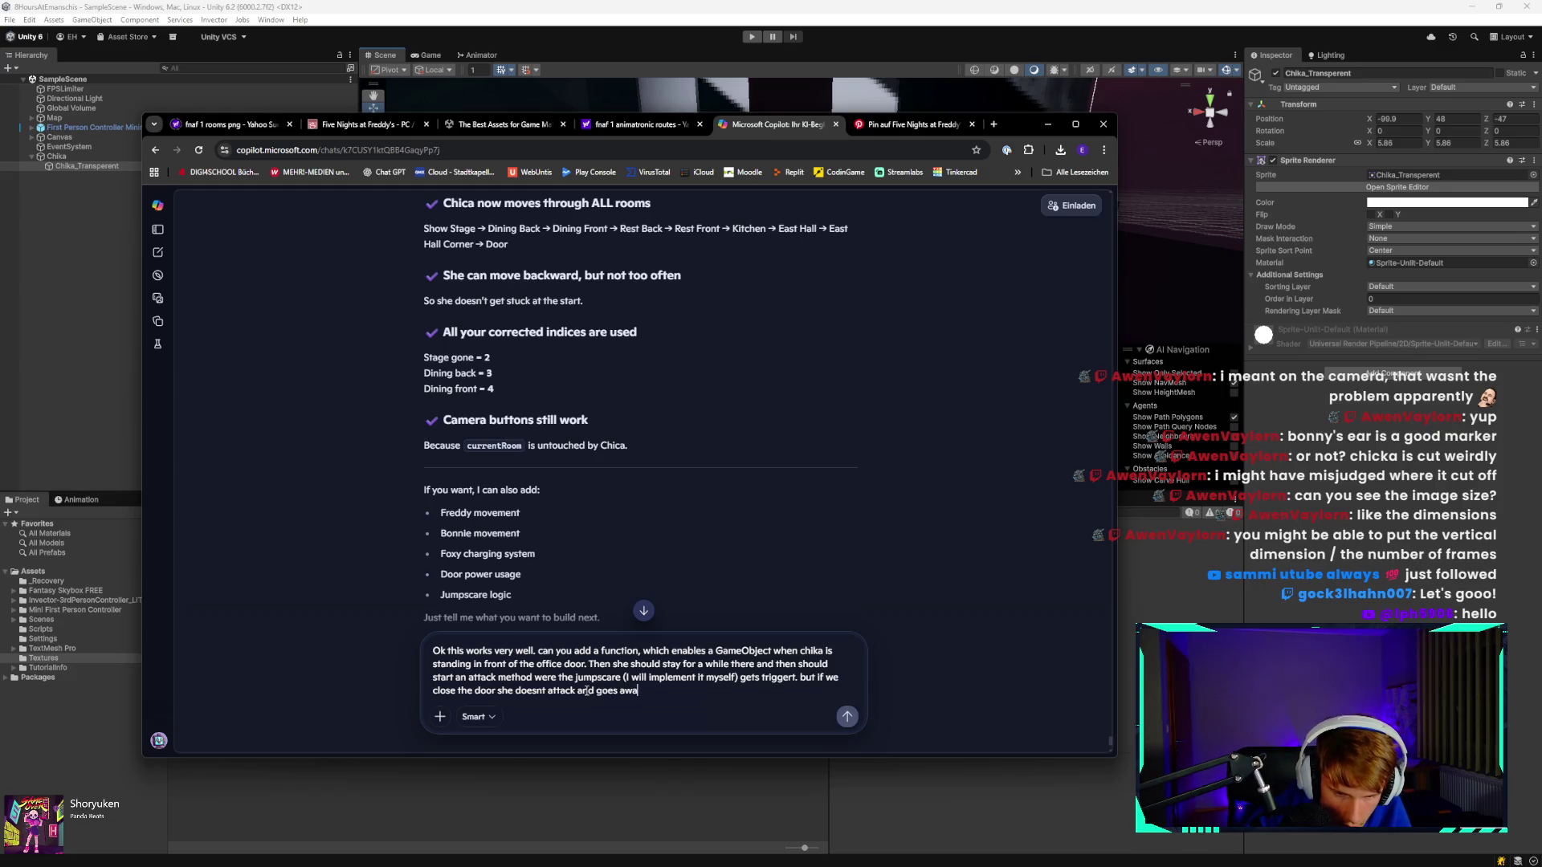
pyautogui.write(' w')
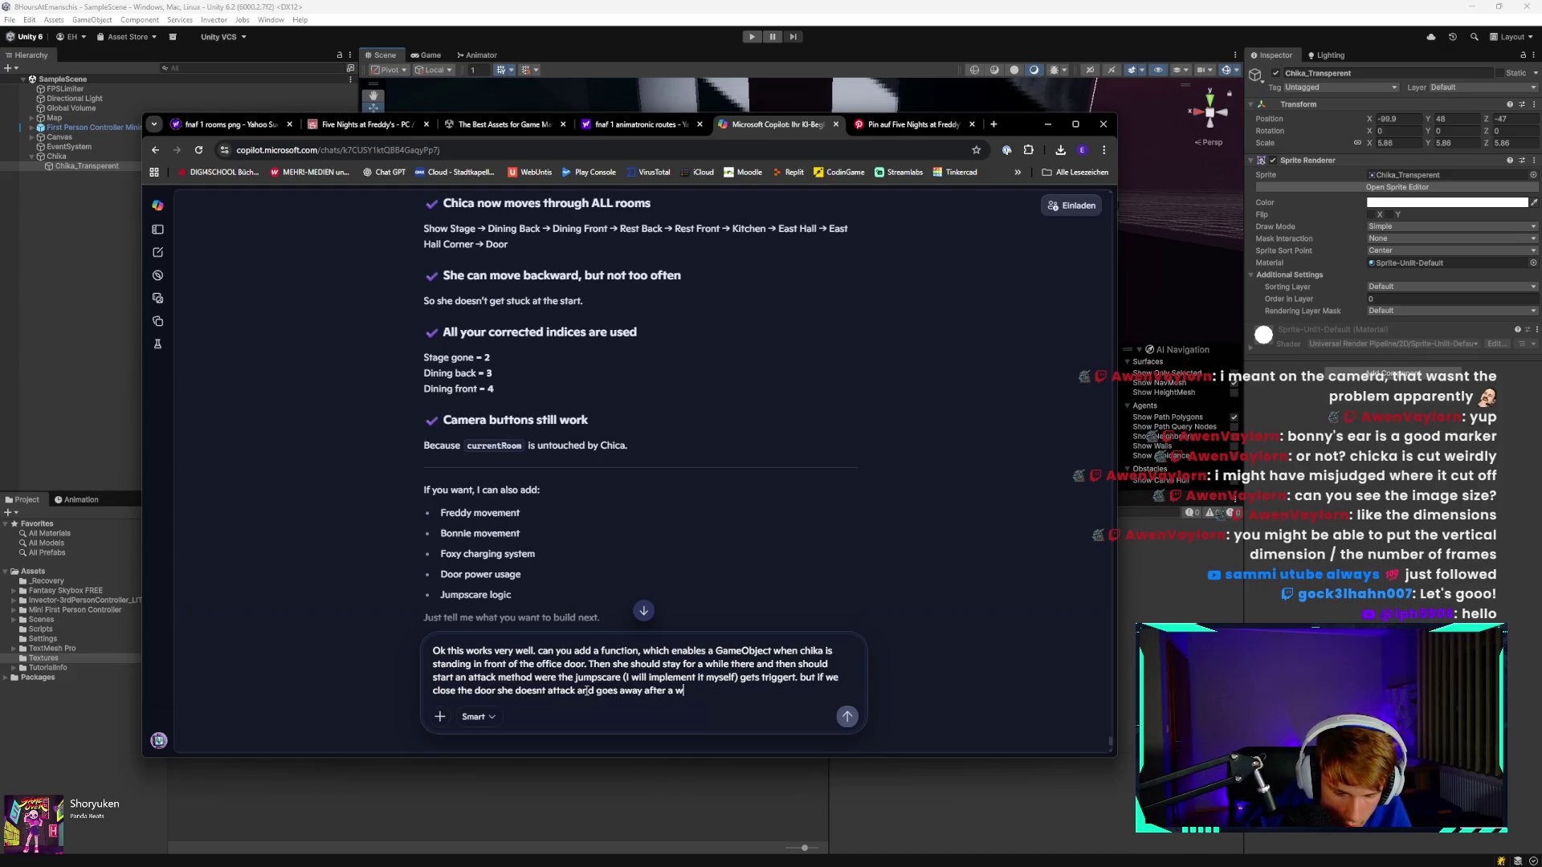
pyautogui.write('hile.')
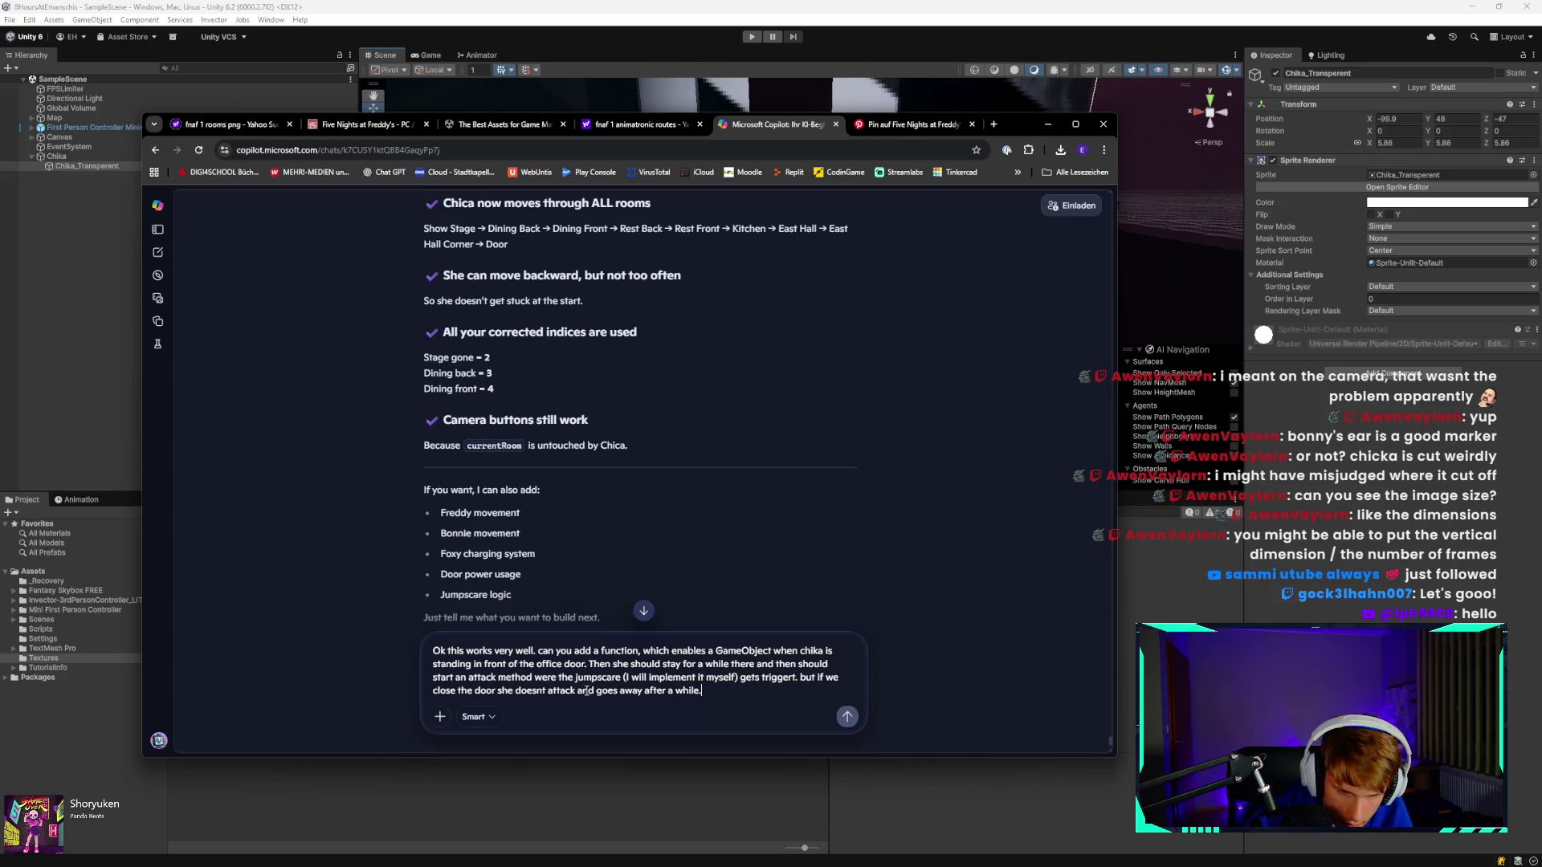
pyautogui.hotkey('shift', 'Return')
pyautogui.write('Door Scripts')
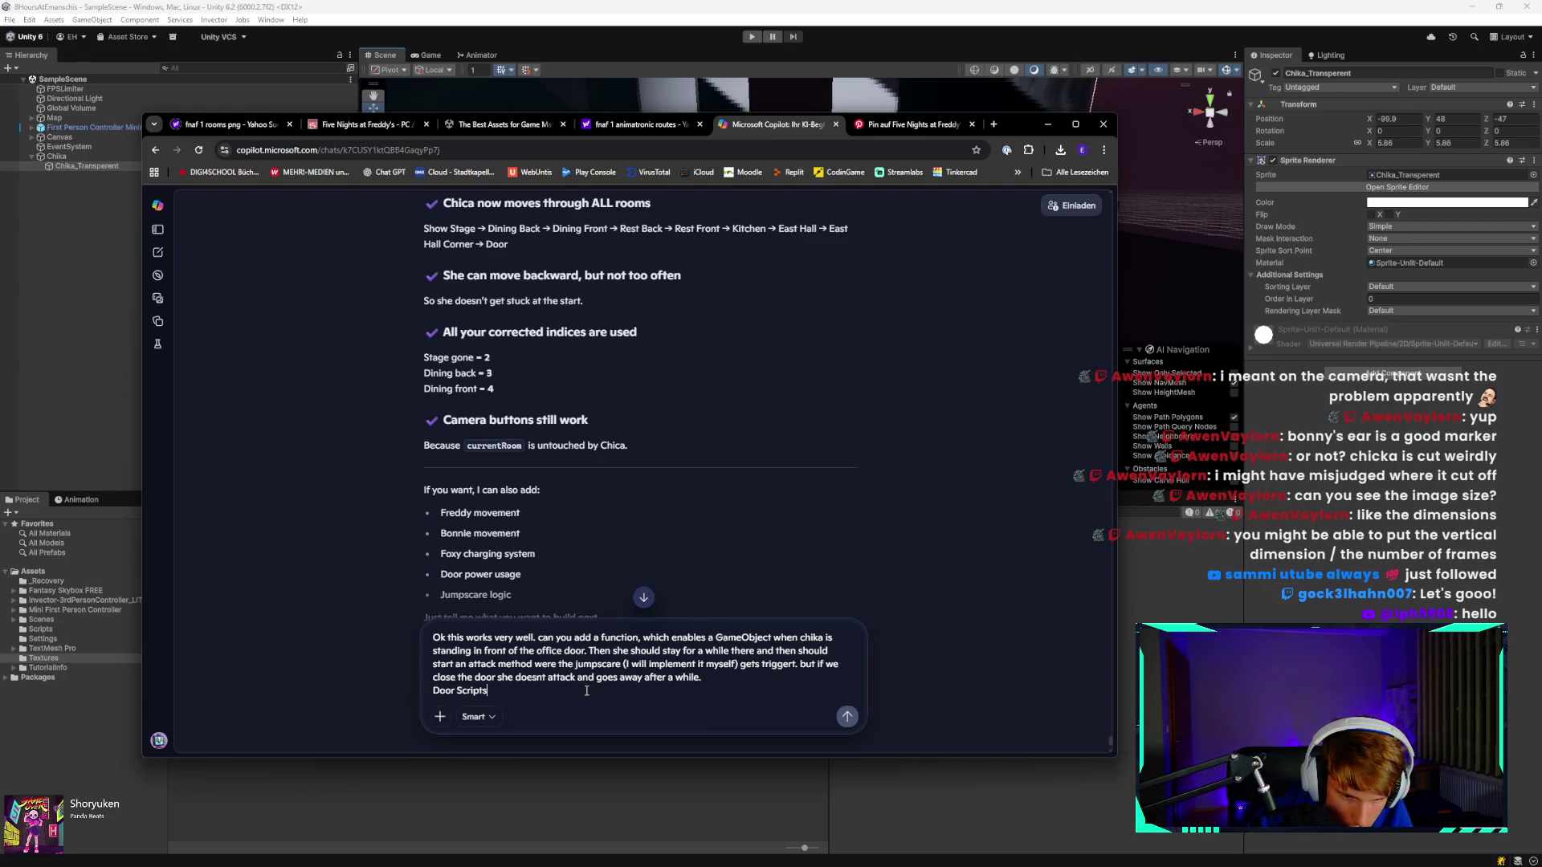